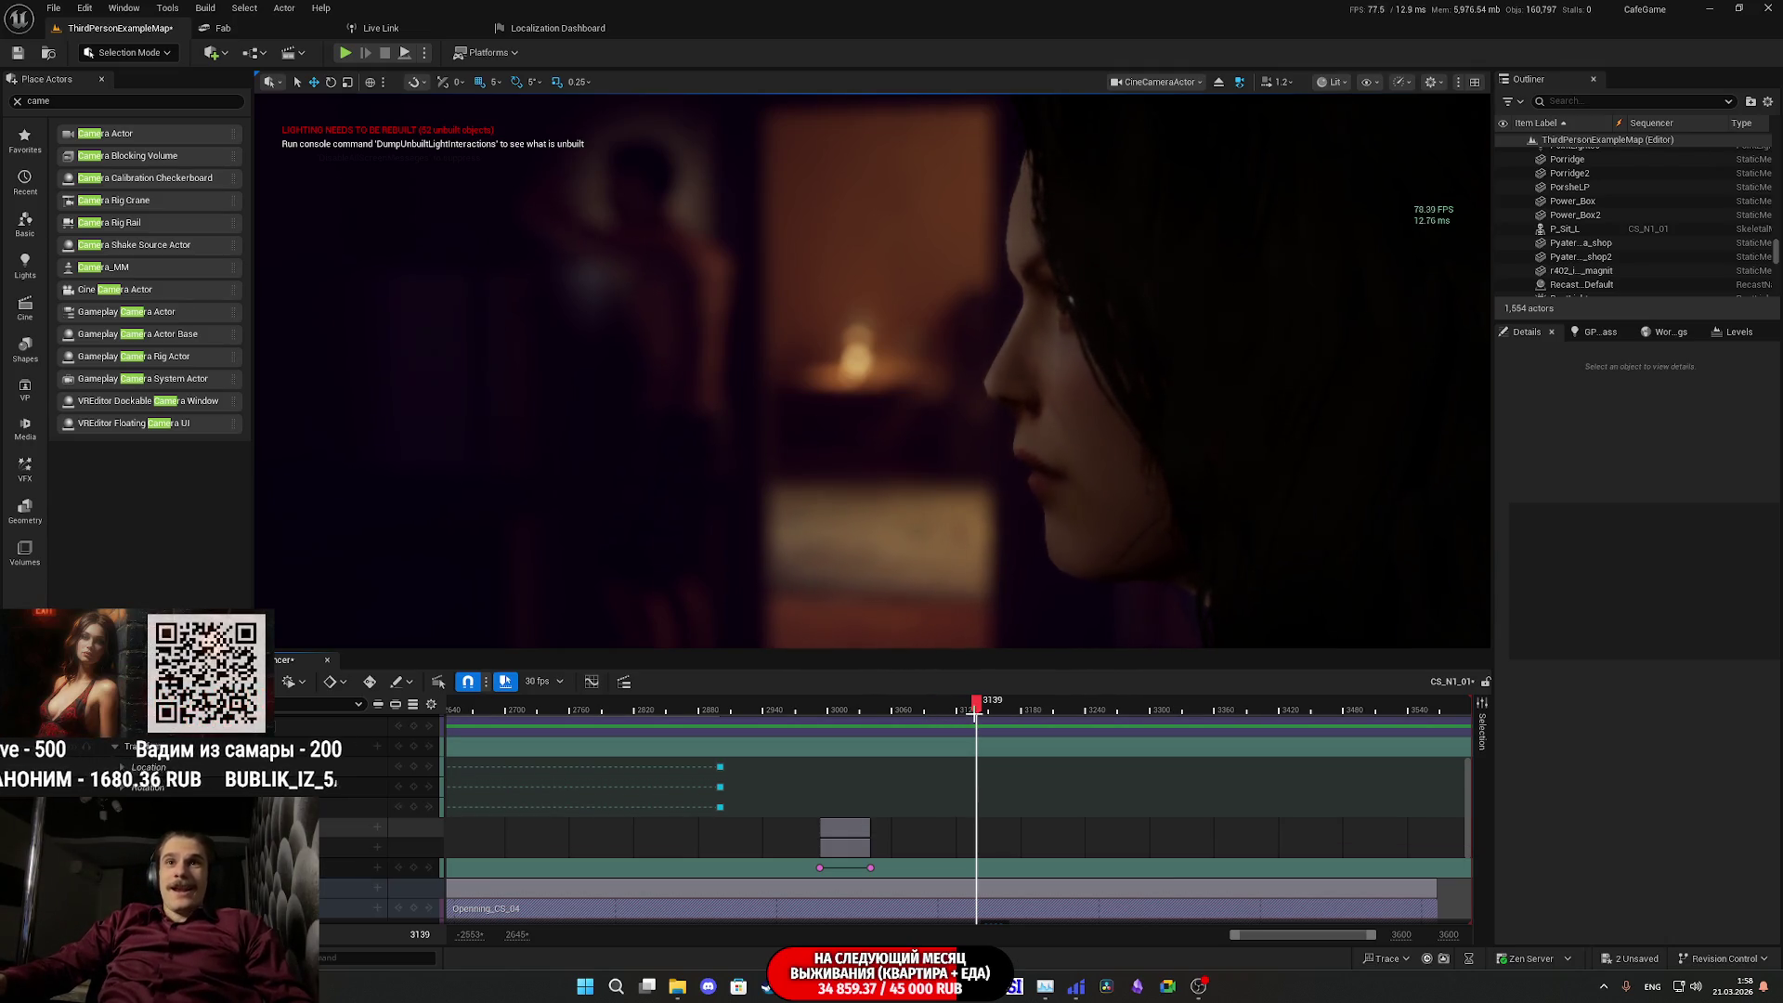
- Scrub and play the cutscene preview between frames 2987 and 3114
{"action": "mouse_move", "coordinate": [976, 711]}
{"action": "left_mouse_down"}
{"action": "mouse_move", "coordinate": [889, 721]}
{"action": "mouse_move", "coordinate": [1034, 708]}
{"action": "mouse_move", "coordinate": [1010, 718]}
{"action": "left_mouse_up"}
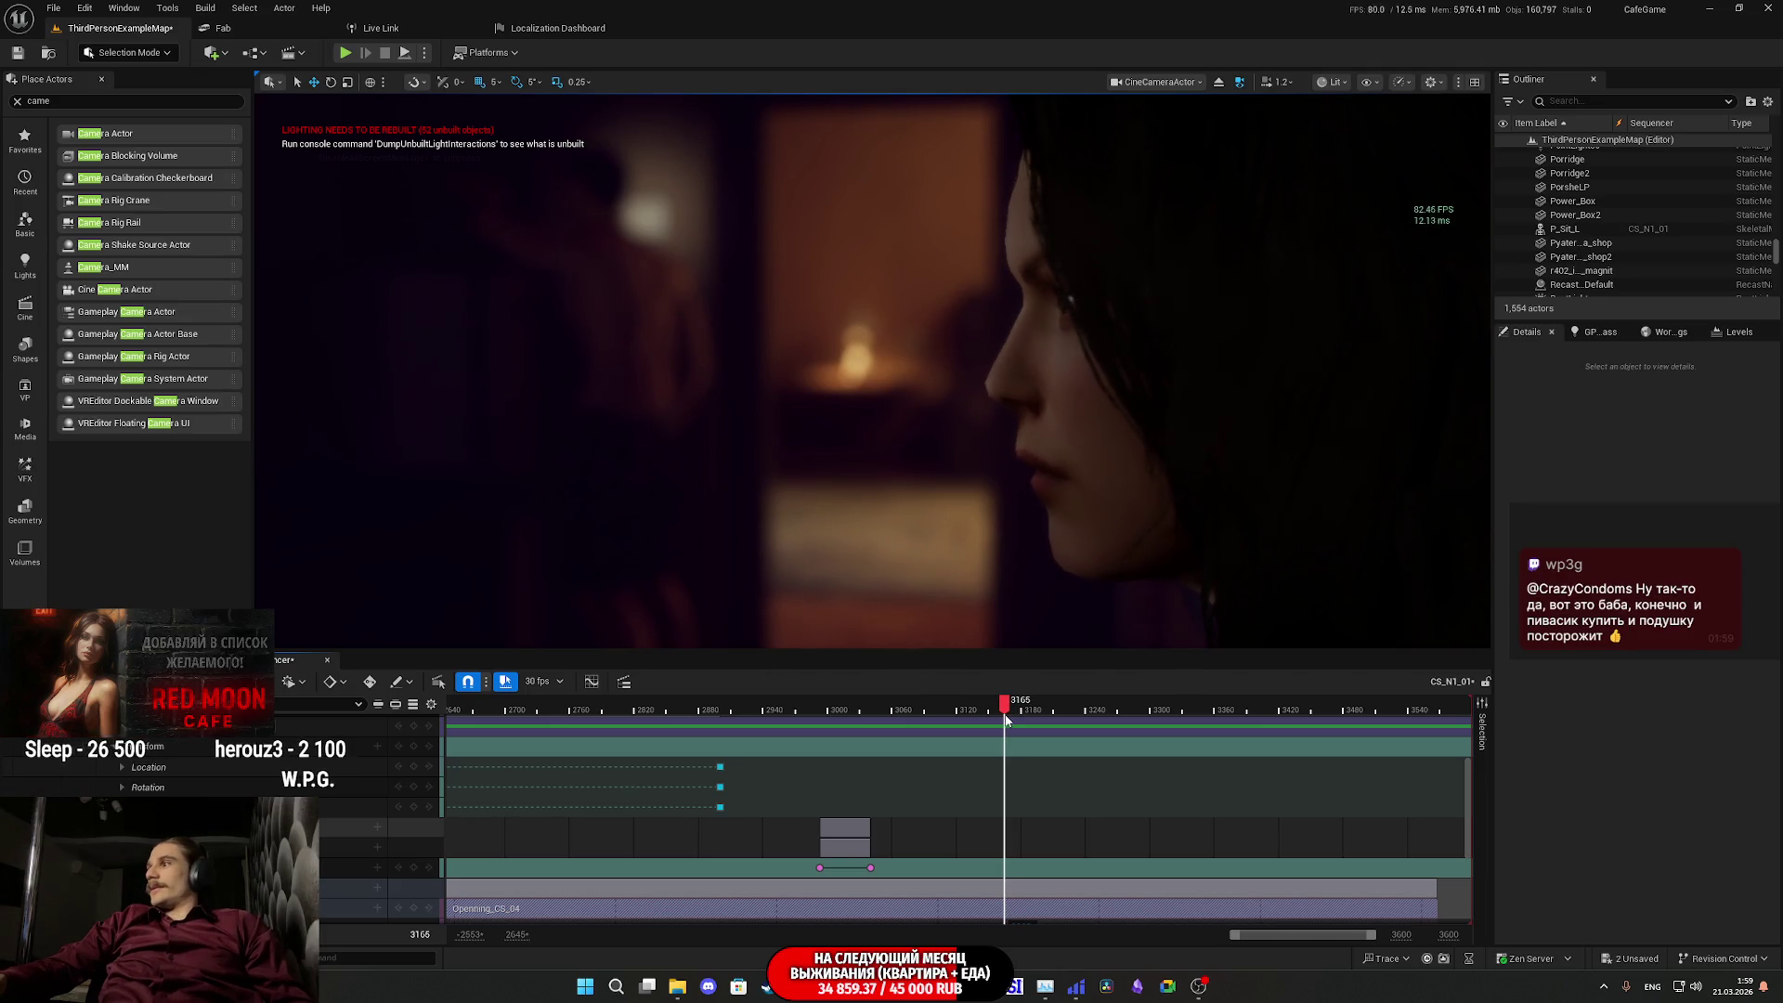
{"action": "left_click_drag", "start_coordinate": [1006, 718], "coordinate": [806, 722]}
{"action": "key", "text": "space"}
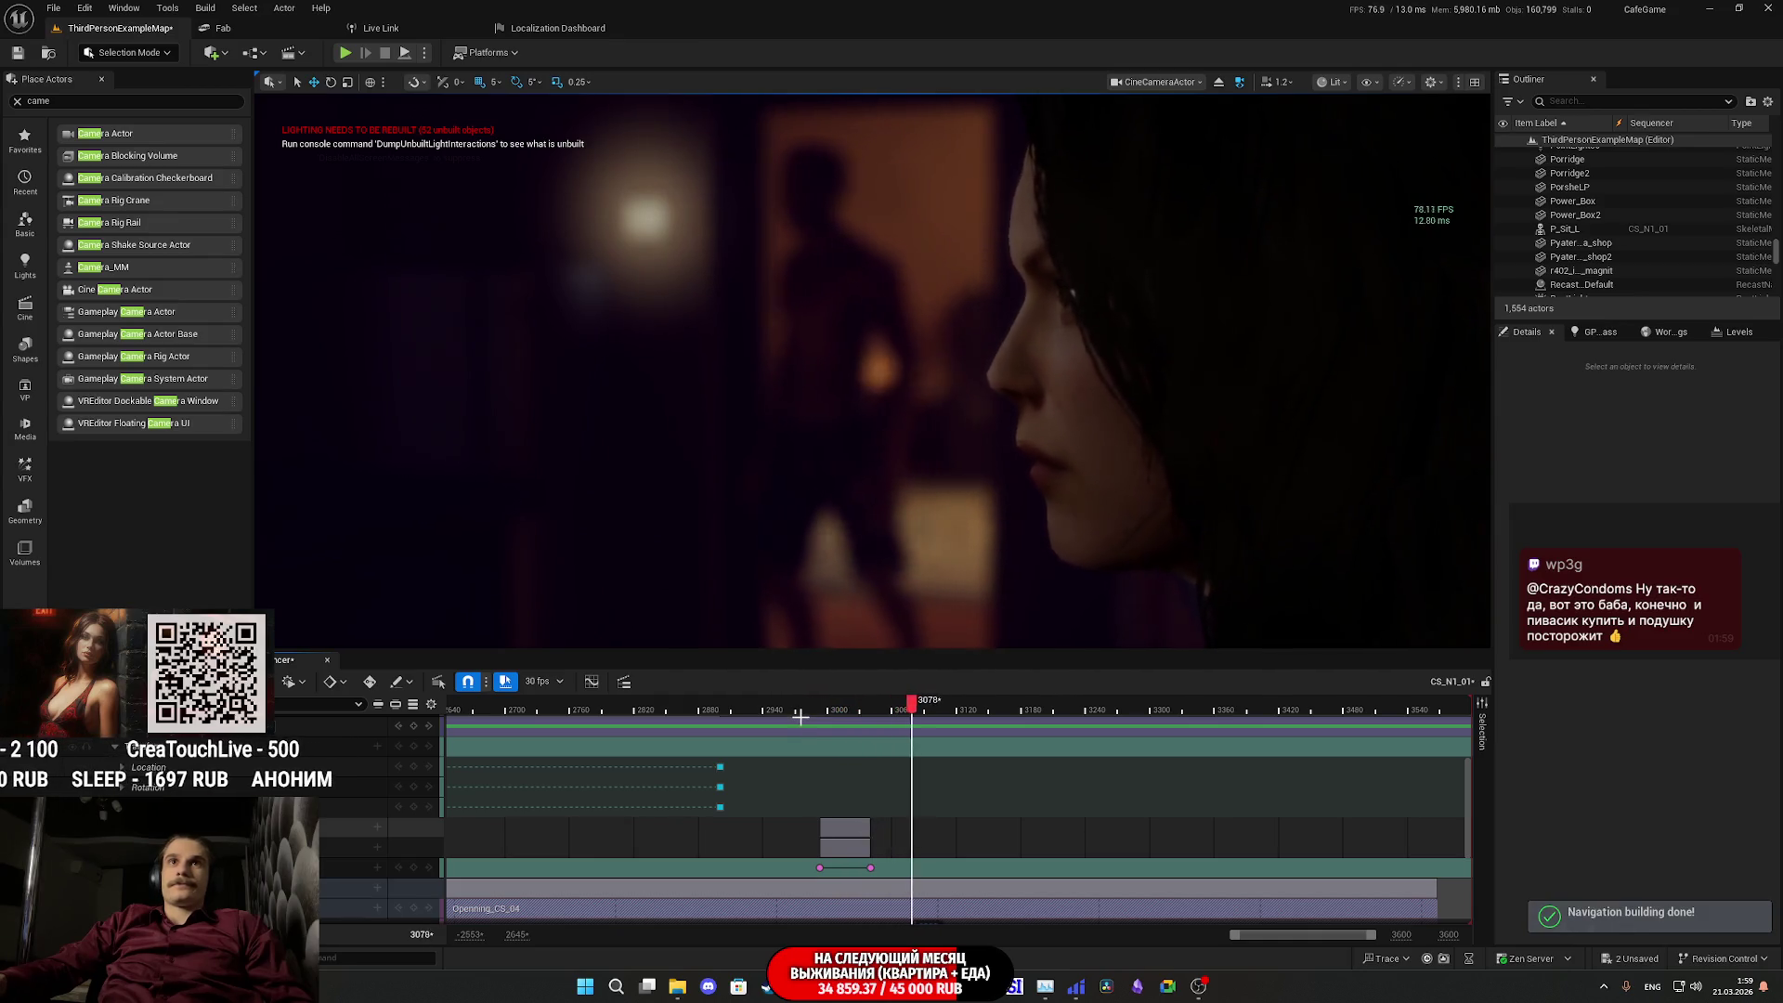
{"action": "key", "text": "space"}
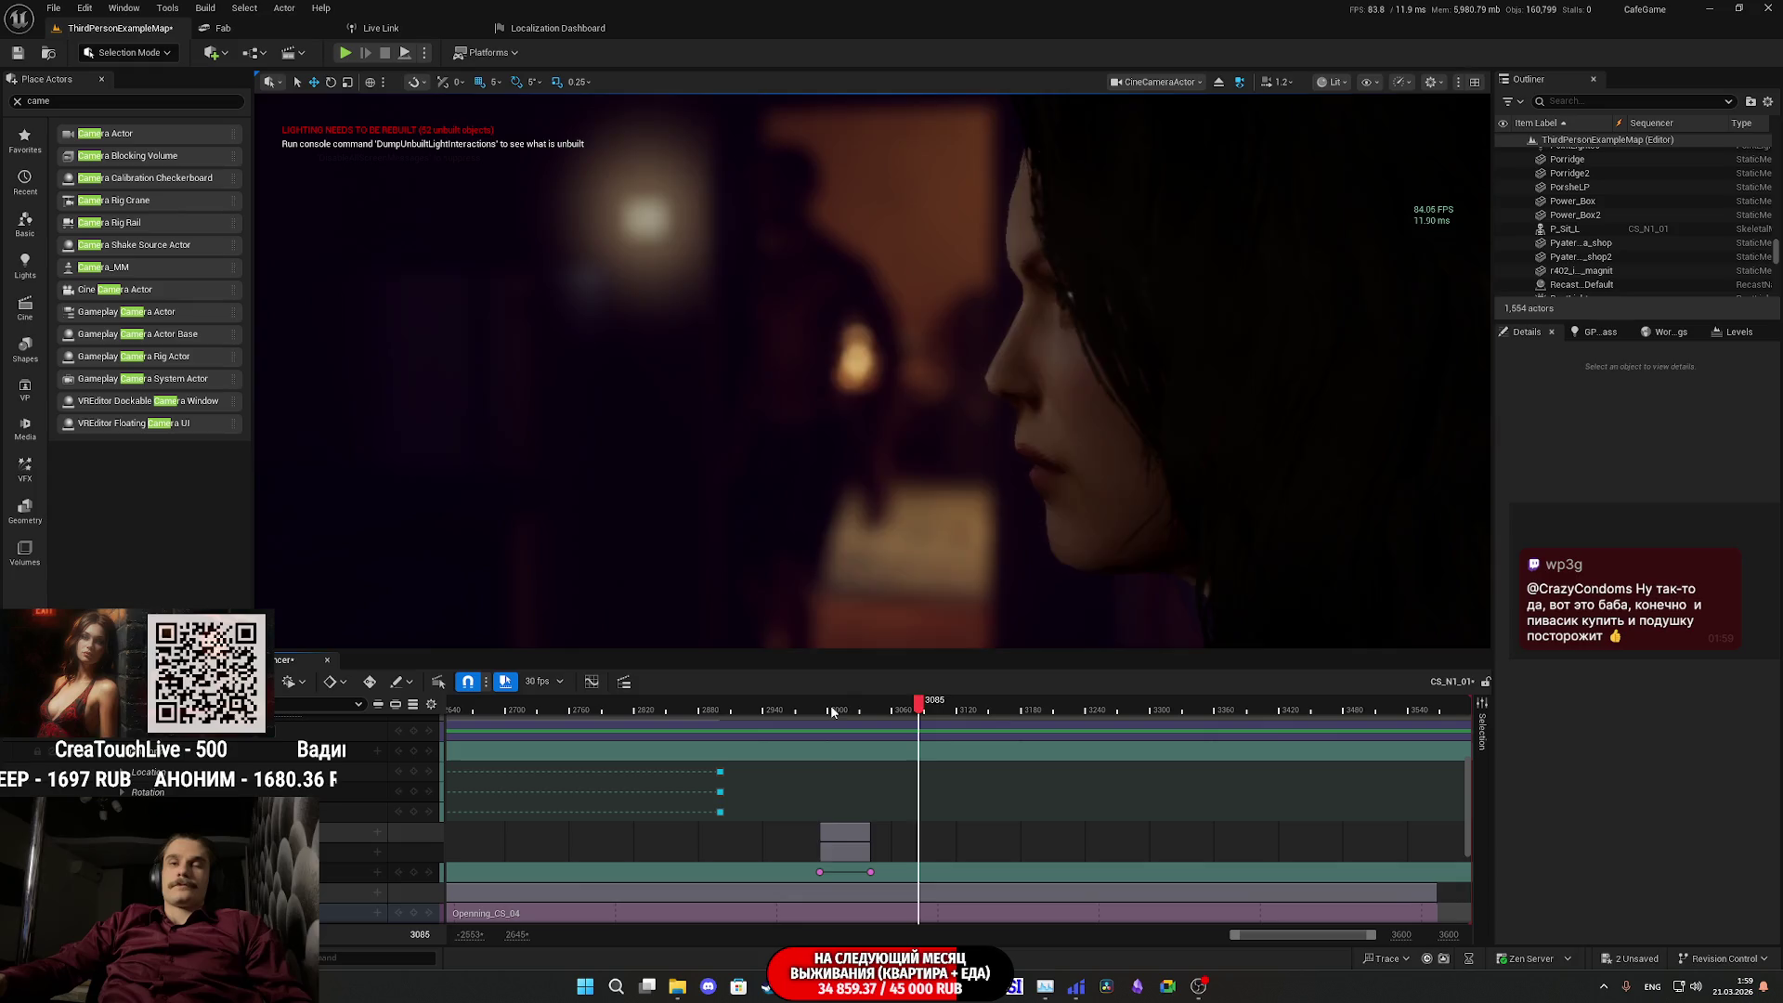
{"action": "left_click", "coordinate": [821, 712]}
{"action": "mouse_move", "coordinate": [830, 712]}
{"action": "left_mouse_down"}
{"action": "mouse_move", "coordinate": [966, 713]}
{"action": "mouse_move", "coordinate": [871, 712]}
{"action": "mouse_move", "coordinate": [888, 714]}
{"action": "left_mouse_up"}
{"action": "key", "text": "space"}
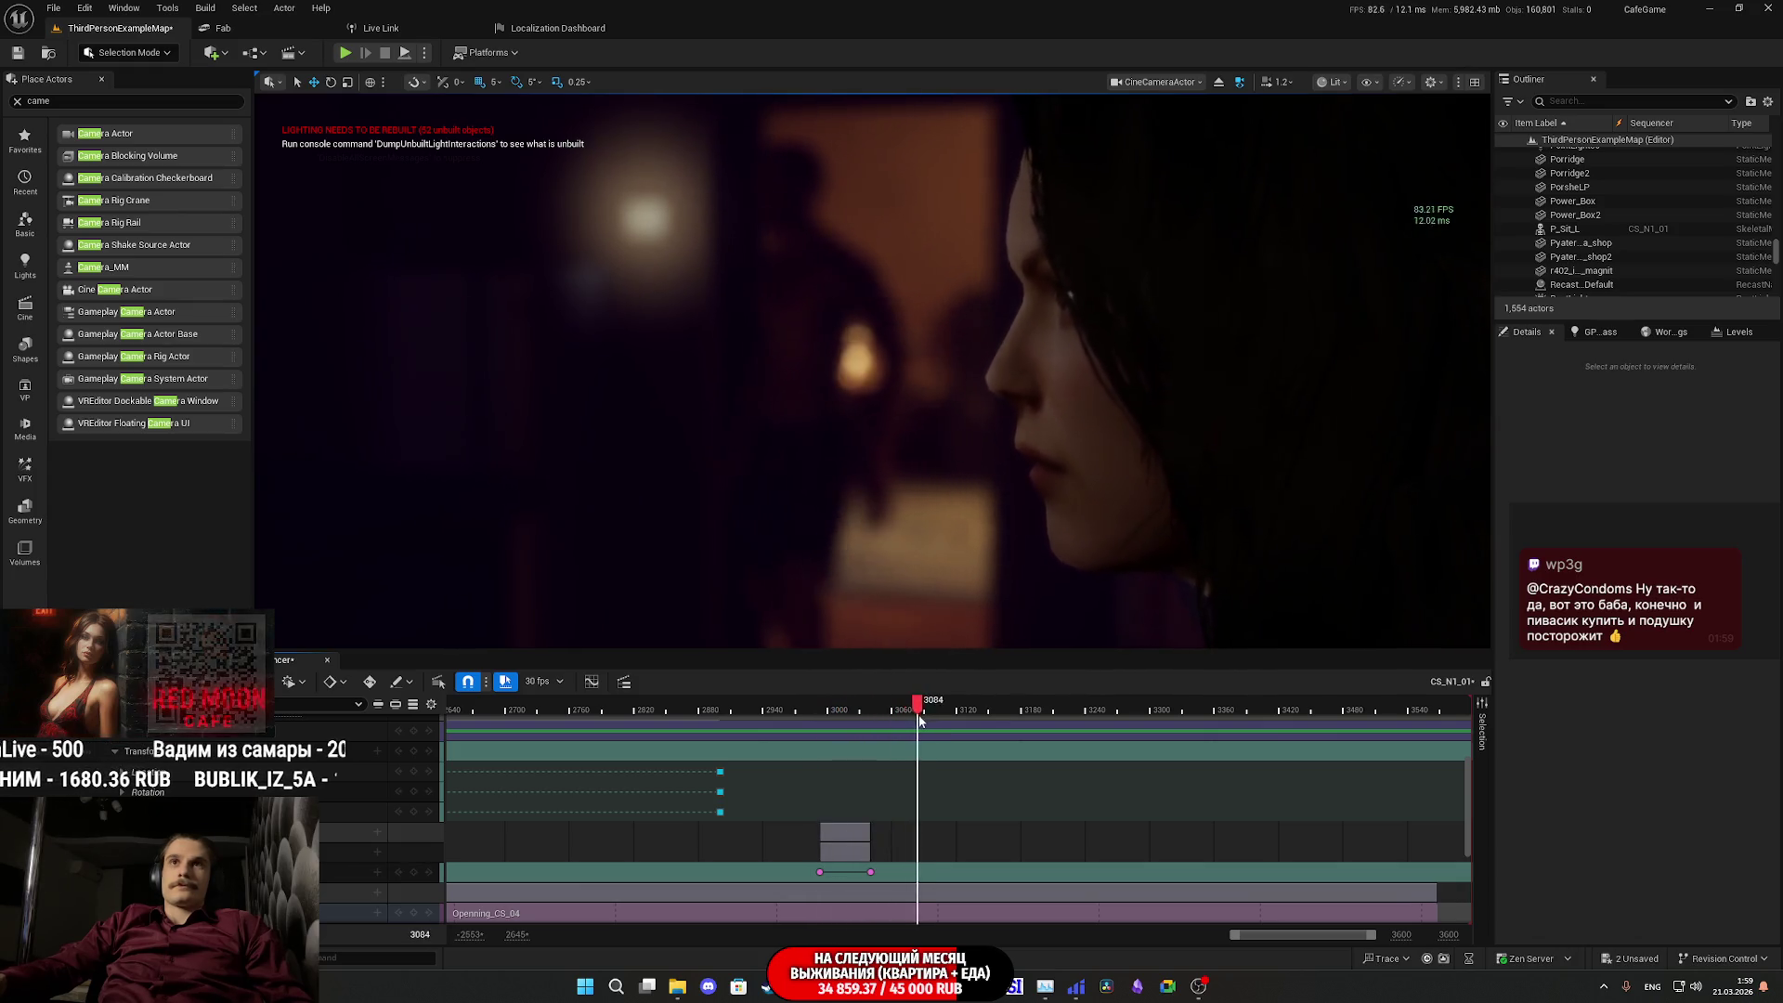
- Unlock the viewport from the cinematic camera and select the woman, Openning_CS_01
{"action": "scroll", "coordinate": [331, 874], "scroll_direction": "up", "scroll_amount": 5}
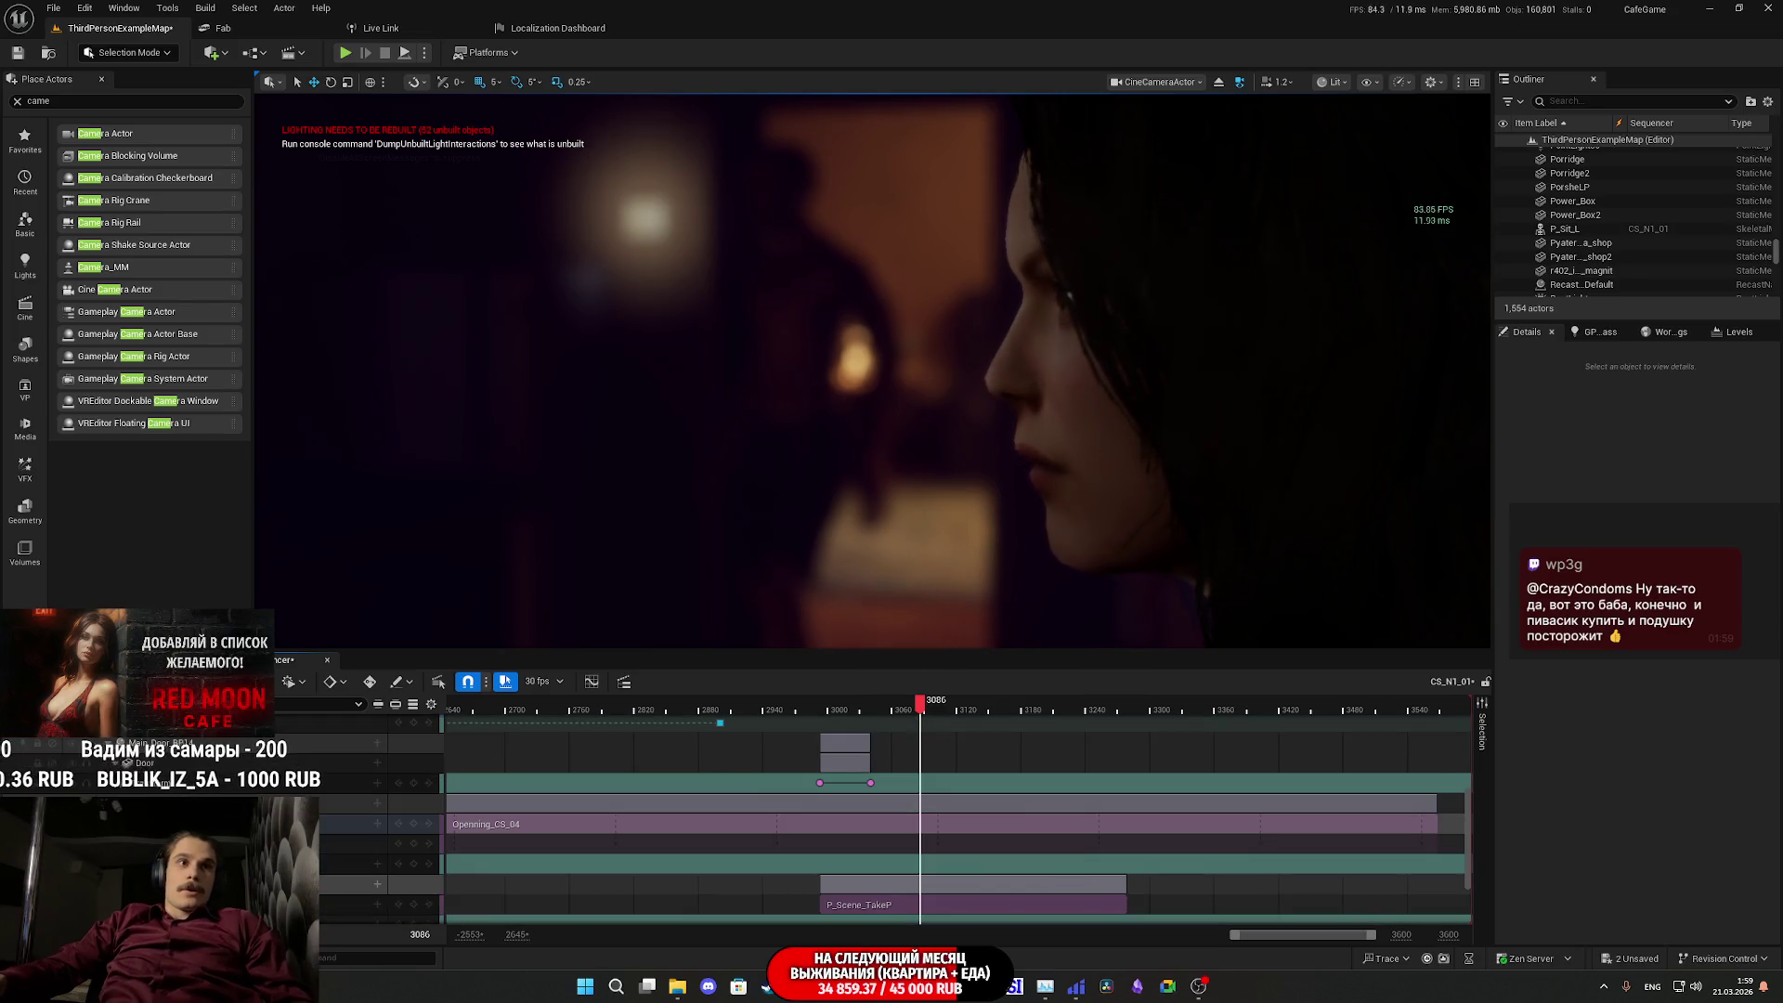
{"action": "left_click", "coordinate": [413, 781]}
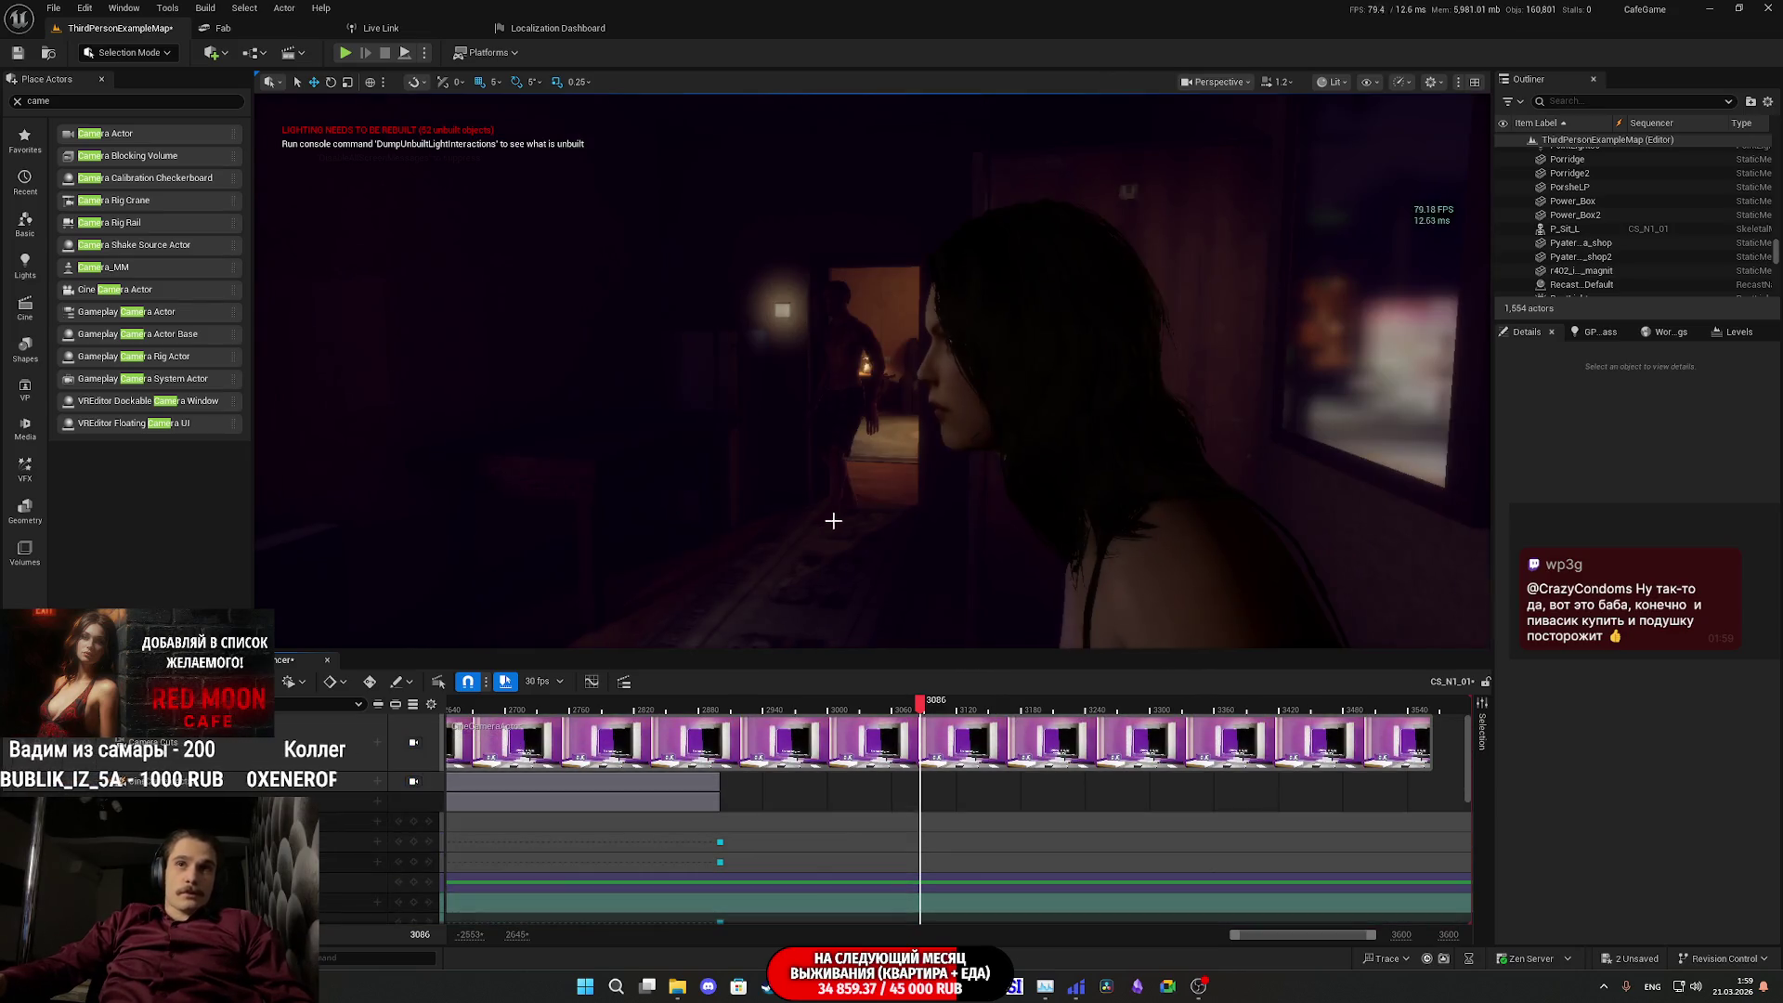
{"action": "left_click", "coordinate": [863, 510]}
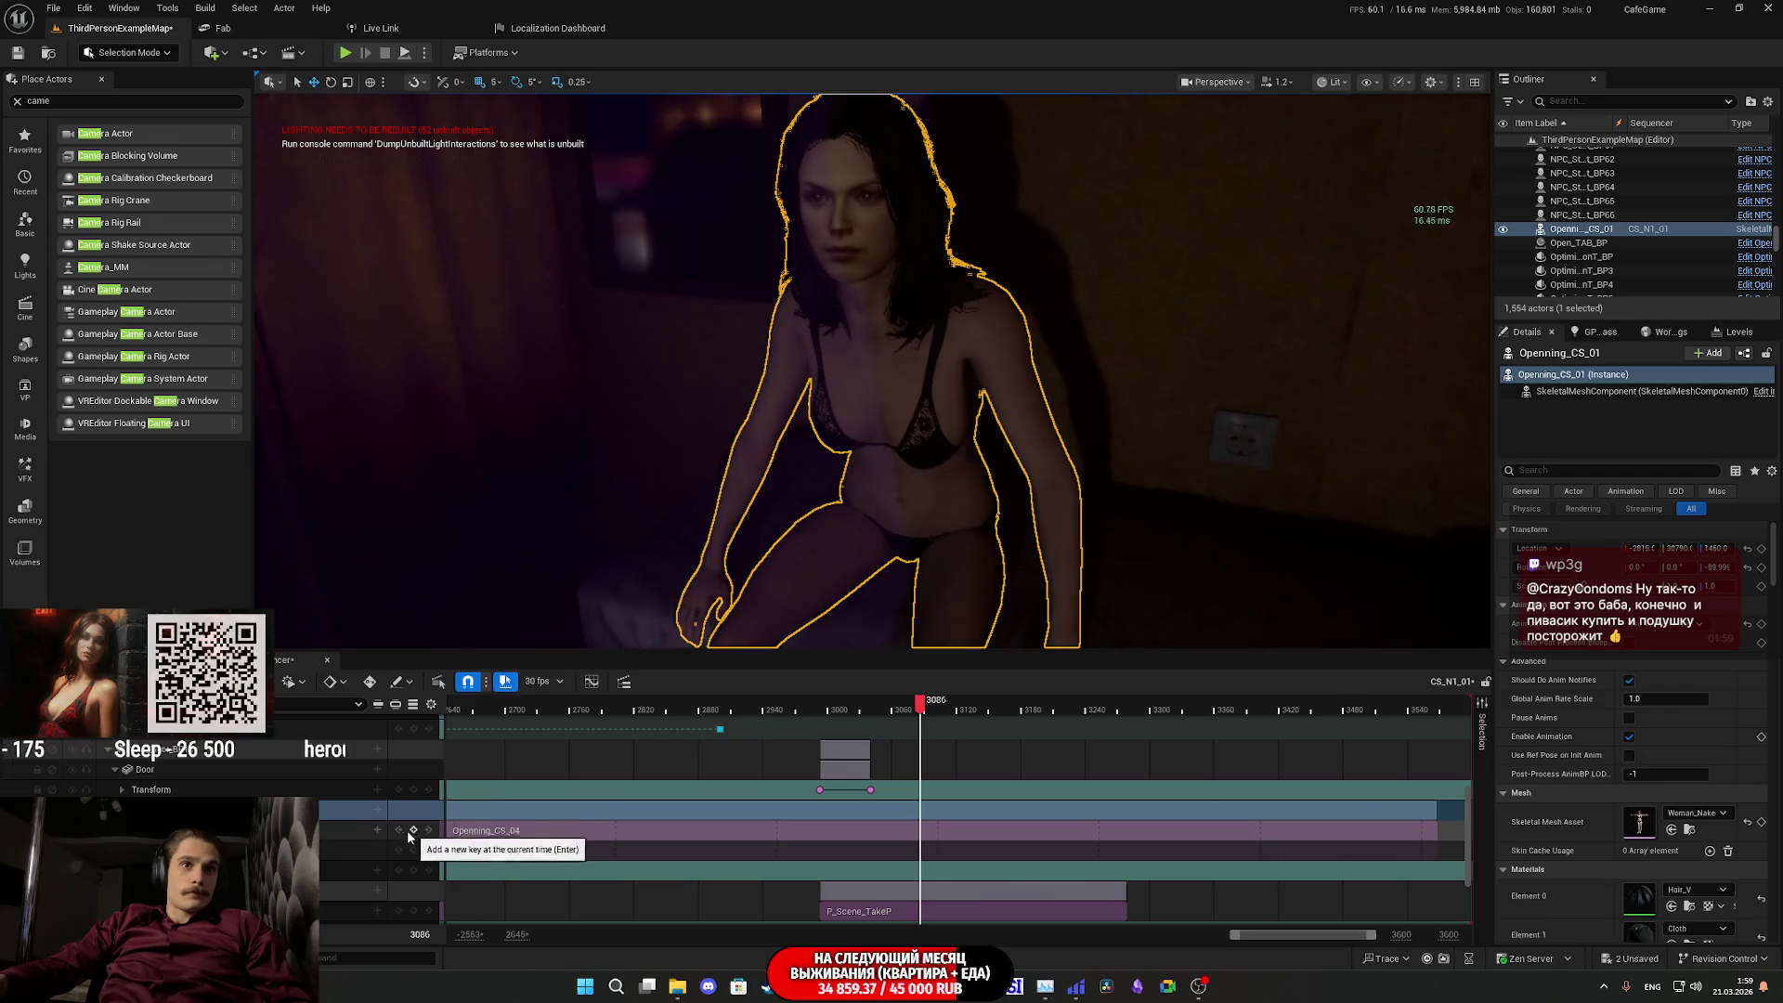
{"action": "key", "text": "Delete"}
{"action": "key", "text": "ctrl+z"}
- Browse the + Track menu's track types, then show the CutScenes folder
{"action": "left_click", "coordinate": [377, 810]}
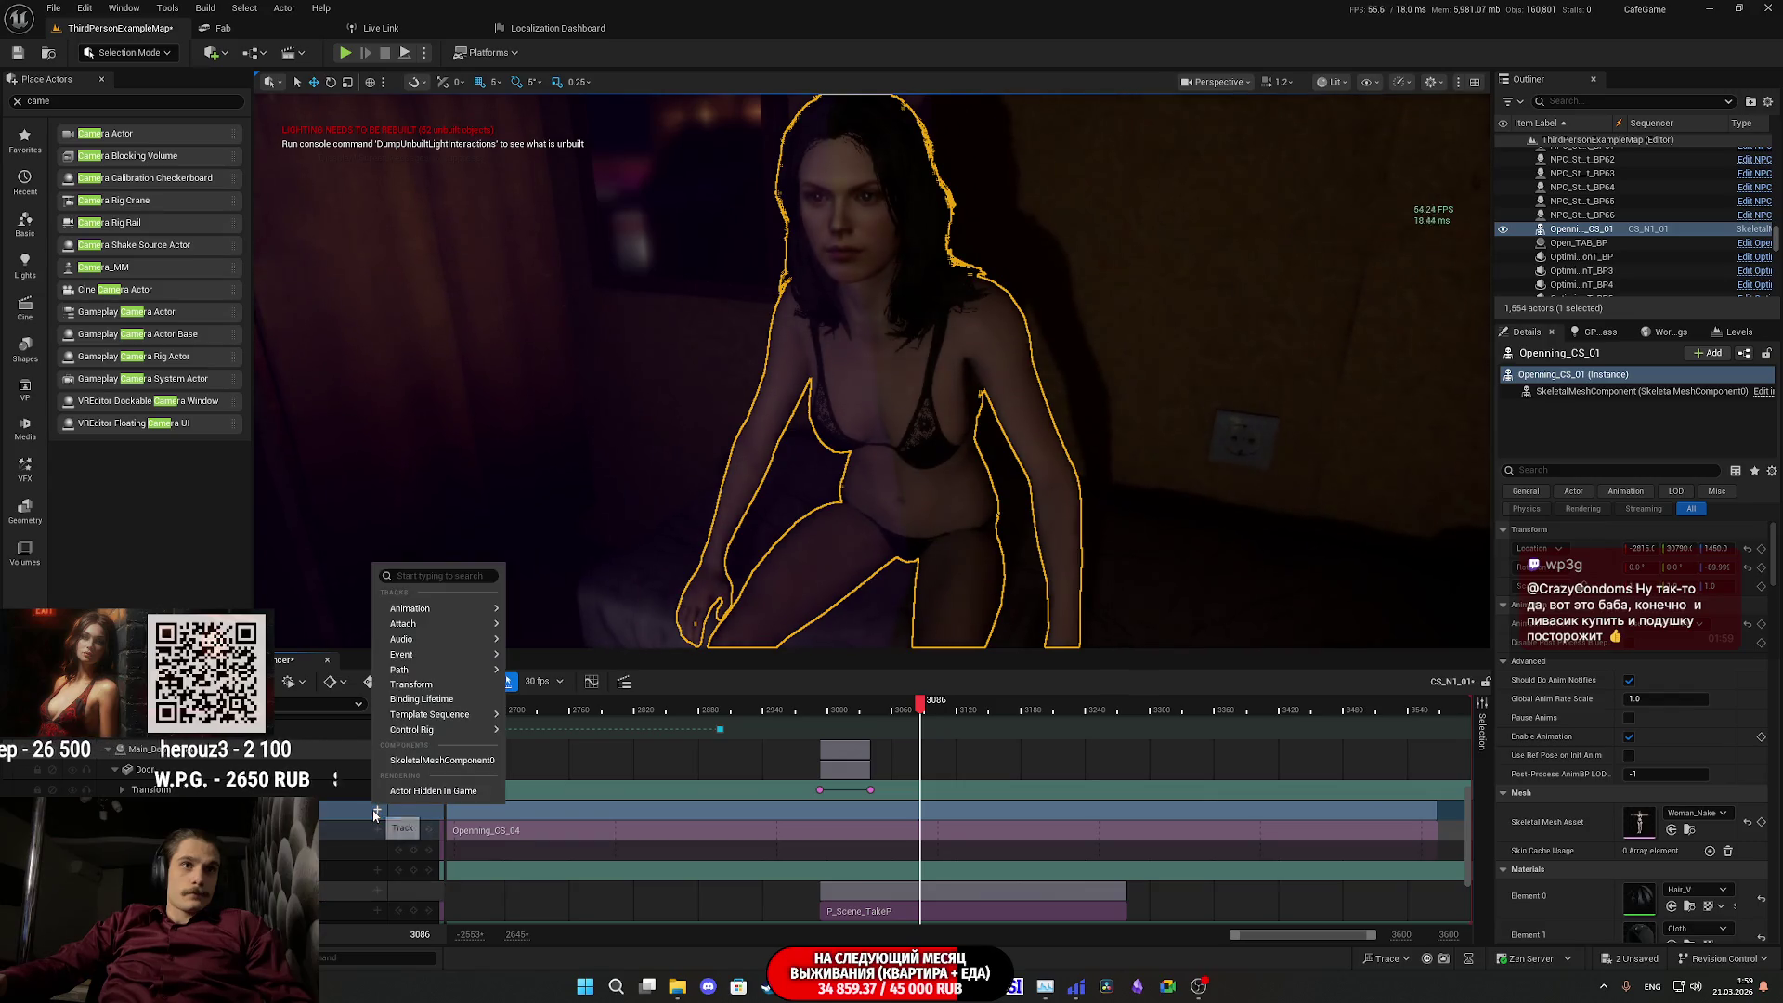
{"action": "mouse_move", "coordinate": [473, 736]}
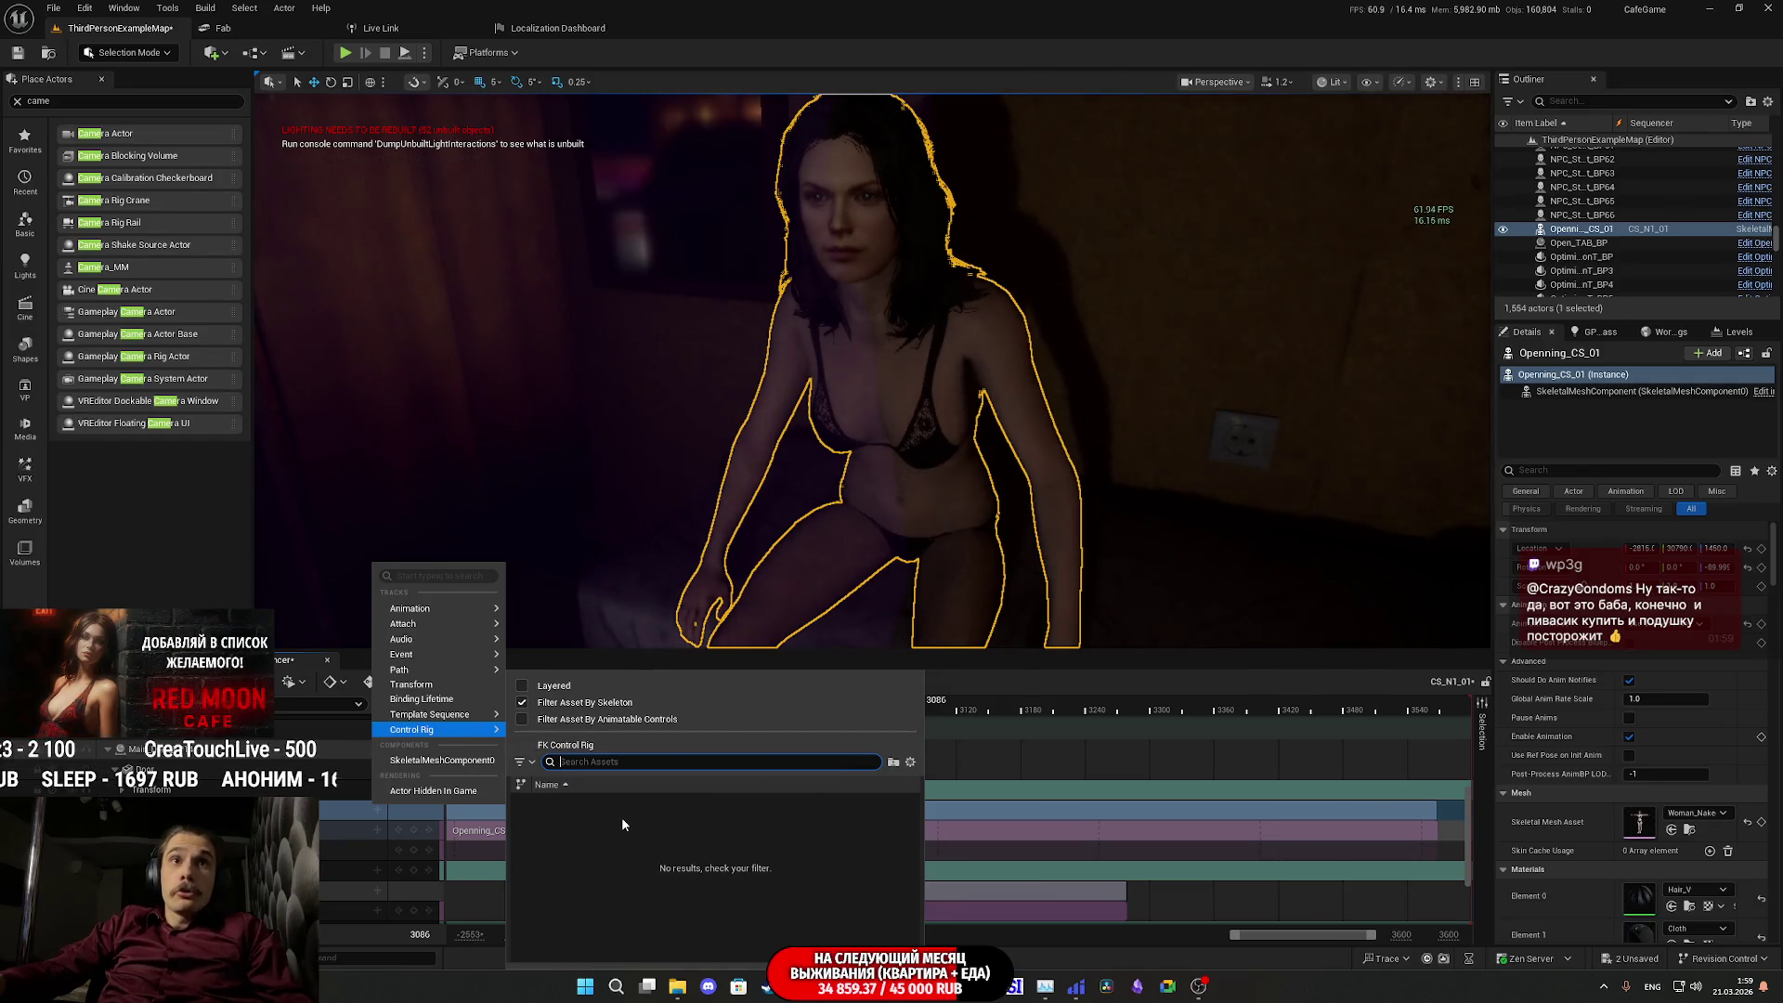
{"action": "left_click", "coordinate": [521, 702]}
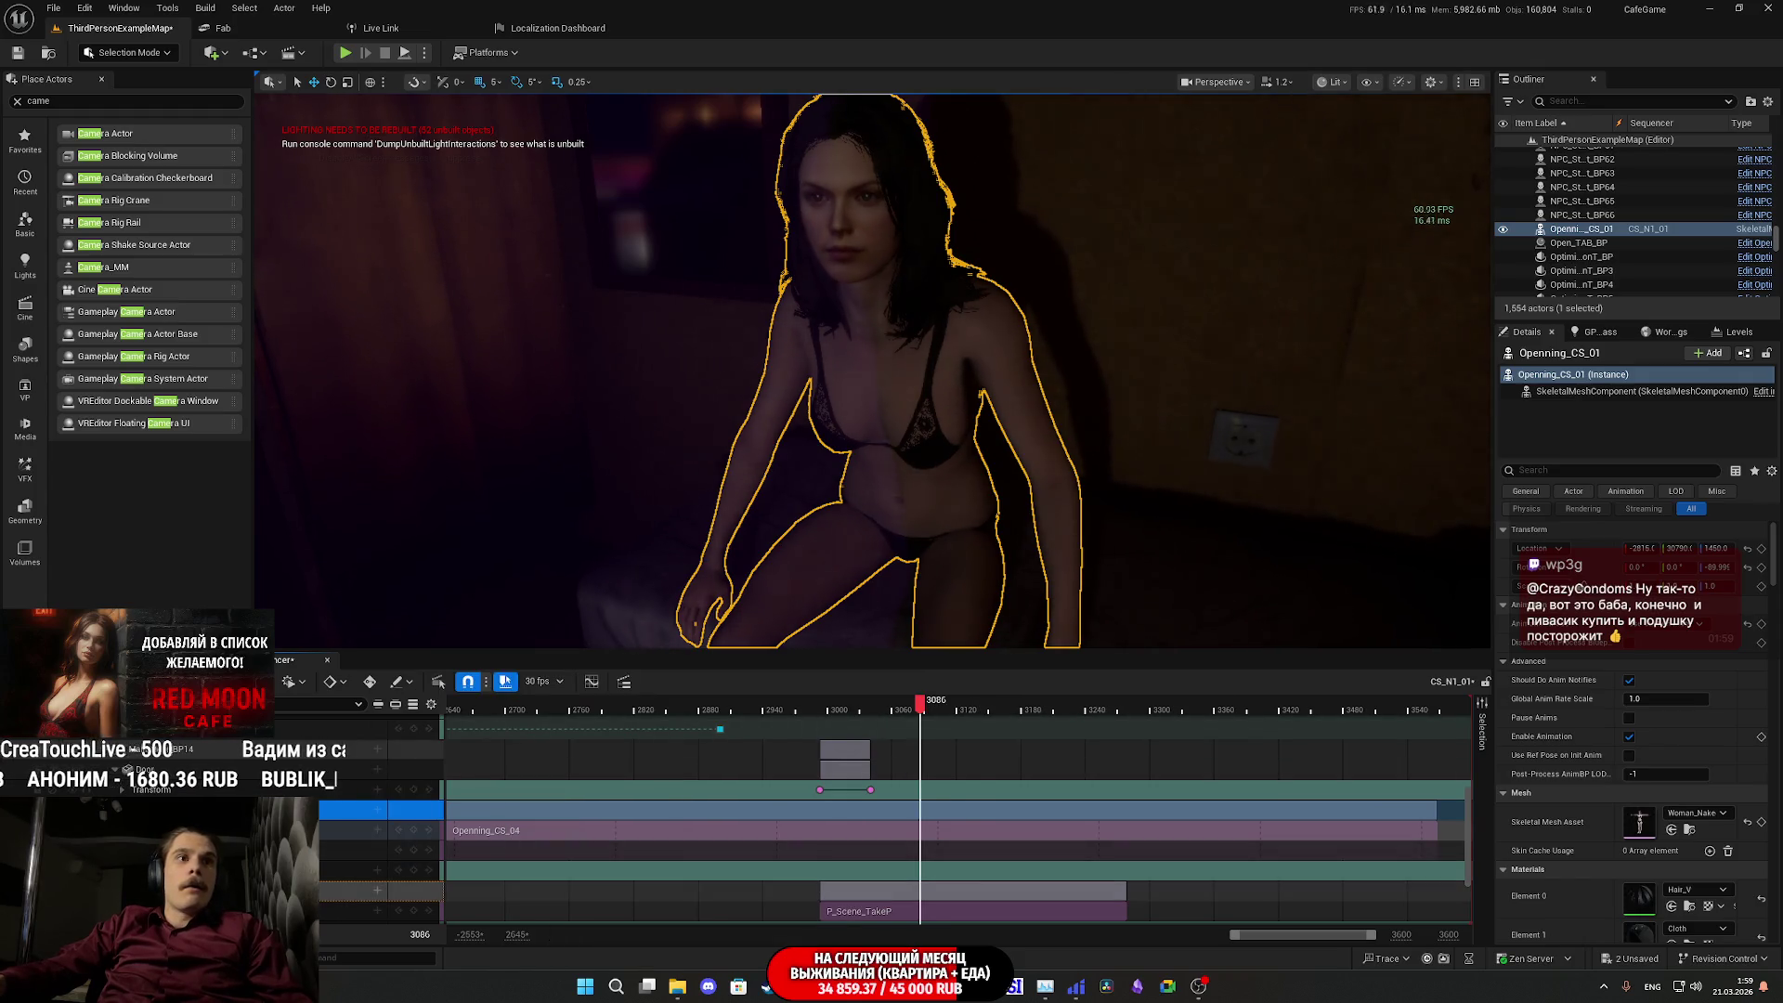
{"action": "left_click", "coordinate": [378, 812]}
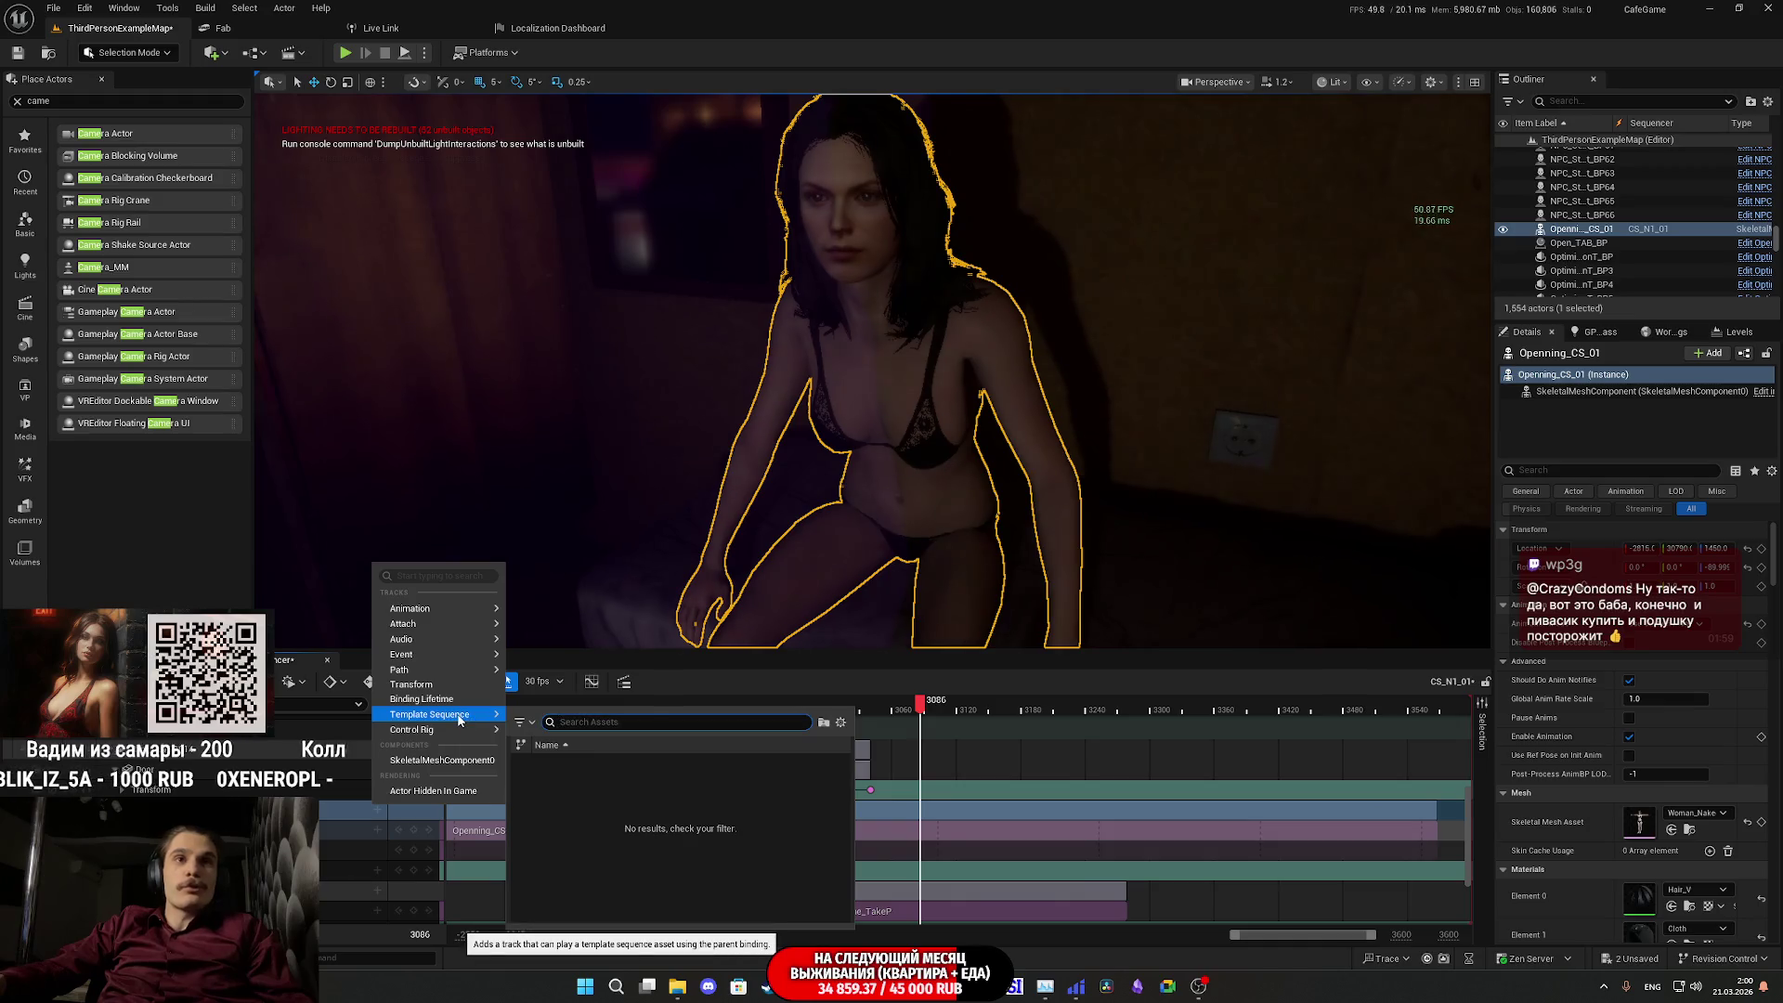
{"action": "mouse_move", "coordinate": [453, 671]}
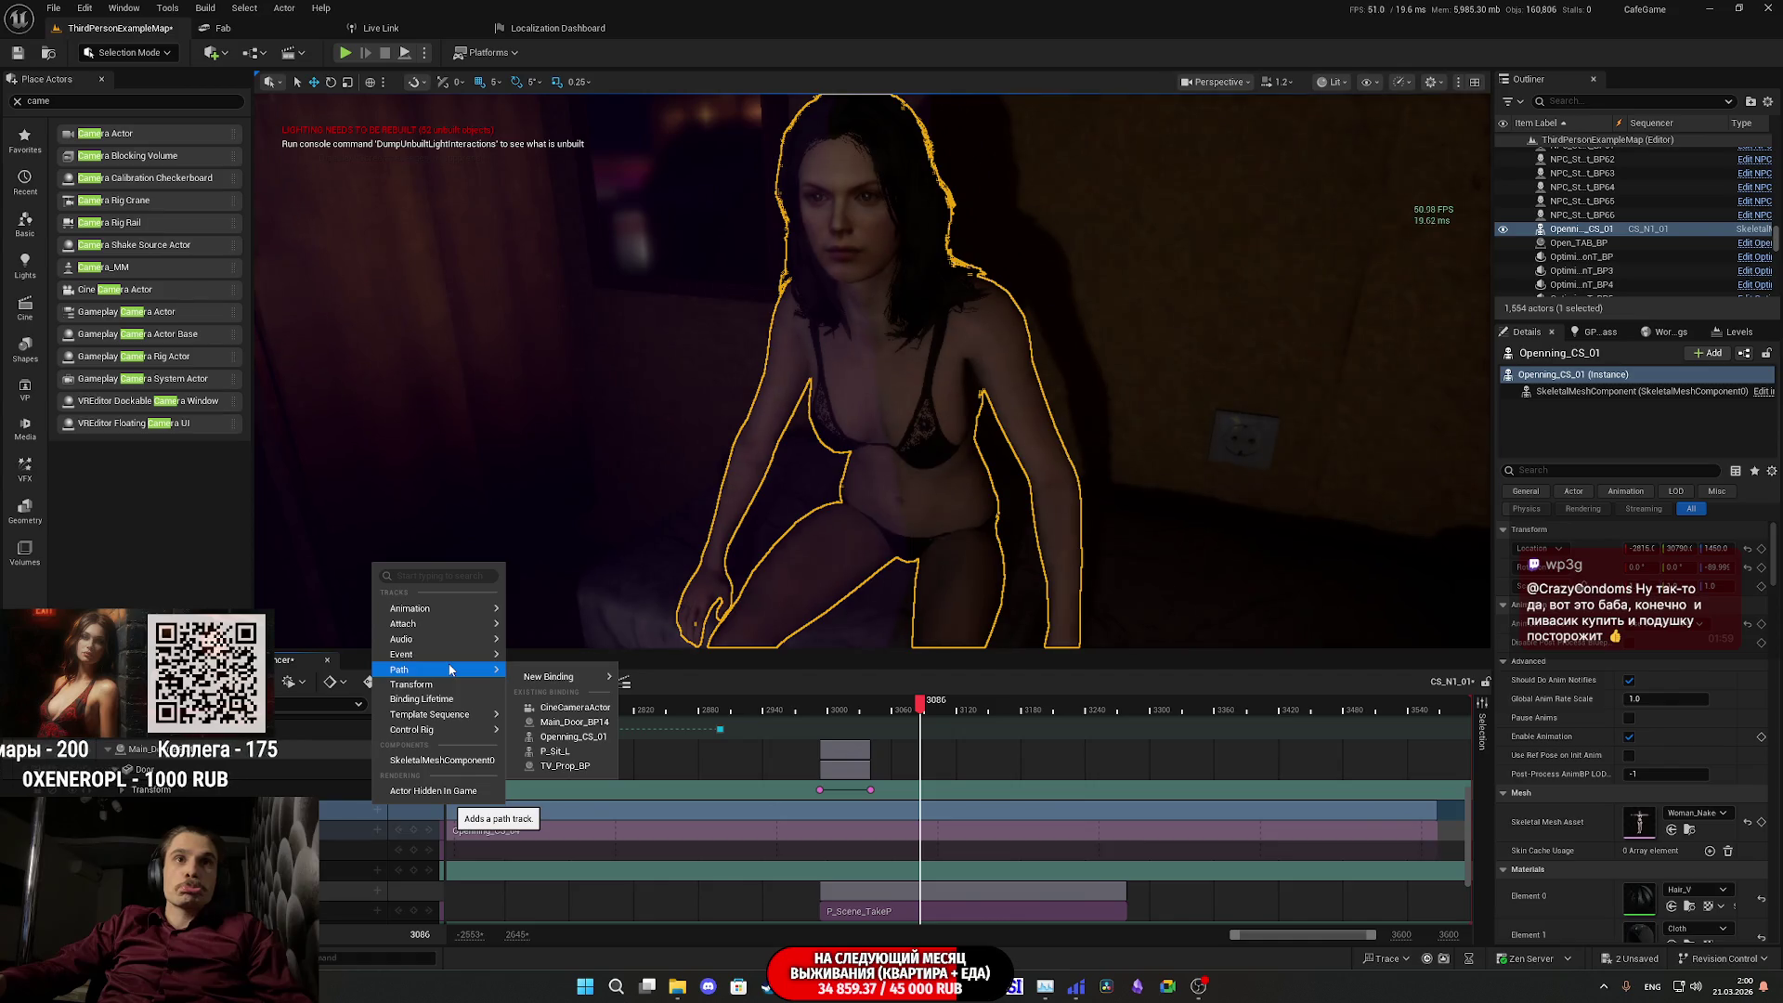
{"action": "mouse_move", "coordinate": [443, 609]}
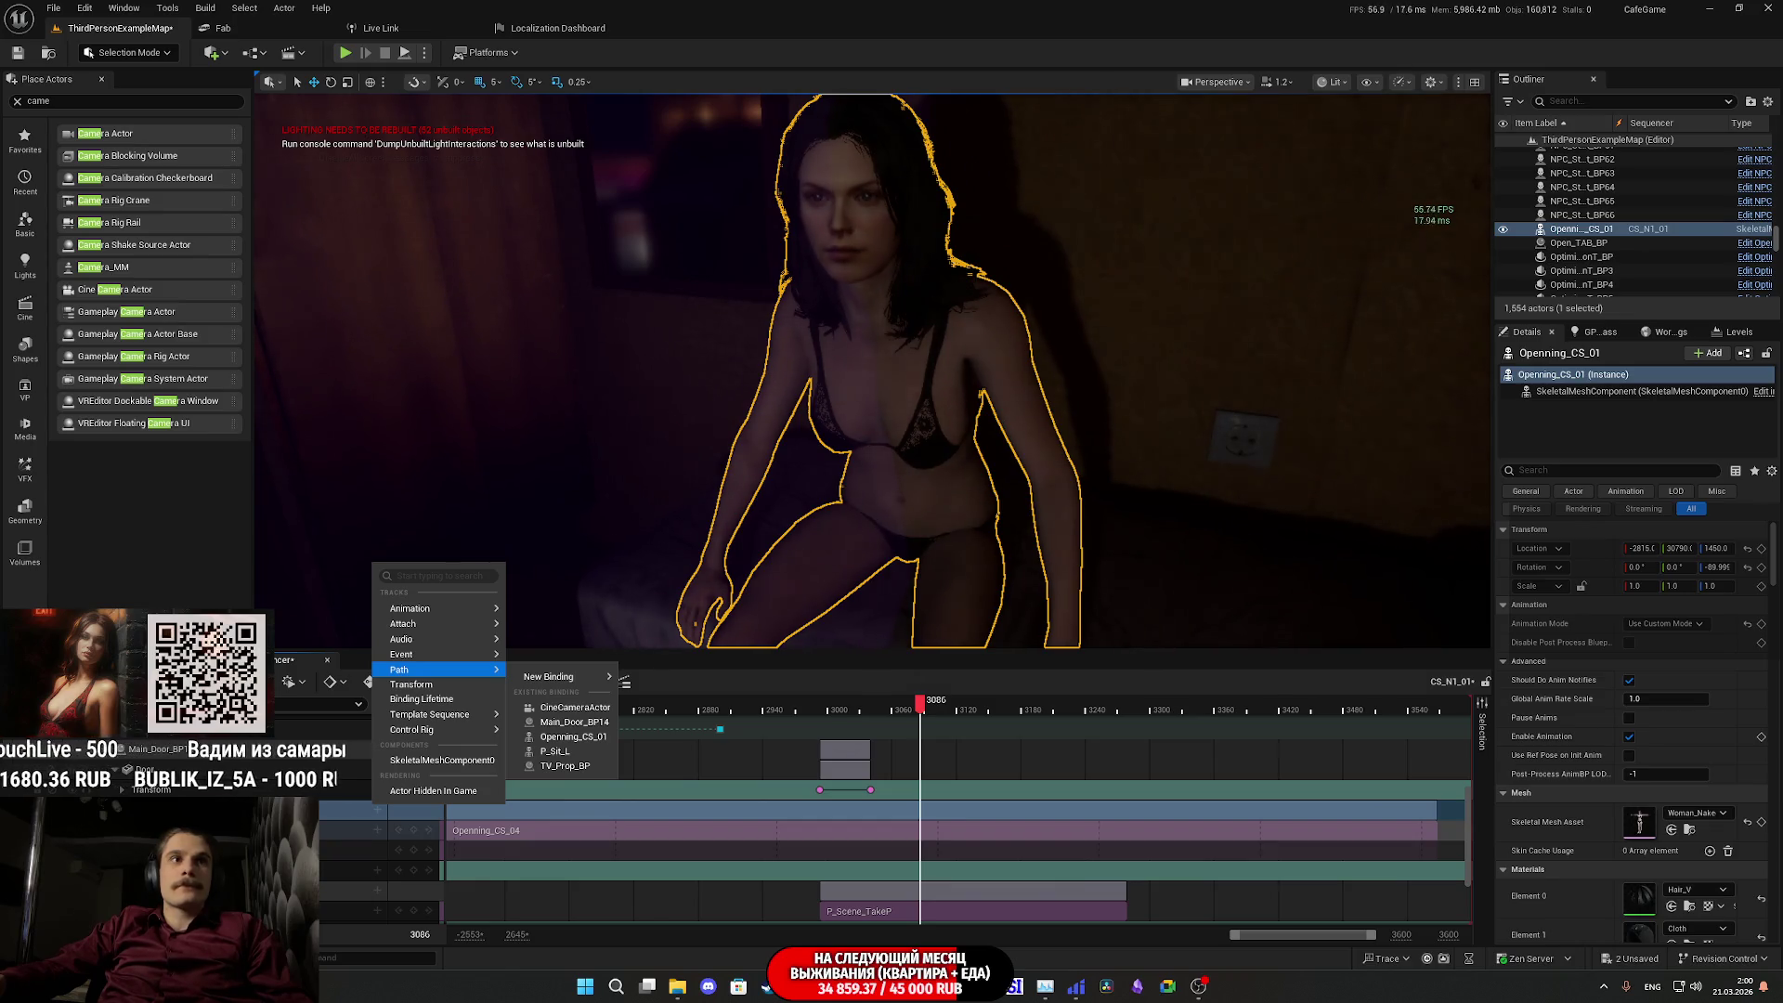
{"action": "key", "text": "ctrl+space"}
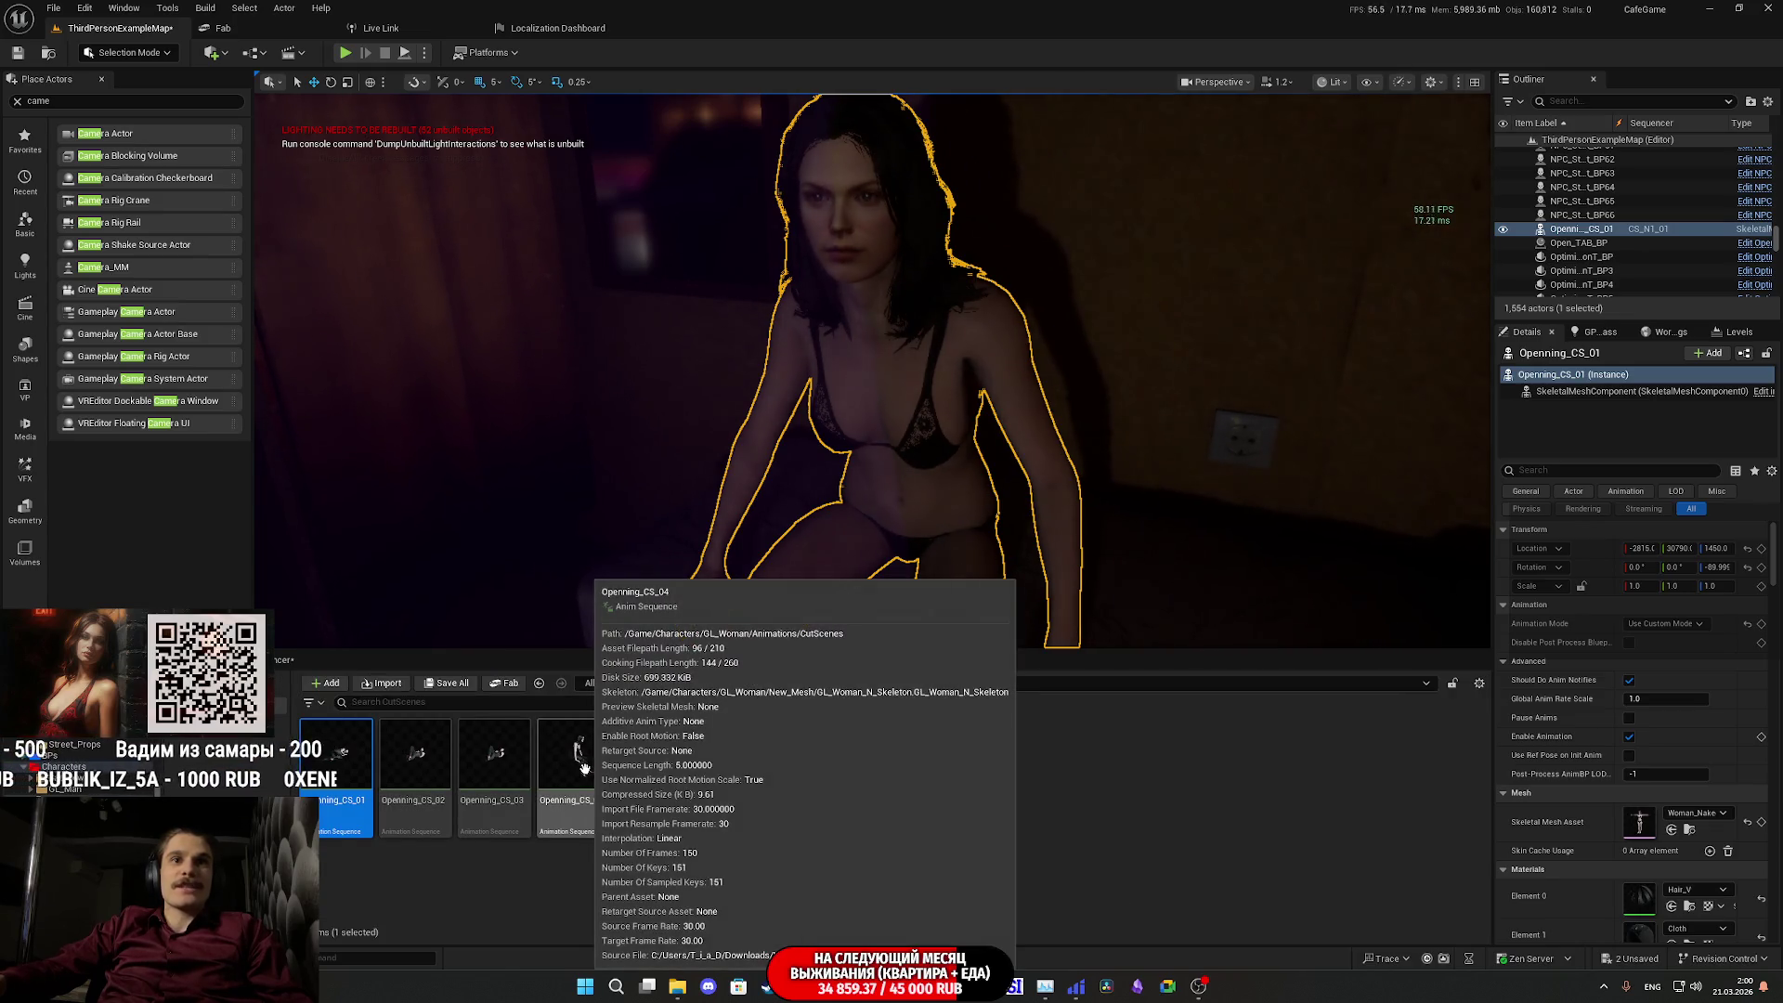
- Duplicate Openning_CS_04 as Openning_CS_05 and close its animation editor
{"action": "left_click", "coordinate": [574, 757]}
{"action": "right_click", "coordinate": [584, 757]}
{"action": "mouse_move", "coordinate": [697, 741]}
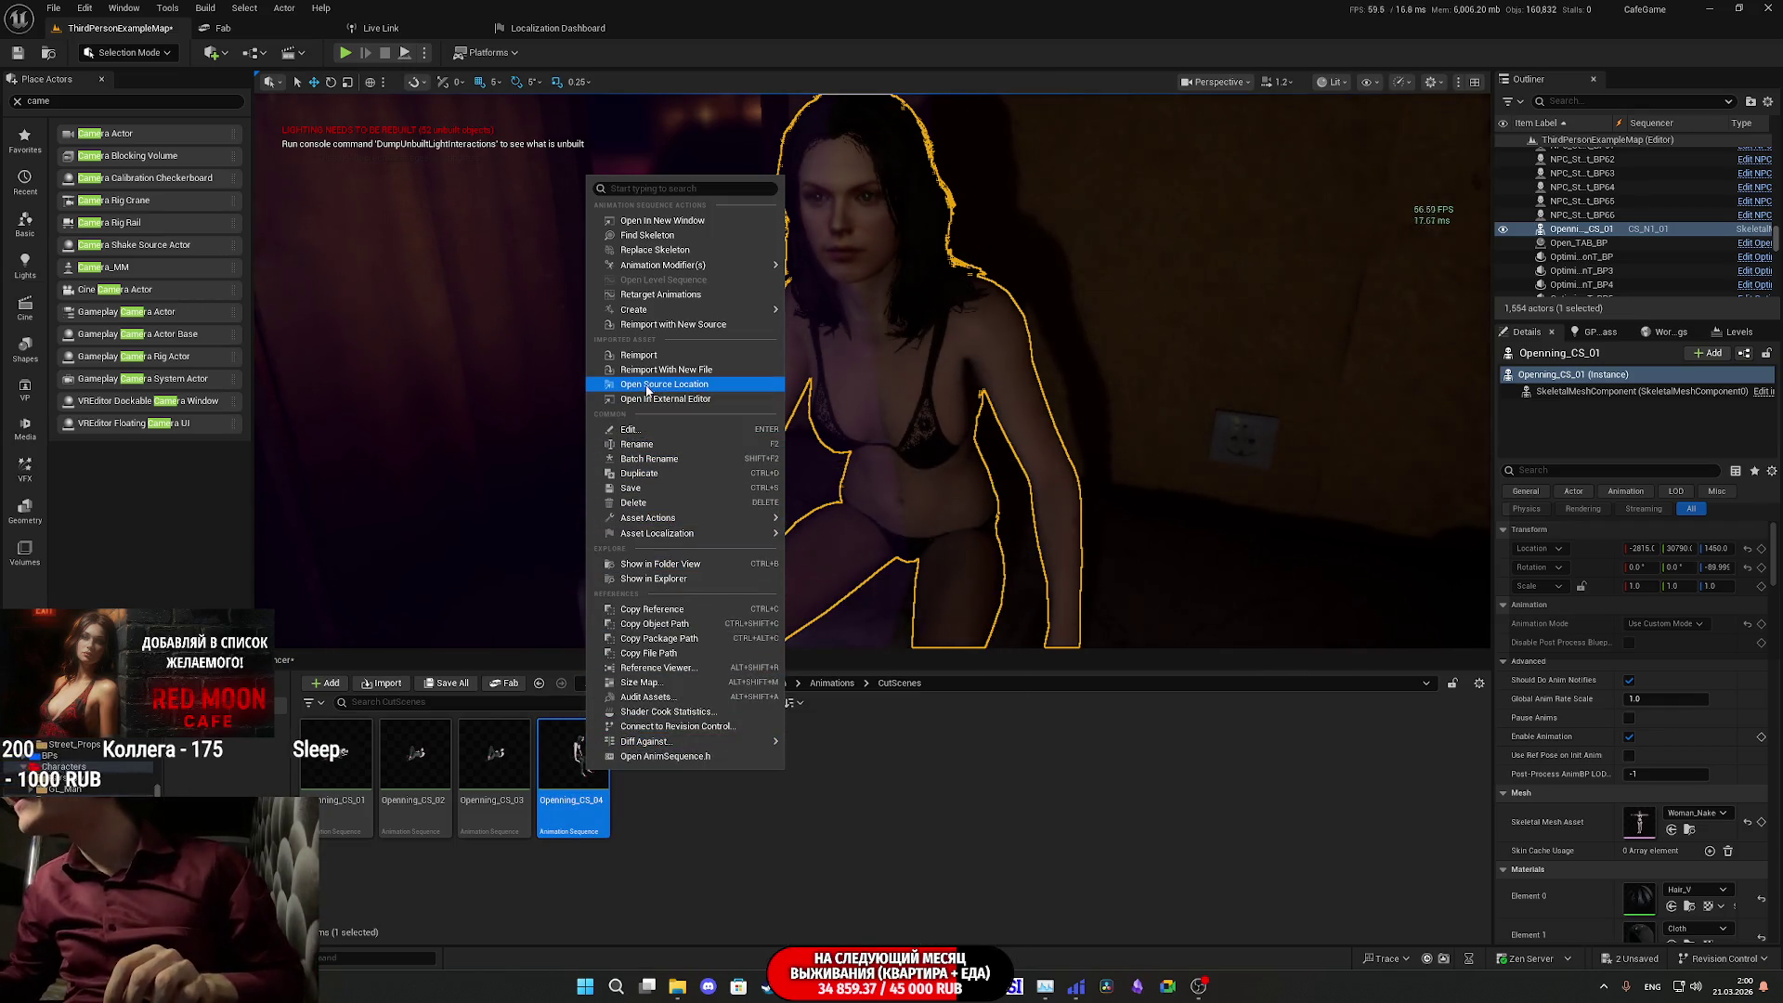
{"action": "left_click", "coordinate": [653, 474]}
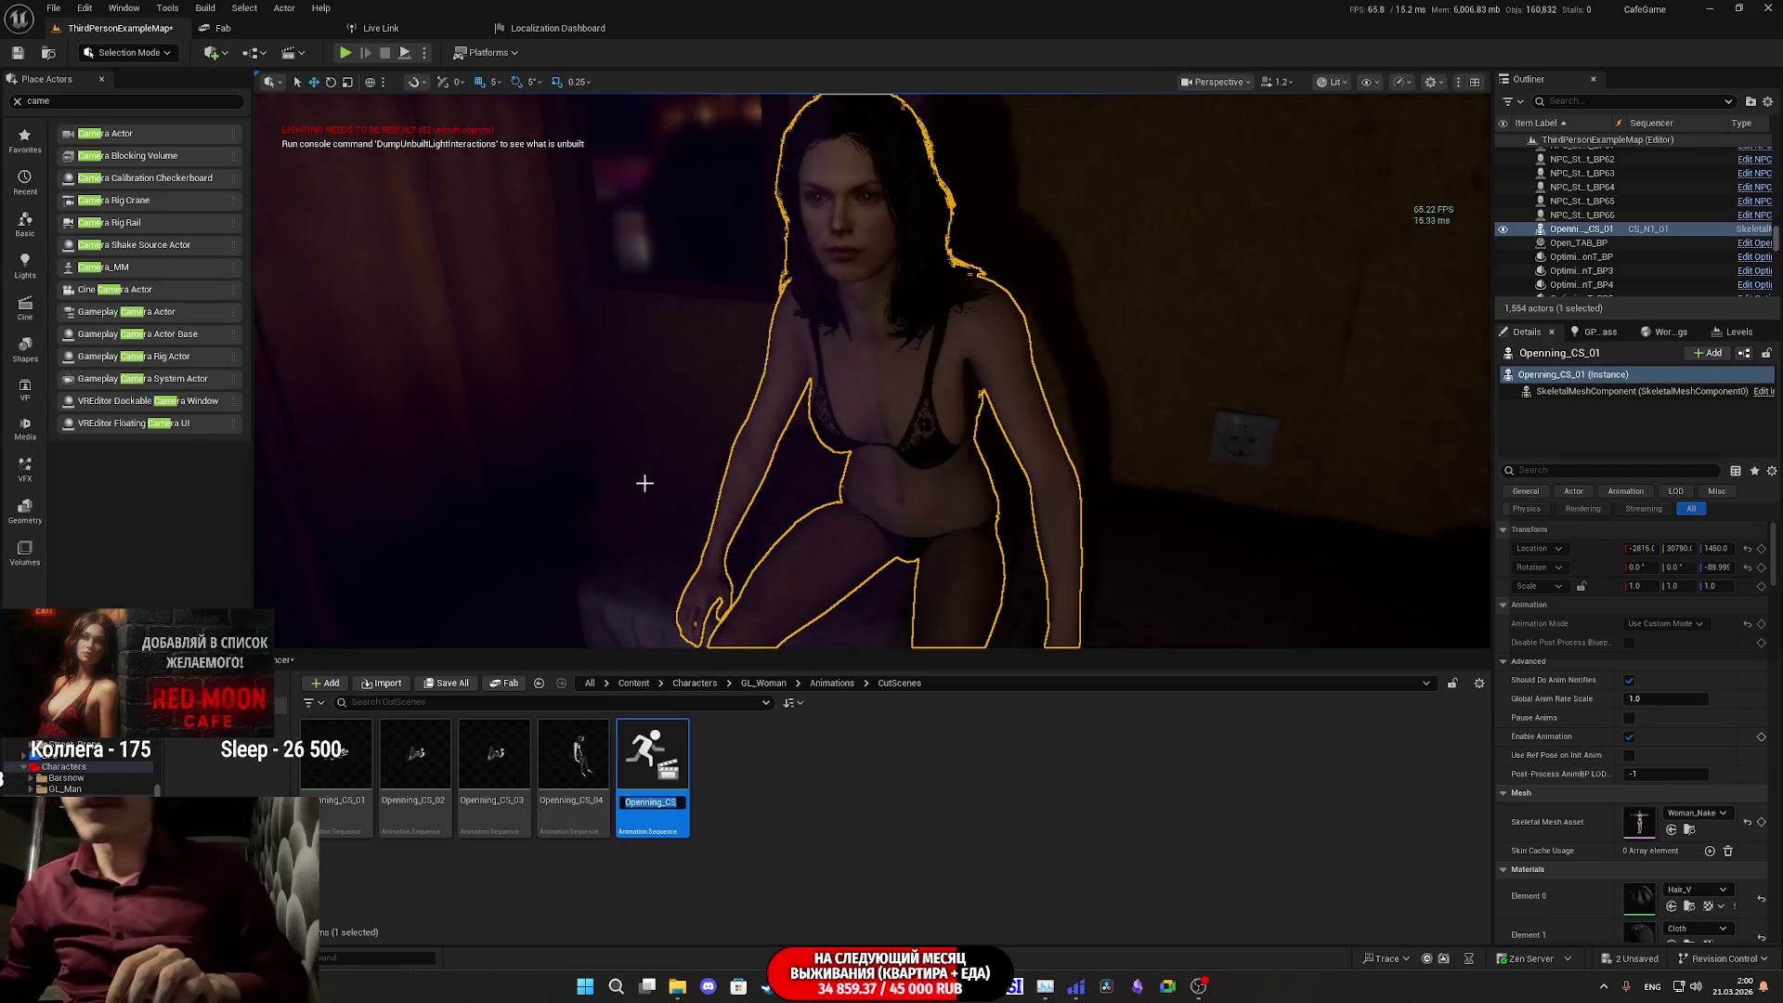
{"action": "key", "text": "Return"}
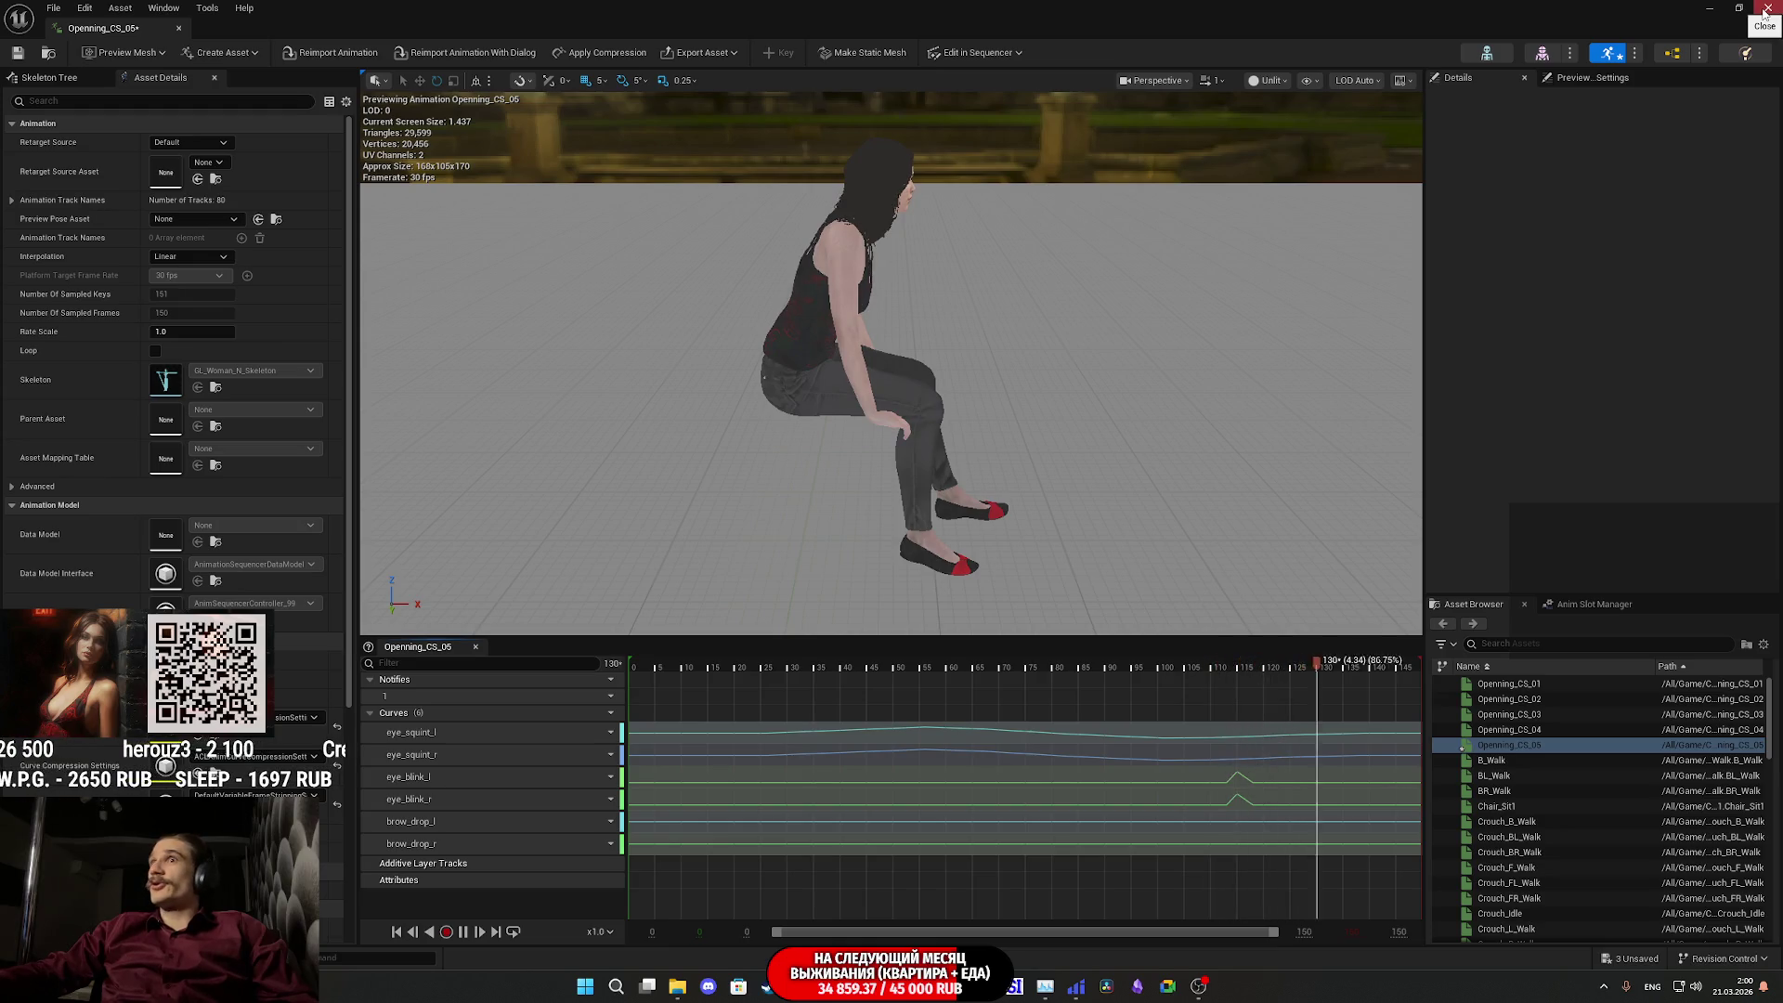
{"action": "left_click", "coordinate": [1768, 9]}
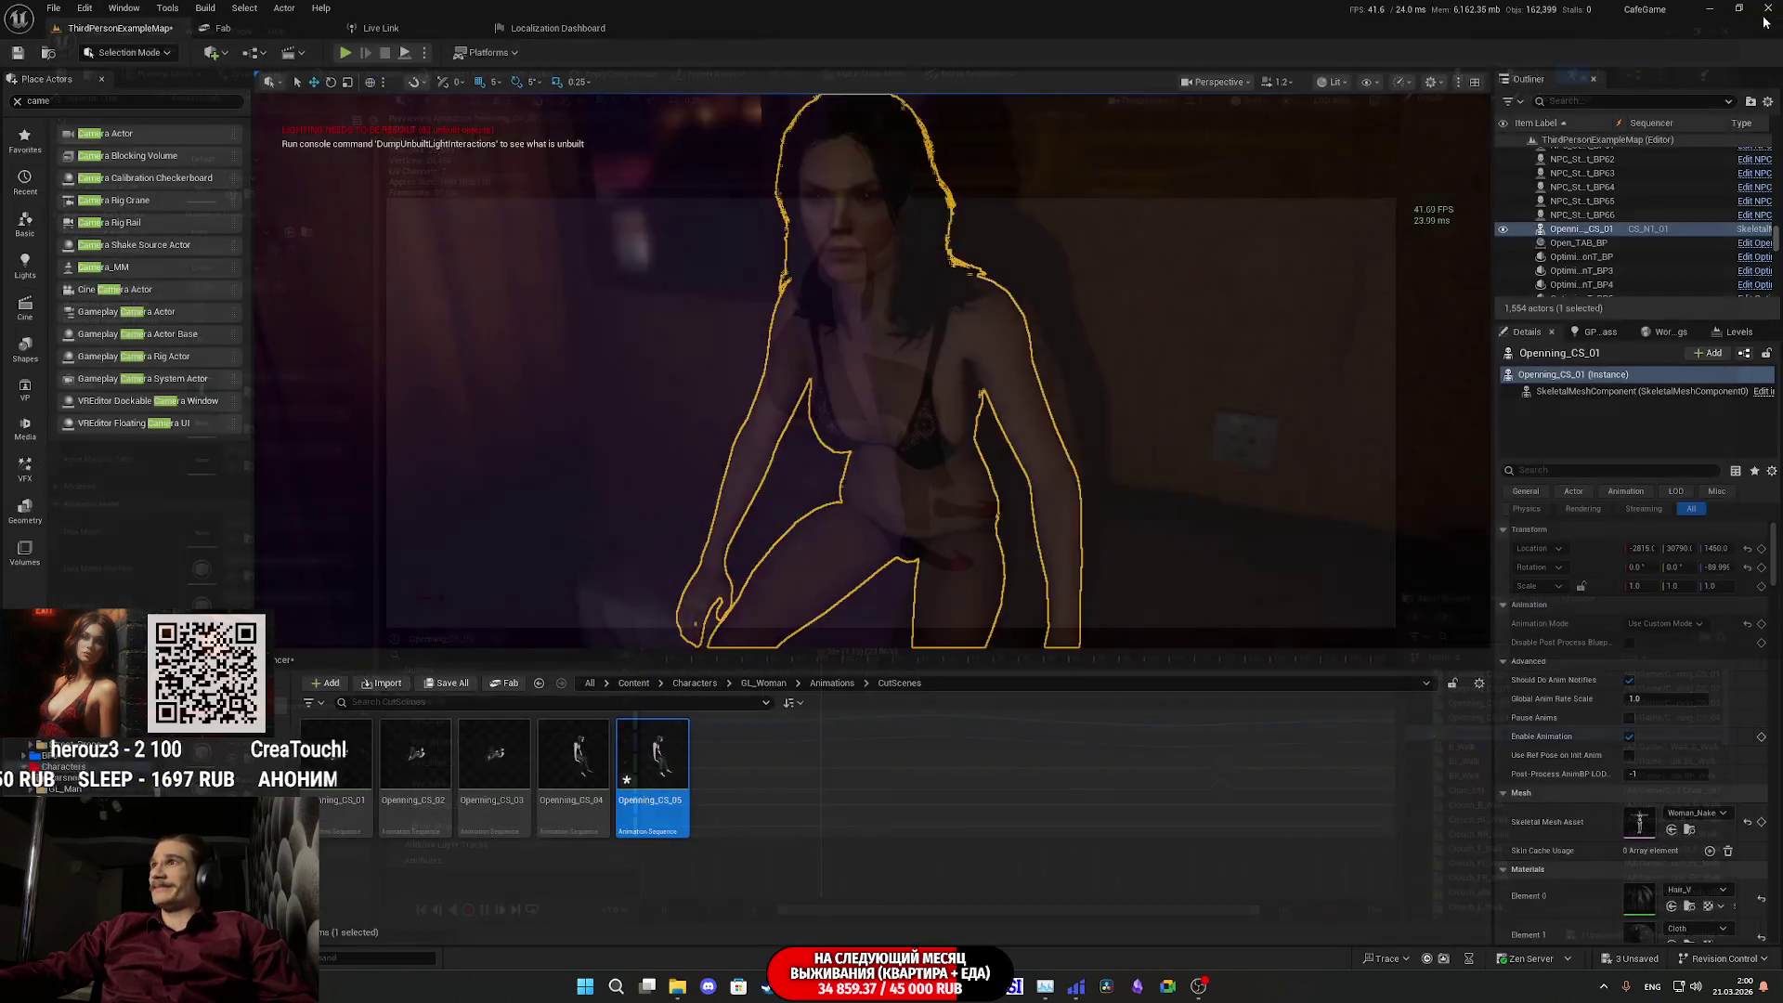
- Set the Sequencer's visible timeline start to 0
{"action": "key", "text": "ctrl+space"}
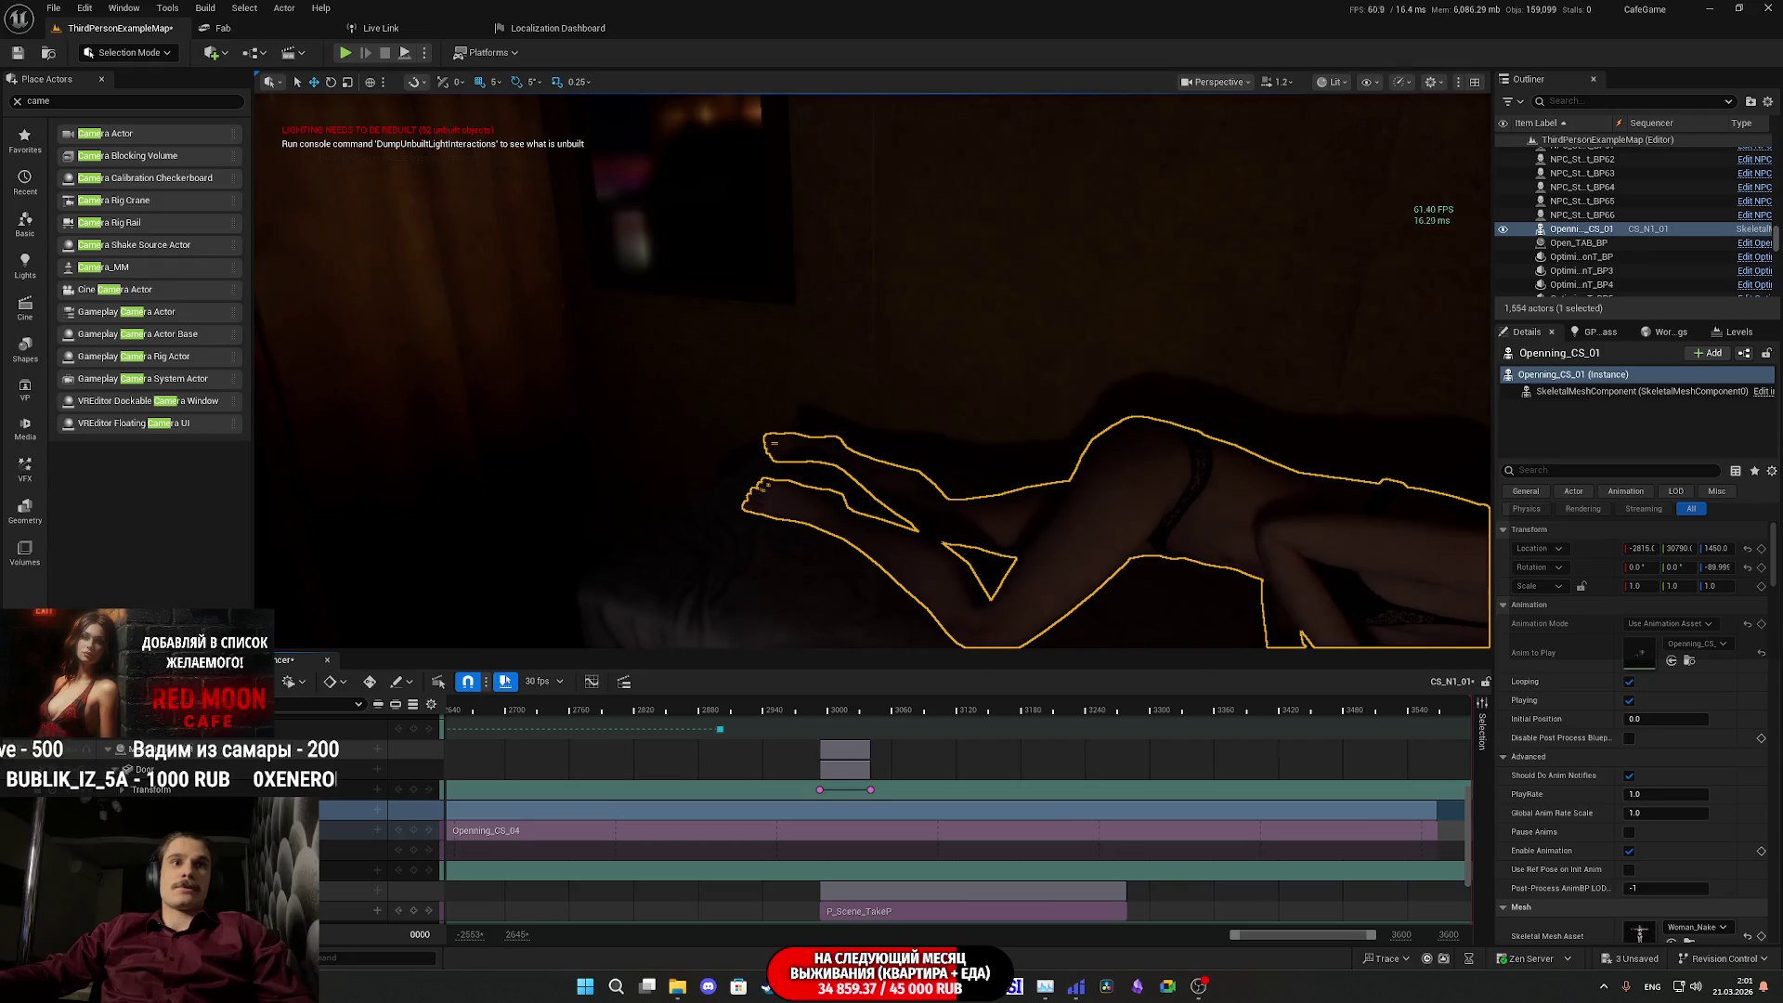
{"action": "mouse_move", "coordinate": [1236, 940]}
{"action": "left_mouse_down"}
{"action": "mouse_move", "coordinate": [739, 932]}
{"action": "mouse_move", "coordinate": [864, 938]}
{"action": "left_mouse_up"}
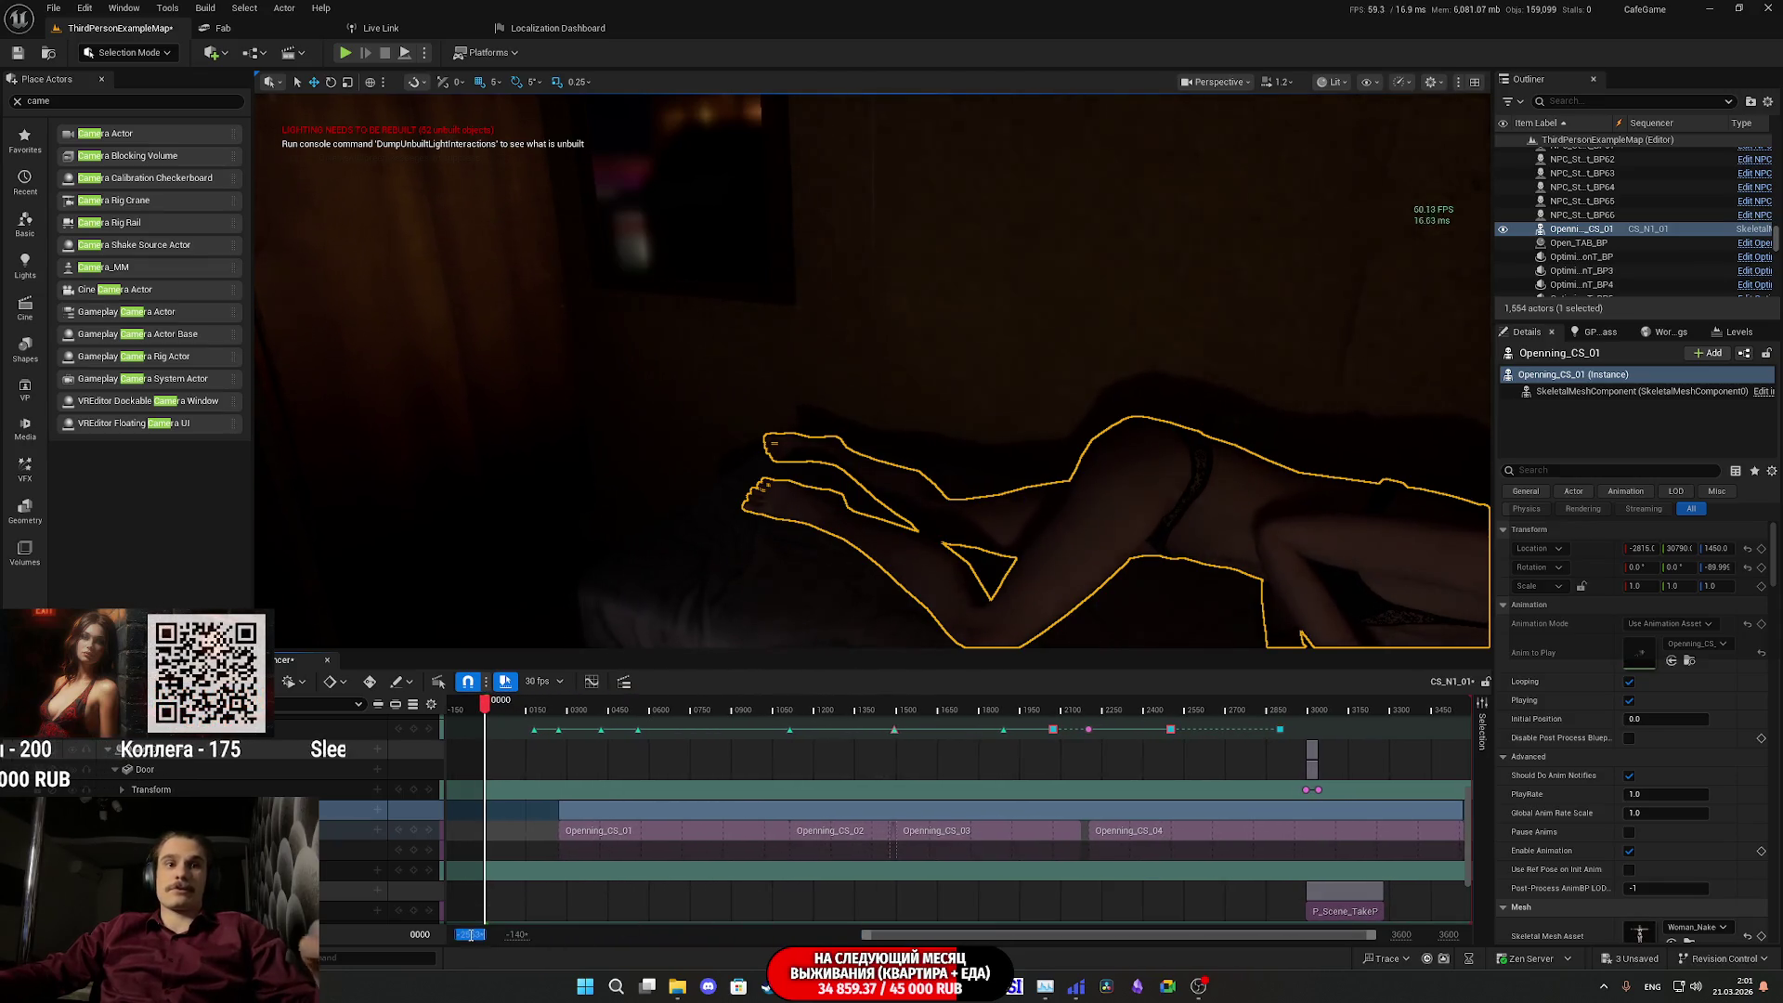
{"action": "type", "text": "0"}
{"action": "key", "text": "Return"}
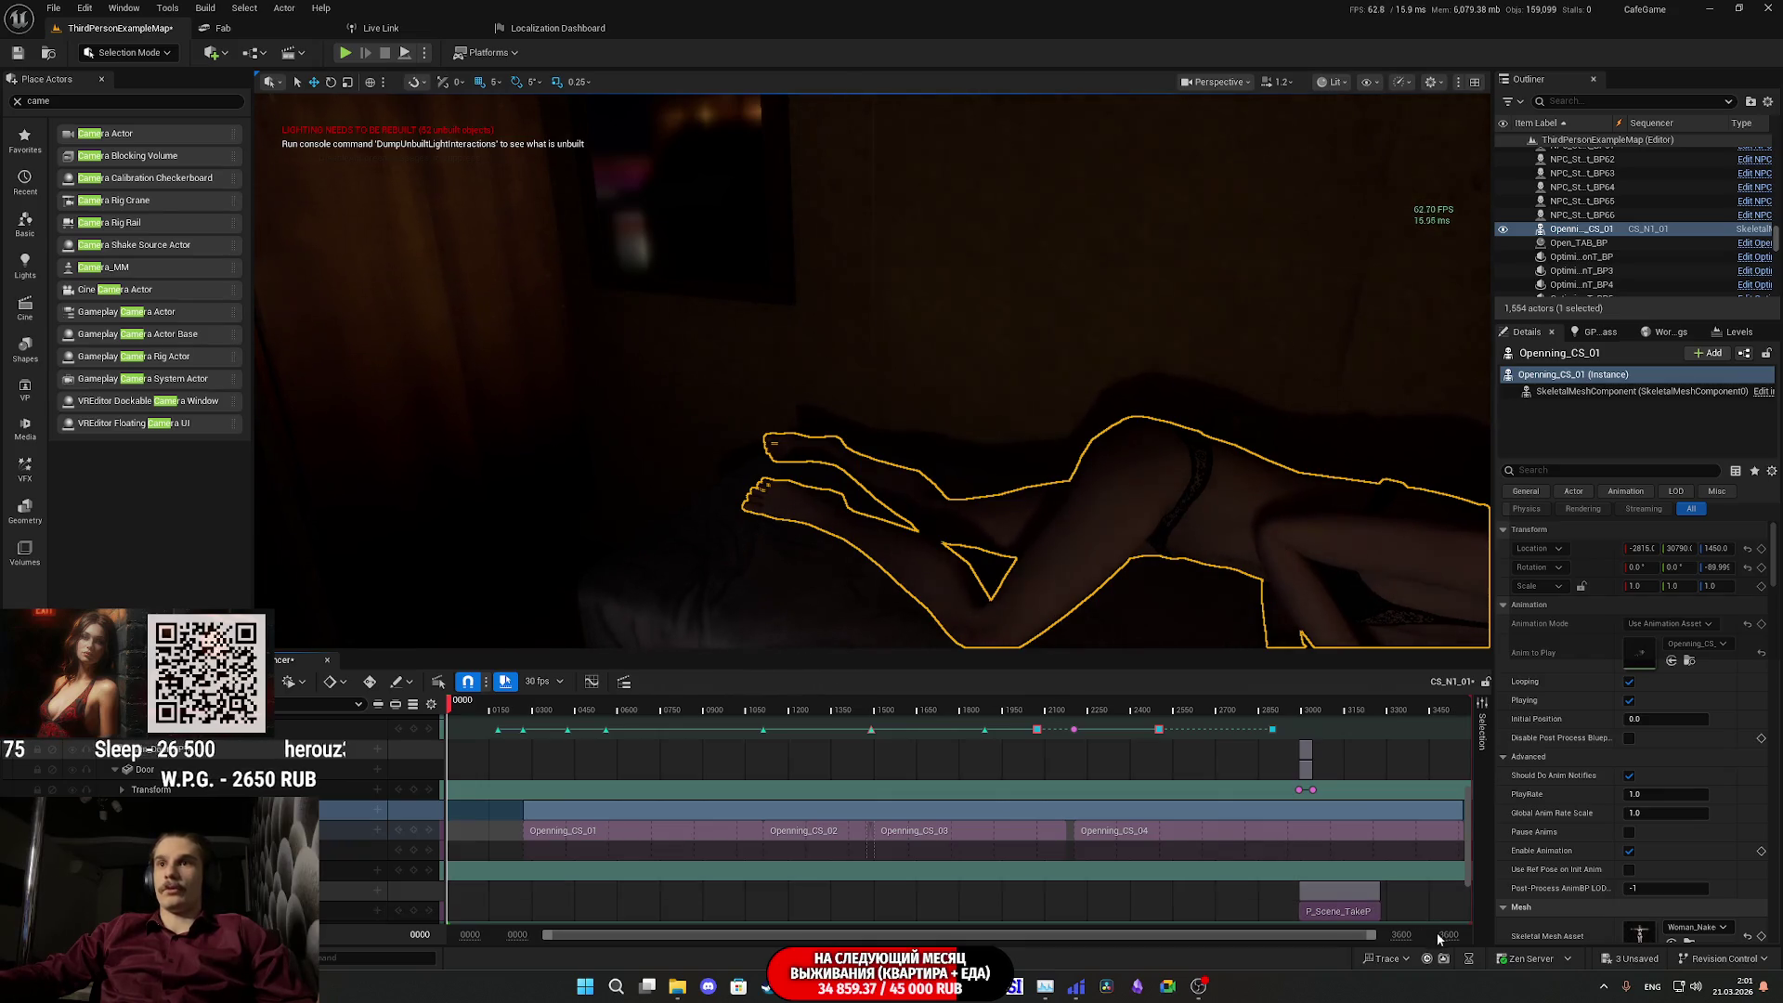
- Save the CS_N1_01 sequence and bring up the Save All content dialog
{"action": "key", "text": "ctrl+s"}
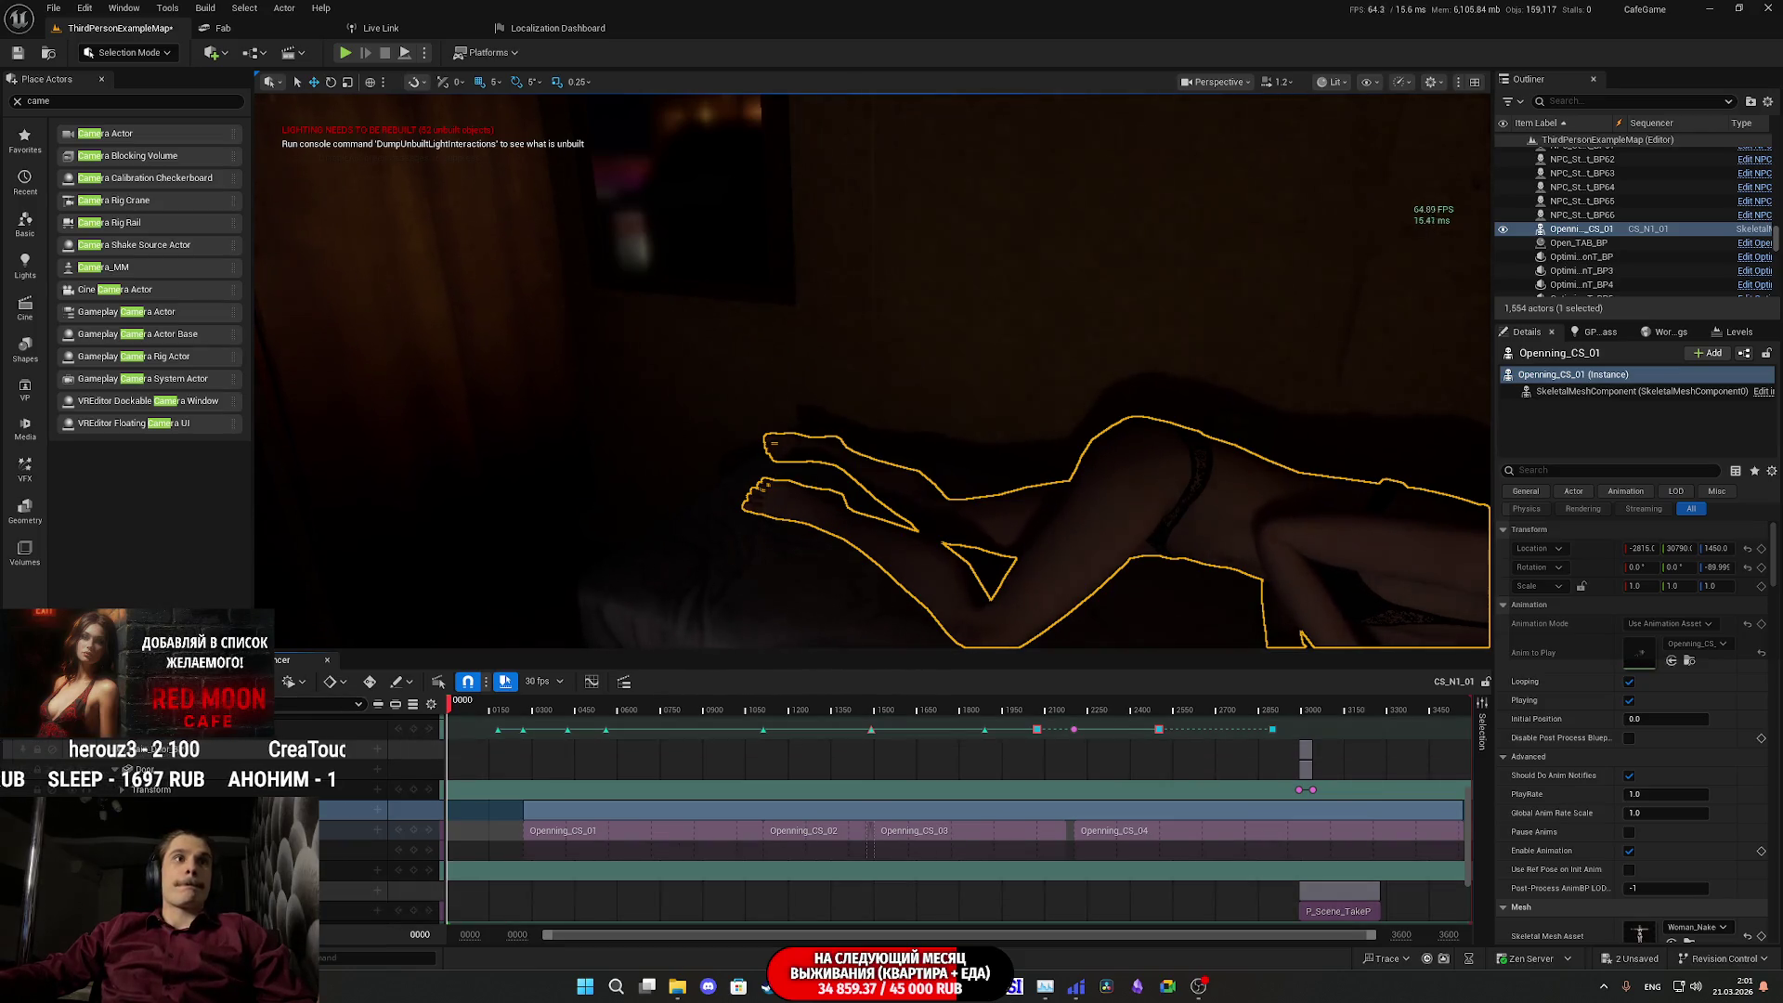
{"action": "key", "text": "ctrl+space"}
{"action": "left_click", "coordinate": [452, 687]}
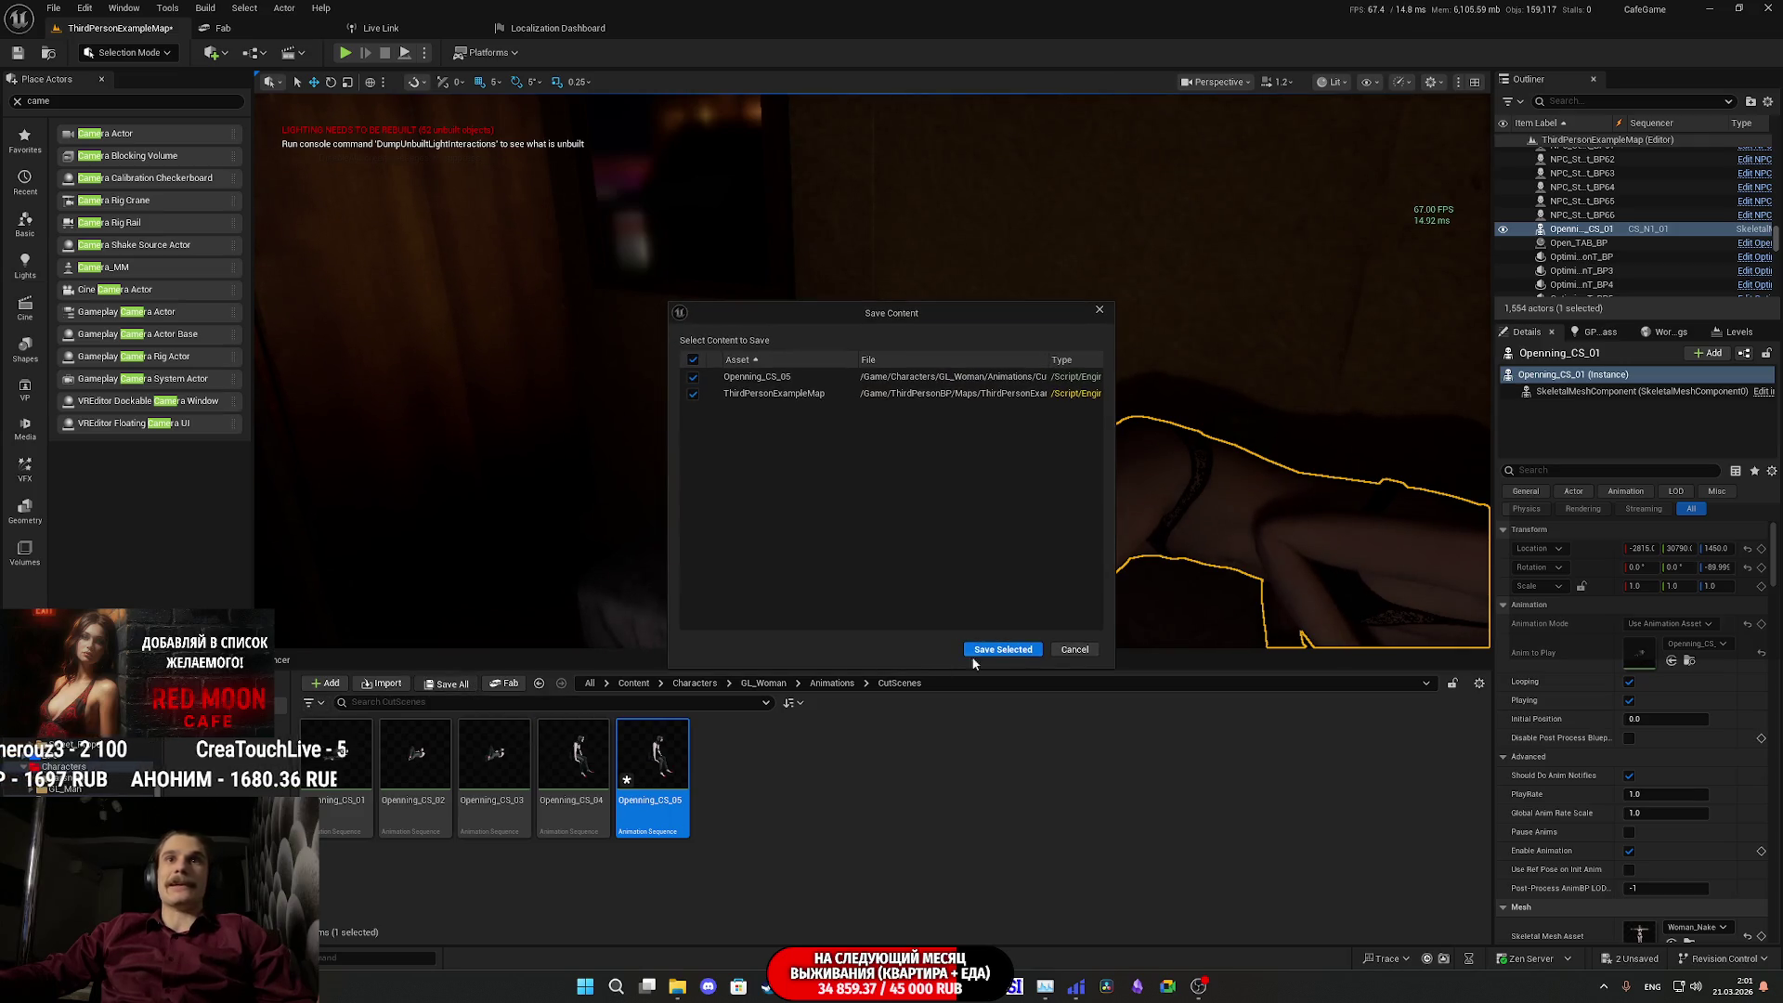
- Save Openning_CS_05 and ThirdPersonExampleMap, then briefly test-play the level
{"action": "left_click", "coordinate": [1033, 655]}
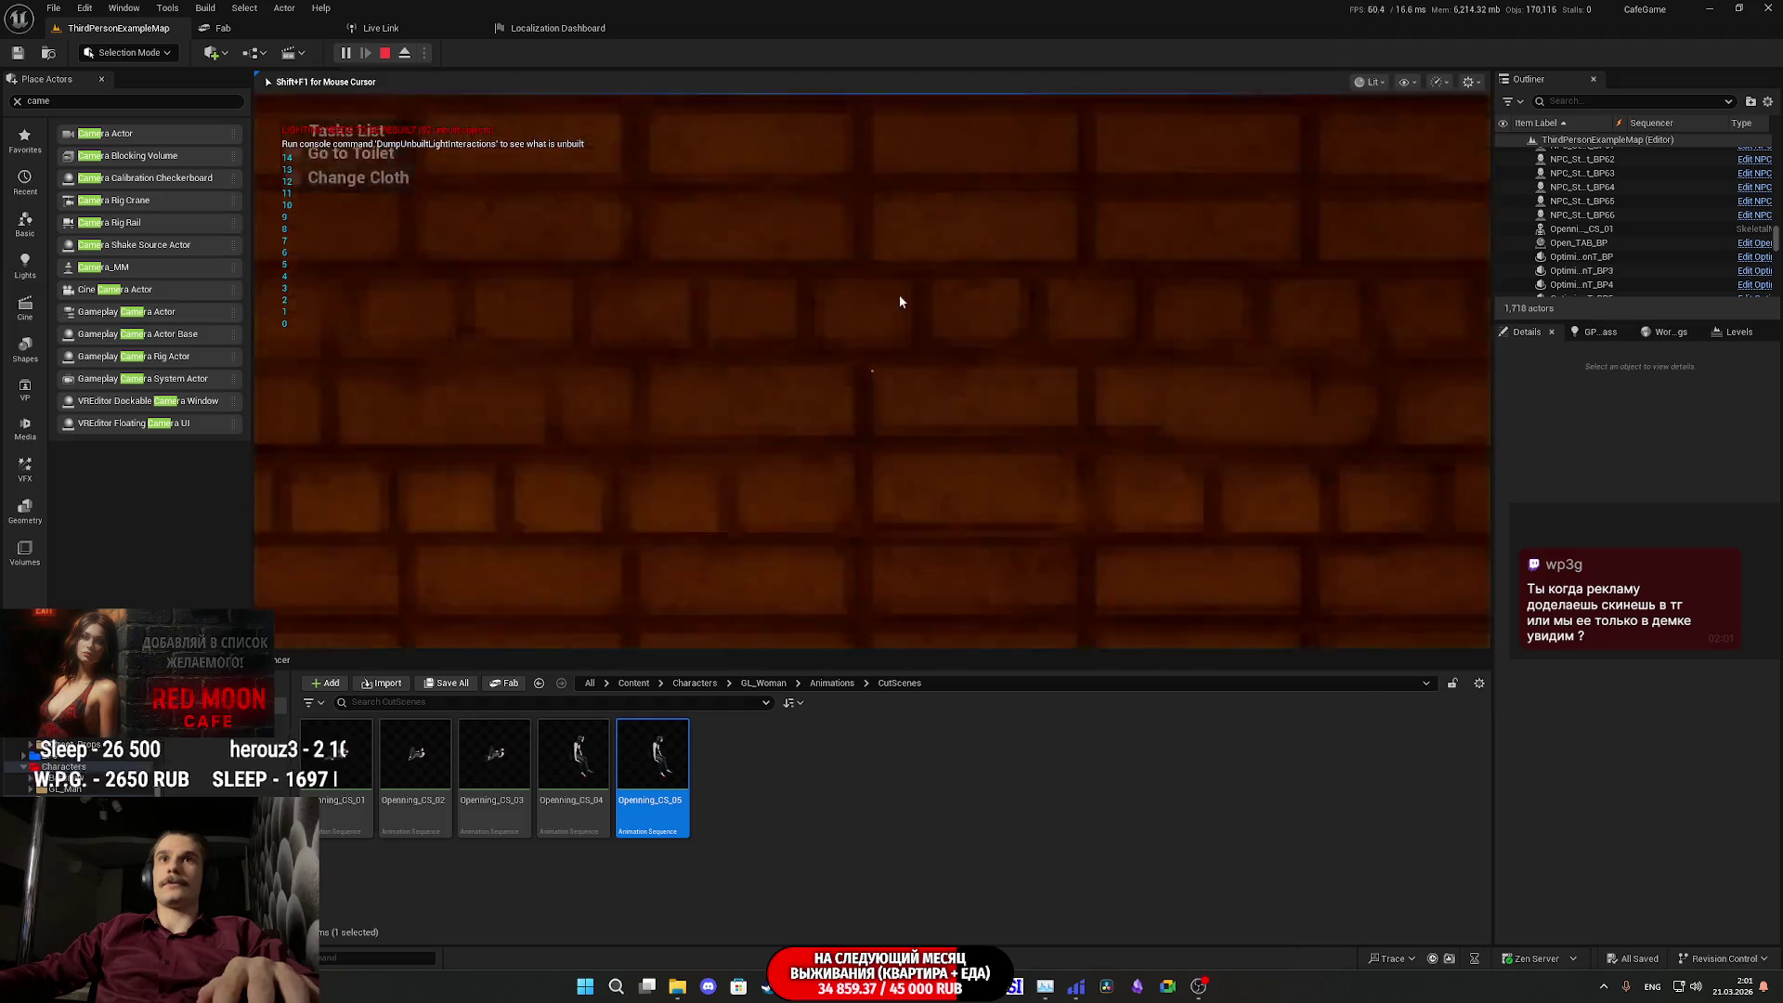
{"action": "key", "text": "F11"}
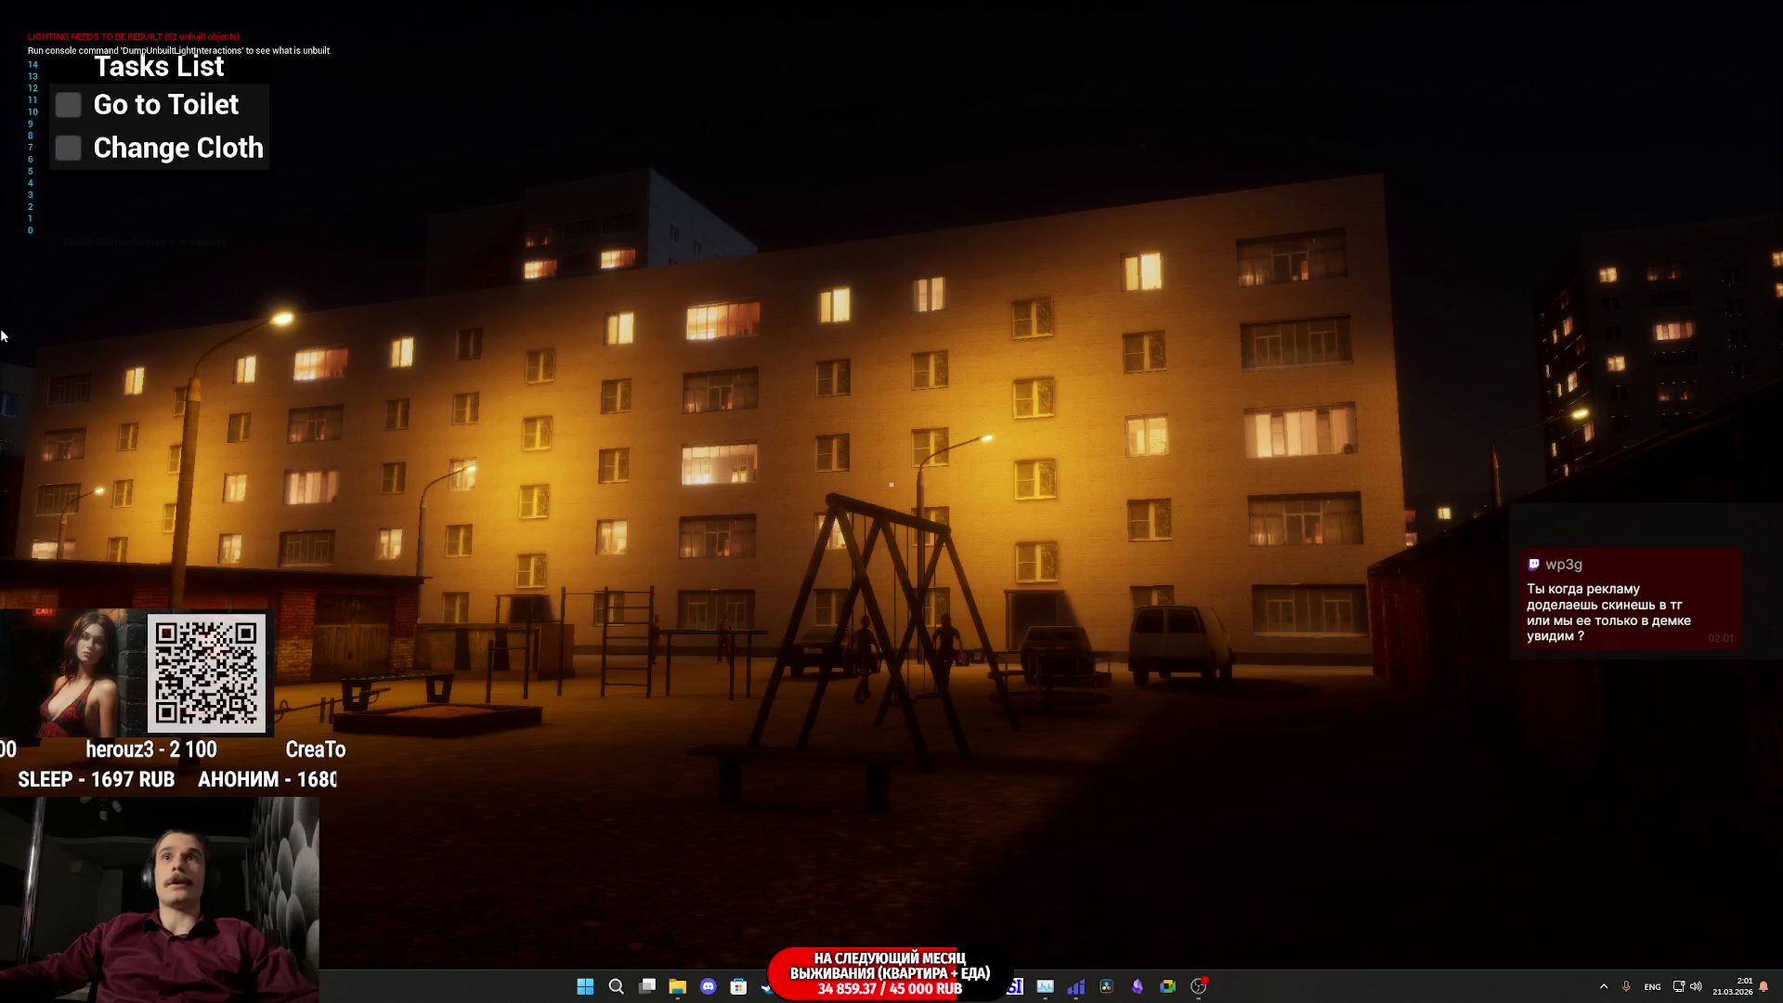
{"action": "key", "text": "Escape"}
{"action": "key", "text": "F11"}
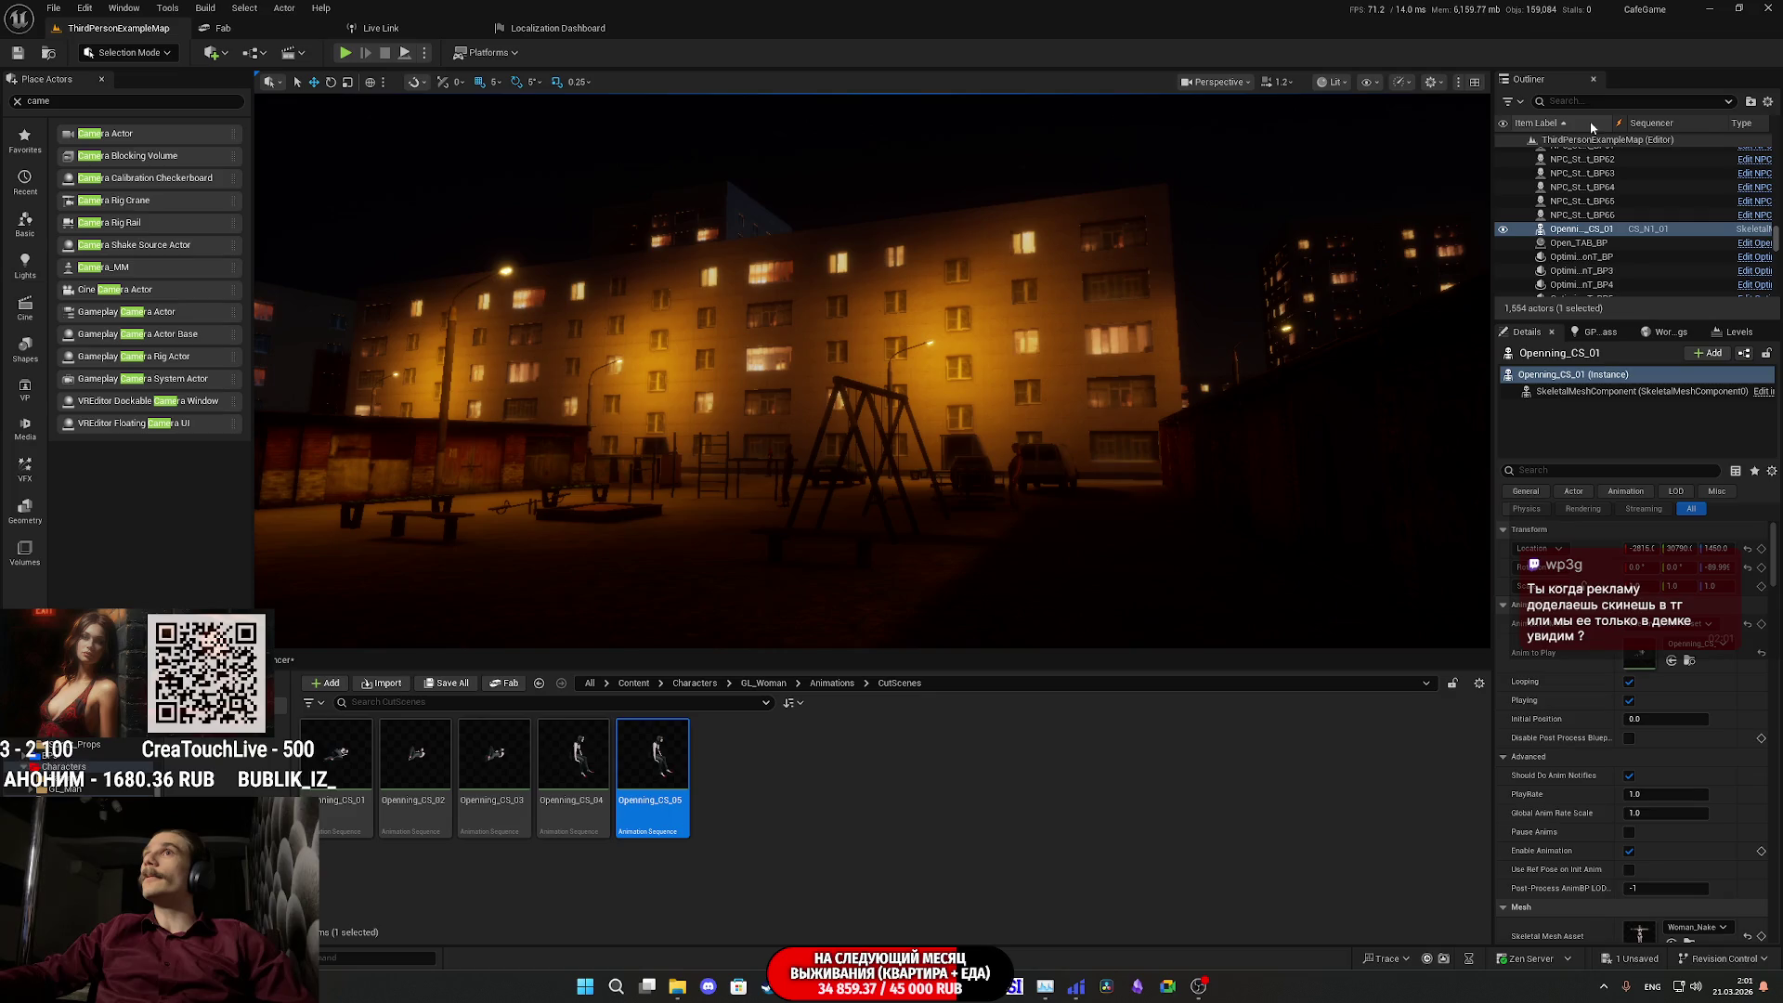
- Find CS_N1_01 through an Outliner search for 'seq' and enable Hide Player
{"action": "left_click", "coordinate": [1577, 100]}
{"action": "type", "text": "seq"}
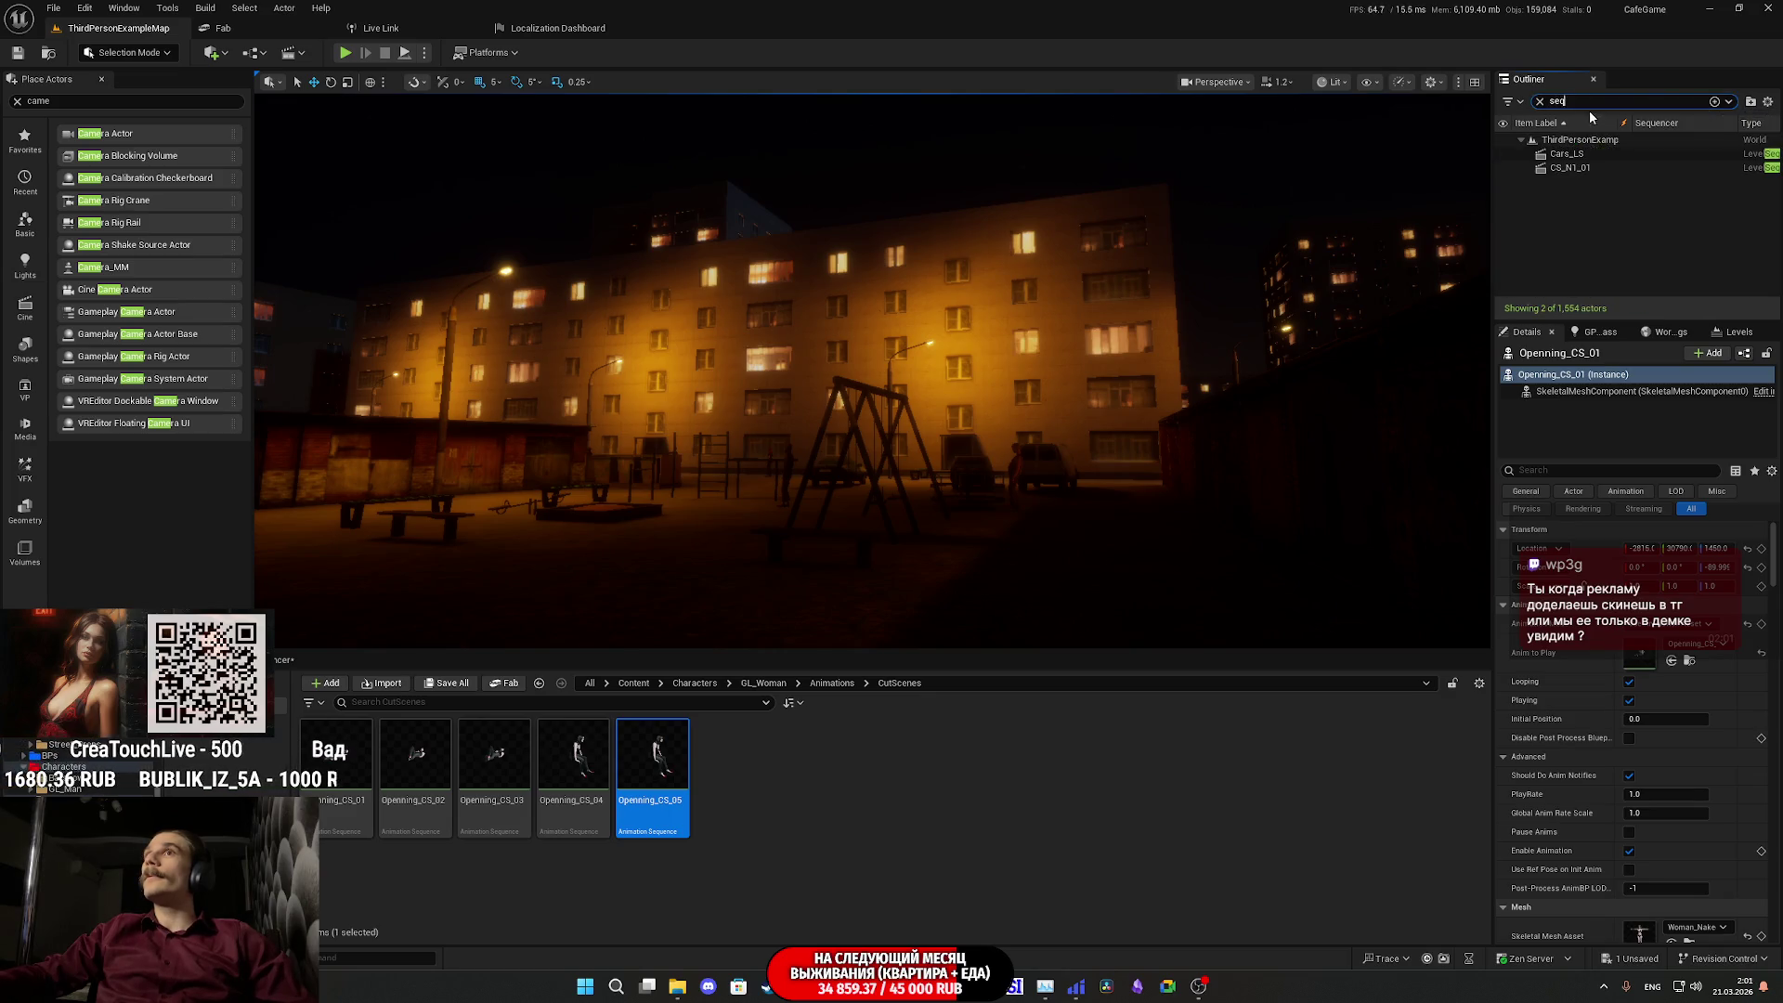
{"action": "left_click", "coordinate": [1574, 168]}
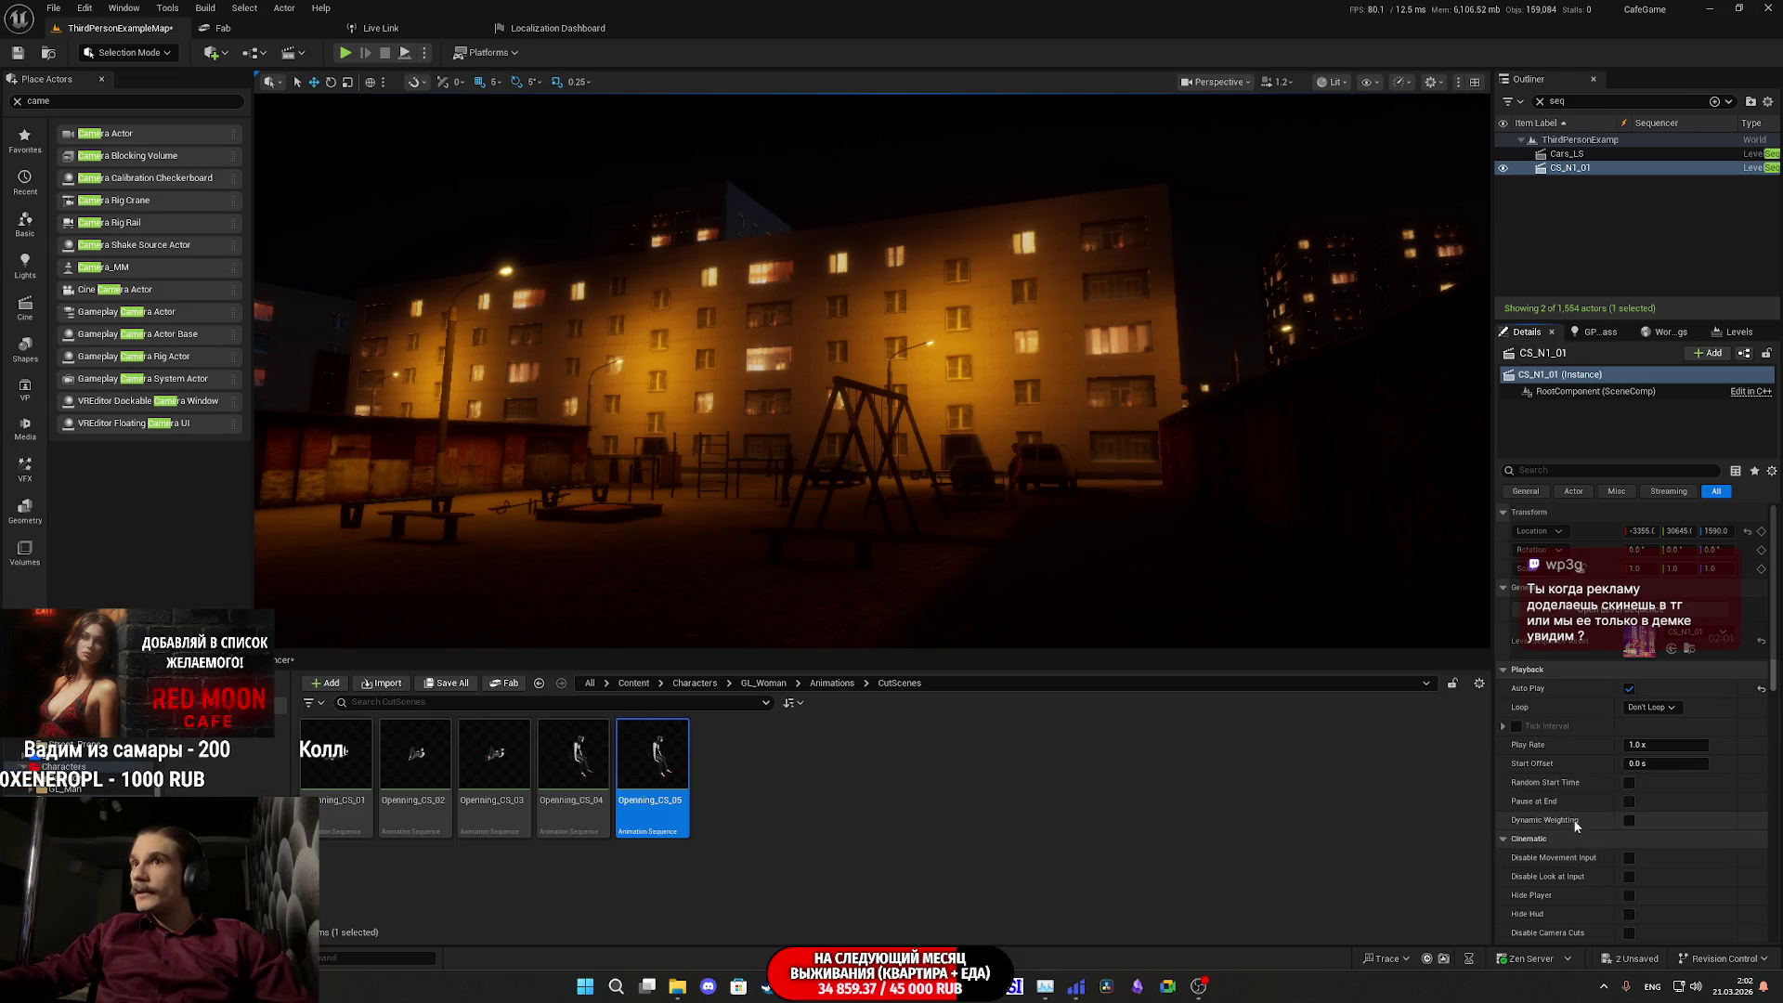
{"action": "scroll", "coordinate": [1573, 785], "scroll_direction": "down", "scroll_amount": 3}
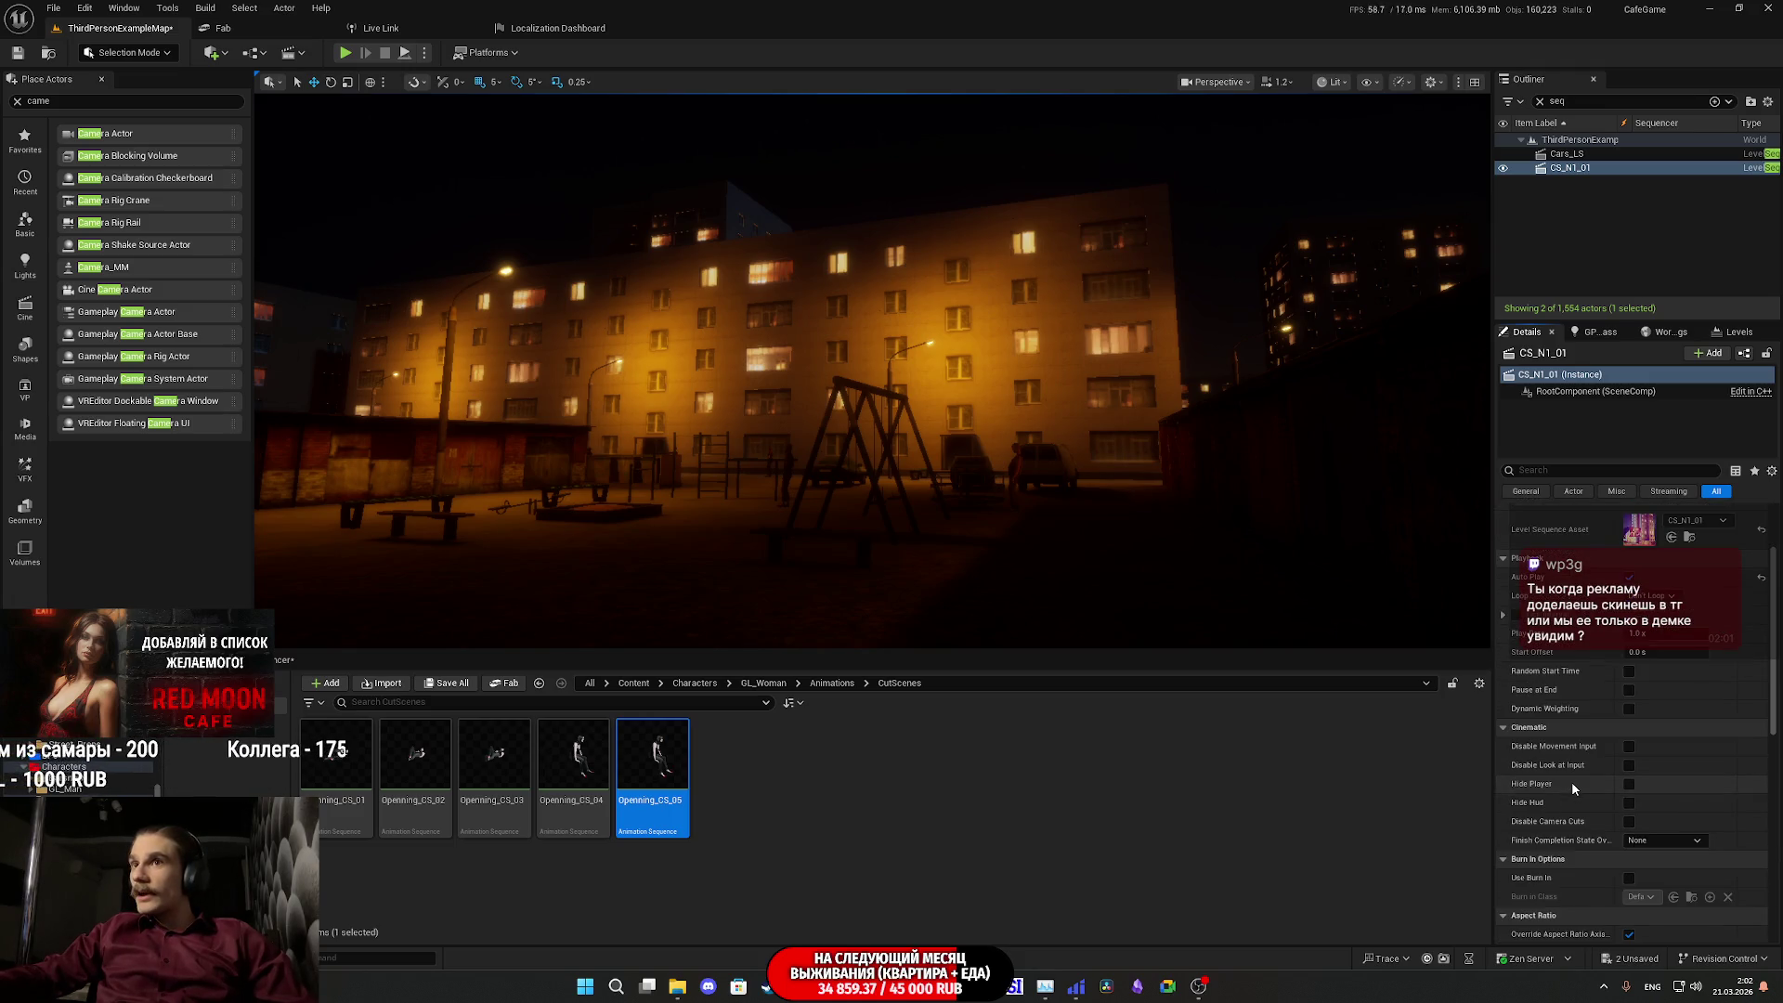
{"action": "left_click", "coordinate": [1629, 784]}
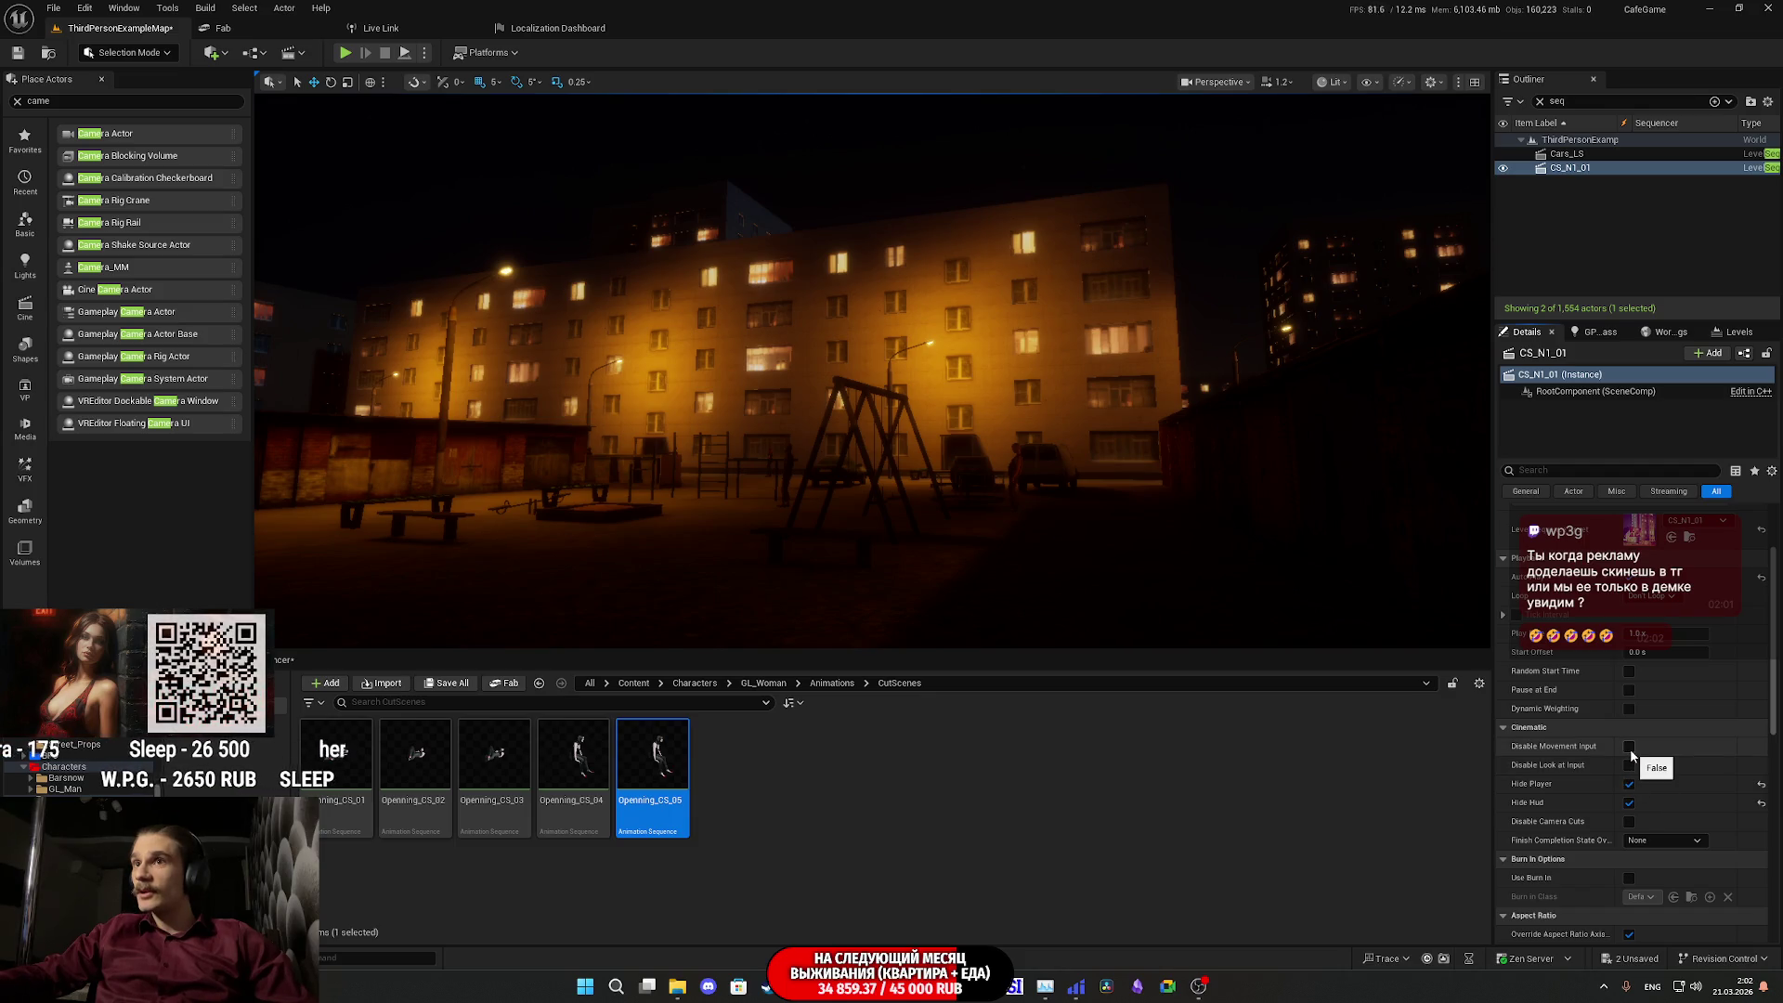
- Enable Disable Movement Input on CS_N1_01 and start playing the level
{"action": "left_click", "coordinate": [1630, 746]}
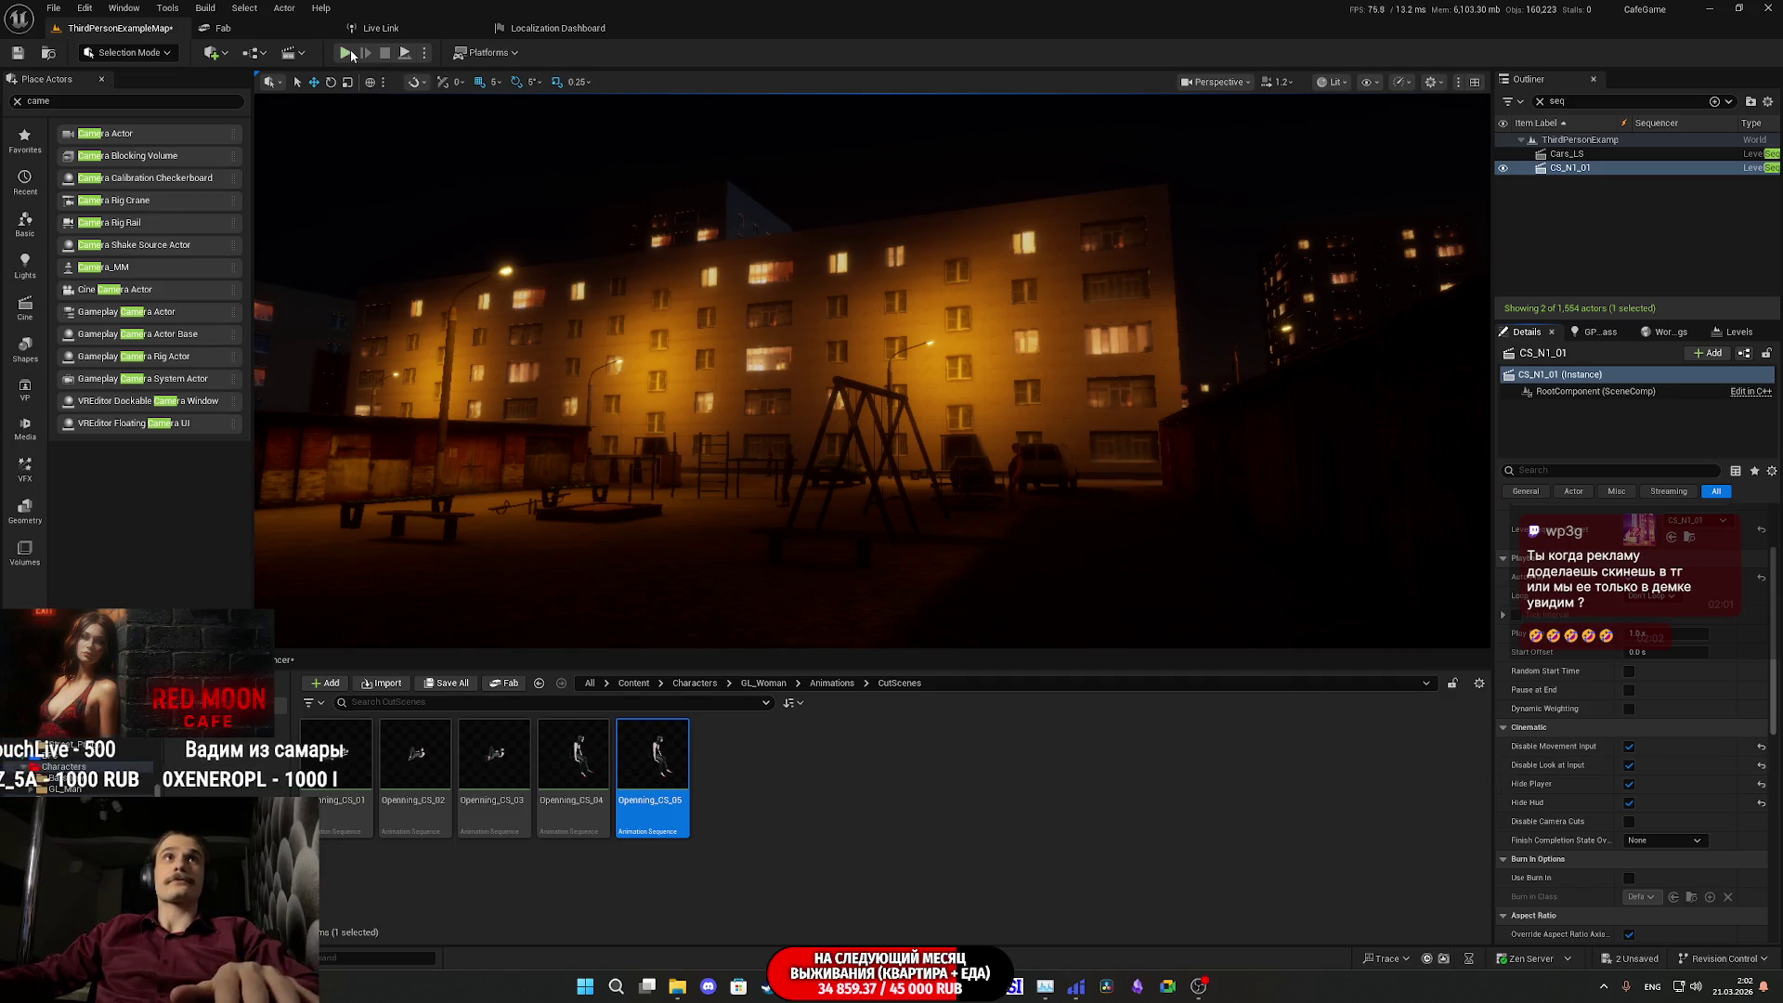
{"action": "key", "text": "alt+p"}
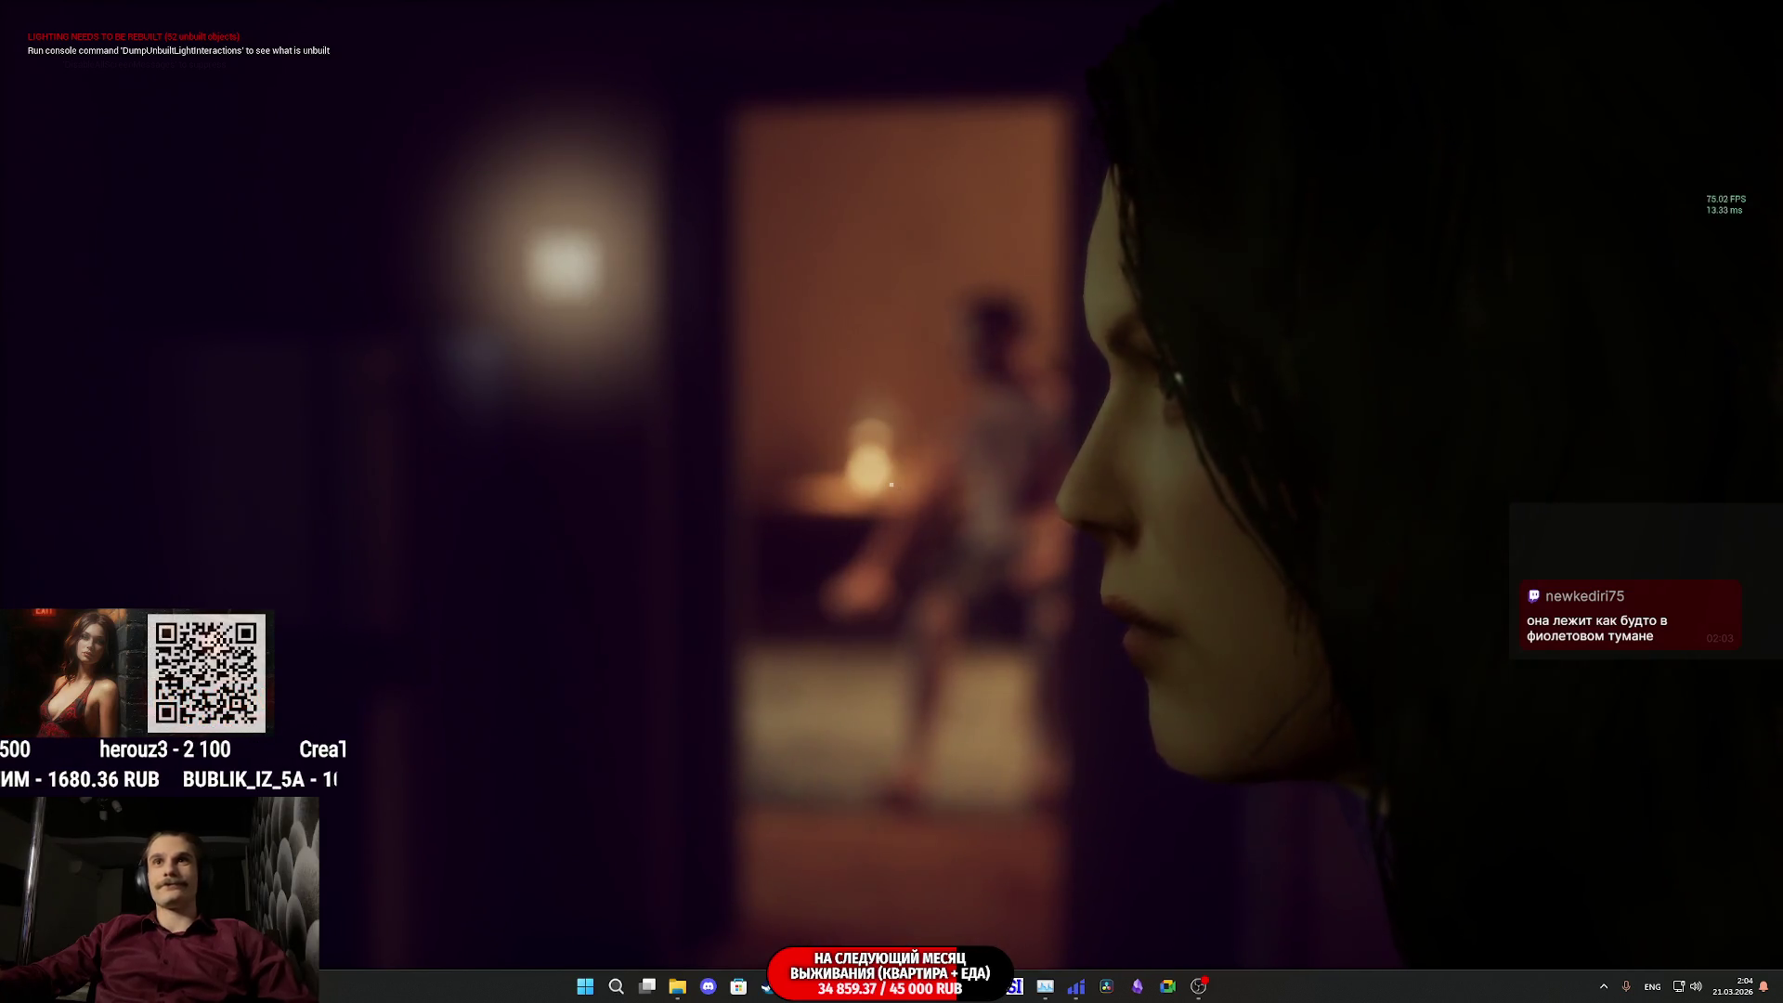
- Watch the cutscene play through, then stop the play session
{"action": "key", "text": "Escape"}
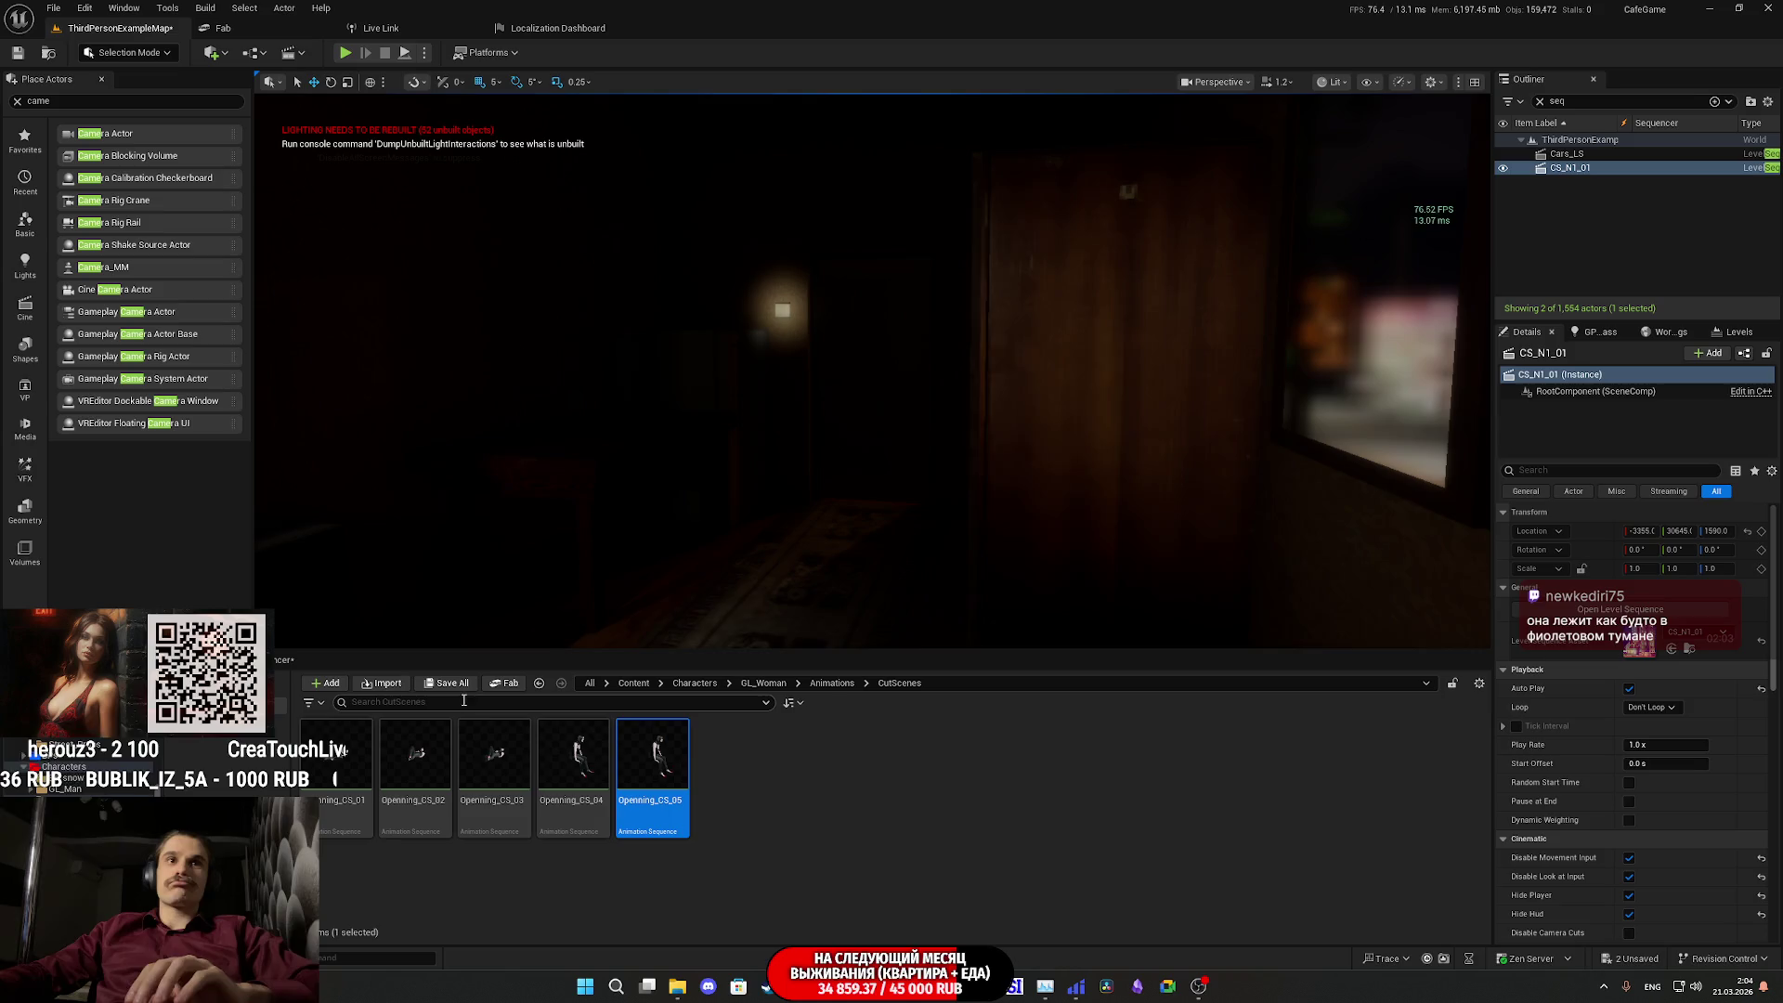
- Save CS_N1_01 and ThirdPersonExampleMap, then close the Unreal Editor
{"action": "left_click", "coordinate": [451, 684]}
{"action": "left_click", "coordinate": [1010, 650]}
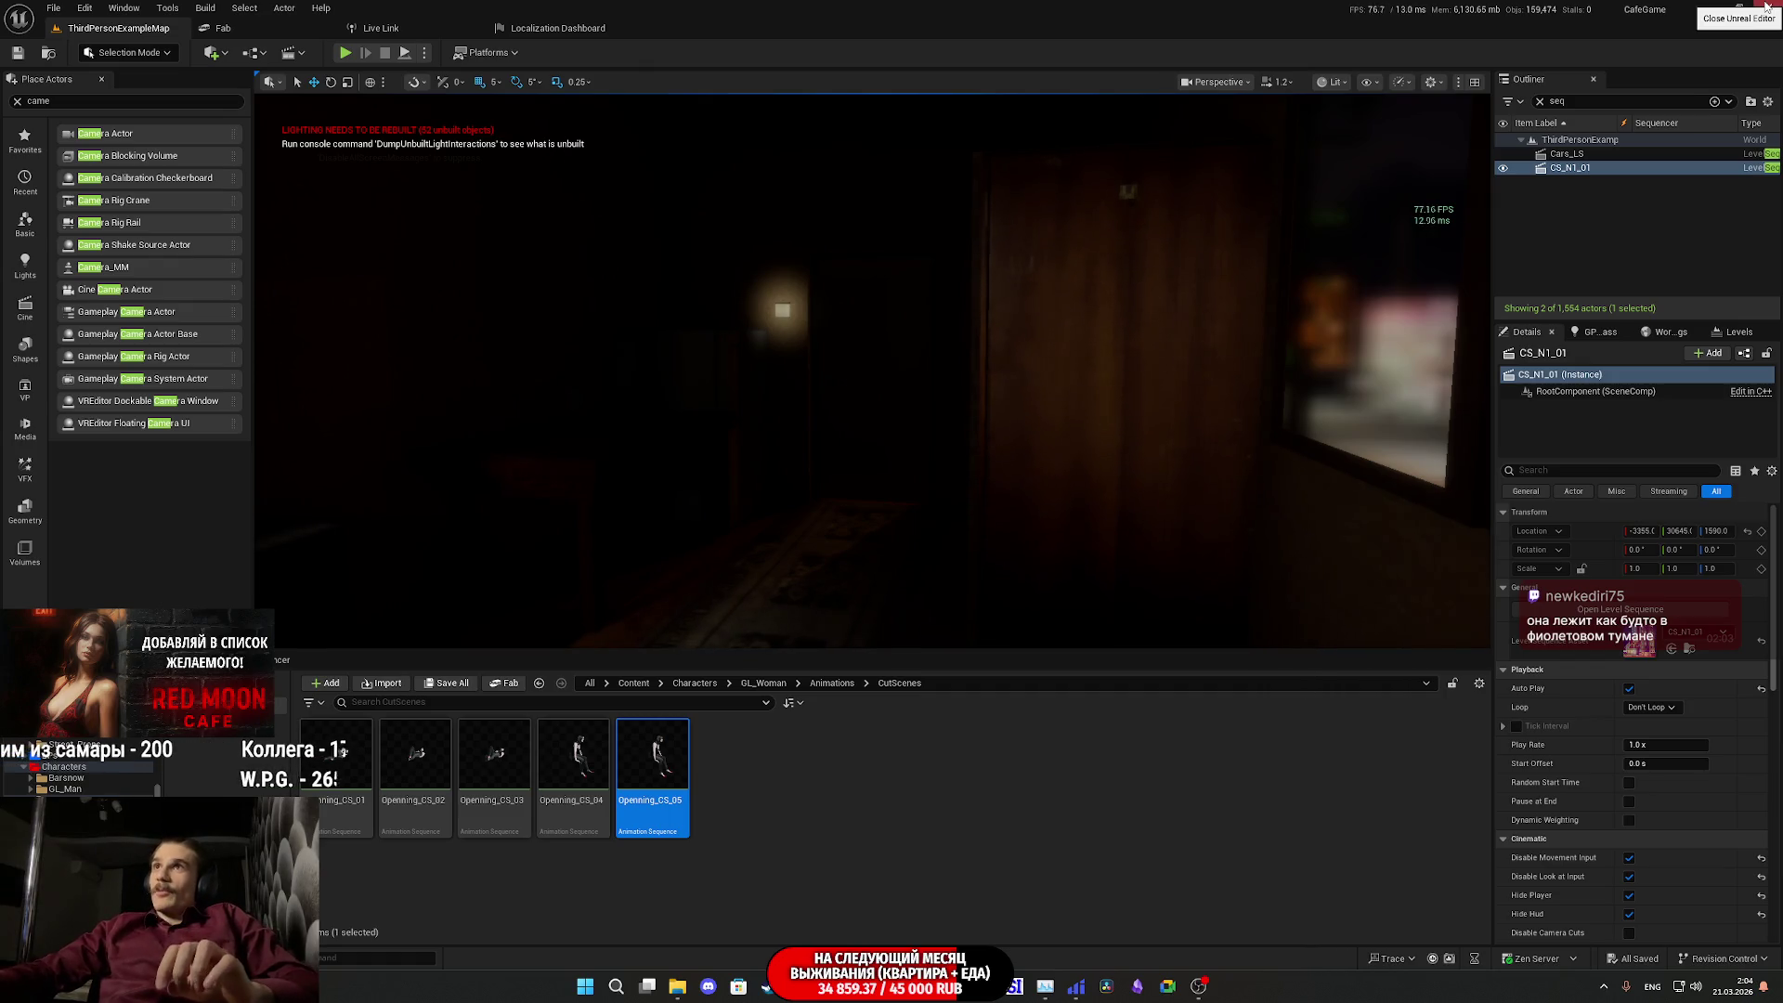
{"action": "left_click", "coordinate": [1767, 8]}
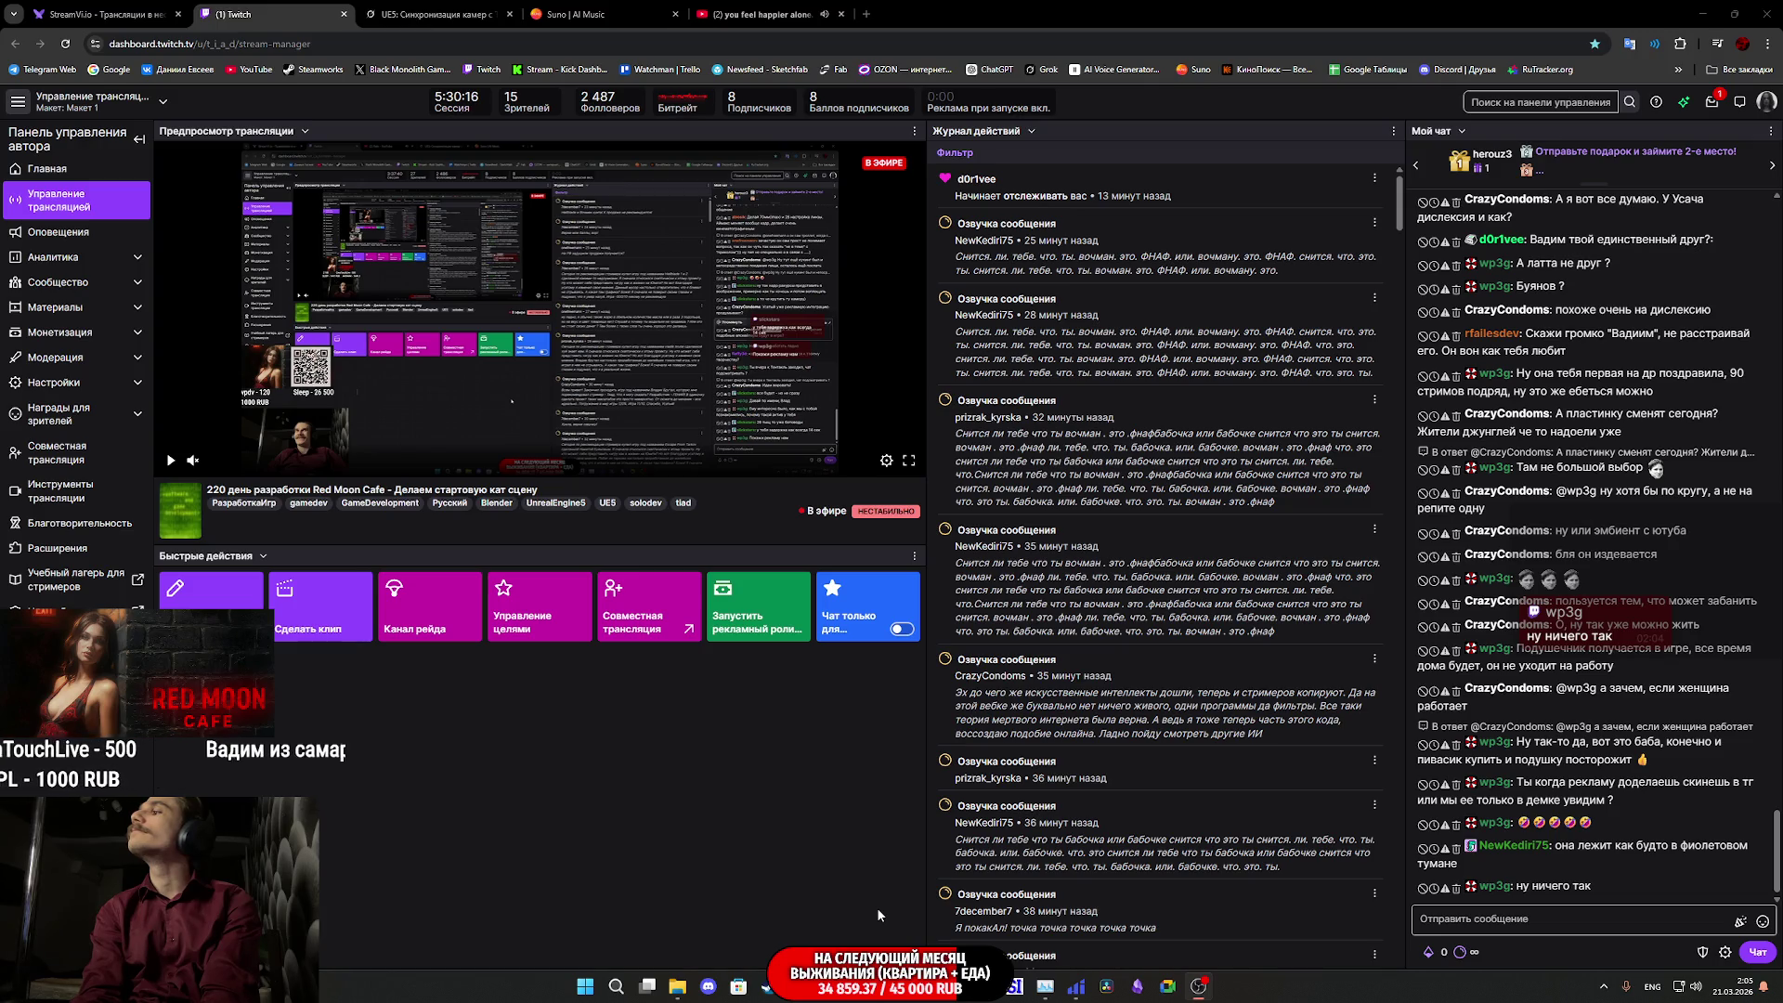
- Return to the editor, close the Message Log, and start a play session
{"action": "key", "text": "alt+Tab"}
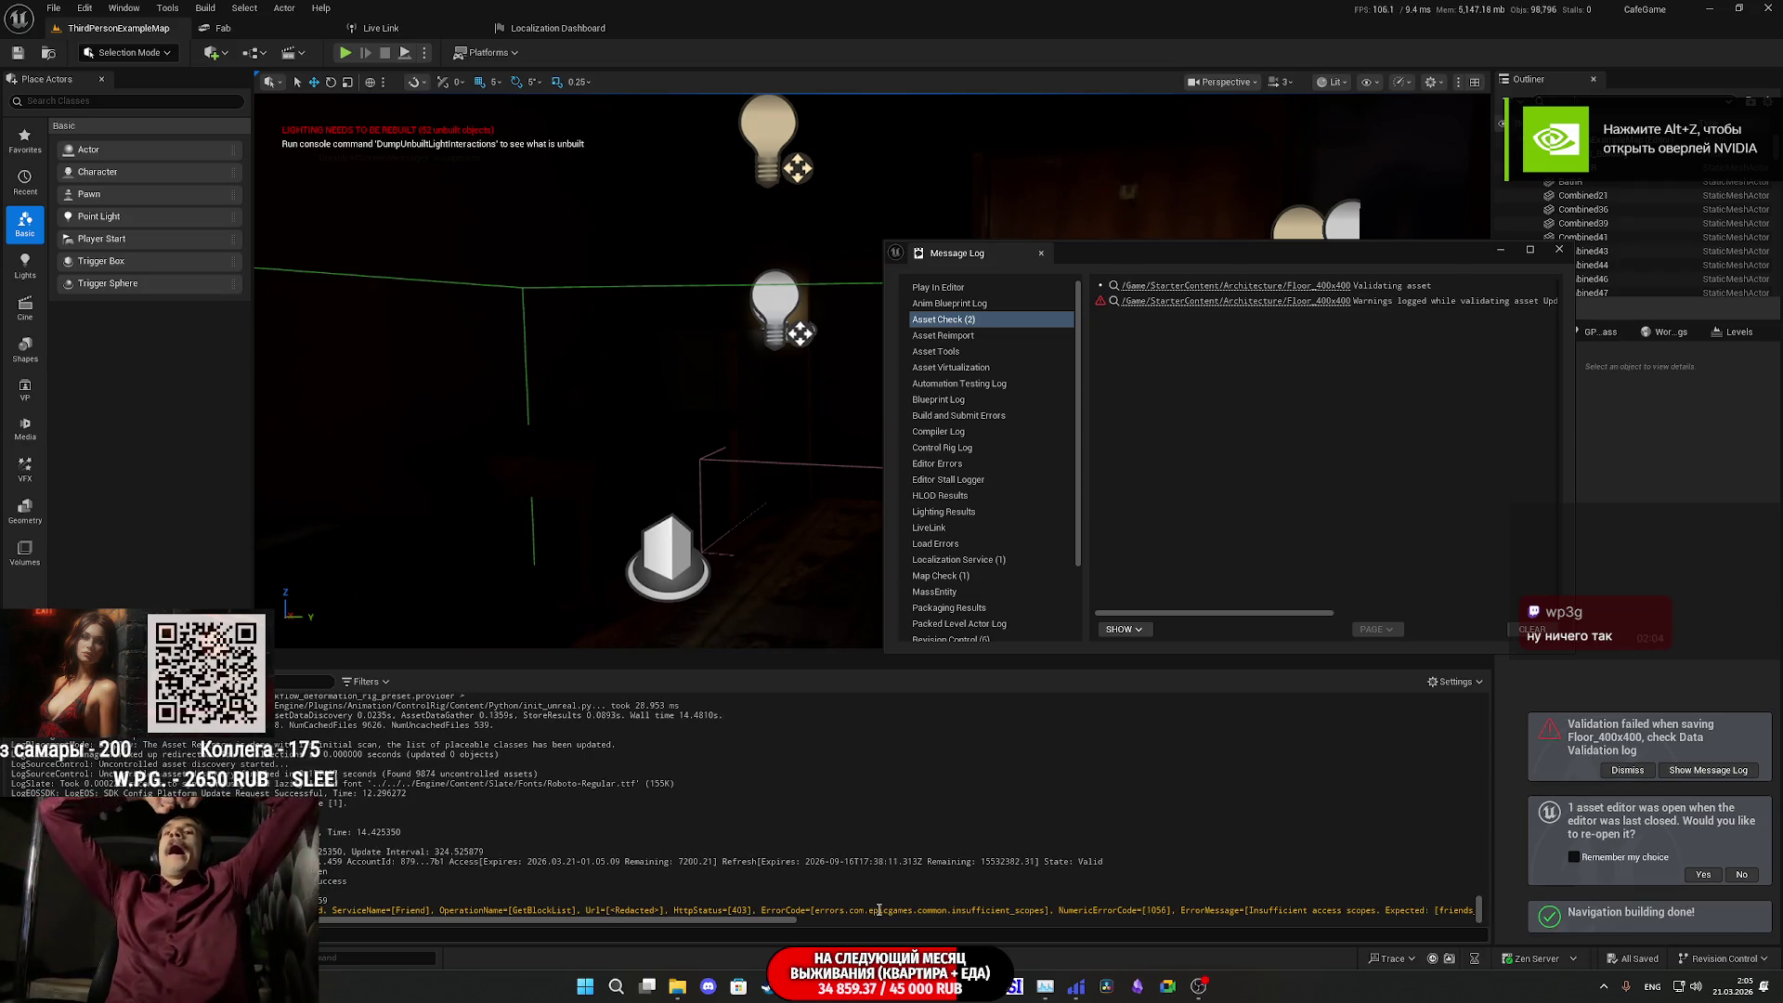
{"action": "left_click", "coordinate": [1559, 249]}
{"action": "mouse_move", "coordinate": [1354, 605]}
{"action": "left_mouse_down"}
{"action": "mouse_move", "coordinate": [1480, 557]}
{"action": "mouse_move", "coordinate": [1484, 580]}
{"action": "mouse_move", "coordinate": [685, 121]}
{"action": "left_mouse_up"}
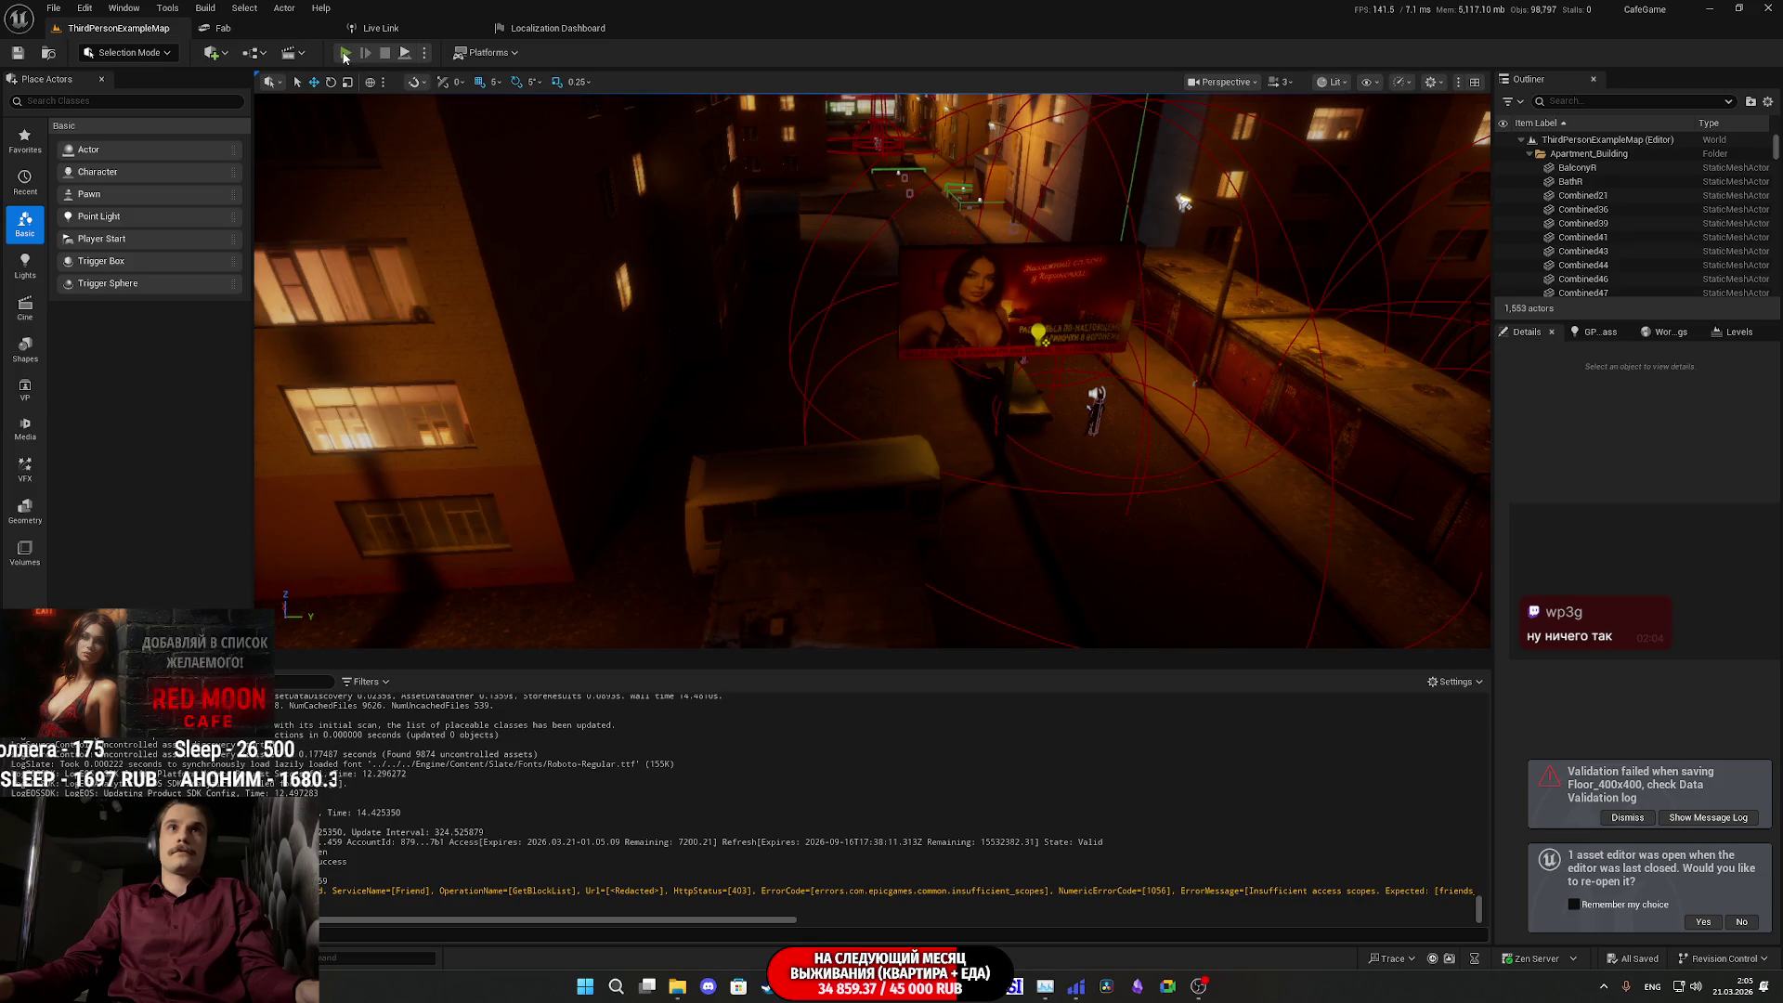
{"action": "left_click", "coordinate": [344, 53]}
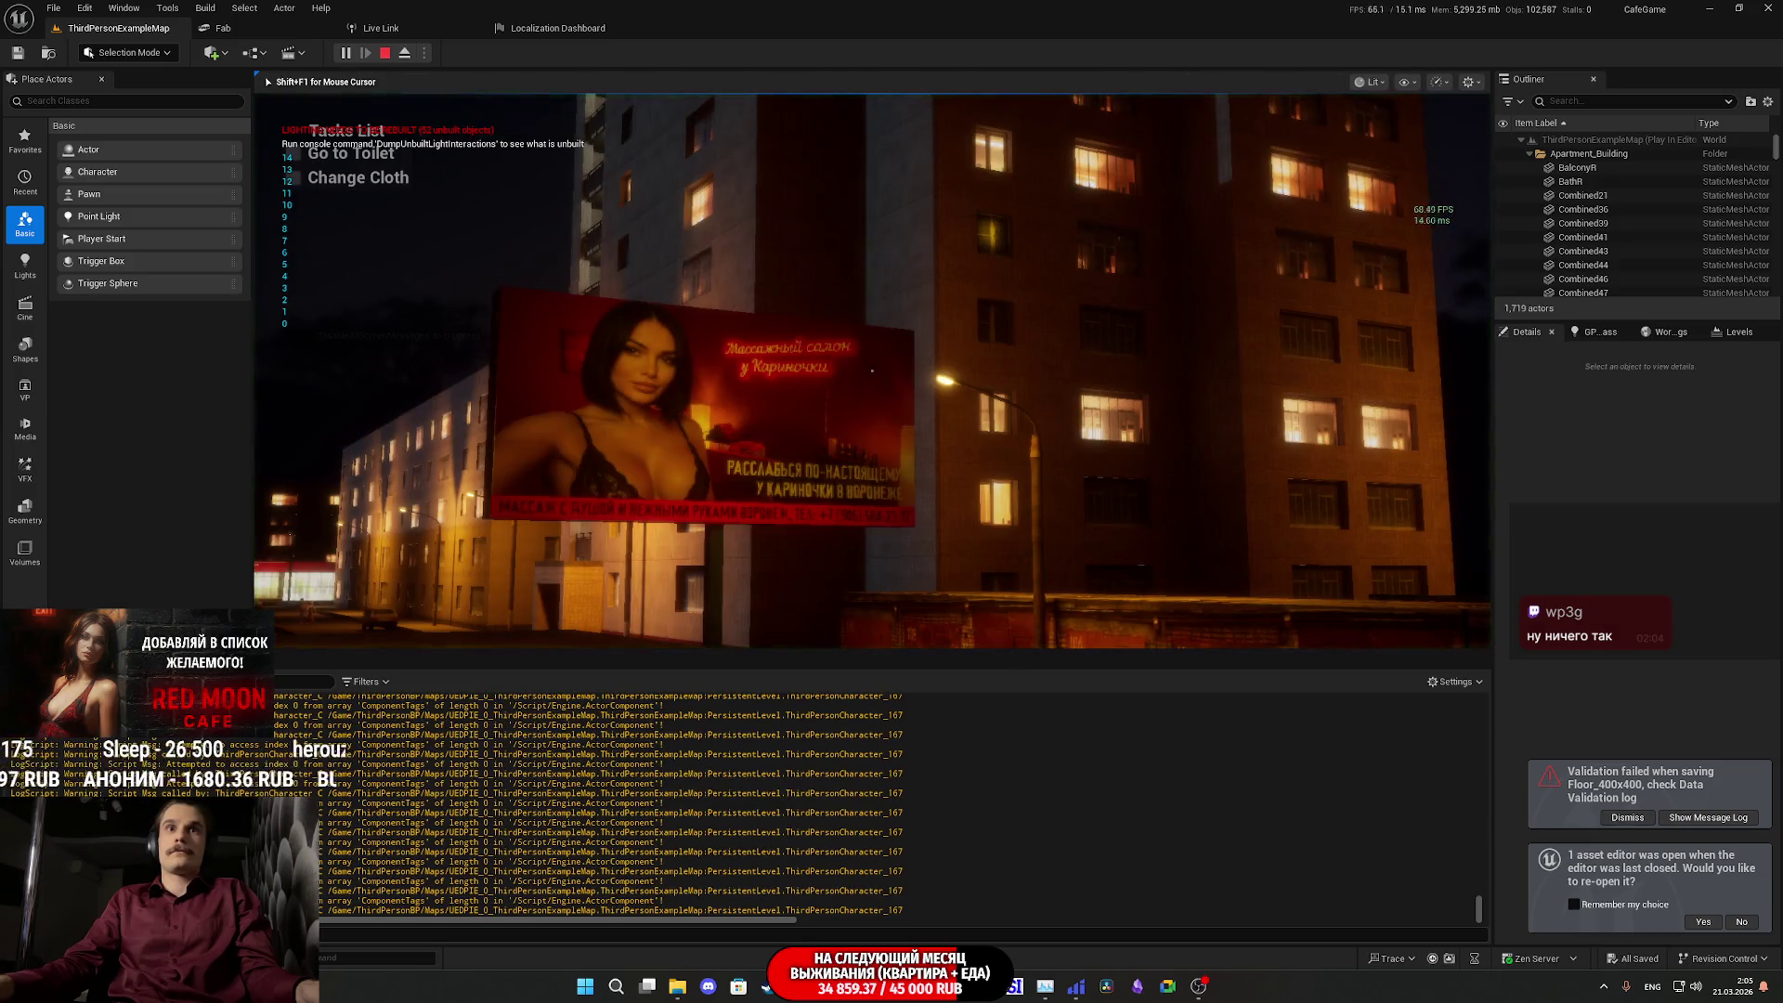
- Dismiss the Start menu and watch the opening cutscene fullscreen
{"action": "key", "text": "super"}
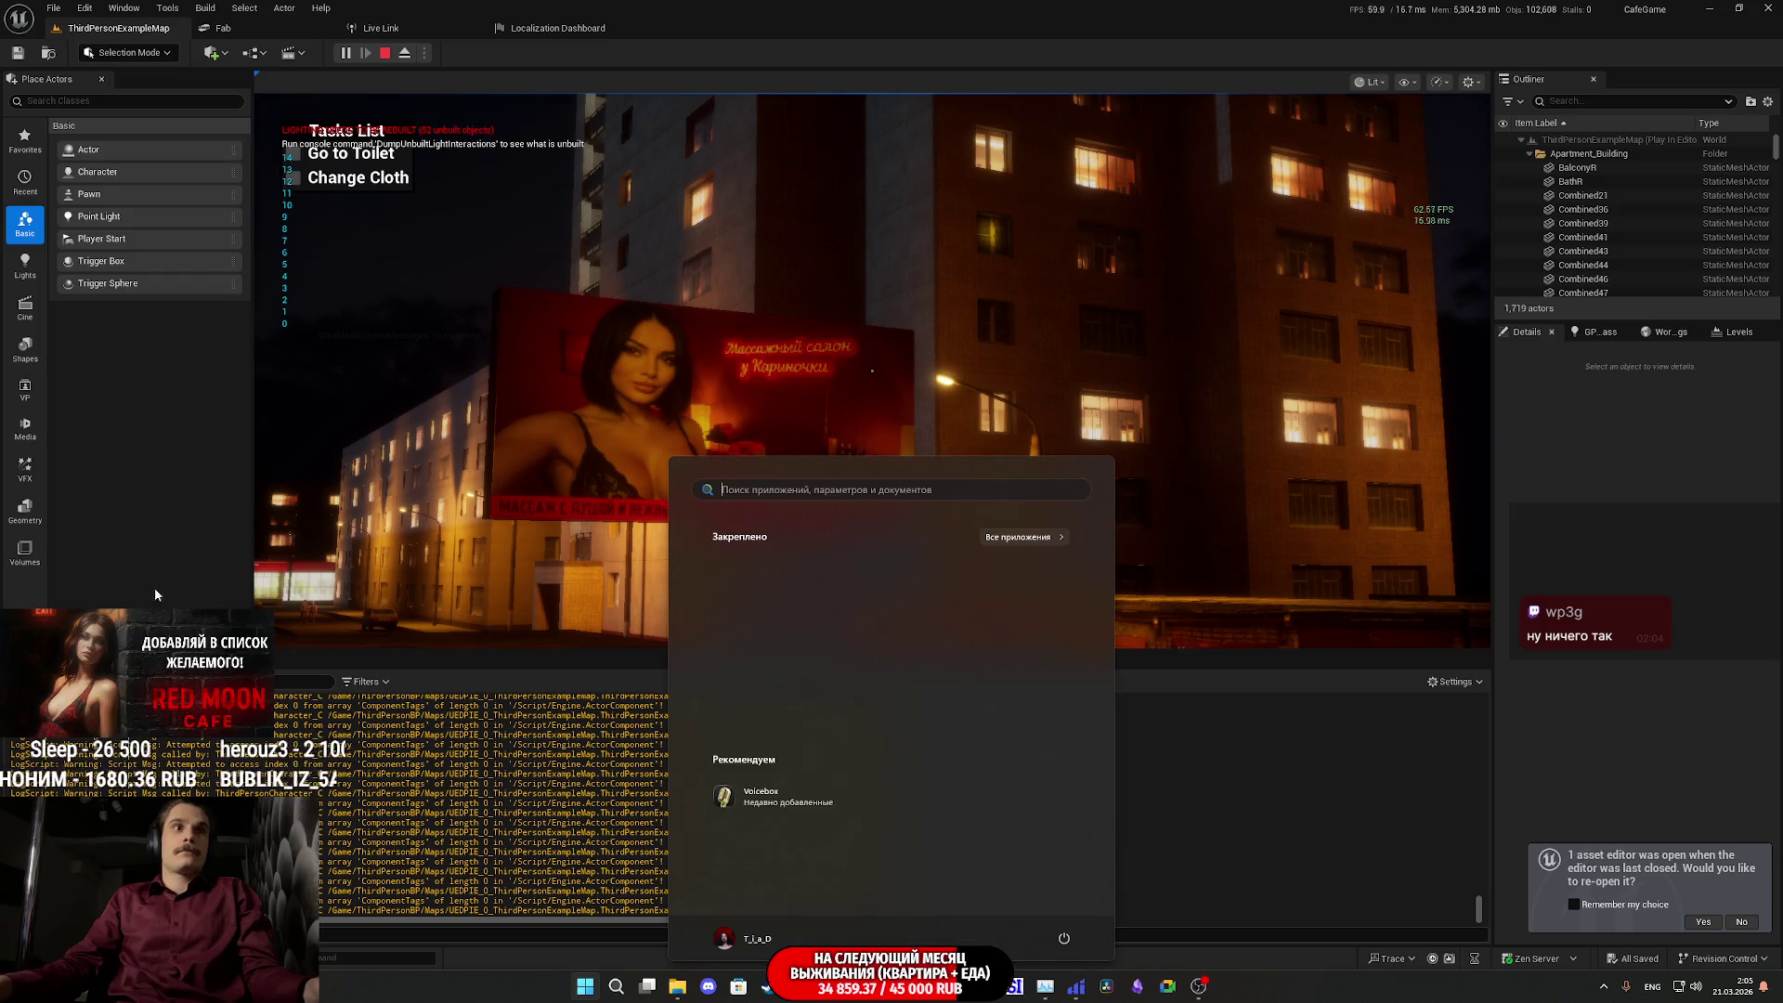
{"action": "key", "text": "super"}
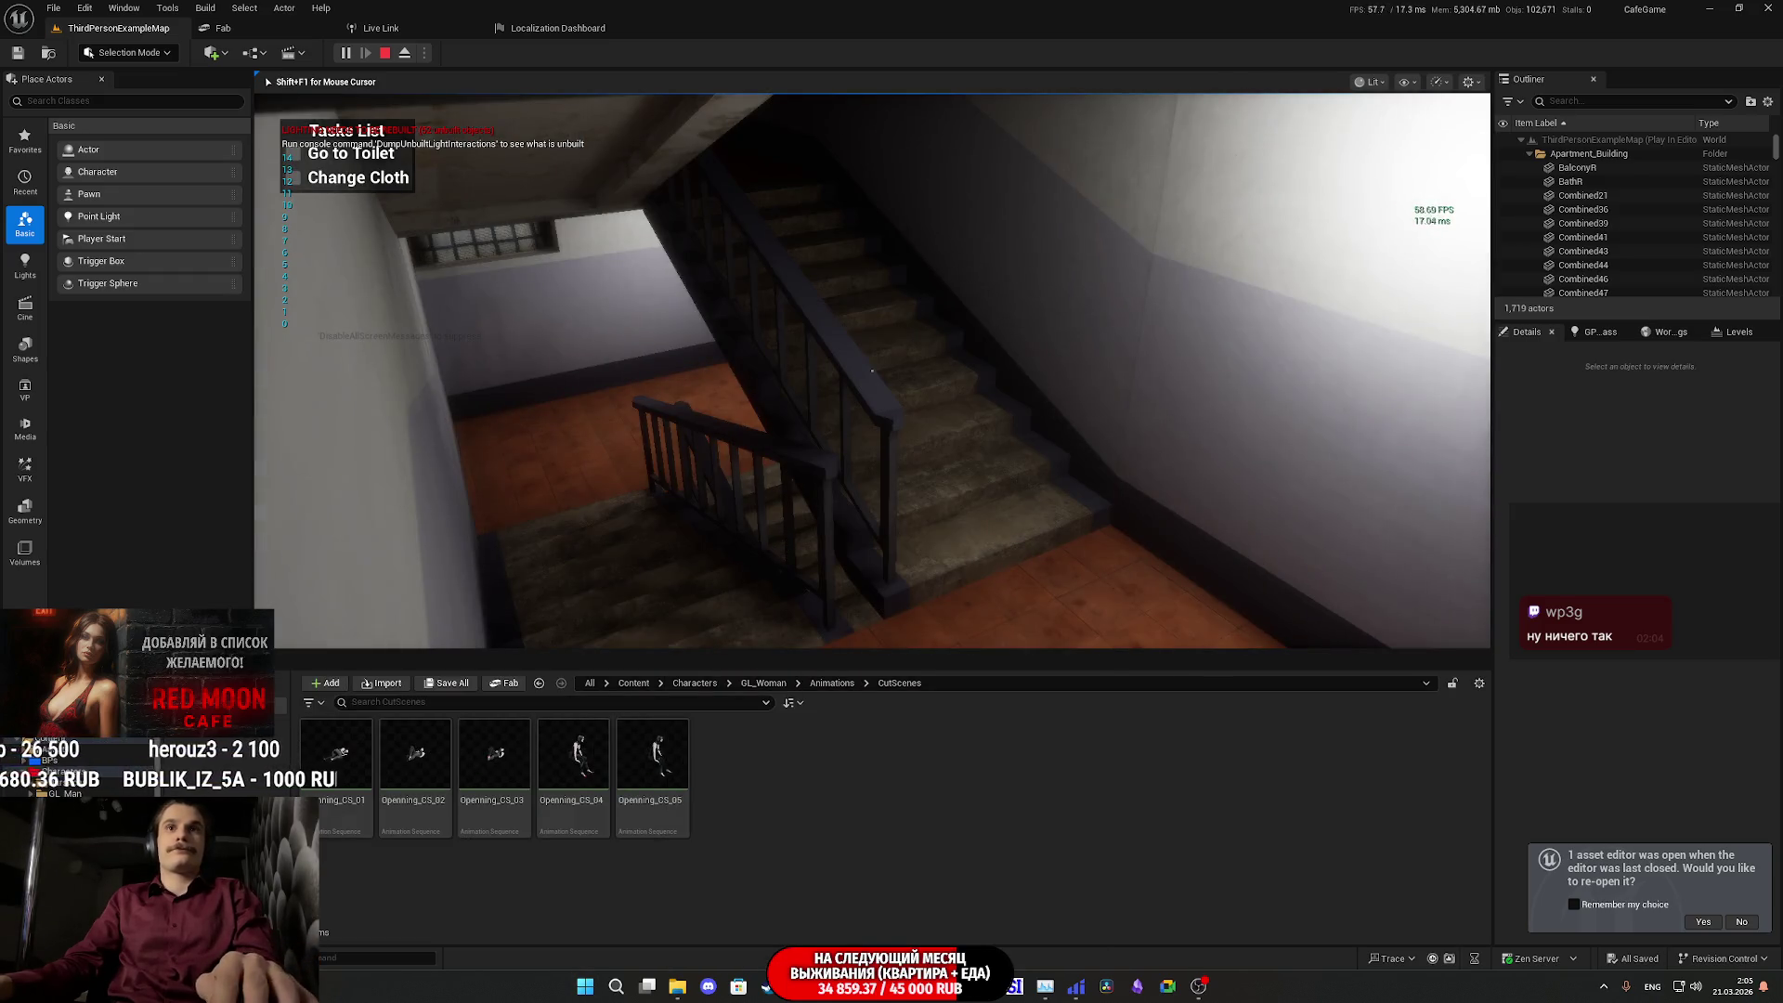
{"action": "key", "text": "F11"}
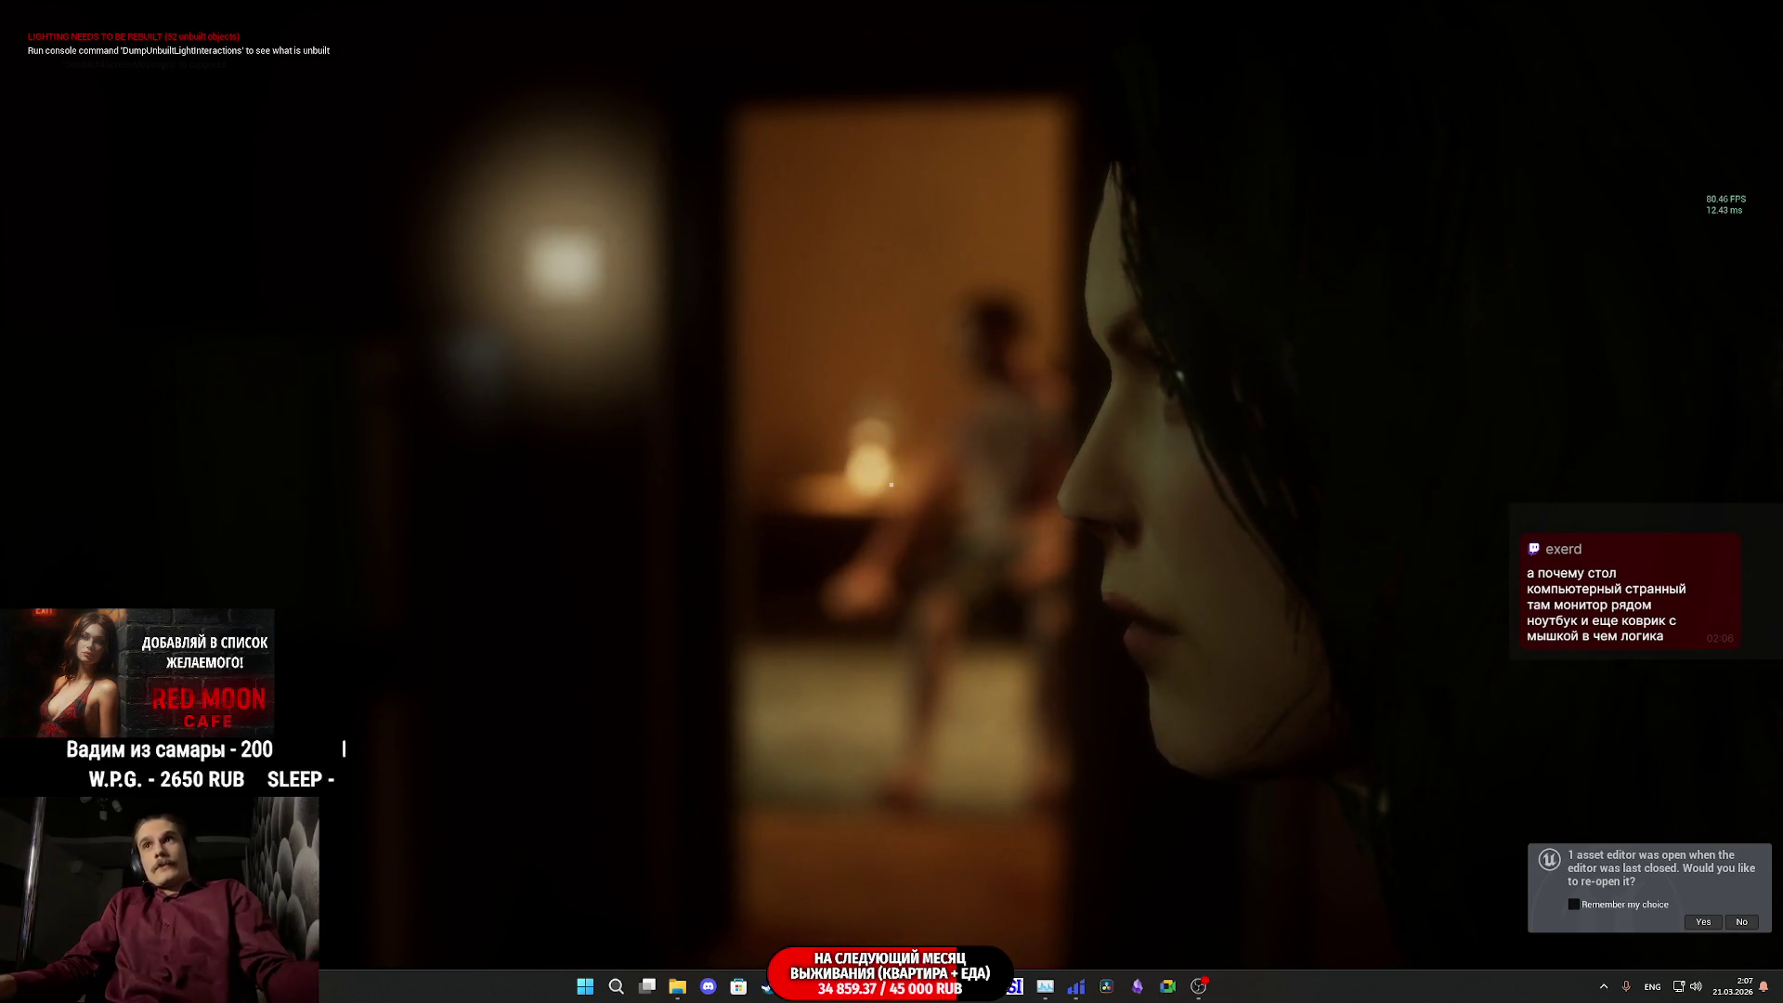
- Stop the running cutscene with Esc and return to the editor's dark room view
{"action": "key", "text": "Escape"}
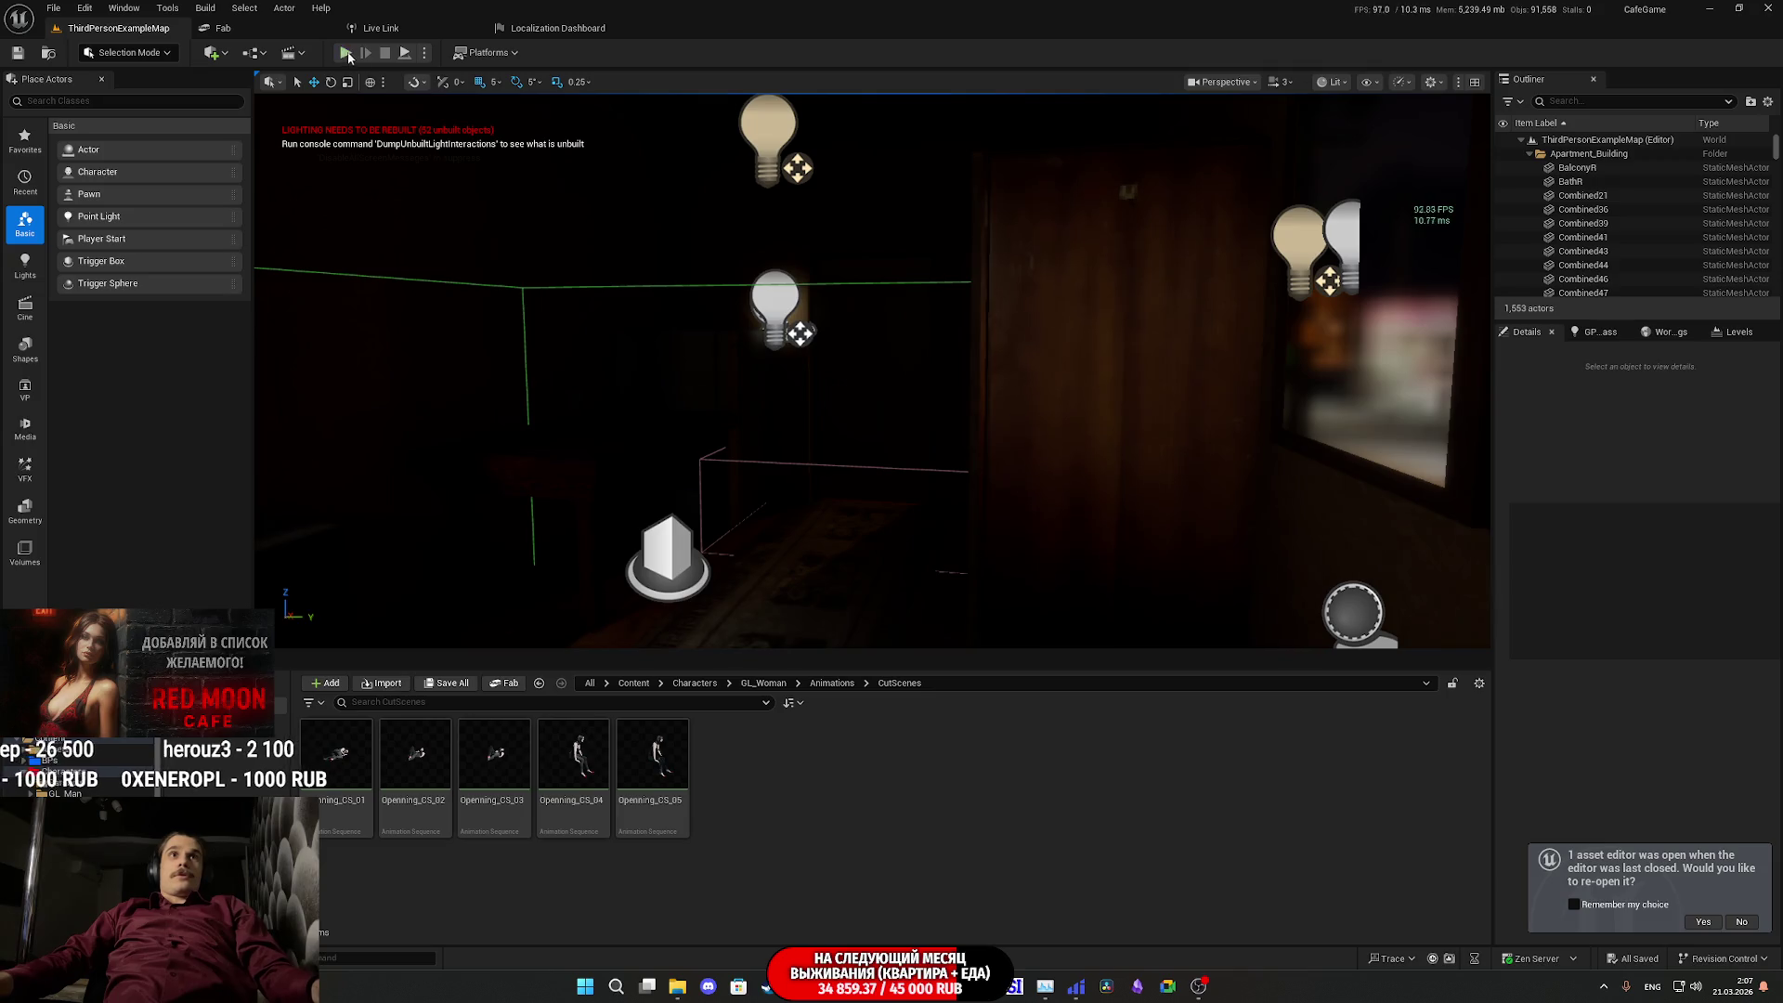
- Replay the level fullscreen several times with Alt+P to watch the apartment TV scene
{"action": "key", "text": "alt+p"}
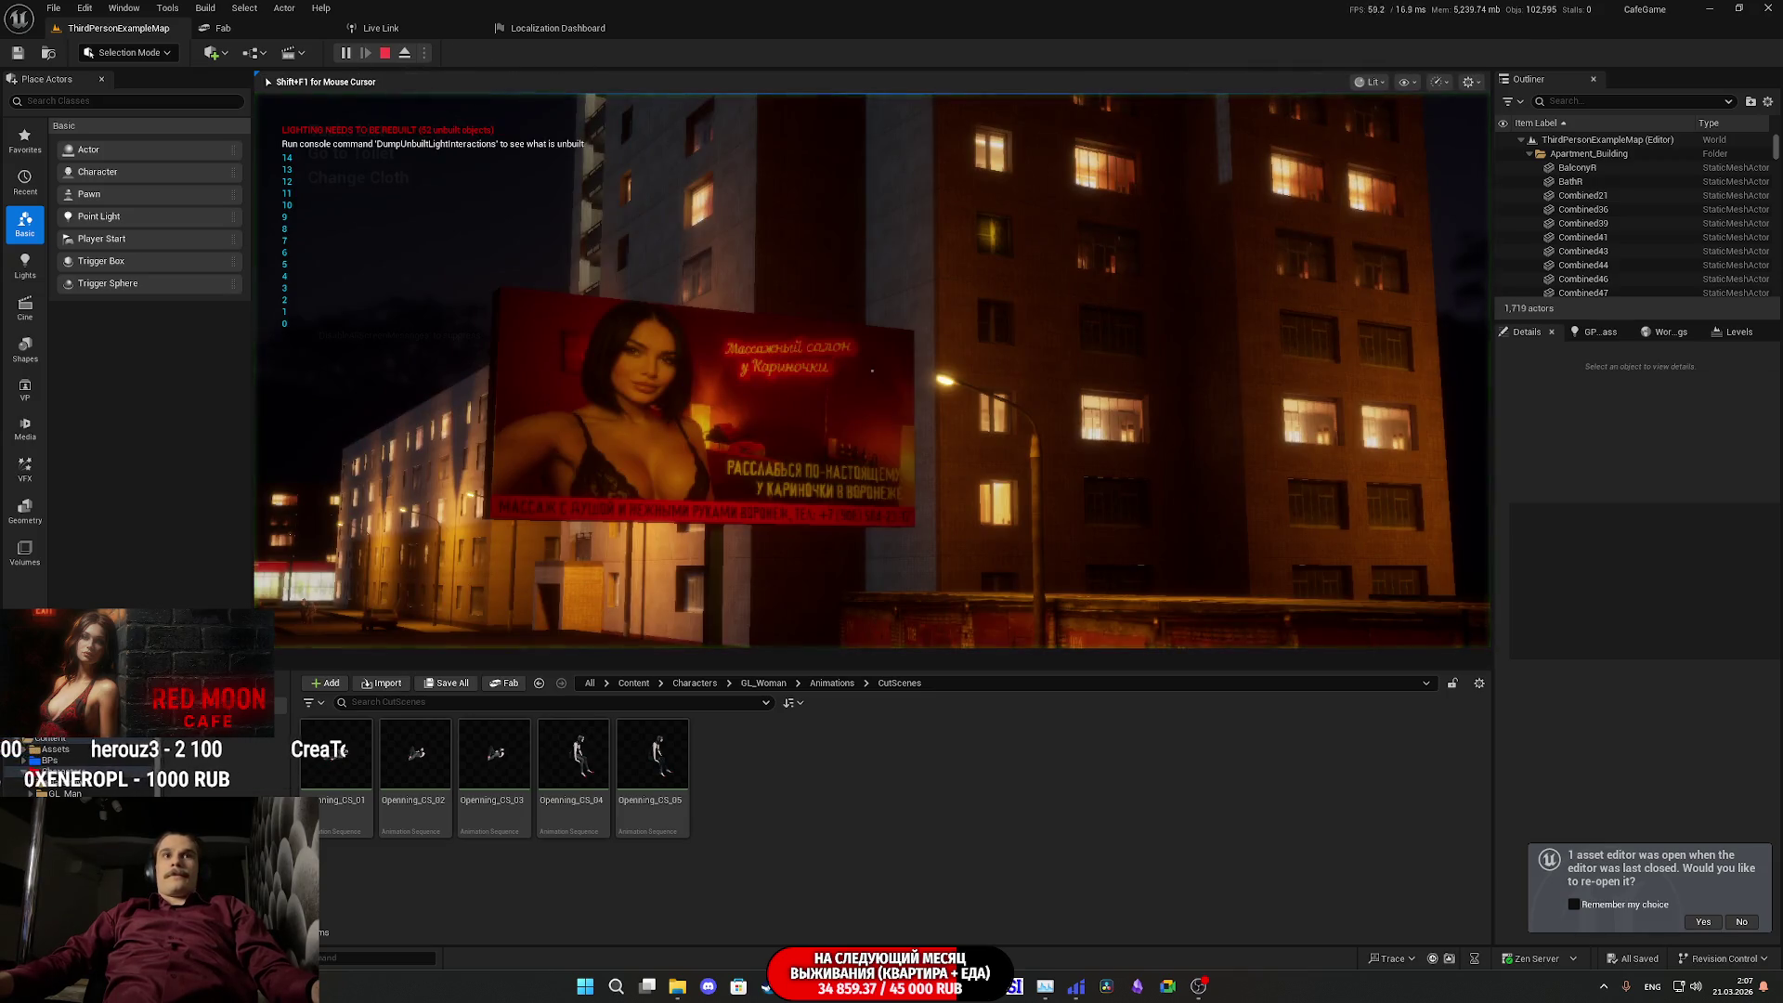
{"action": "key", "text": "F11"}
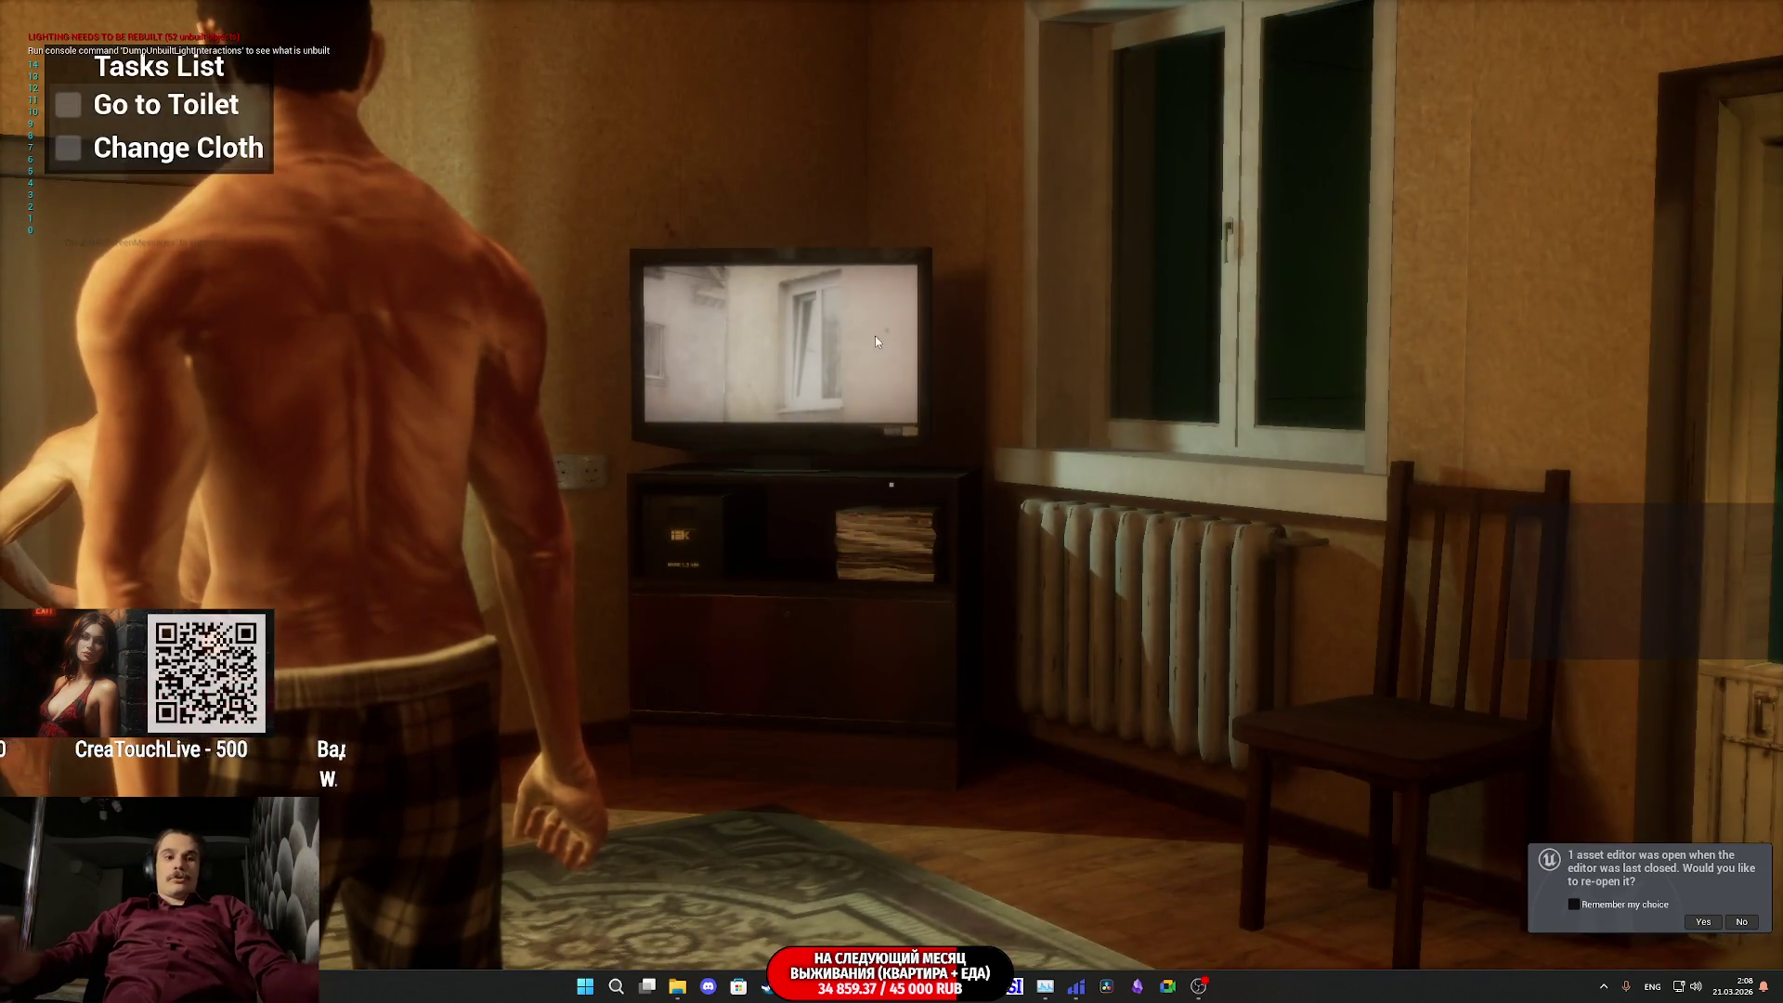
{"action": "key", "text": "Escape"}
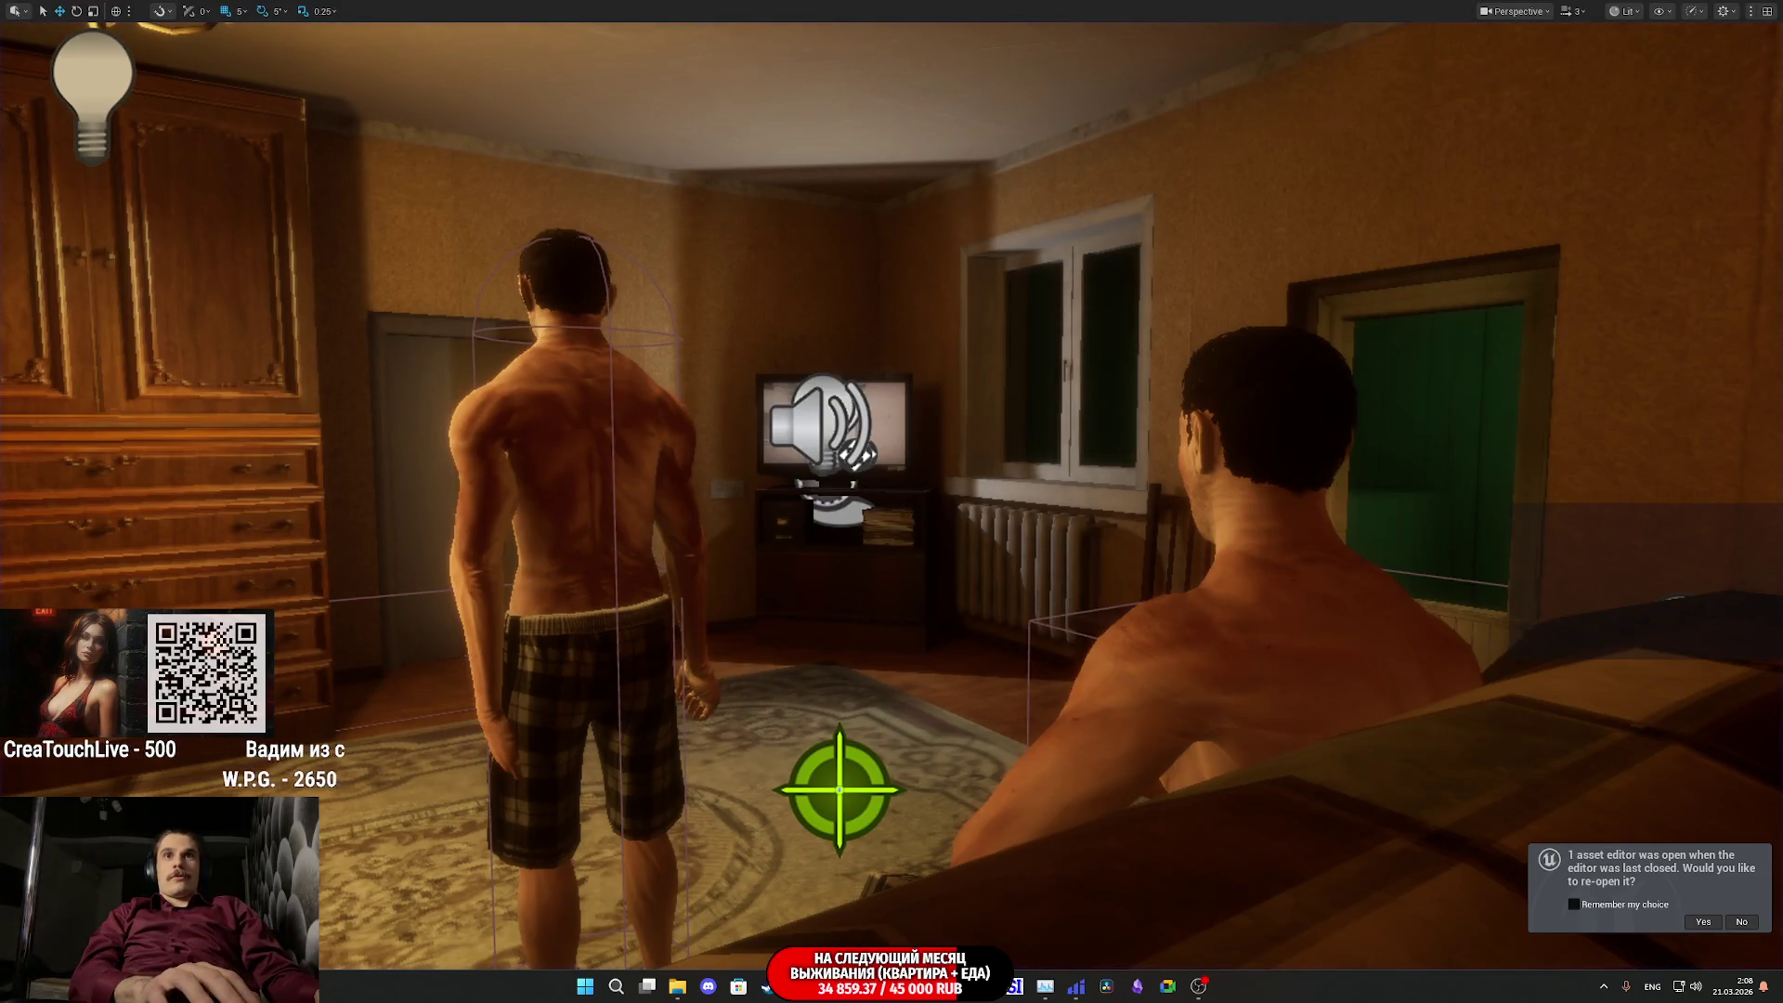
{"action": "key", "text": "alt+p"}
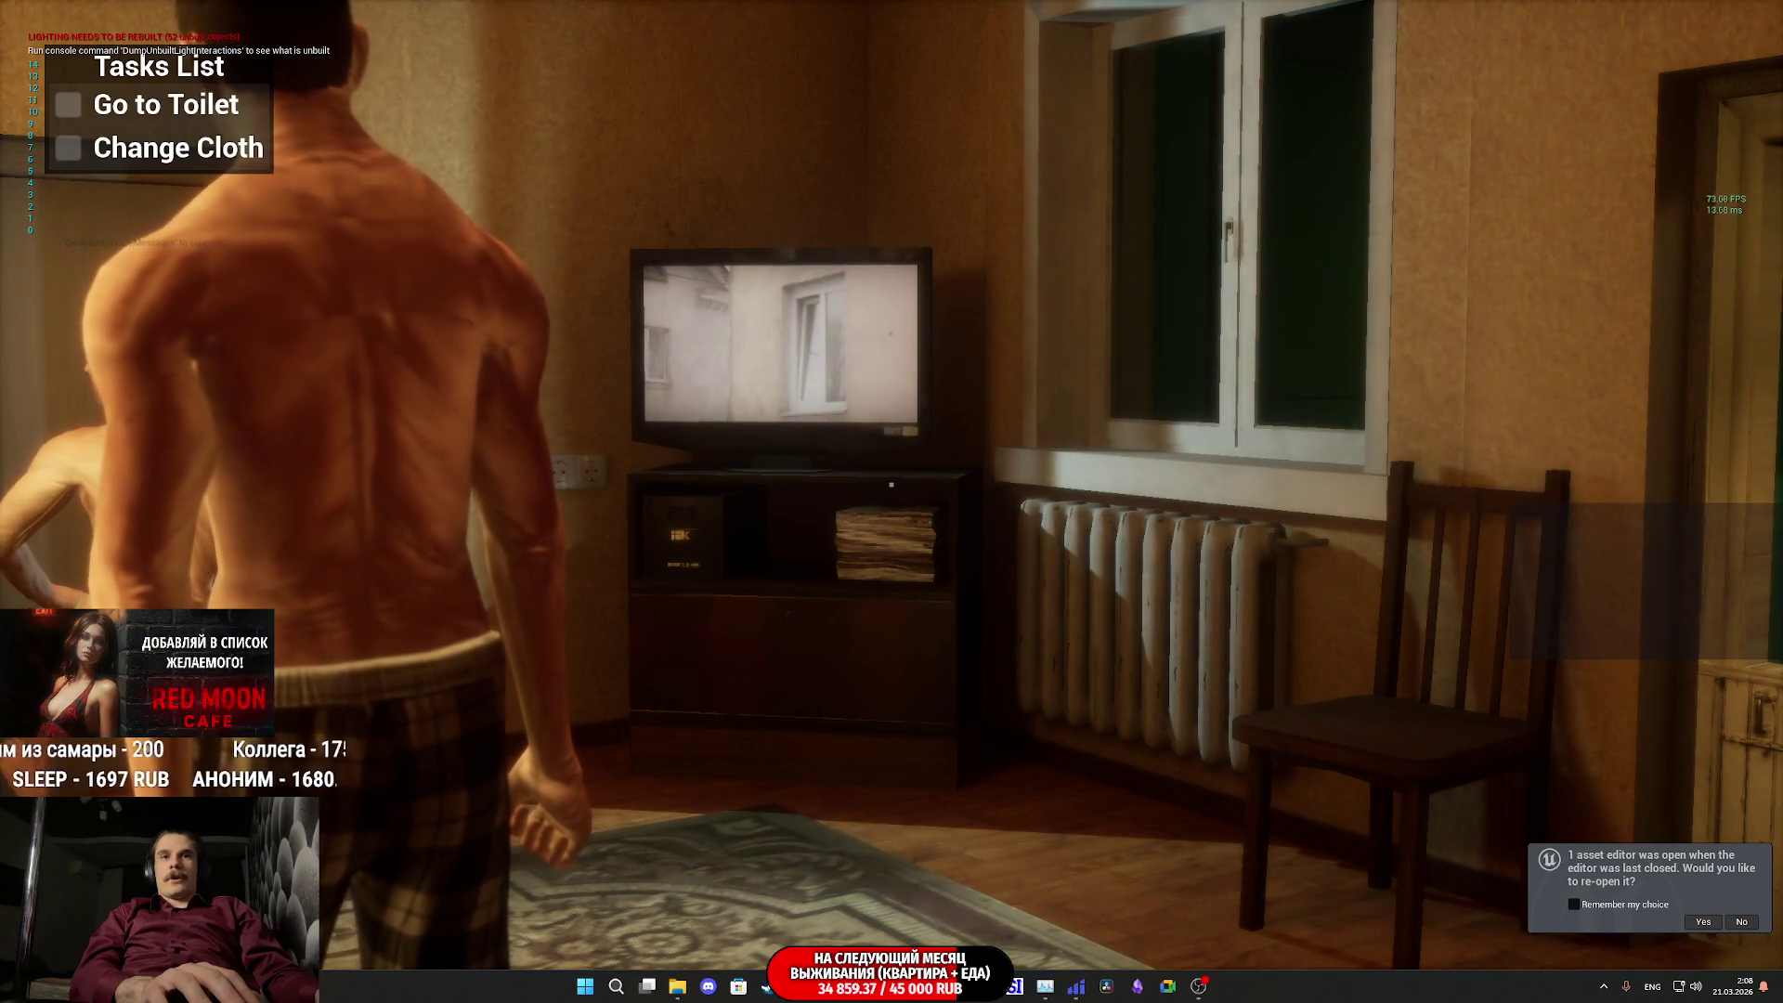
{"action": "key", "text": "Escape"}
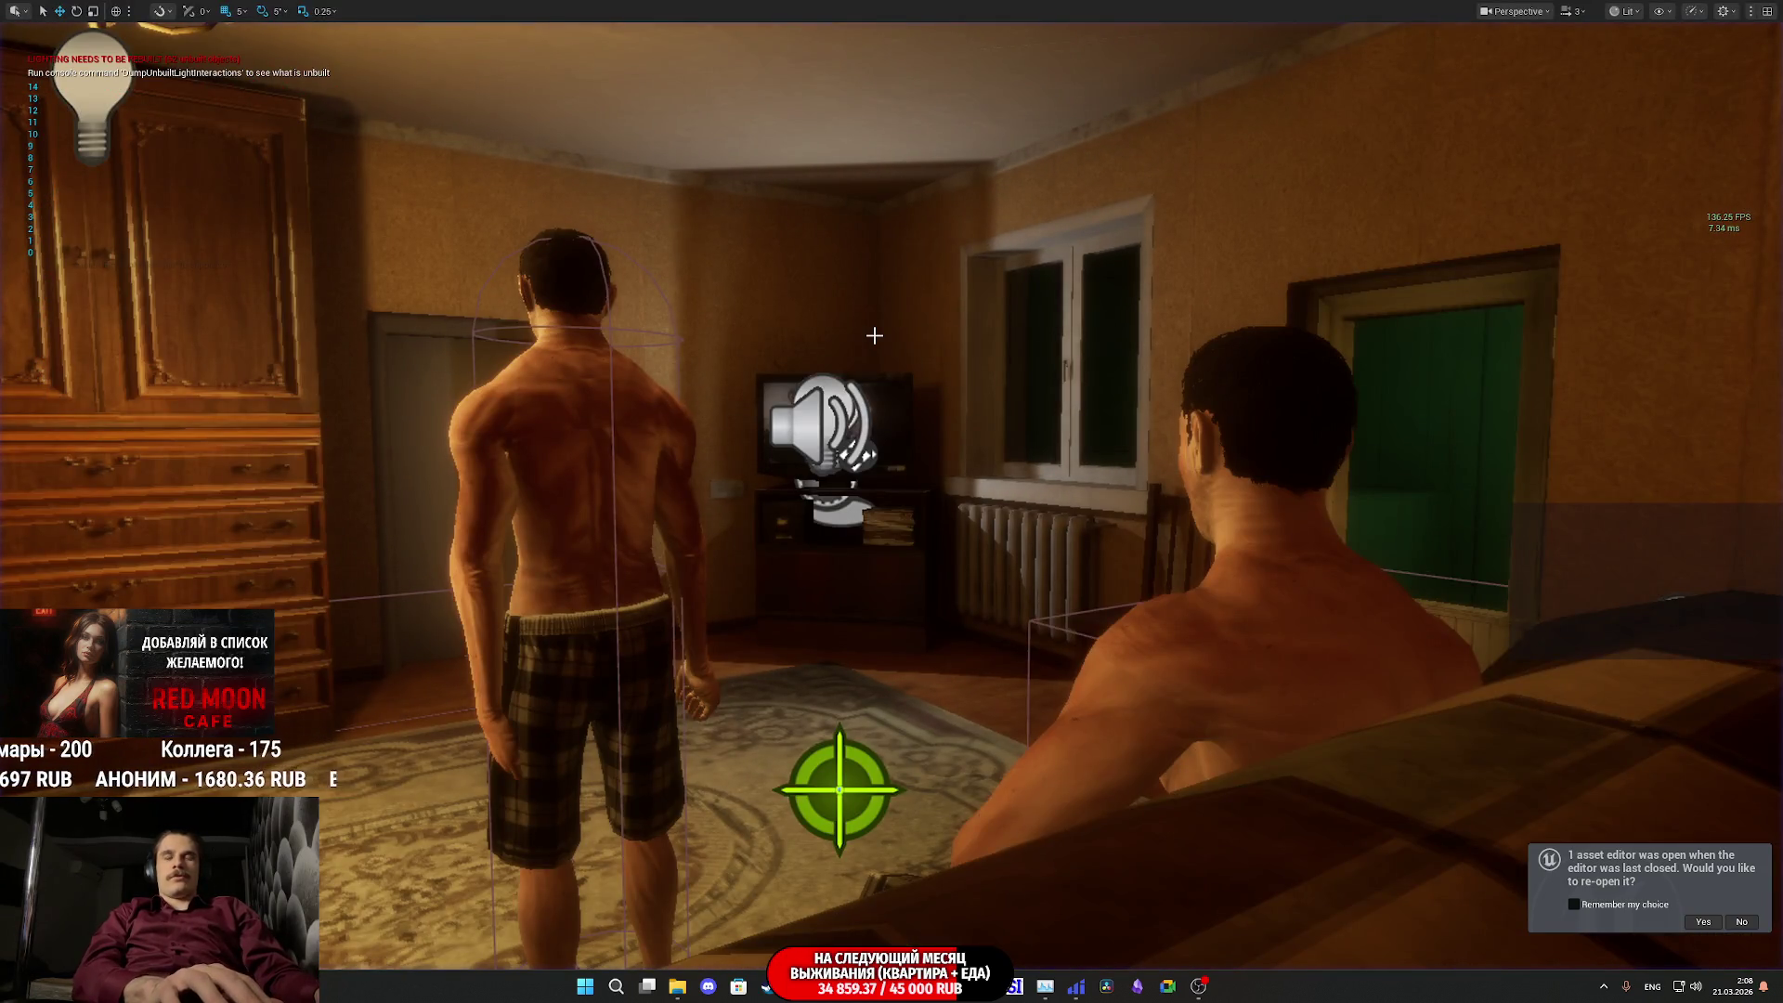
{"action": "key", "text": "alt+p"}
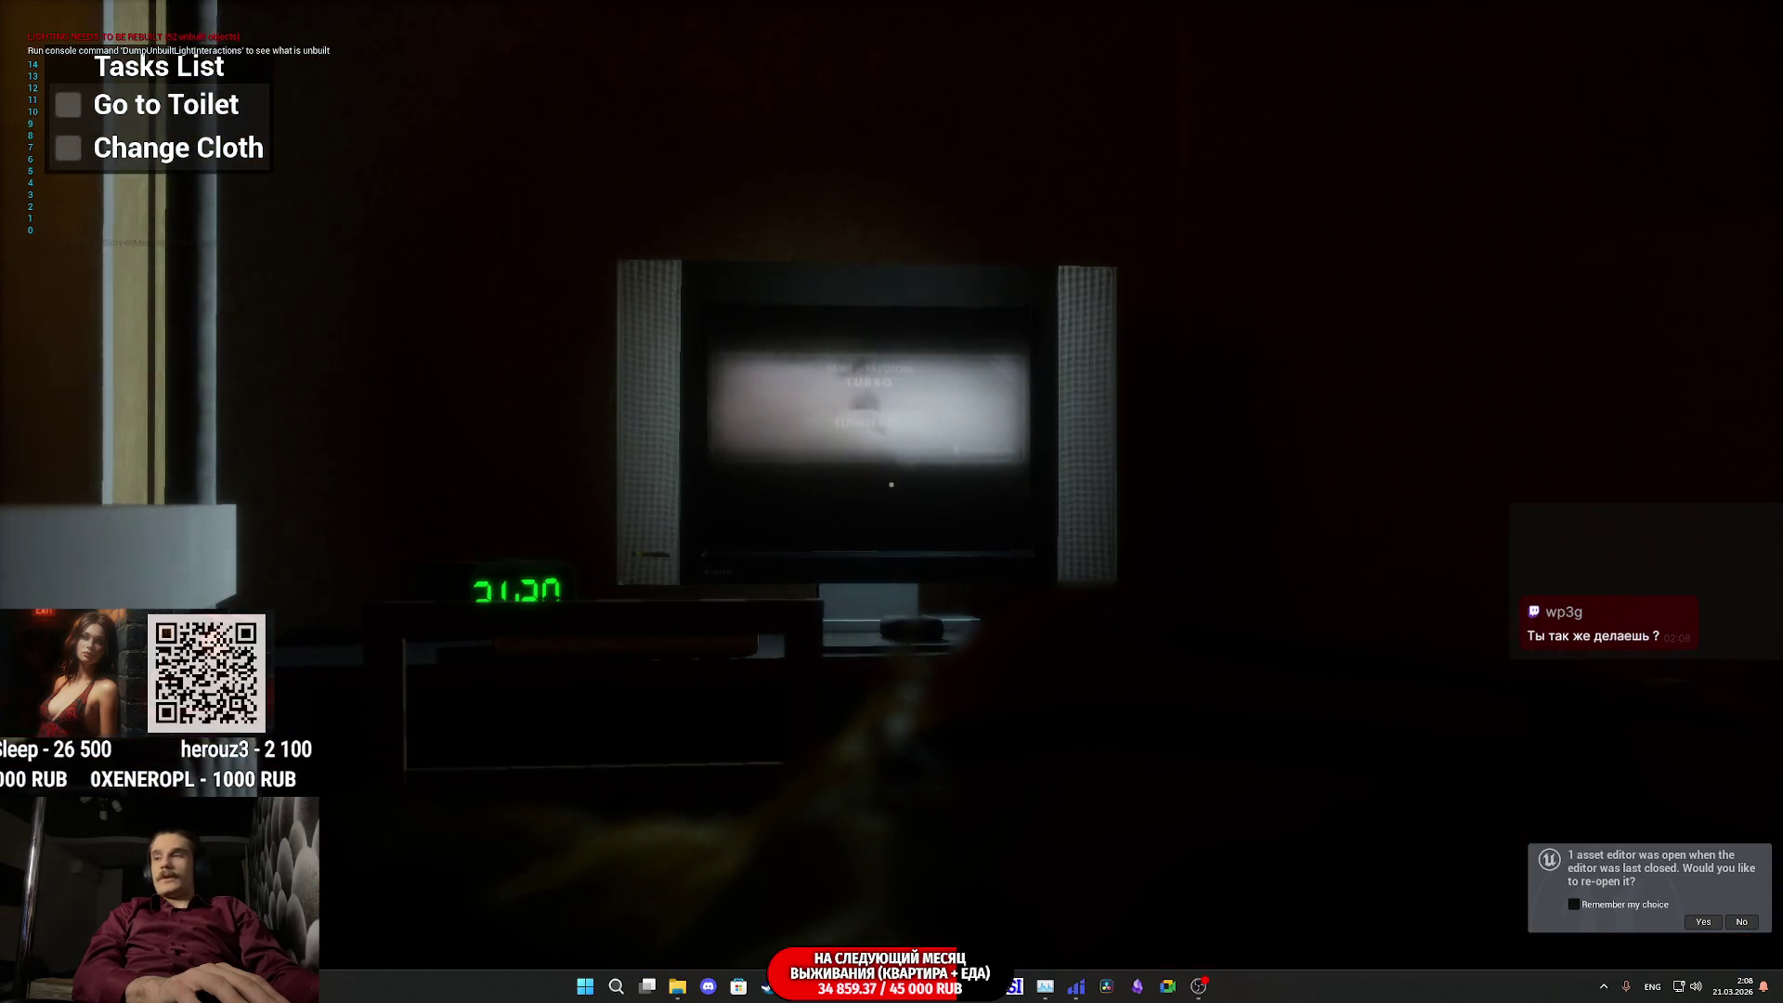
{"action": "key", "text": "Escape"}
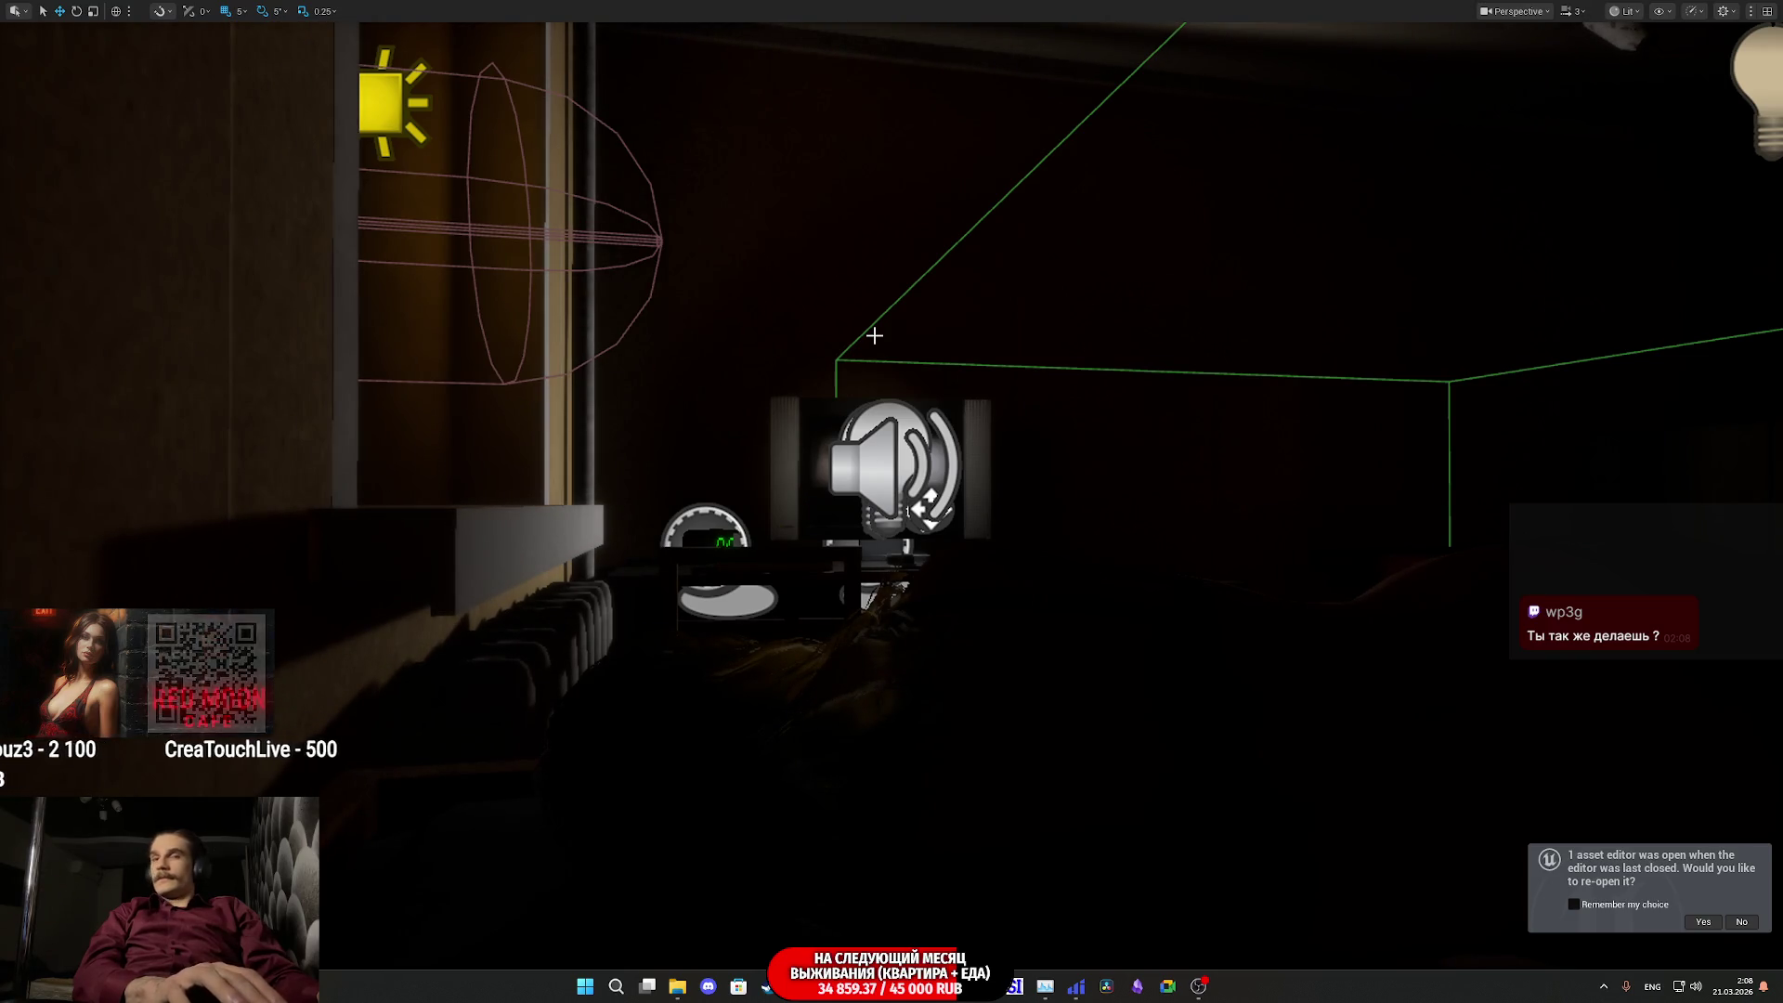
{"action": "key", "text": "alt+p"}
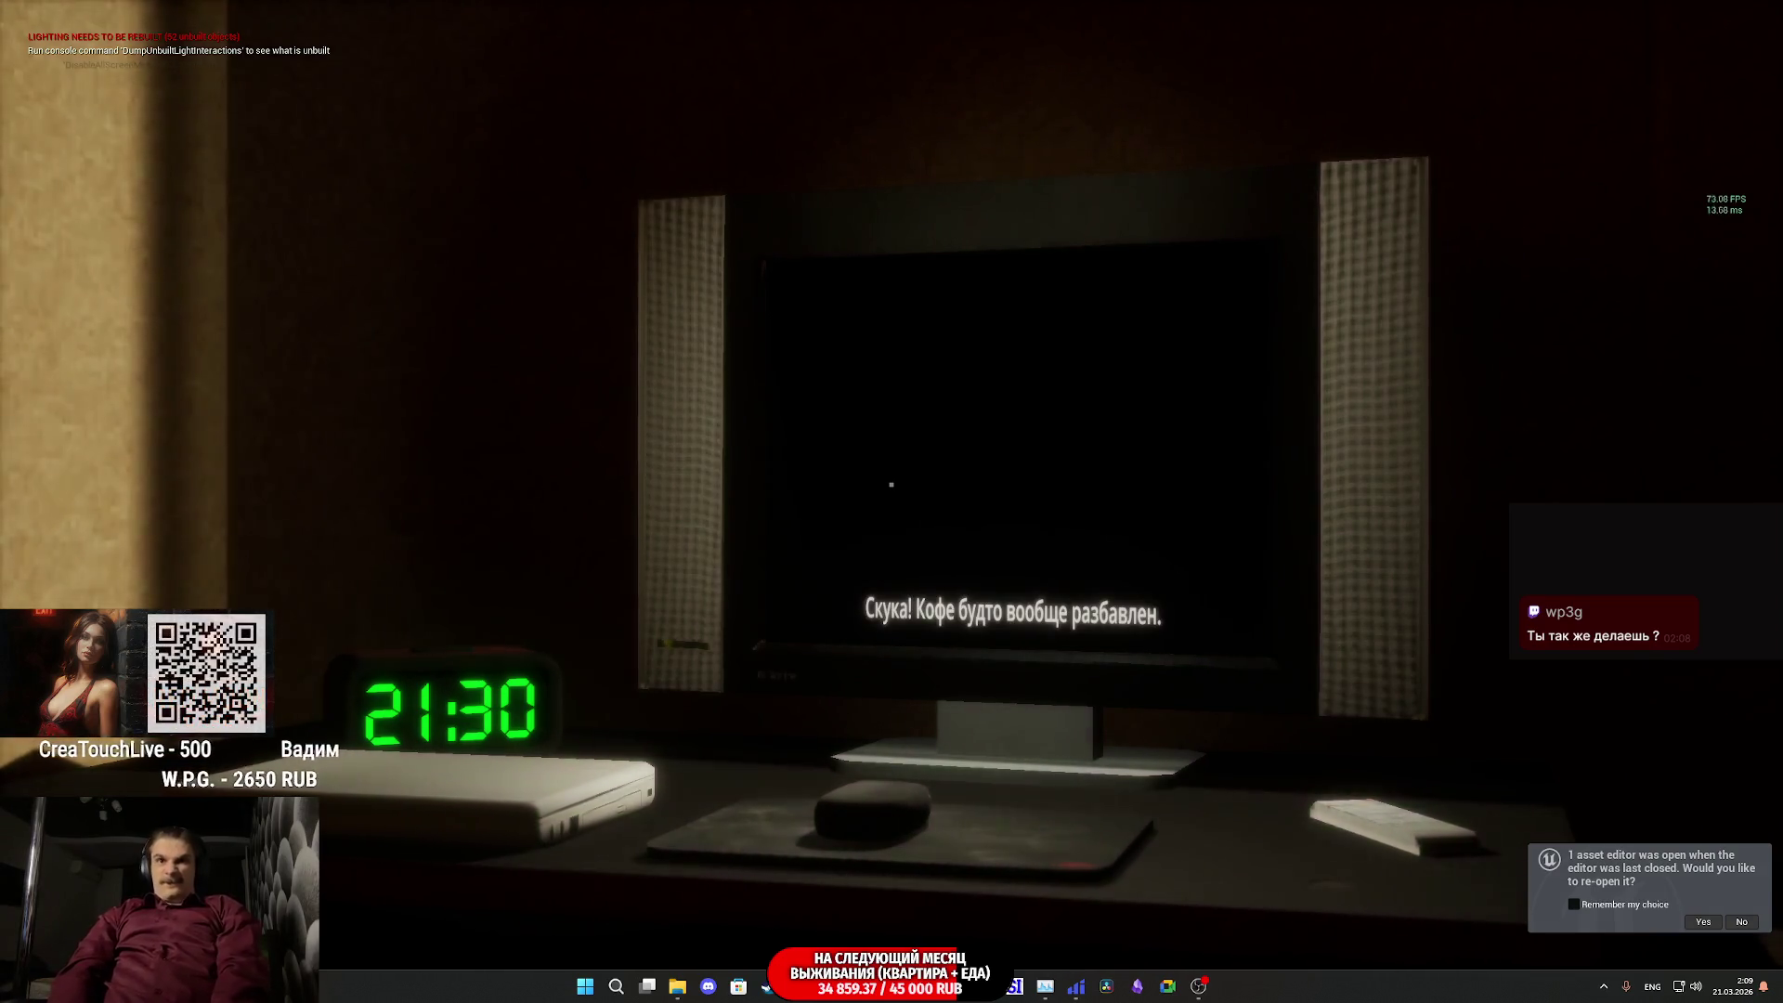
- End play, restore the full editor layout, and check notifications on the Twitch dashboard
{"action": "key", "text": "Escape"}
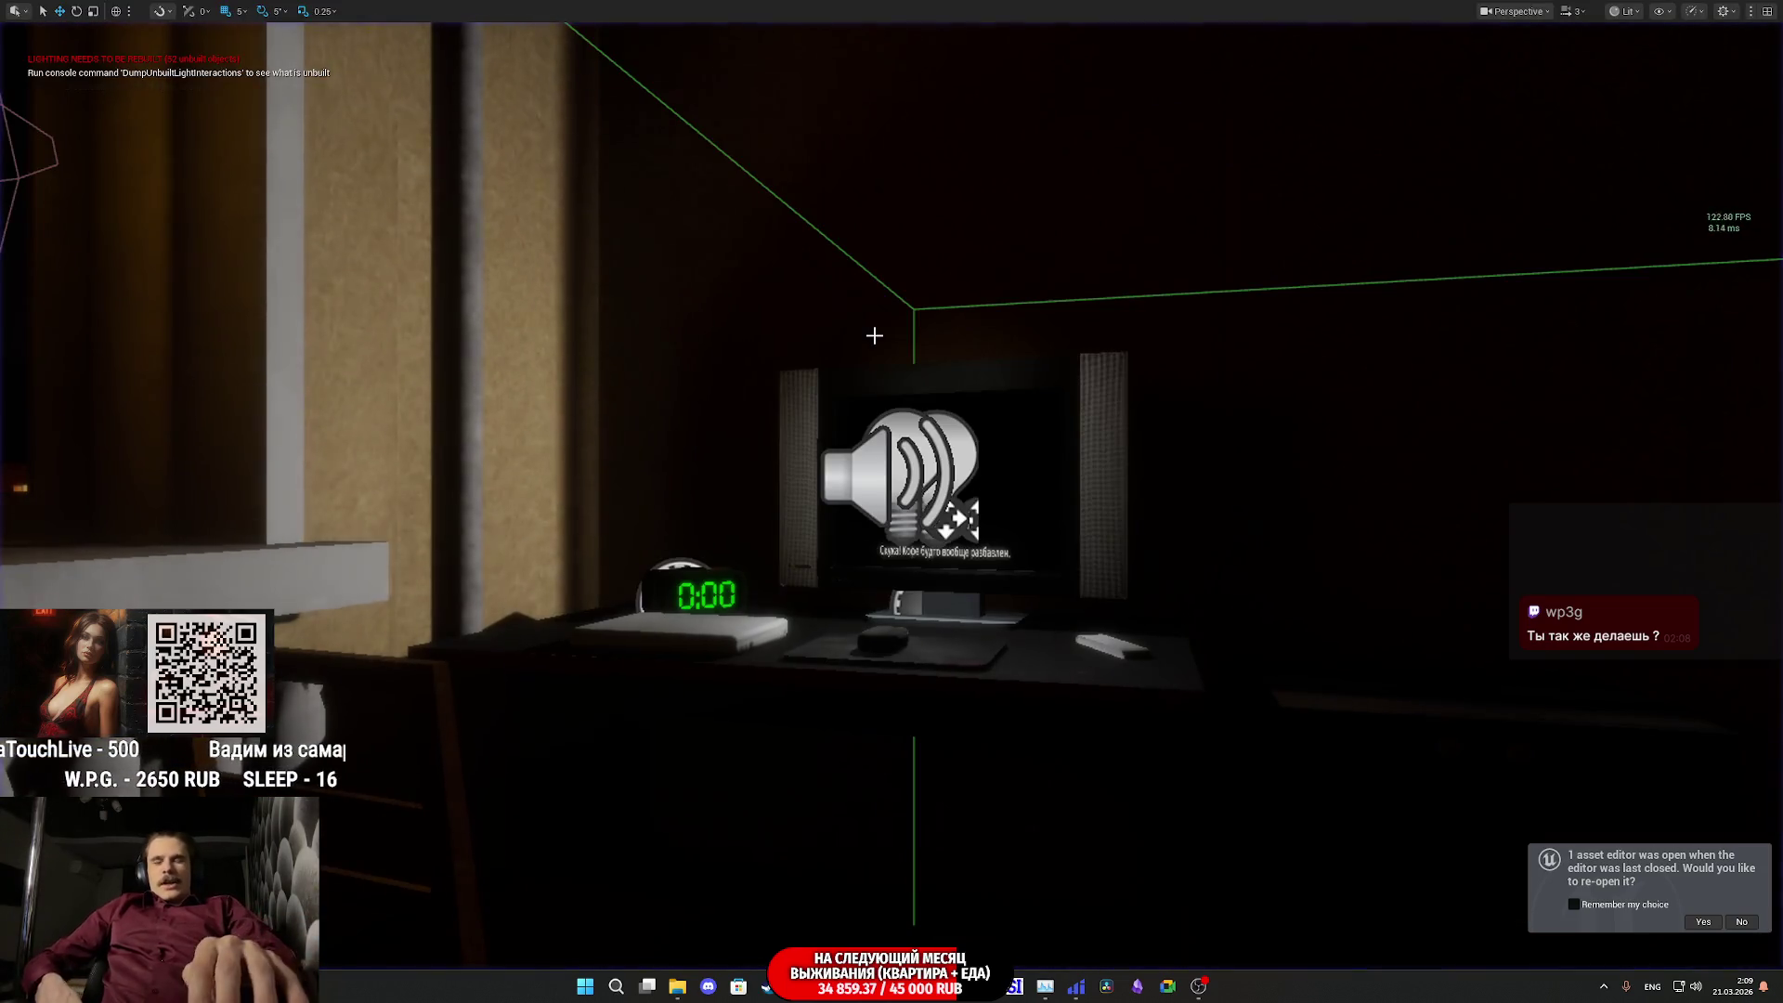
{"action": "key", "text": "F11"}
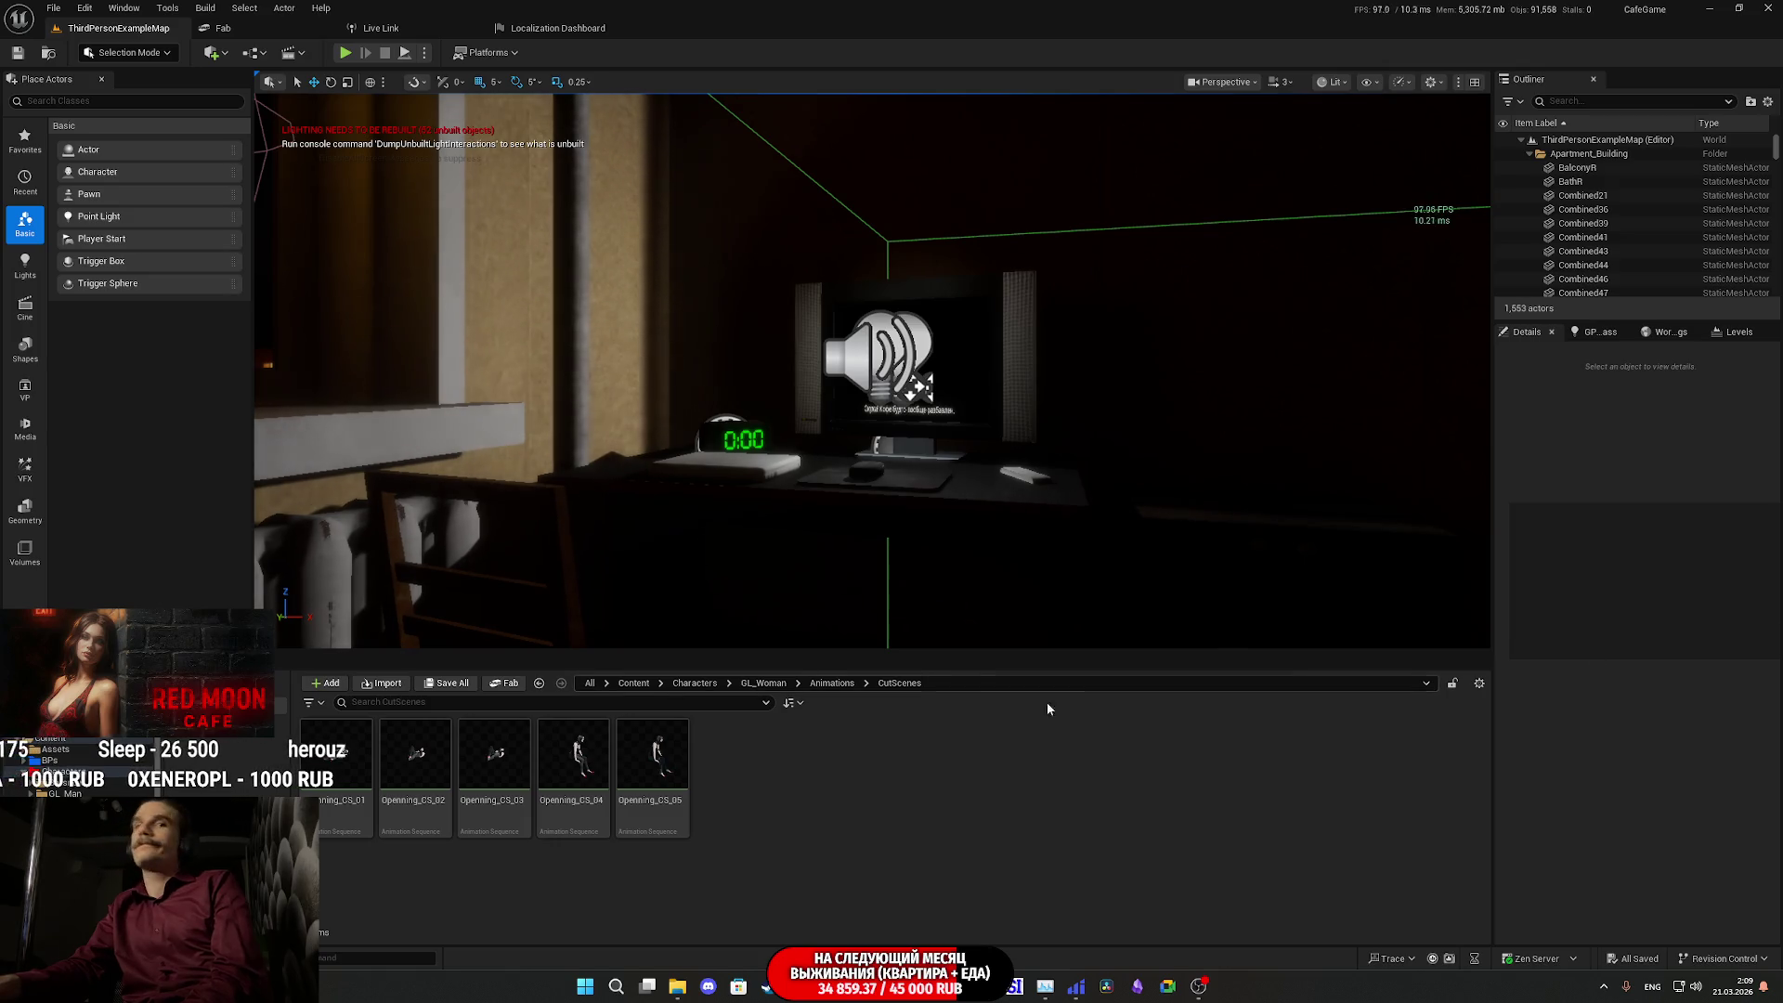
{"action": "key", "text": "alt+Tab"}
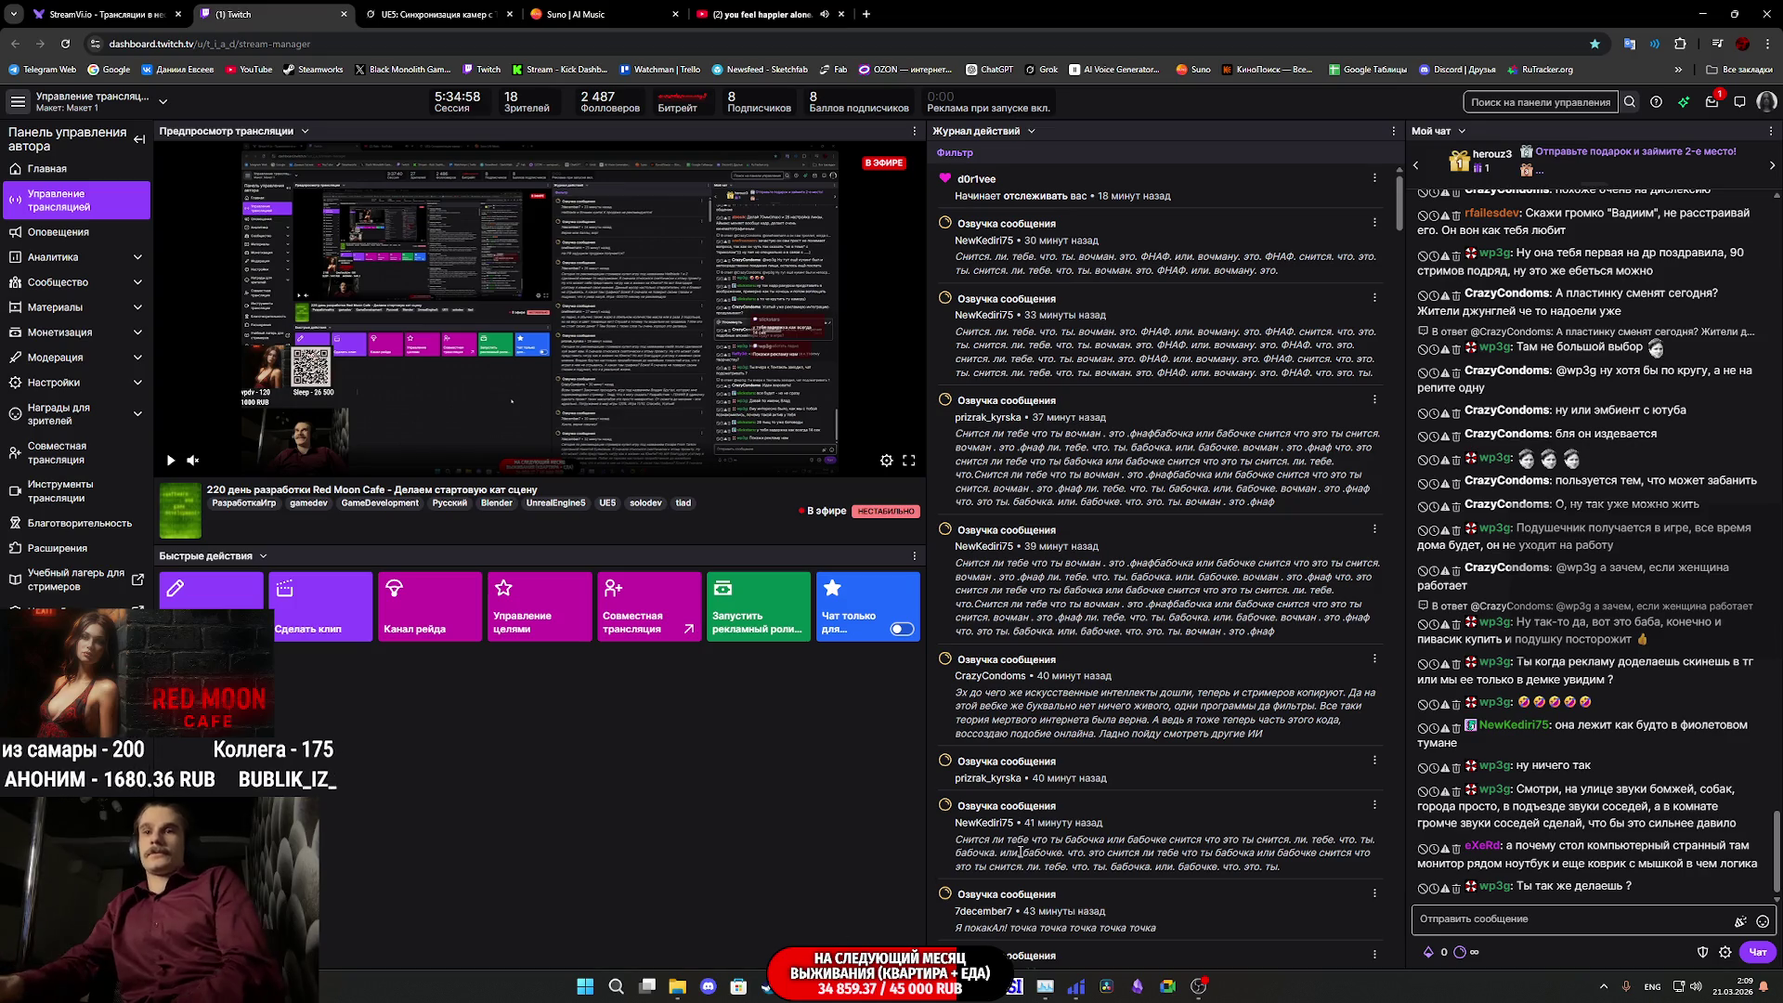
{"action": "left_click", "coordinate": [1712, 101]}
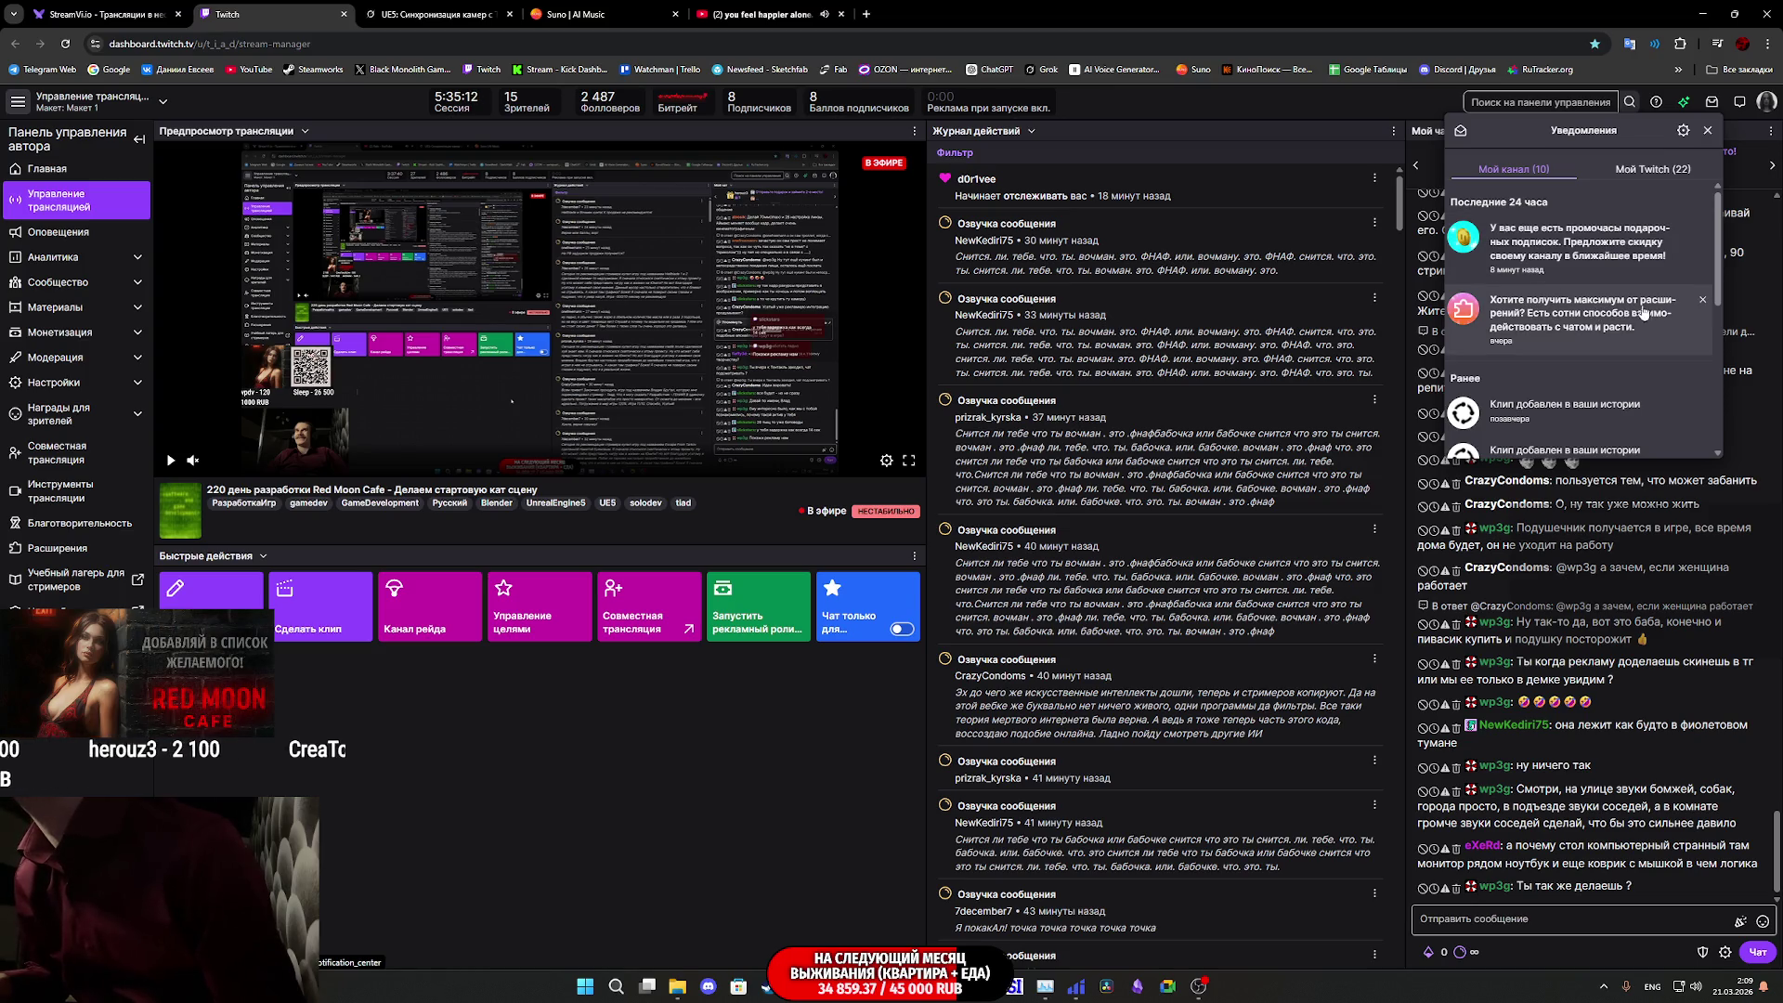
- Close the Twitch notifications, close the Suno AI Music tab, and minimize Chrome
{"action": "left_click", "coordinate": [1707, 130]}
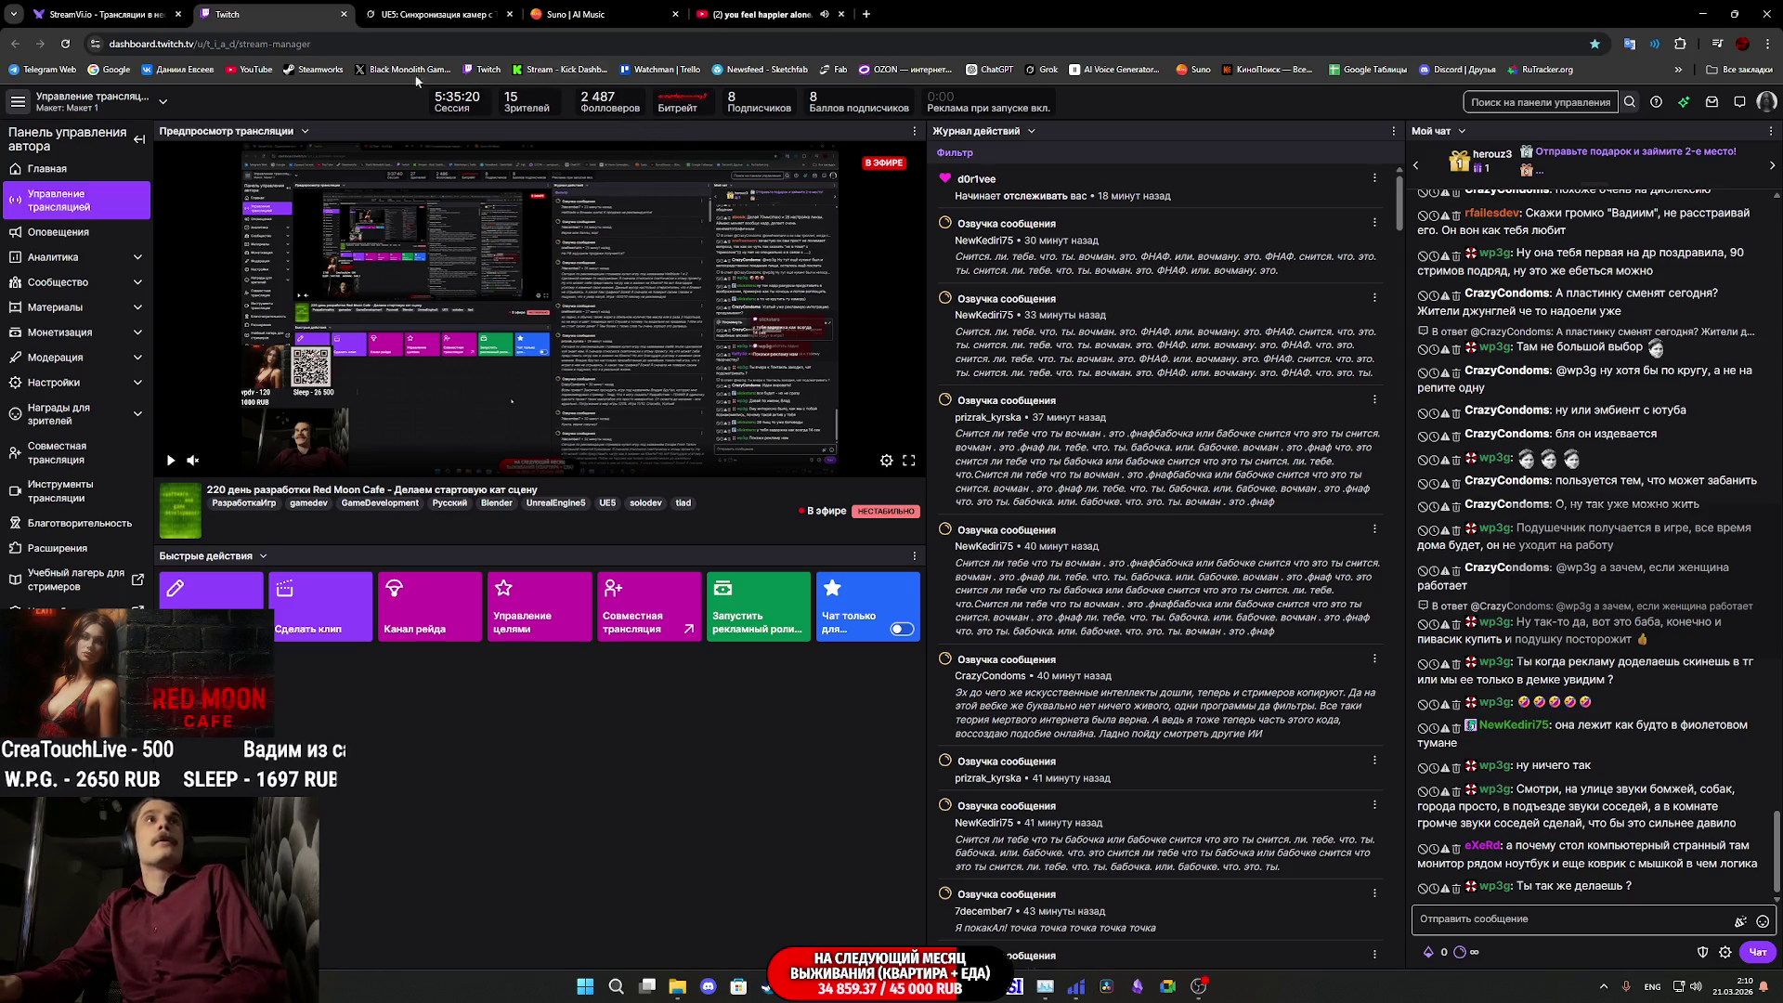
{"action": "left_click", "coordinate": [568, 7]}
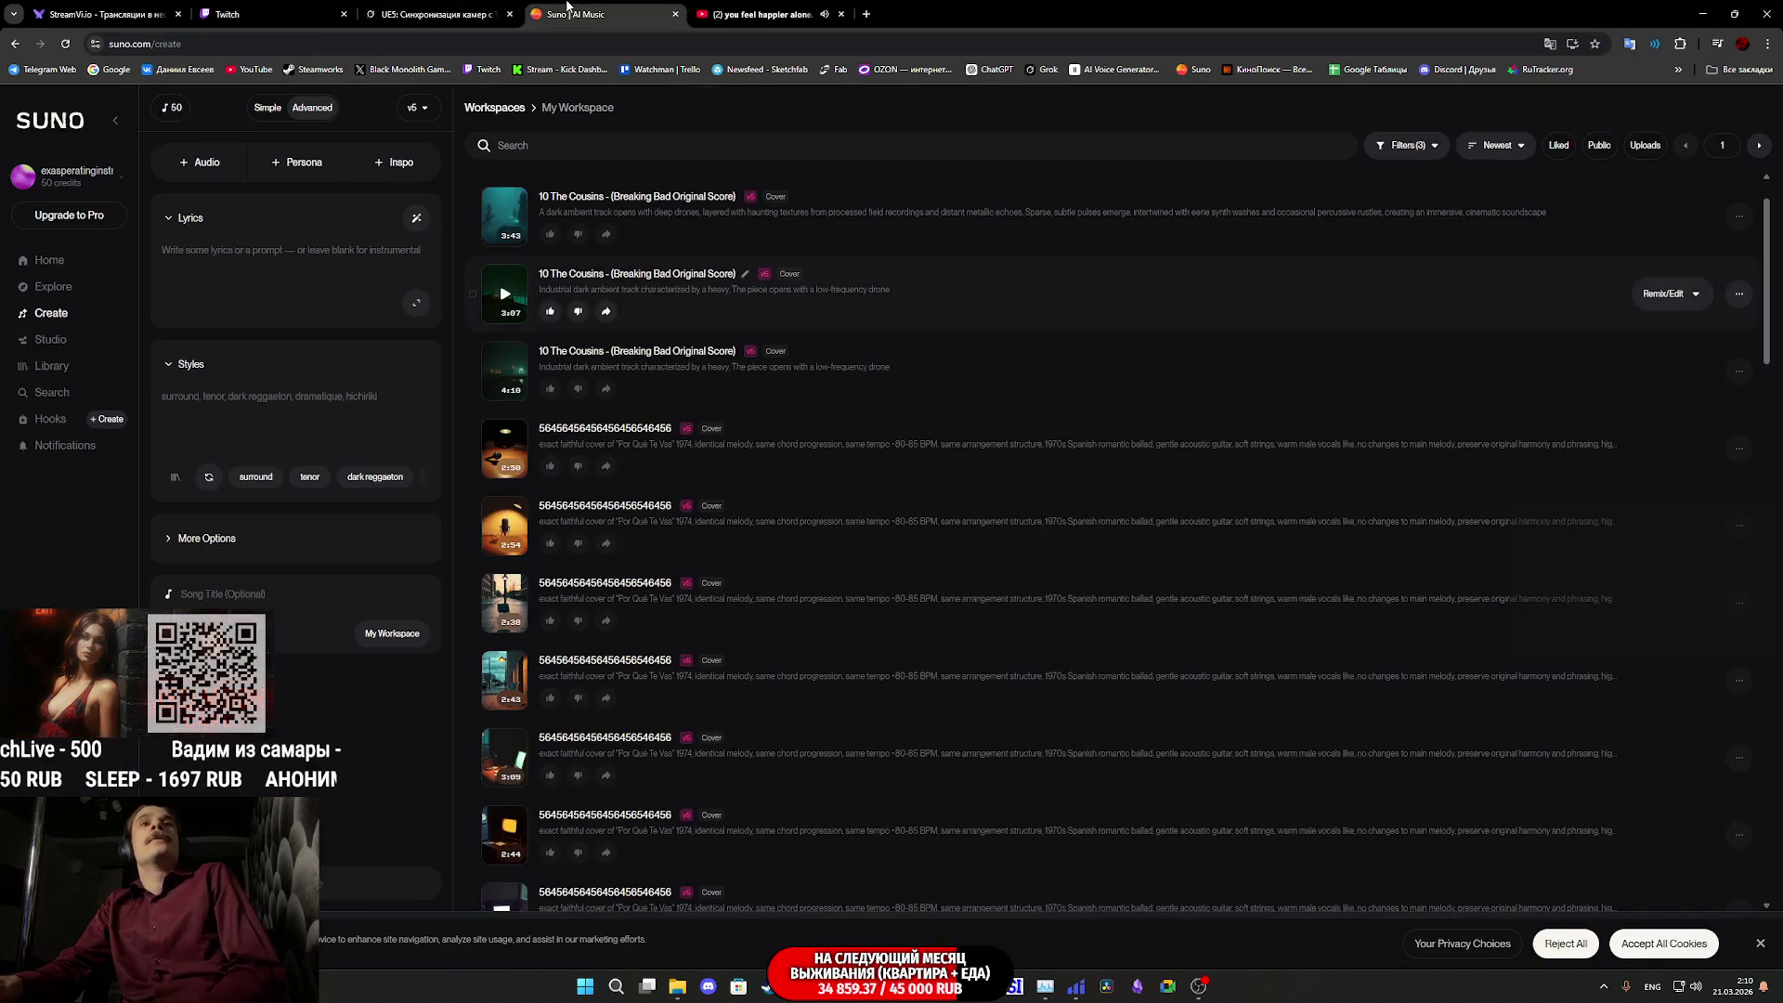
{"action": "middle_click", "coordinate": [595, 6]}
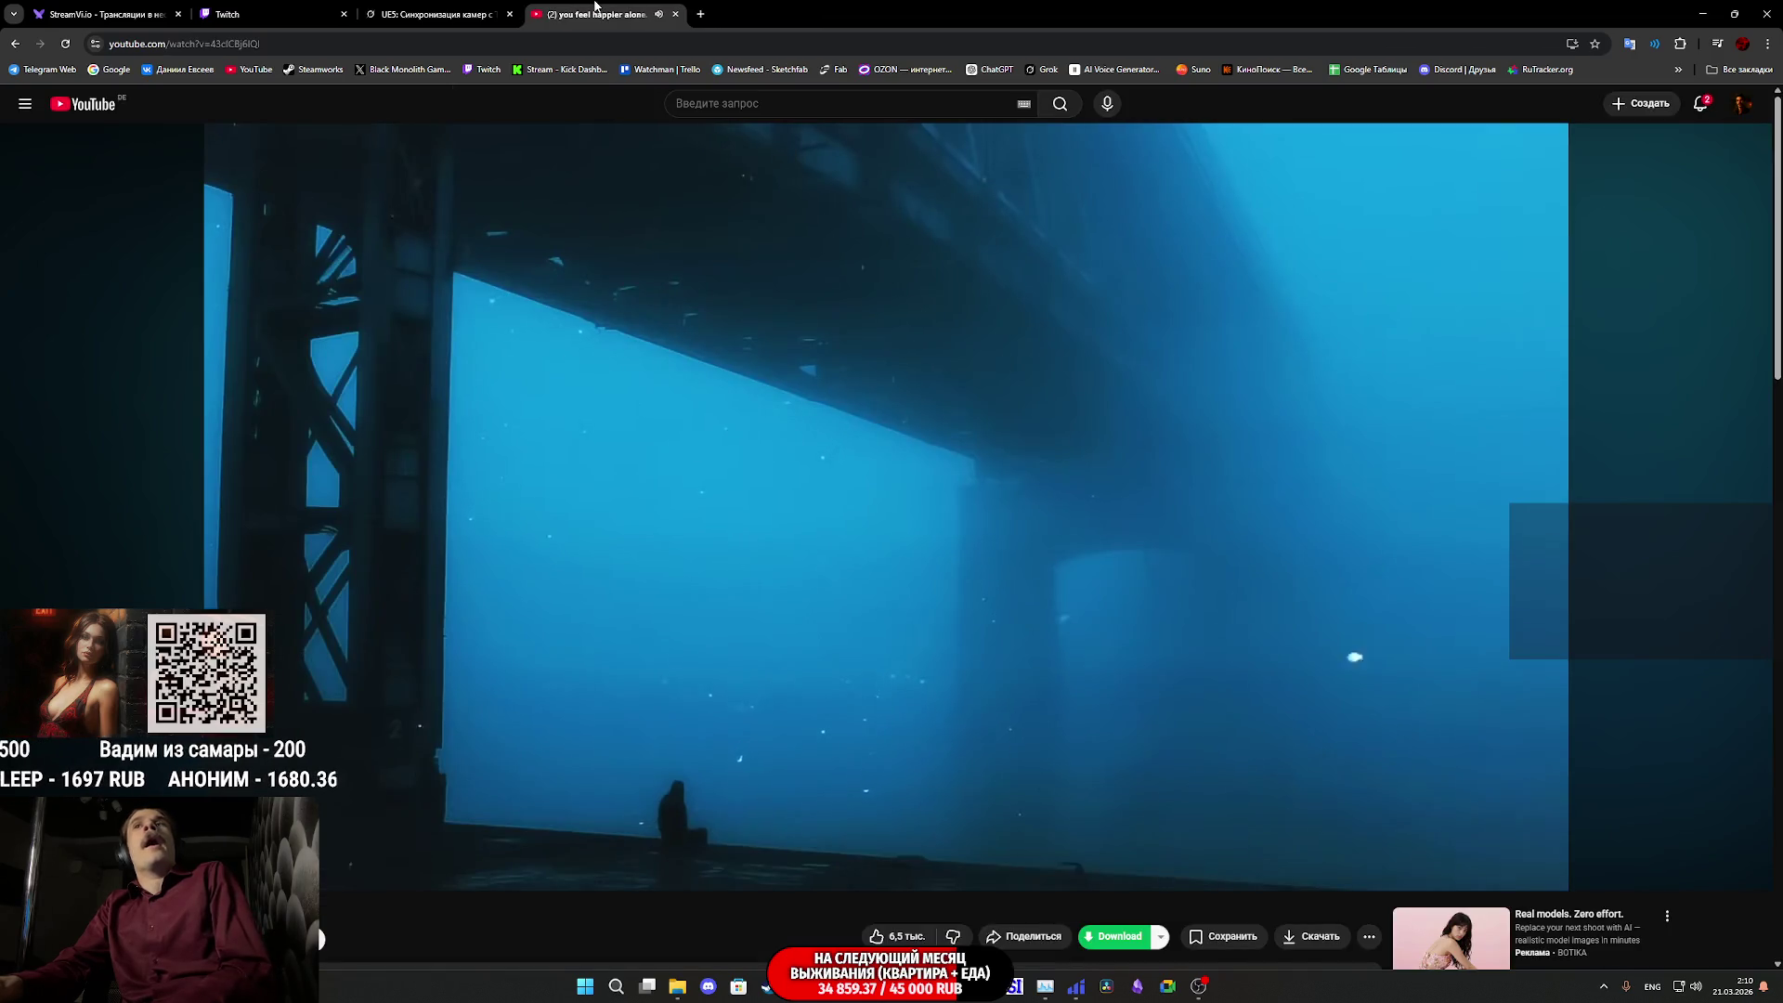
{"action": "left_click", "coordinate": [481, 6]}
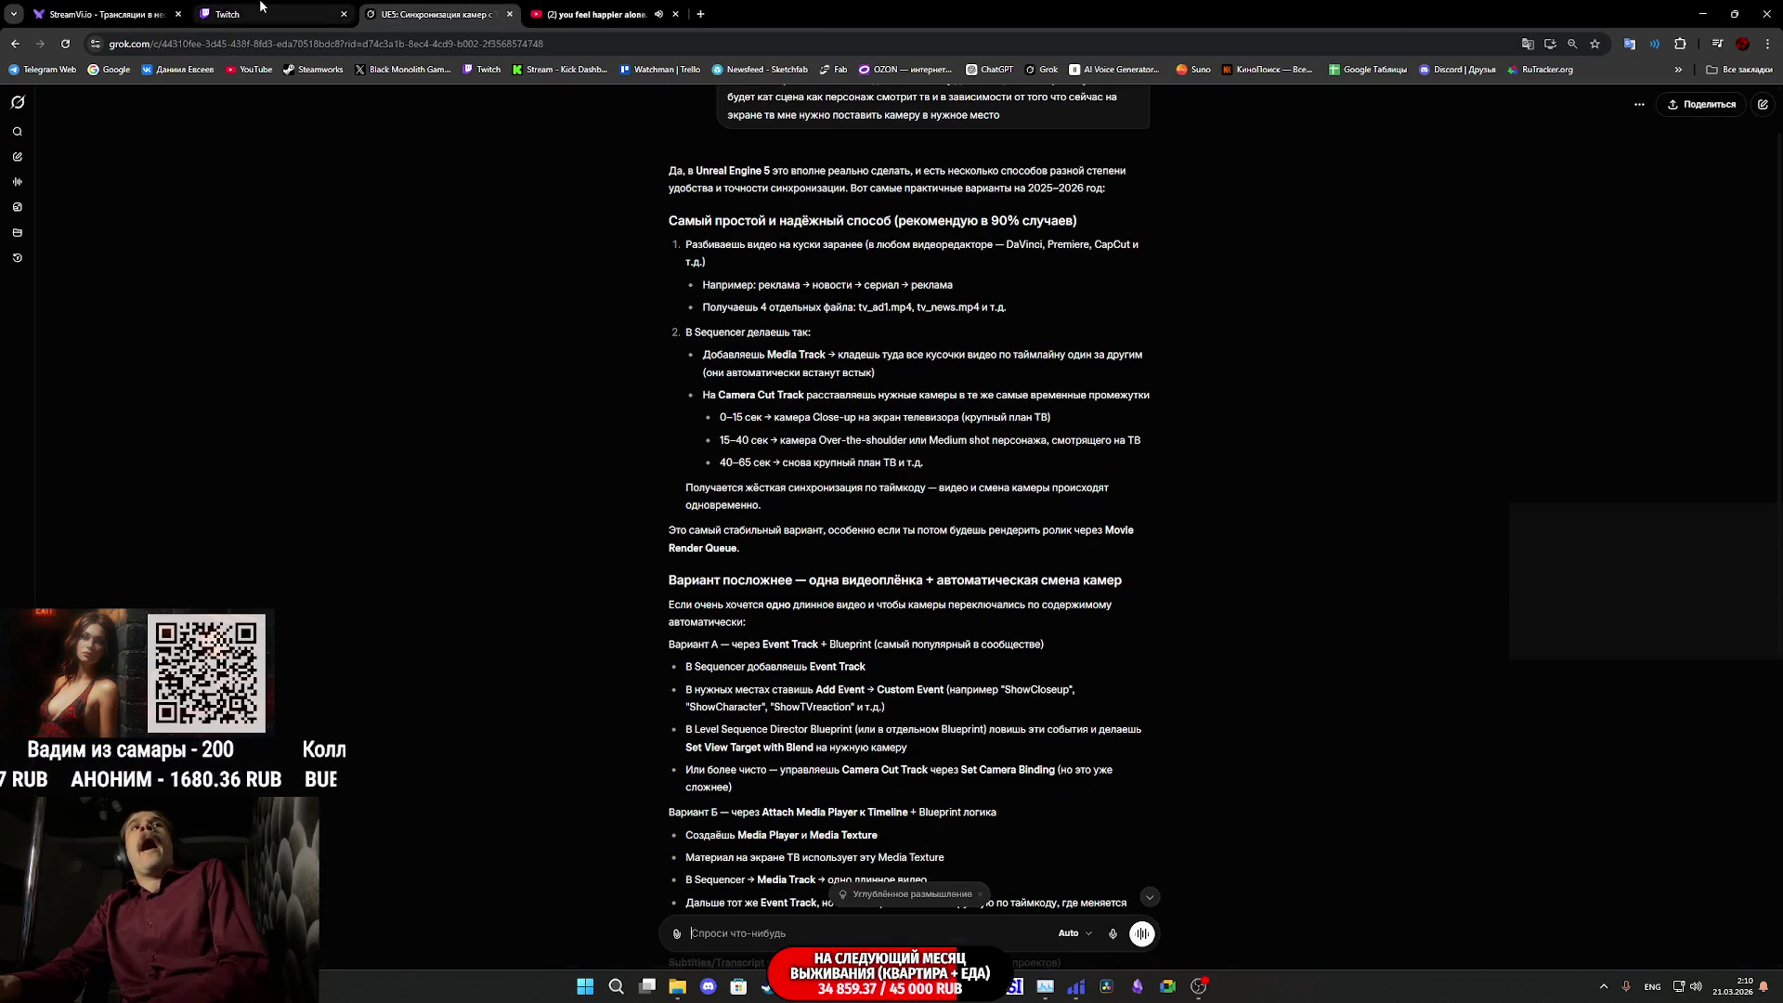
{"action": "left_click", "coordinate": [261, 8]}
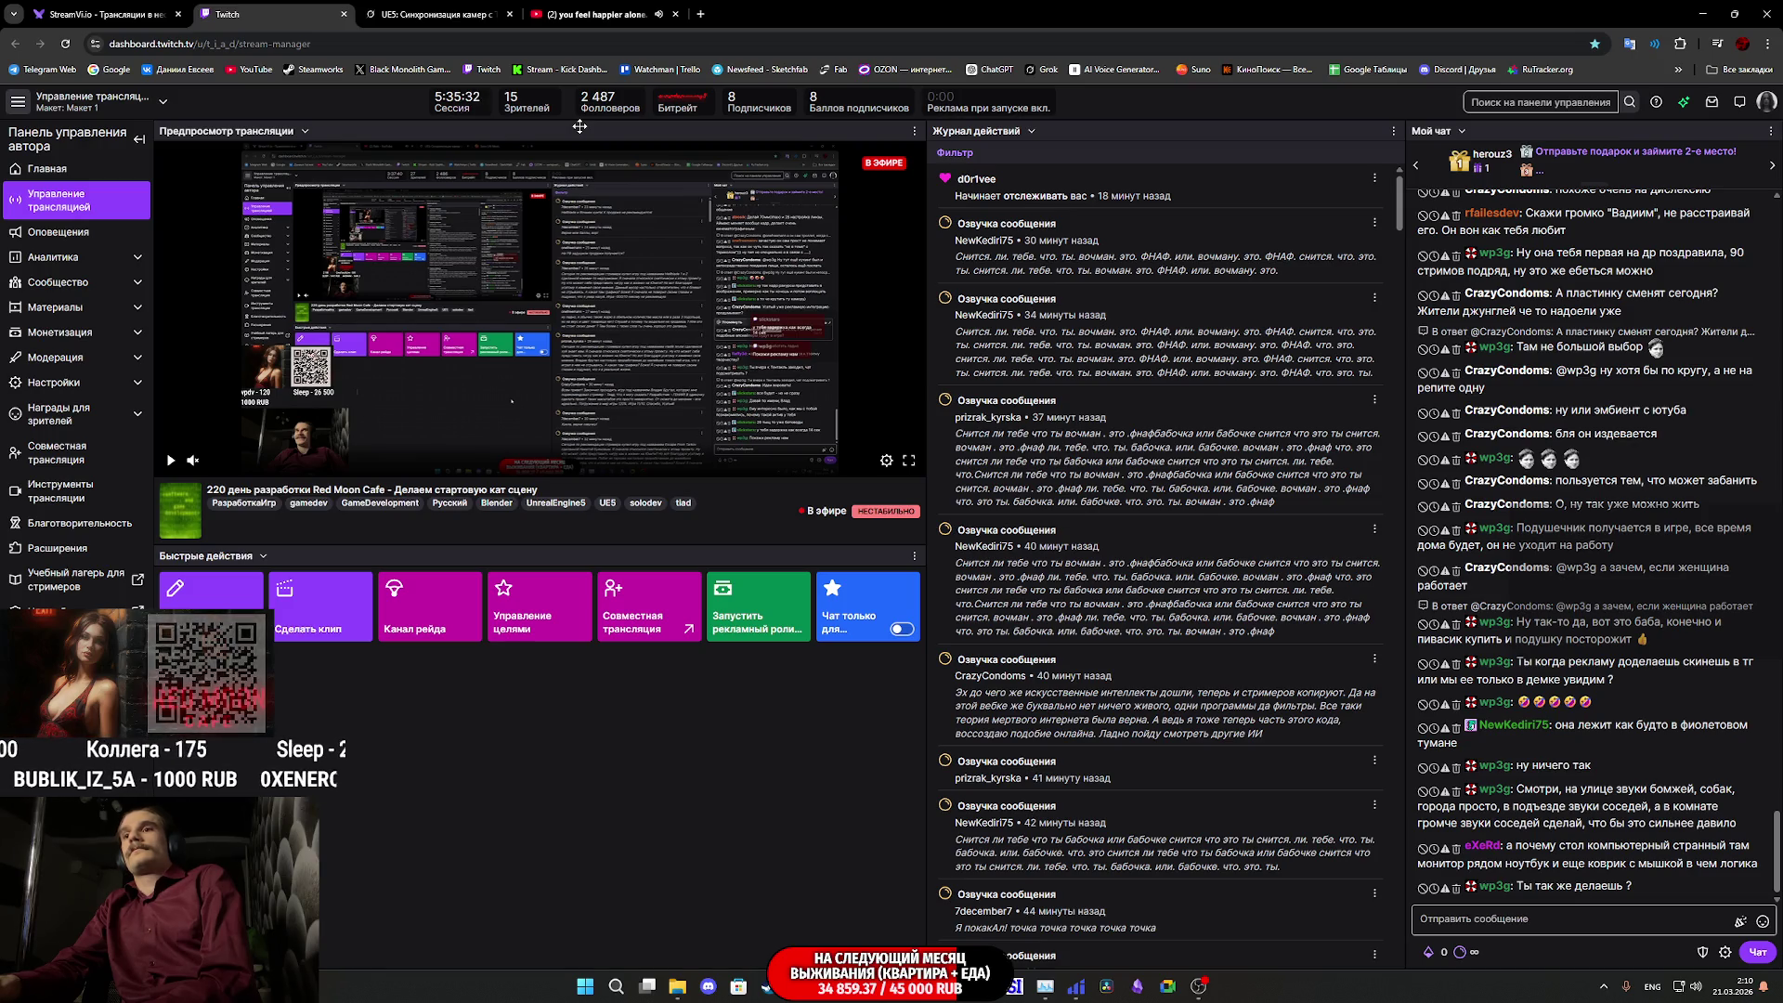
{"action": "left_click", "coordinate": [1704, 12]}
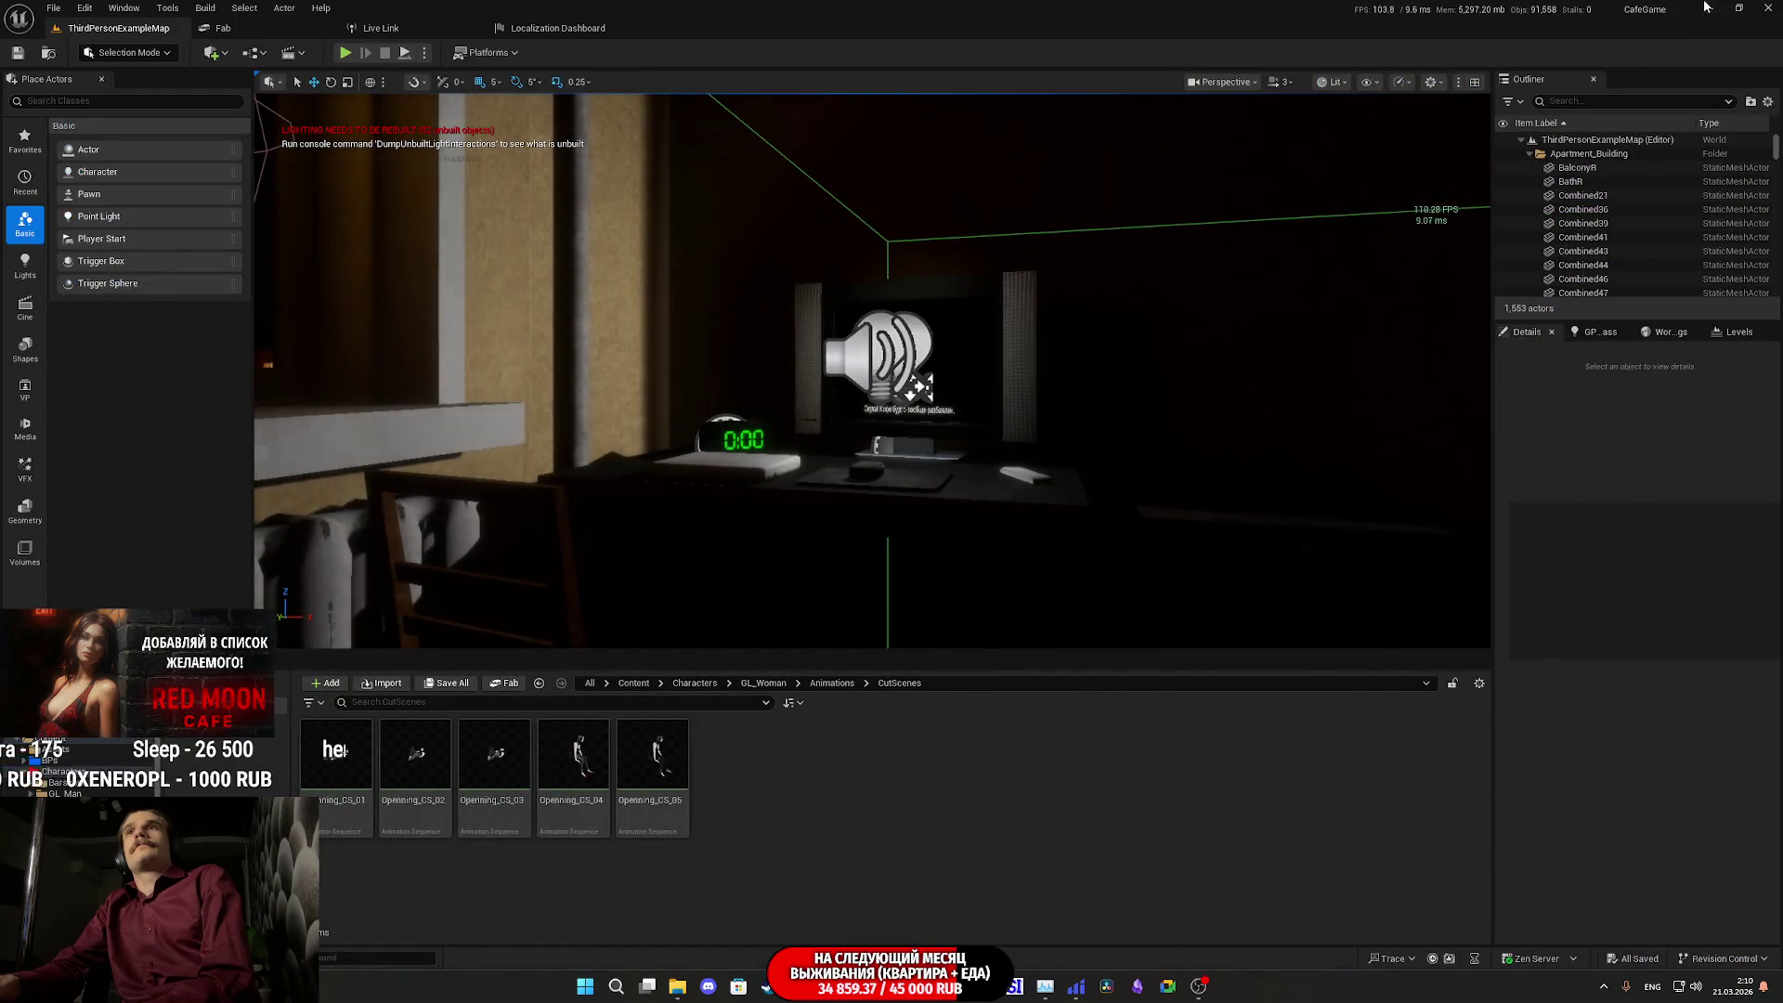
- Minimize the Unreal Editor and launch Cascadeur from the desktop shortcut
{"action": "left_click", "coordinate": [1705, 8]}
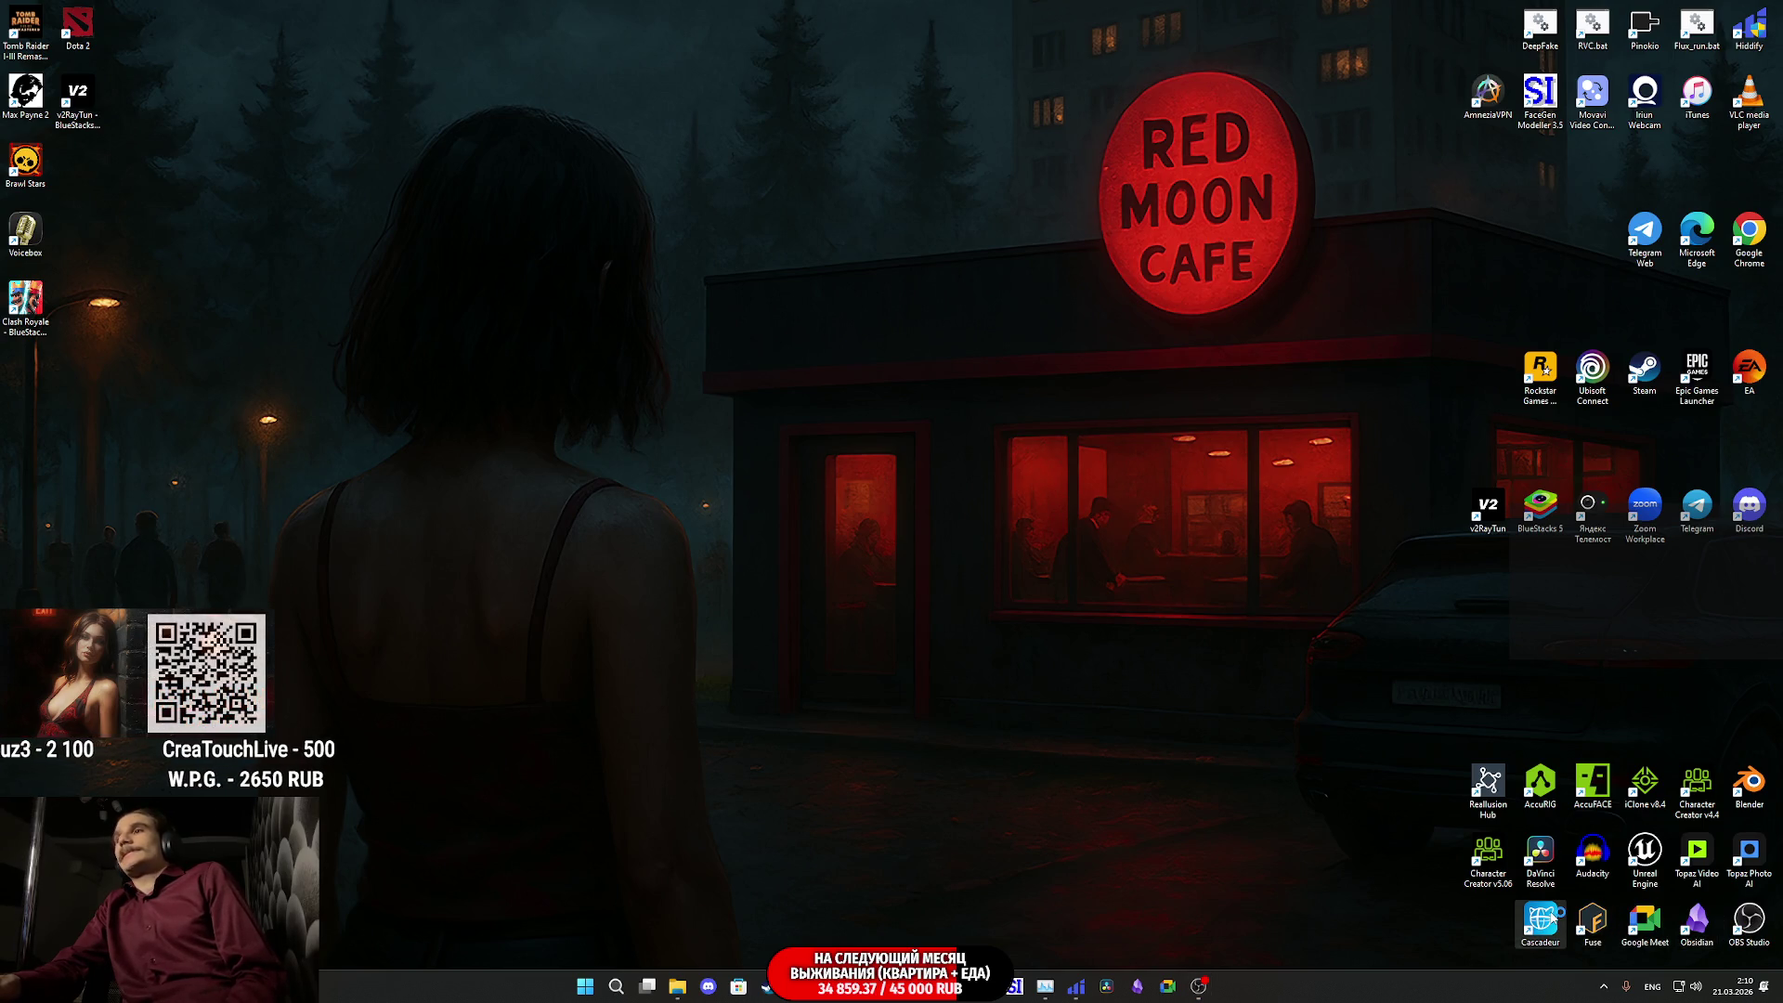
{"action": "double_click", "coordinate": [1542, 920]}
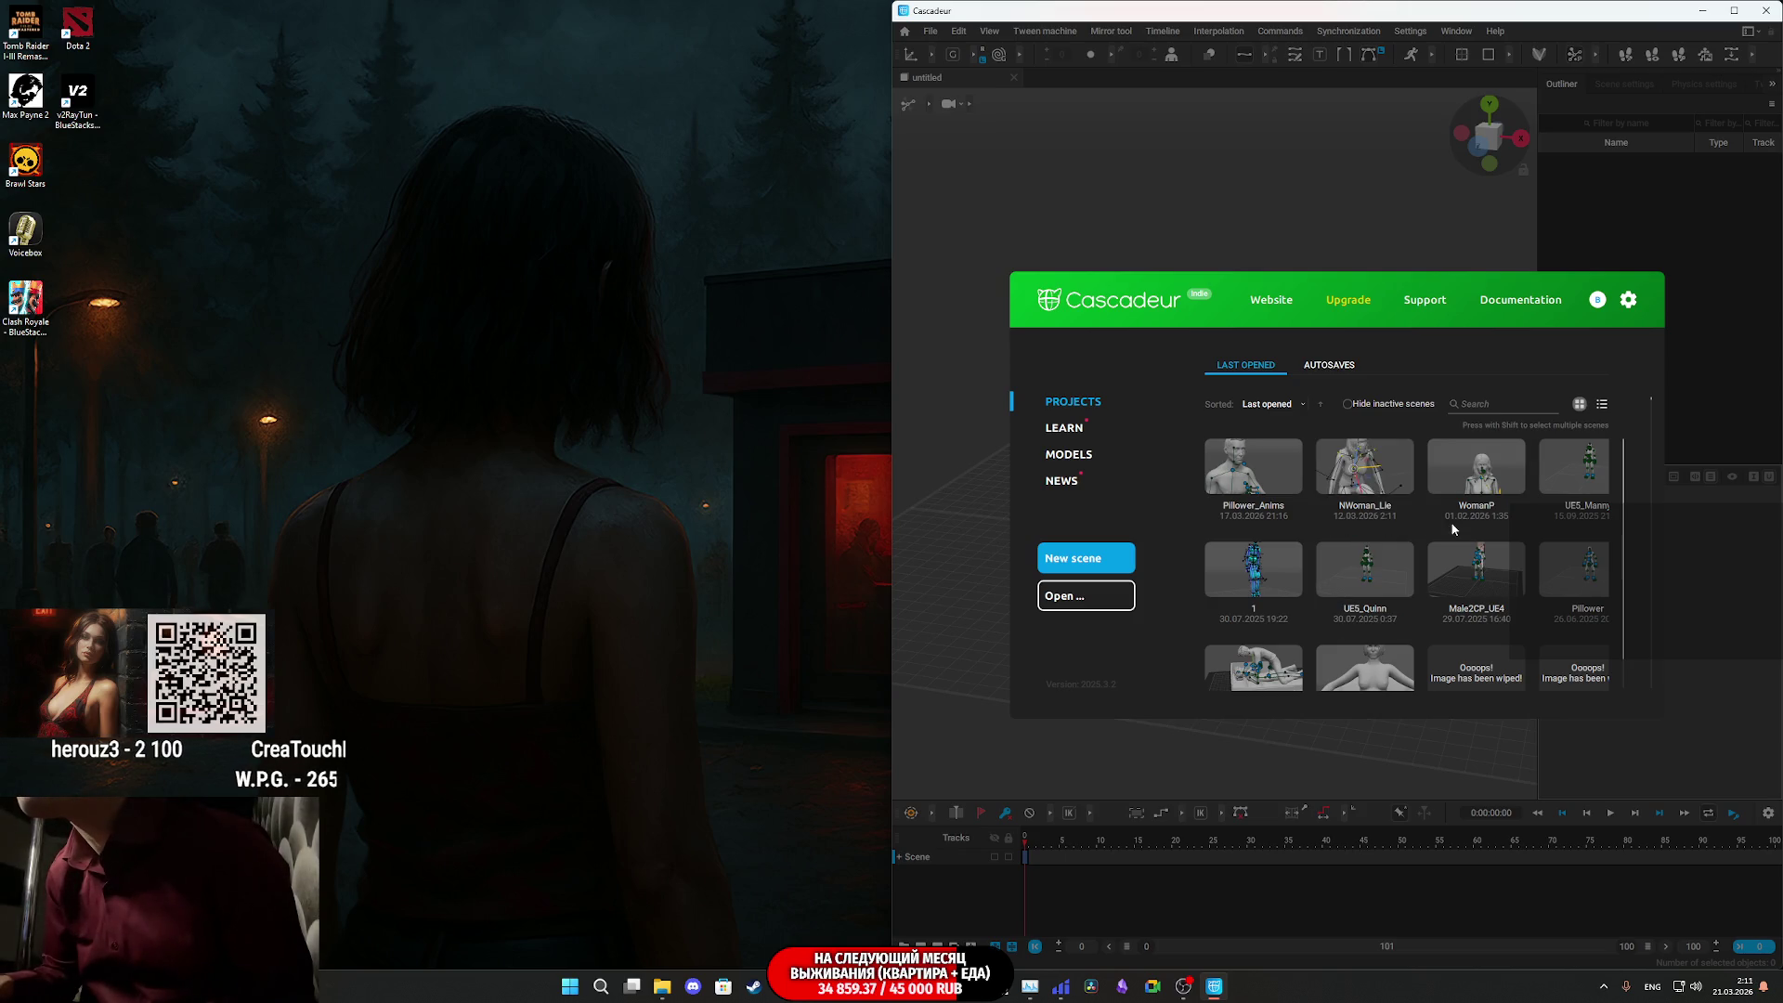
- Load the NWoman_Lie project from Cascadeur's recent projects and adjust the timeline
{"action": "left_click", "coordinate": [1377, 480]}
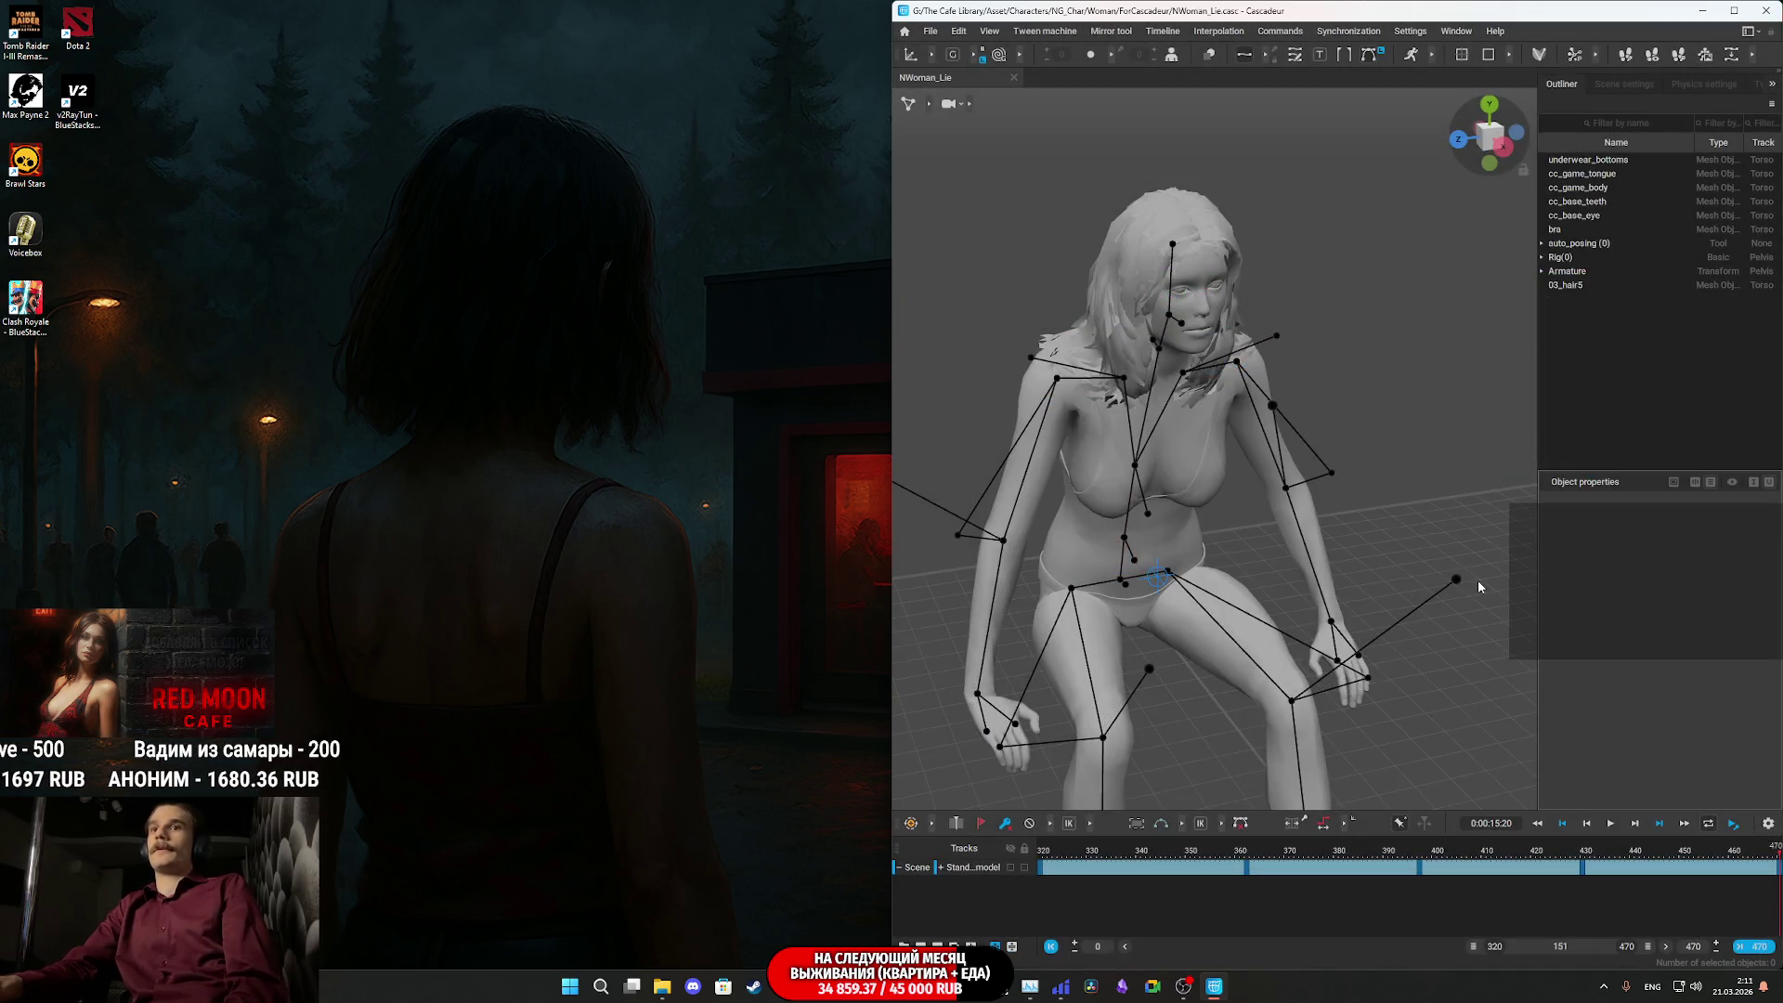
{"action": "left_click_drag", "start_coordinate": [1545, 946], "coordinate": [1381, 947]}
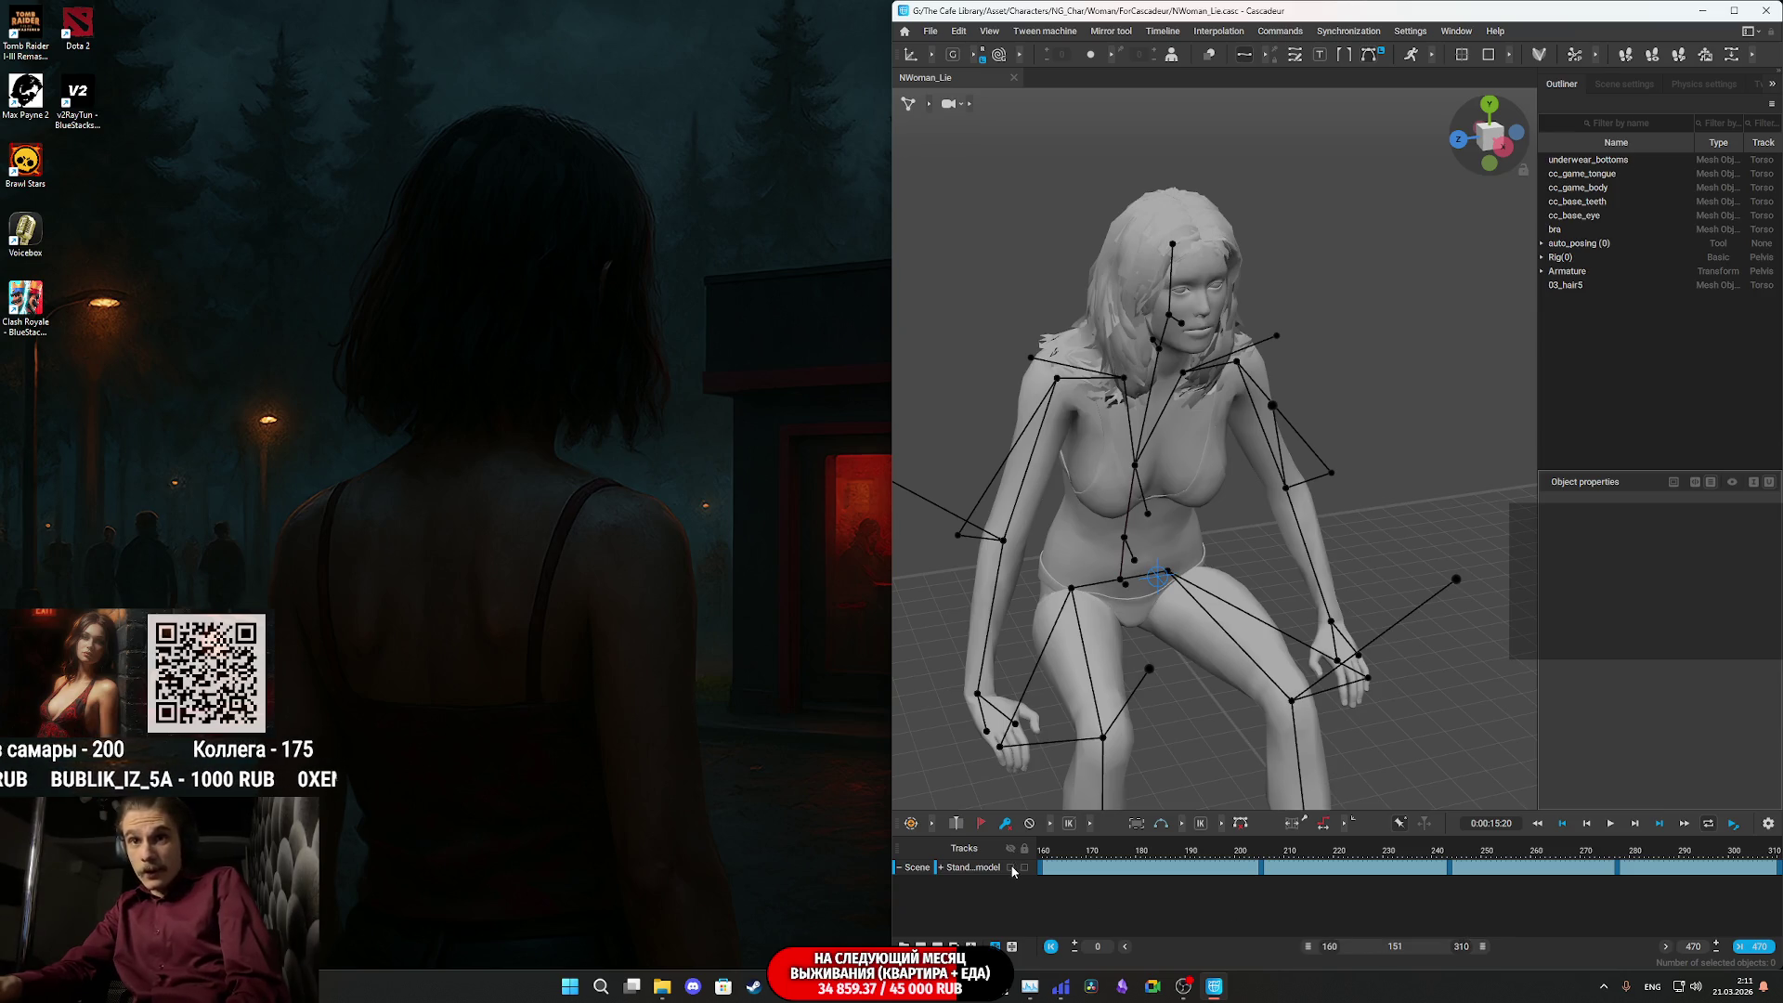
- Play the lying-down animation, viewing the woman's head and chest up close
{"action": "left_click", "coordinate": [1080, 850]}
{"action": "left_click_drag", "start_coordinate": [1139, 859], "coordinate": [1193, 855]}
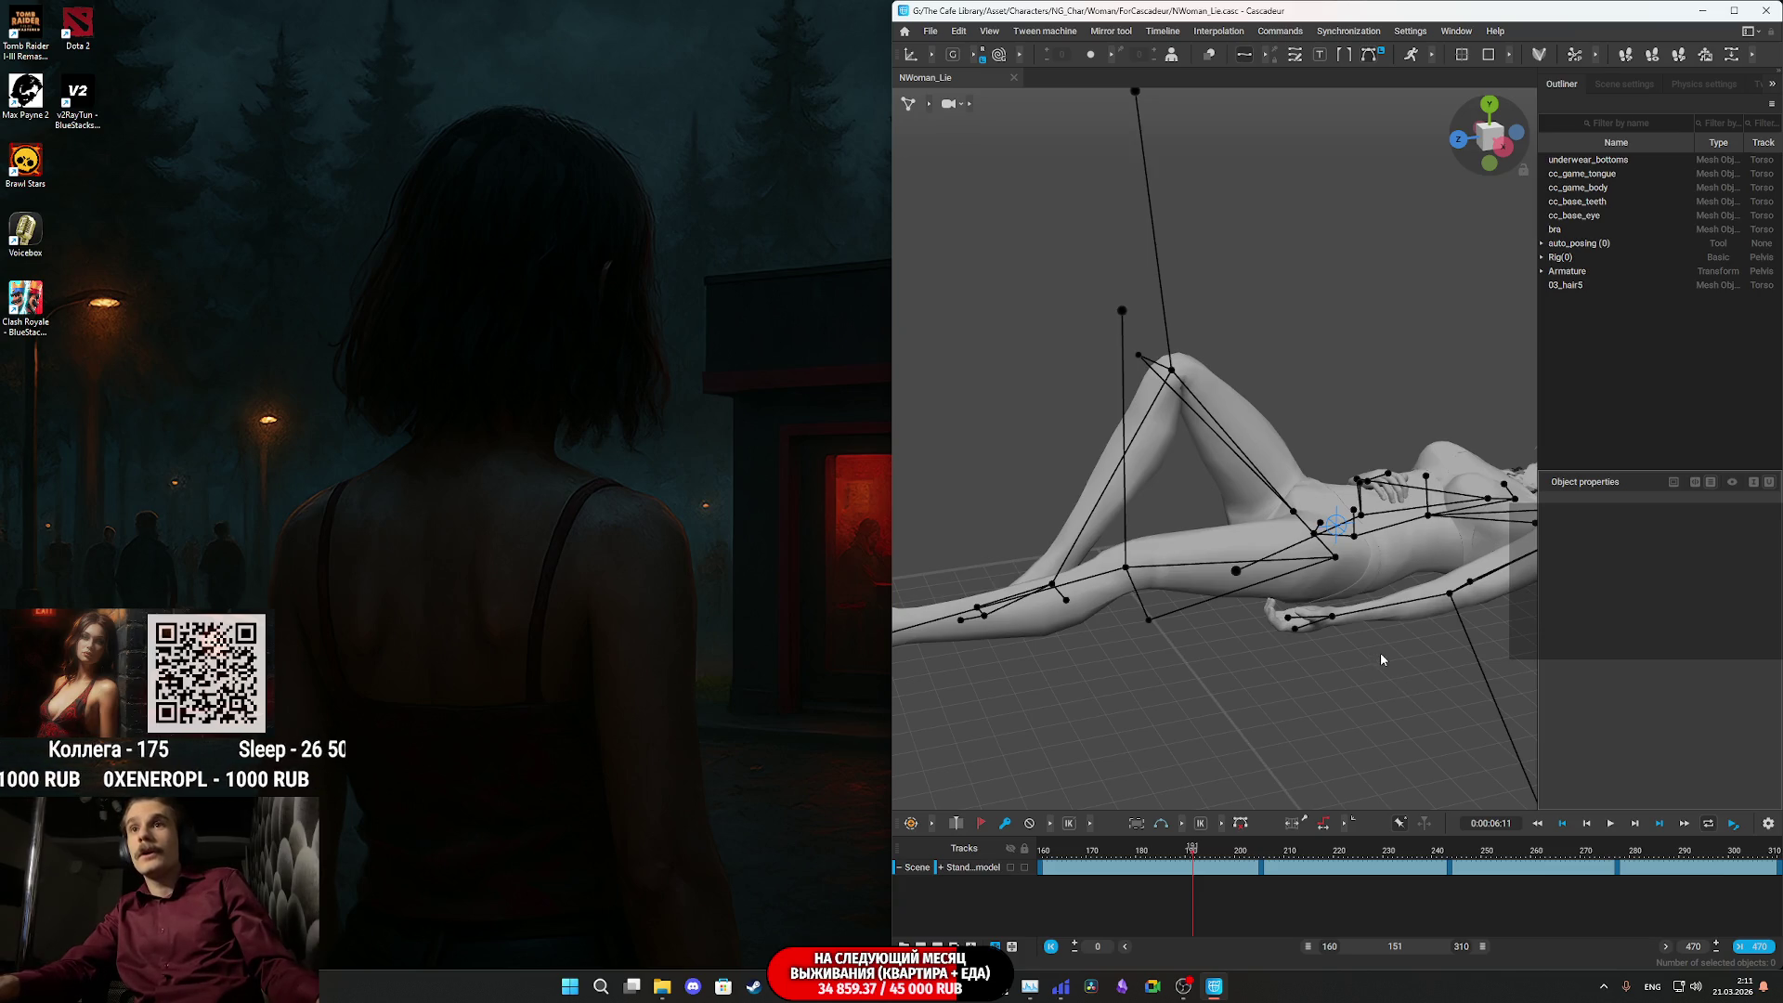
{"action": "mouse_move", "coordinate": [1401, 645]}
{"action": "left_mouse_down"}
{"action": "mouse_move", "coordinate": [1365, 640]}
{"action": "mouse_move", "coordinate": [1410, 633]}
{"action": "left_mouse_up"}
{"action": "mouse_move", "coordinate": [1189, 650]}
{"action": "left_mouse_down"}
{"action": "mouse_move", "coordinate": [1274, 637]}
{"action": "mouse_move", "coordinate": [1195, 667]}
{"action": "mouse_move", "coordinate": [1391, 686]}
{"action": "left_mouse_up"}
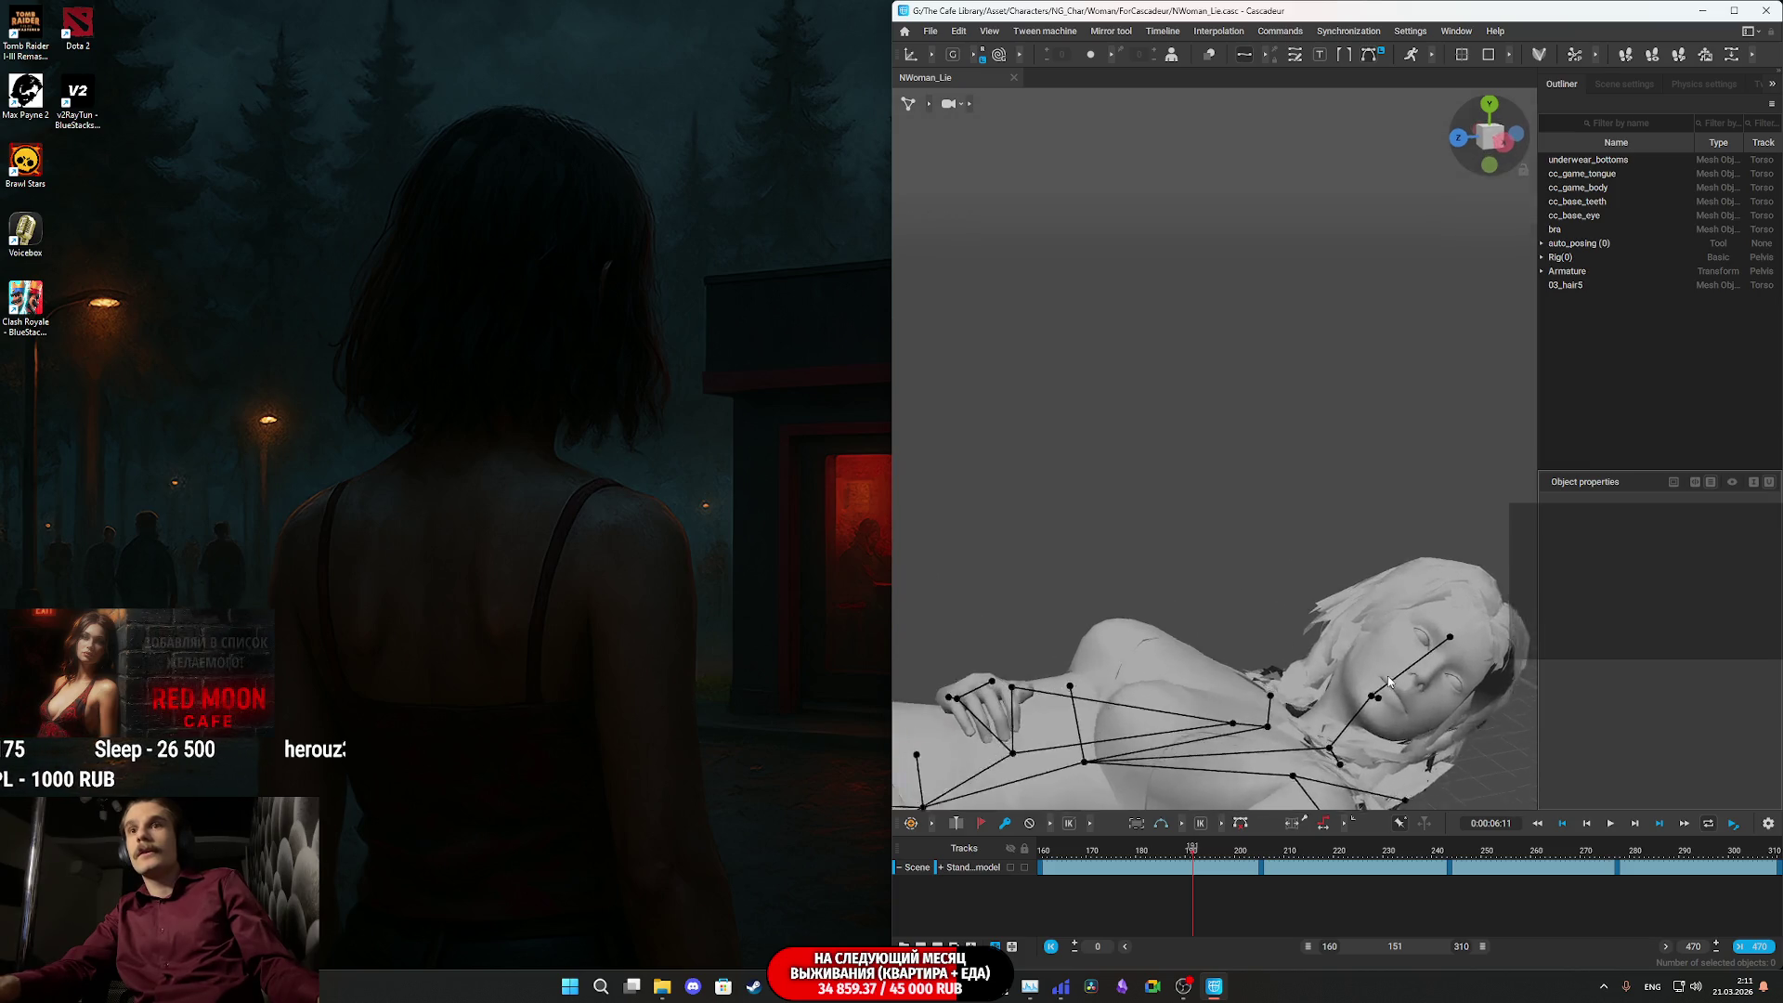
{"action": "key", "text": "space"}
{"action": "left_click", "coordinate": [1476, 869]}
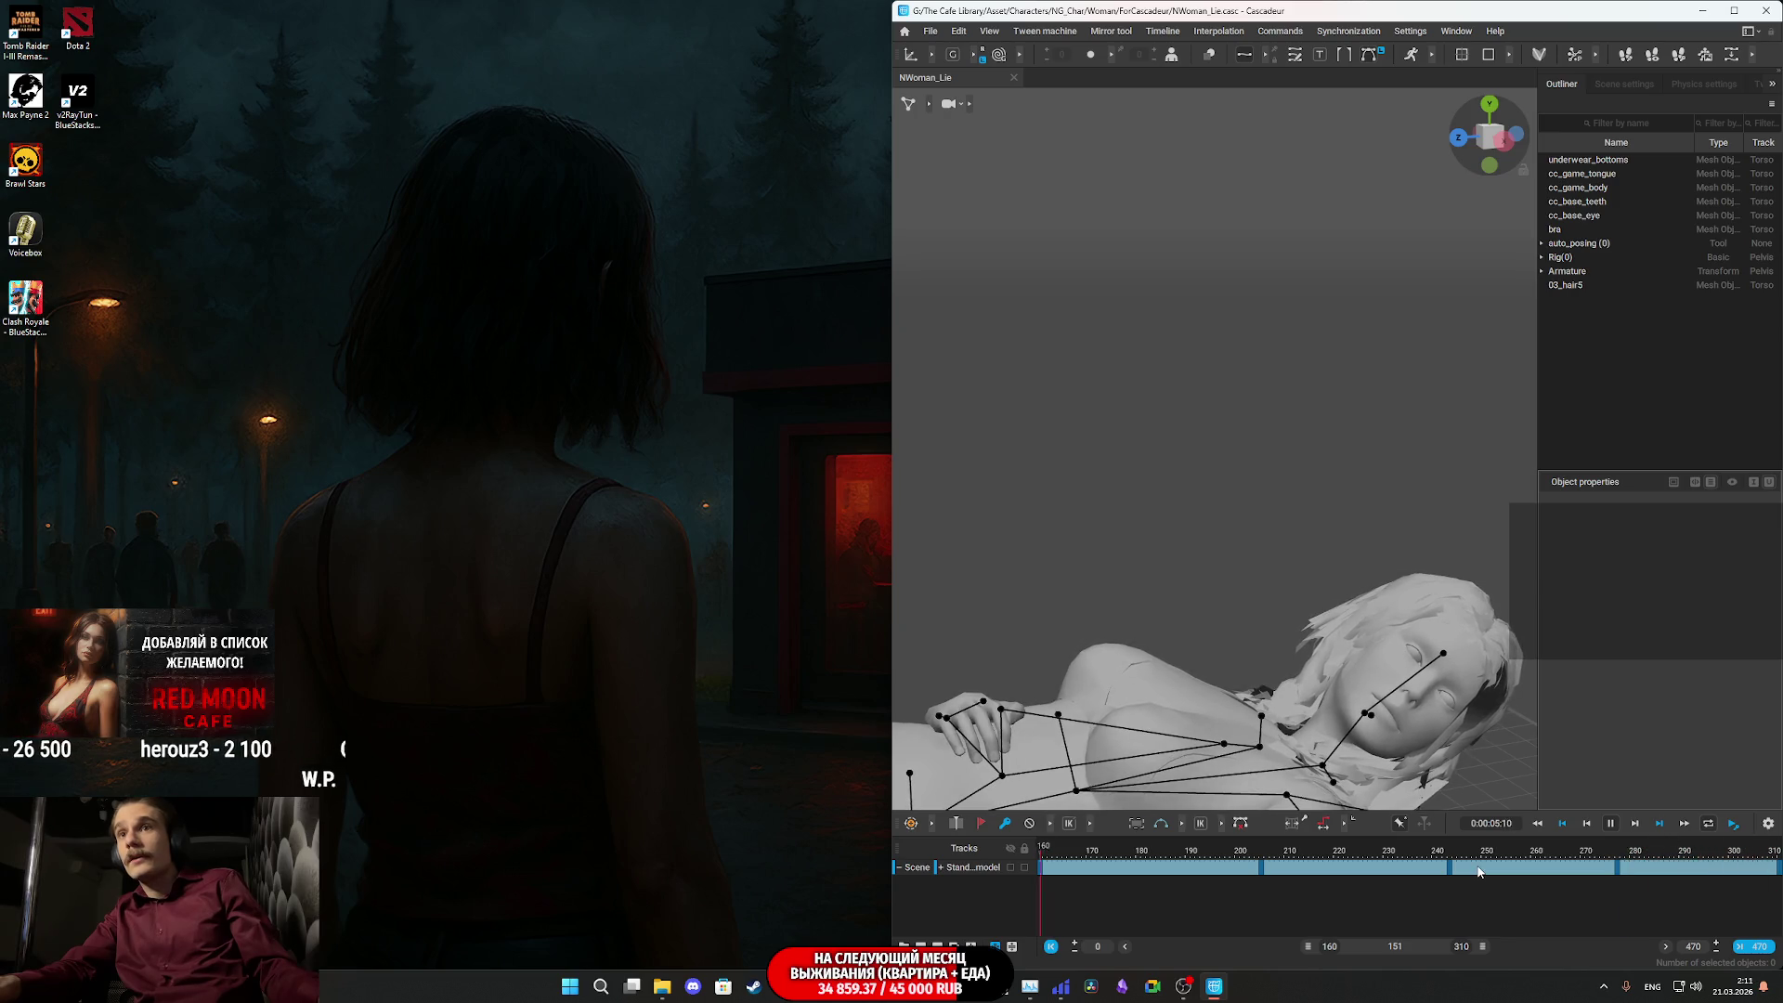
{"action": "key", "text": "space"}
- Scrub the clip from frame 160 to 310 and back toward the start
{"action": "left_click", "coordinate": [1390, 889]}
{"action": "left_click", "coordinate": [1042, 876]}
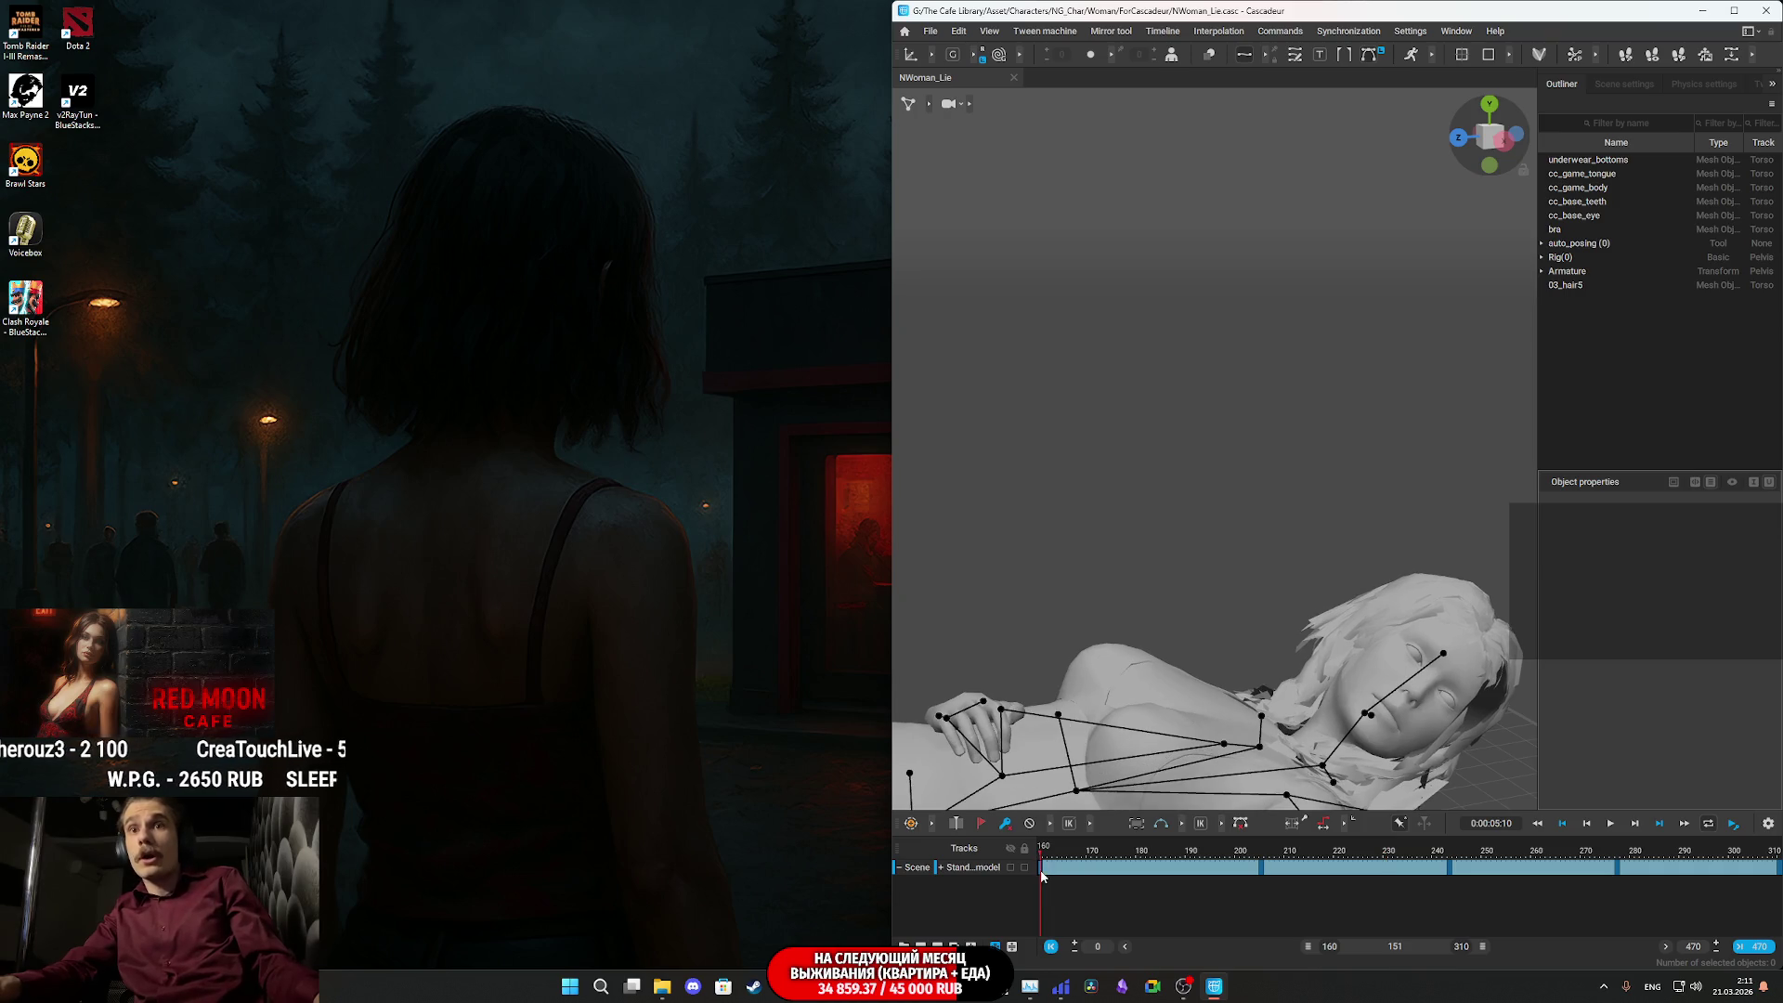
{"action": "left_click_drag", "start_coordinate": [1046, 873], "coordinate": [1777, 873]}
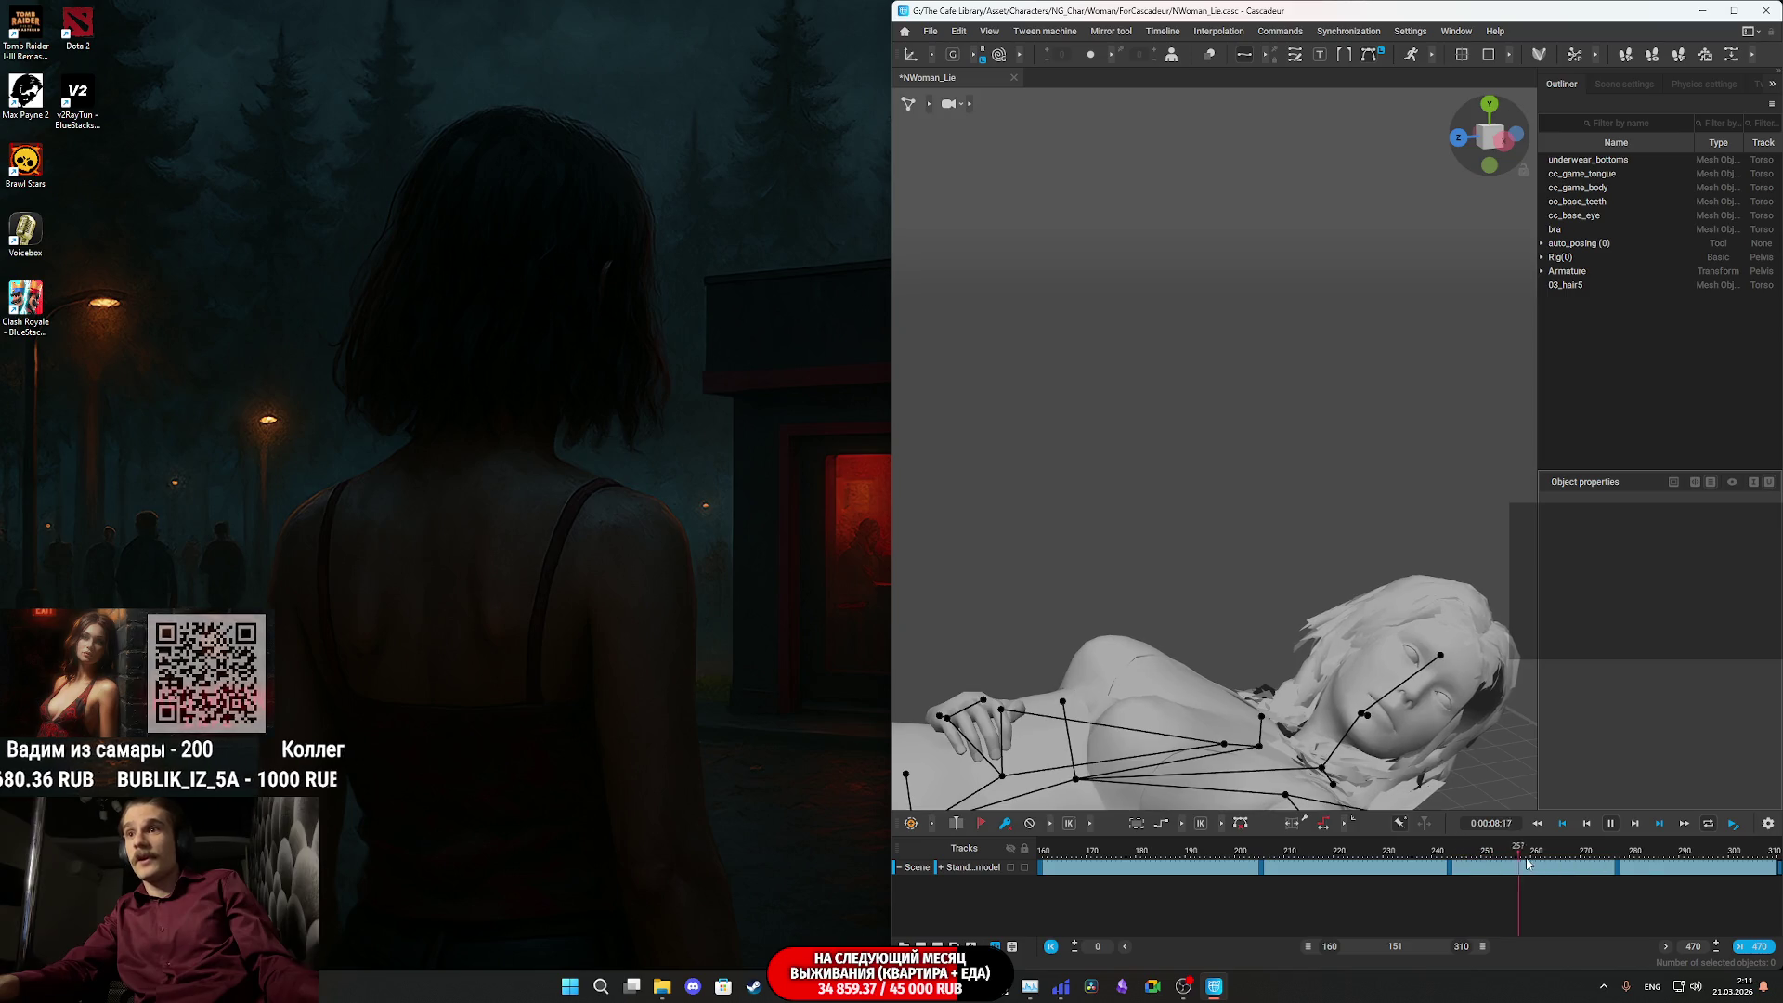
{"action": "left_click", "coordinate": [1778, 867]}
{"action": "left_click_drag", "start_coordinate": [1727, 872], "coordinate": [1056, 877]}
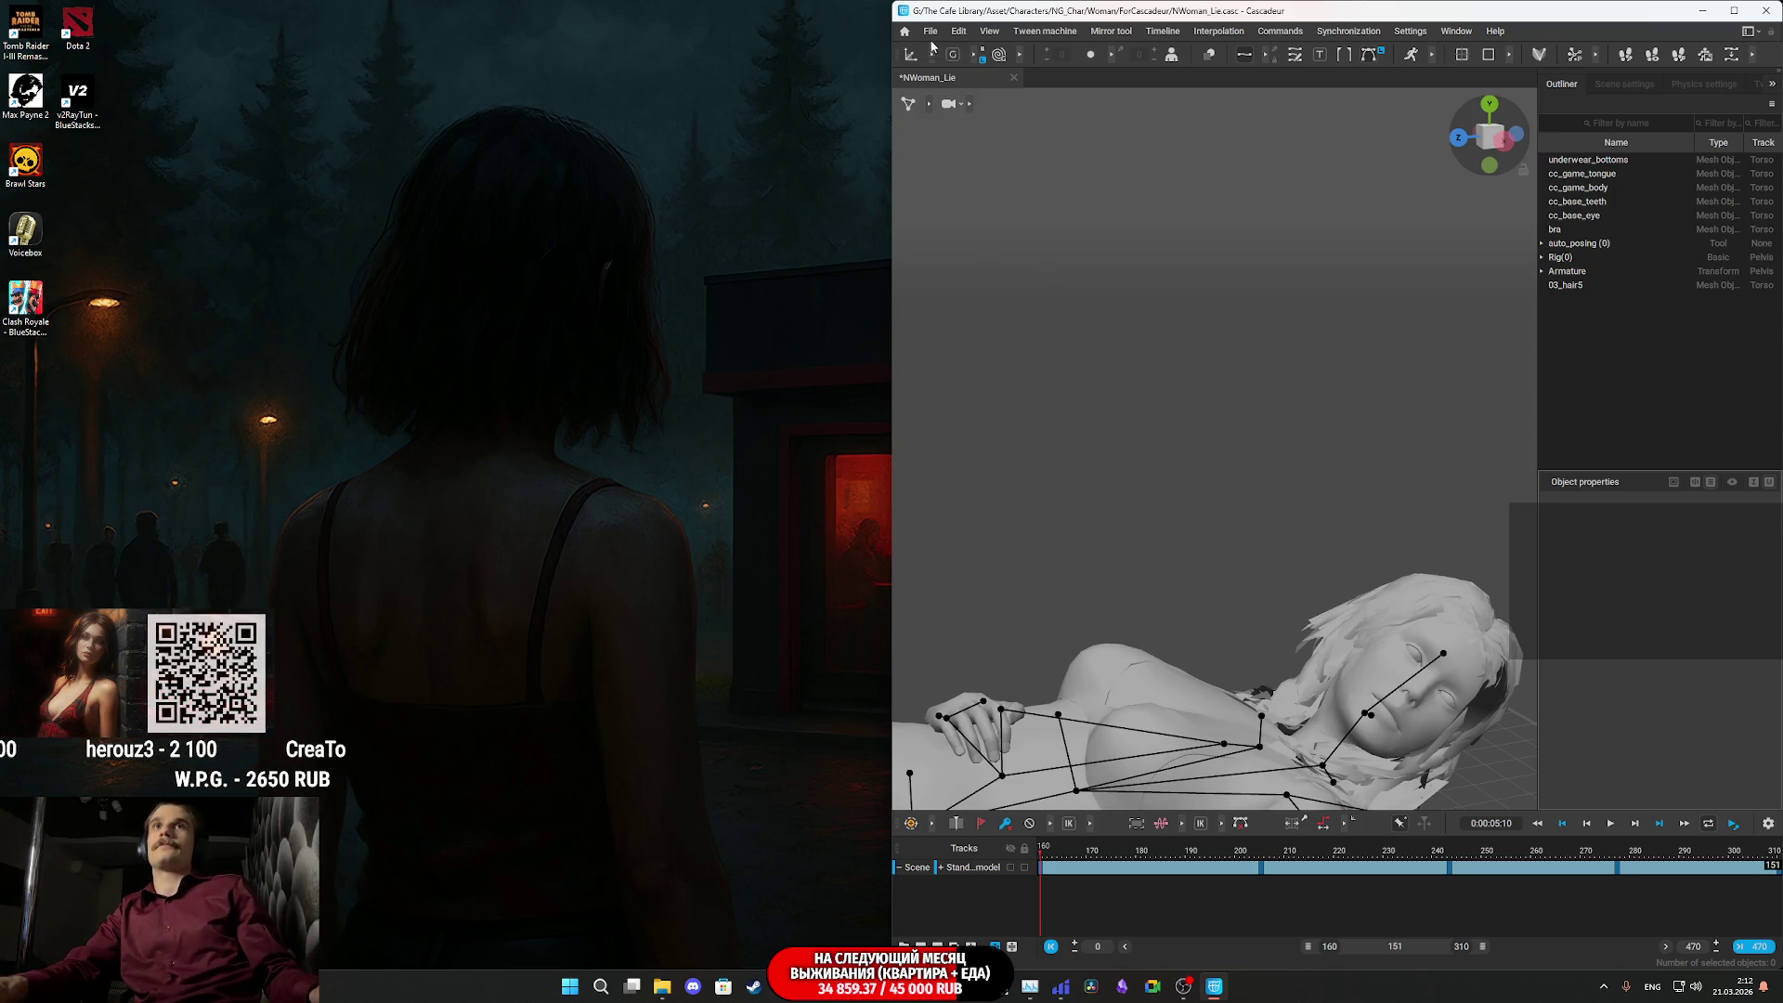
{"action": "left_click", "coordinate": [931, 34]}
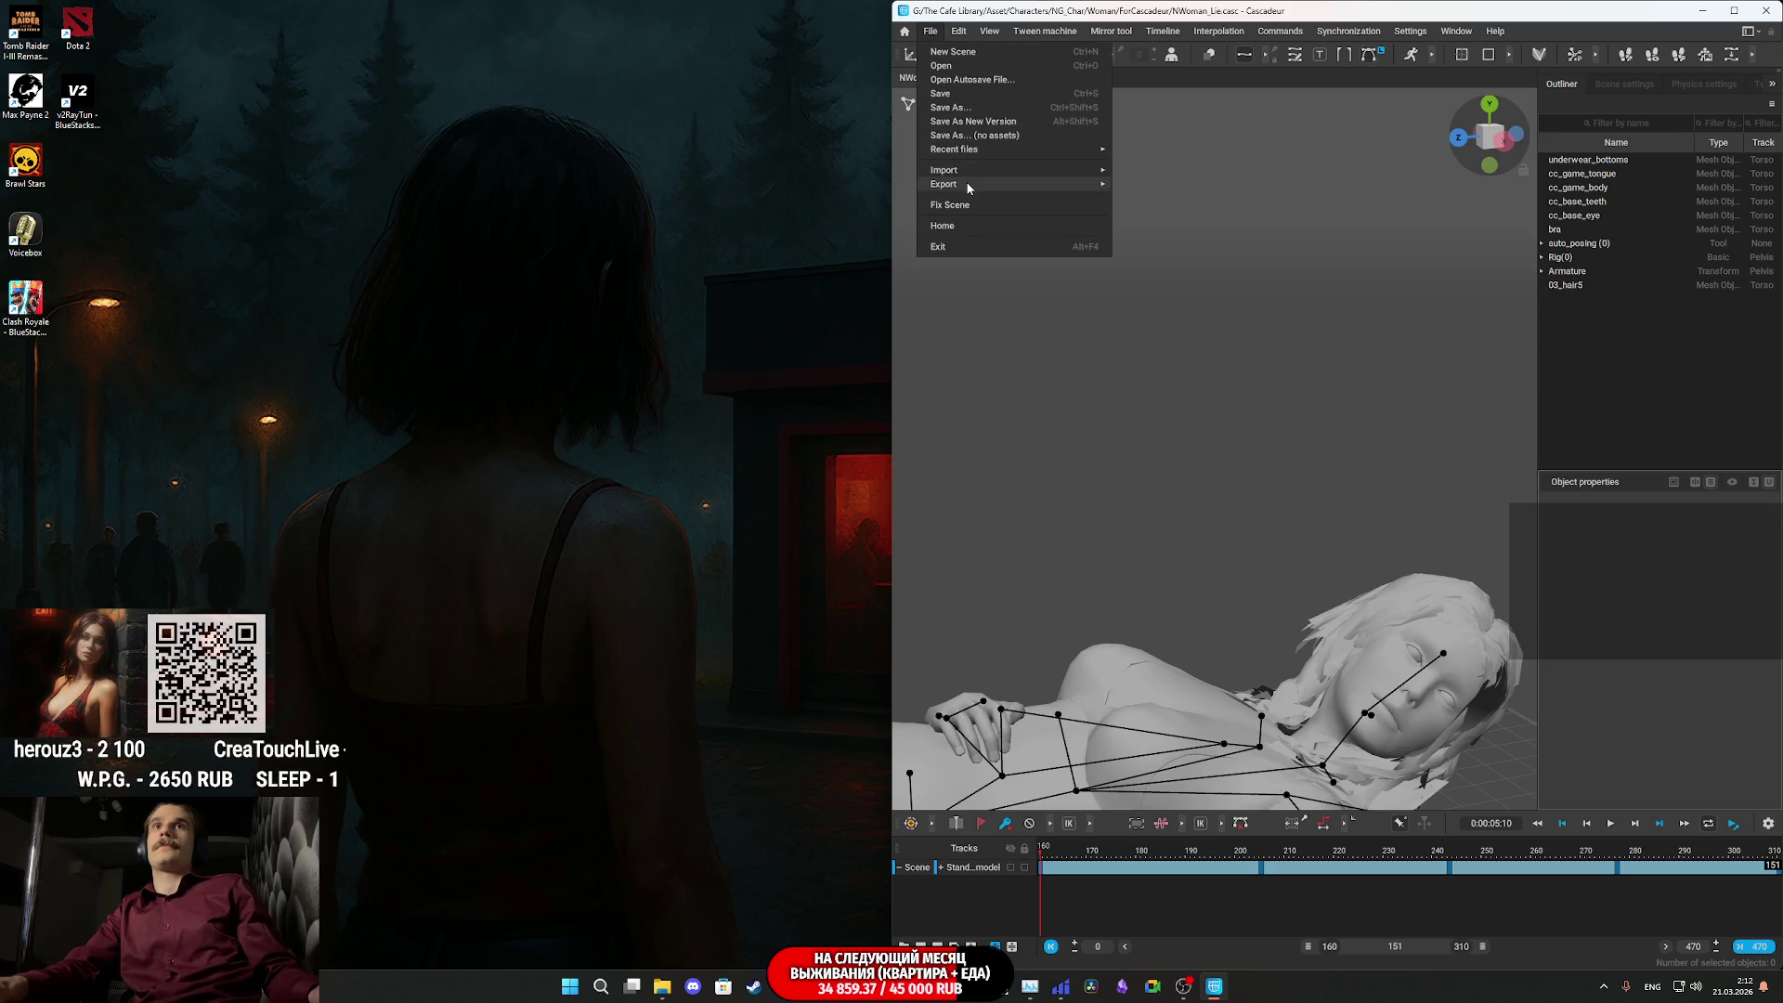
- Start an FBX/DAE export of the interval and browse The Cafe Library's Woman Anim folder
{"action": "mouse_move", "coordinate": [968, 186]}
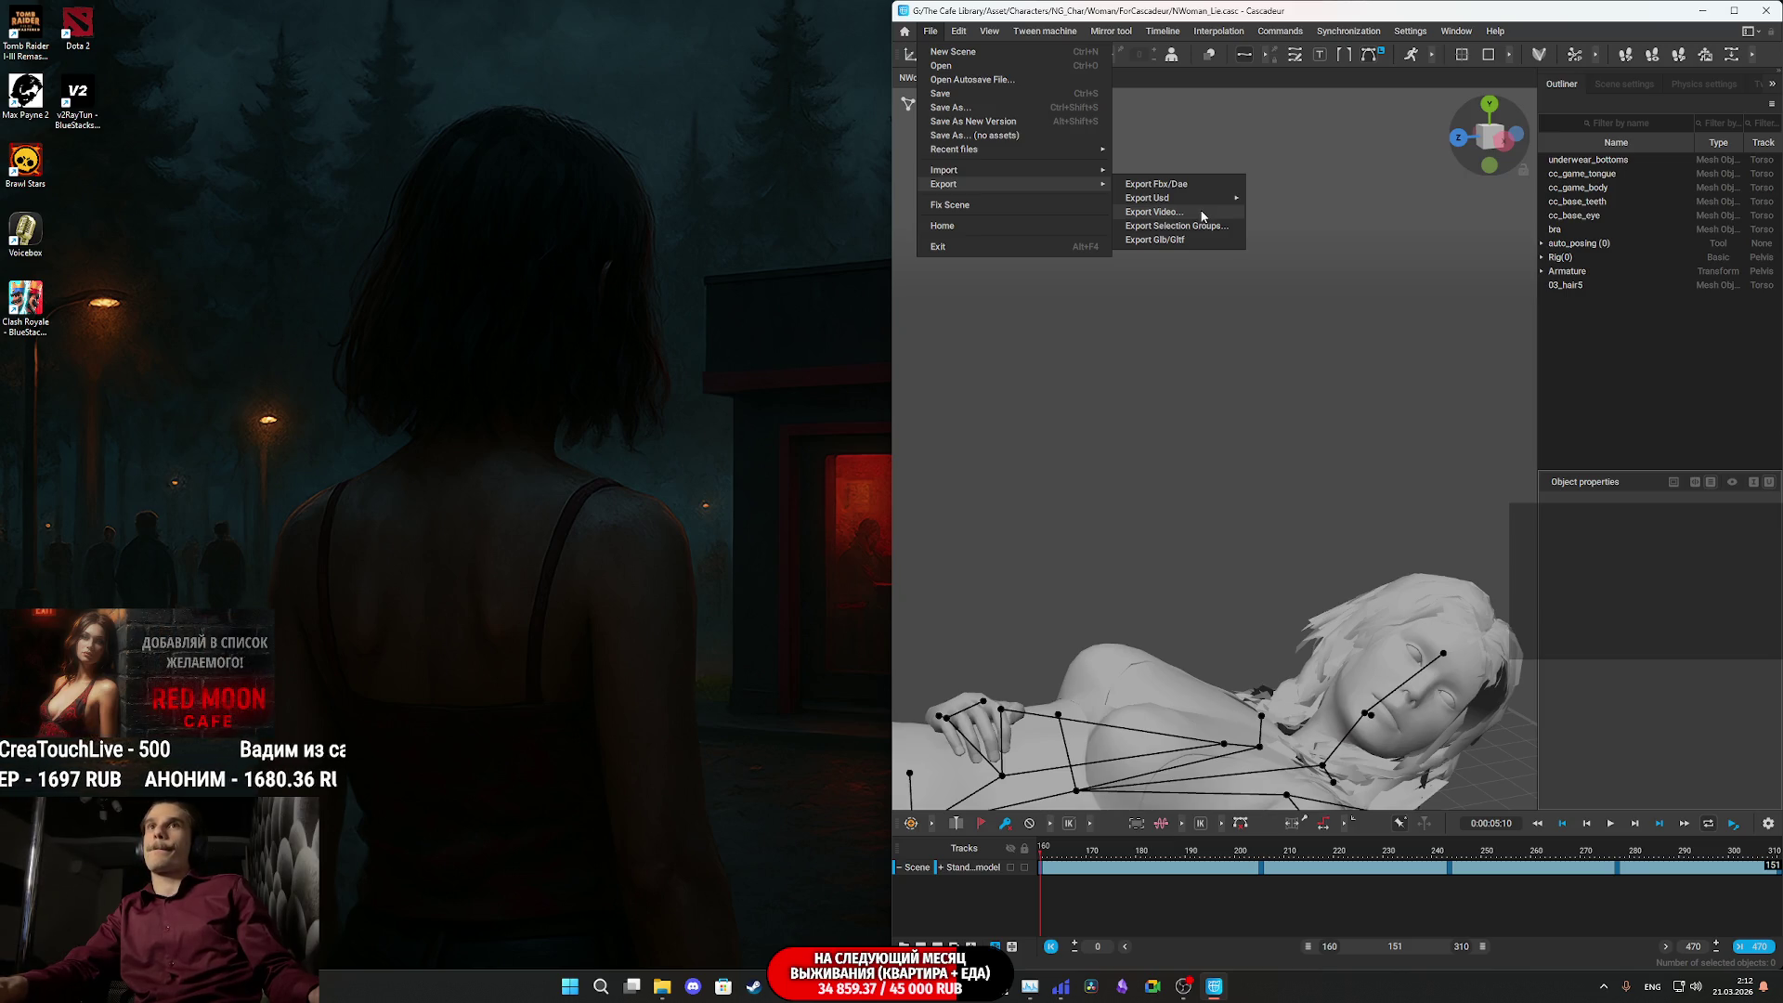
{"action": "left_click", "coordinate": [1185, 187]}
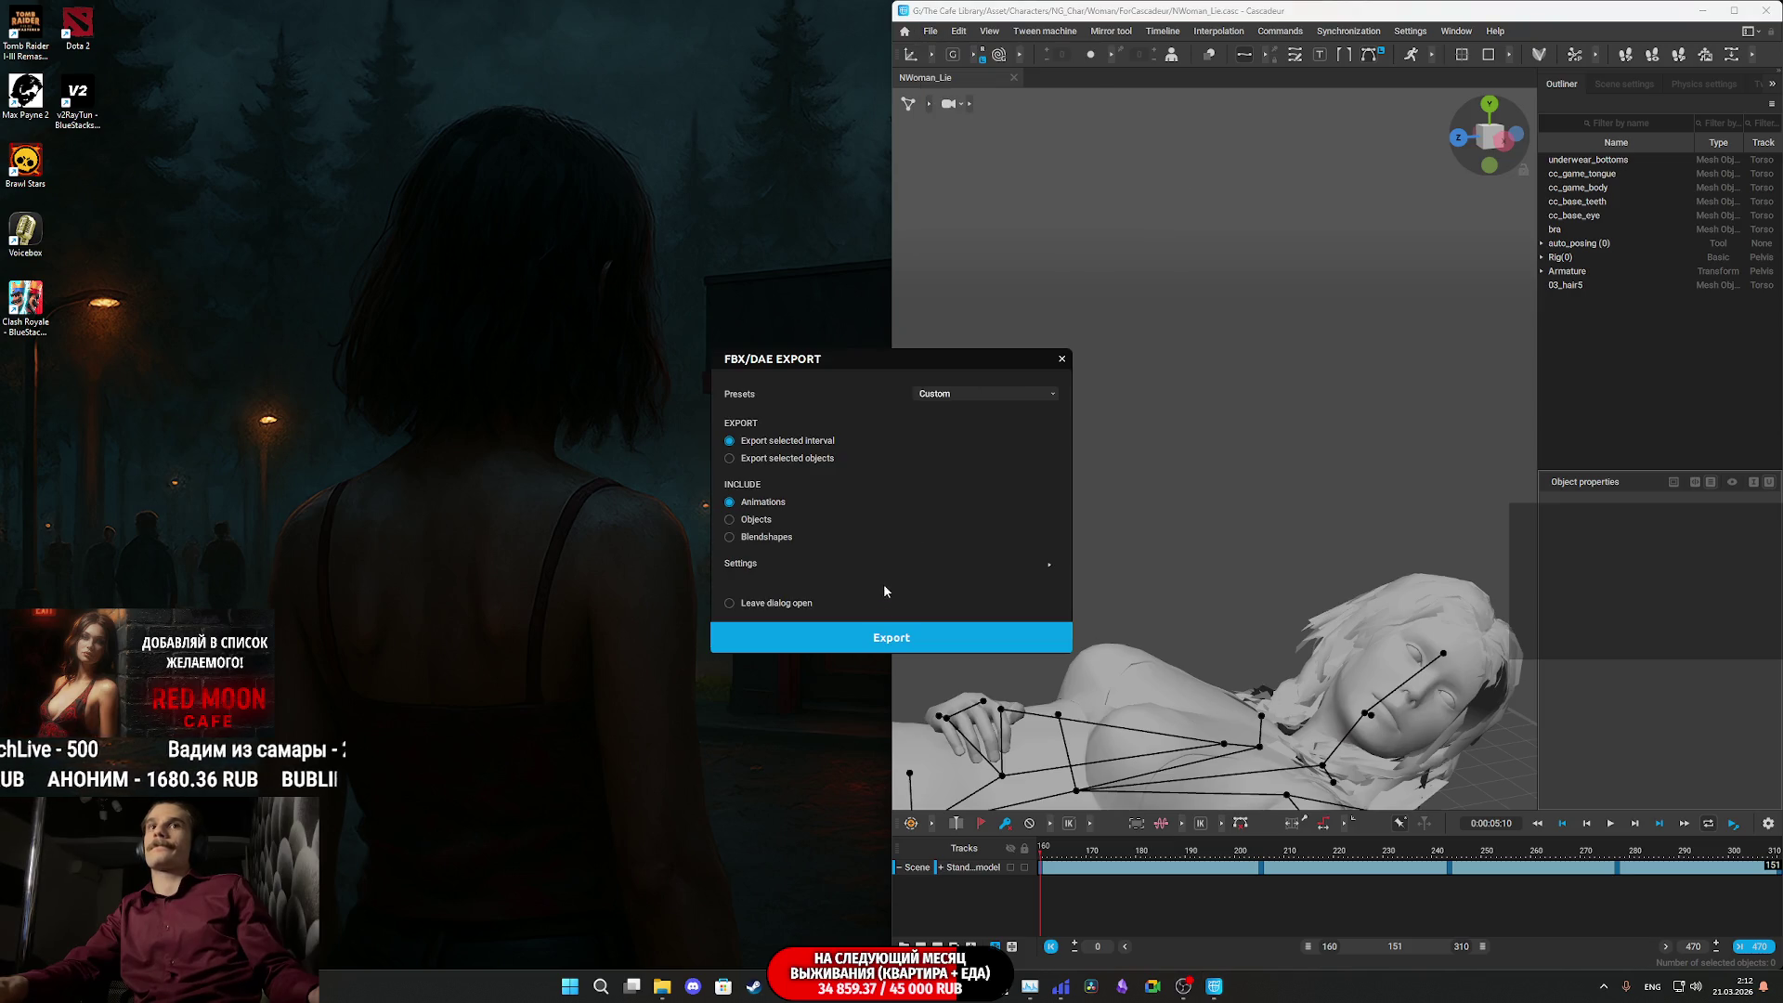
{"action": "left_click", "coordinate": [893, 641]}
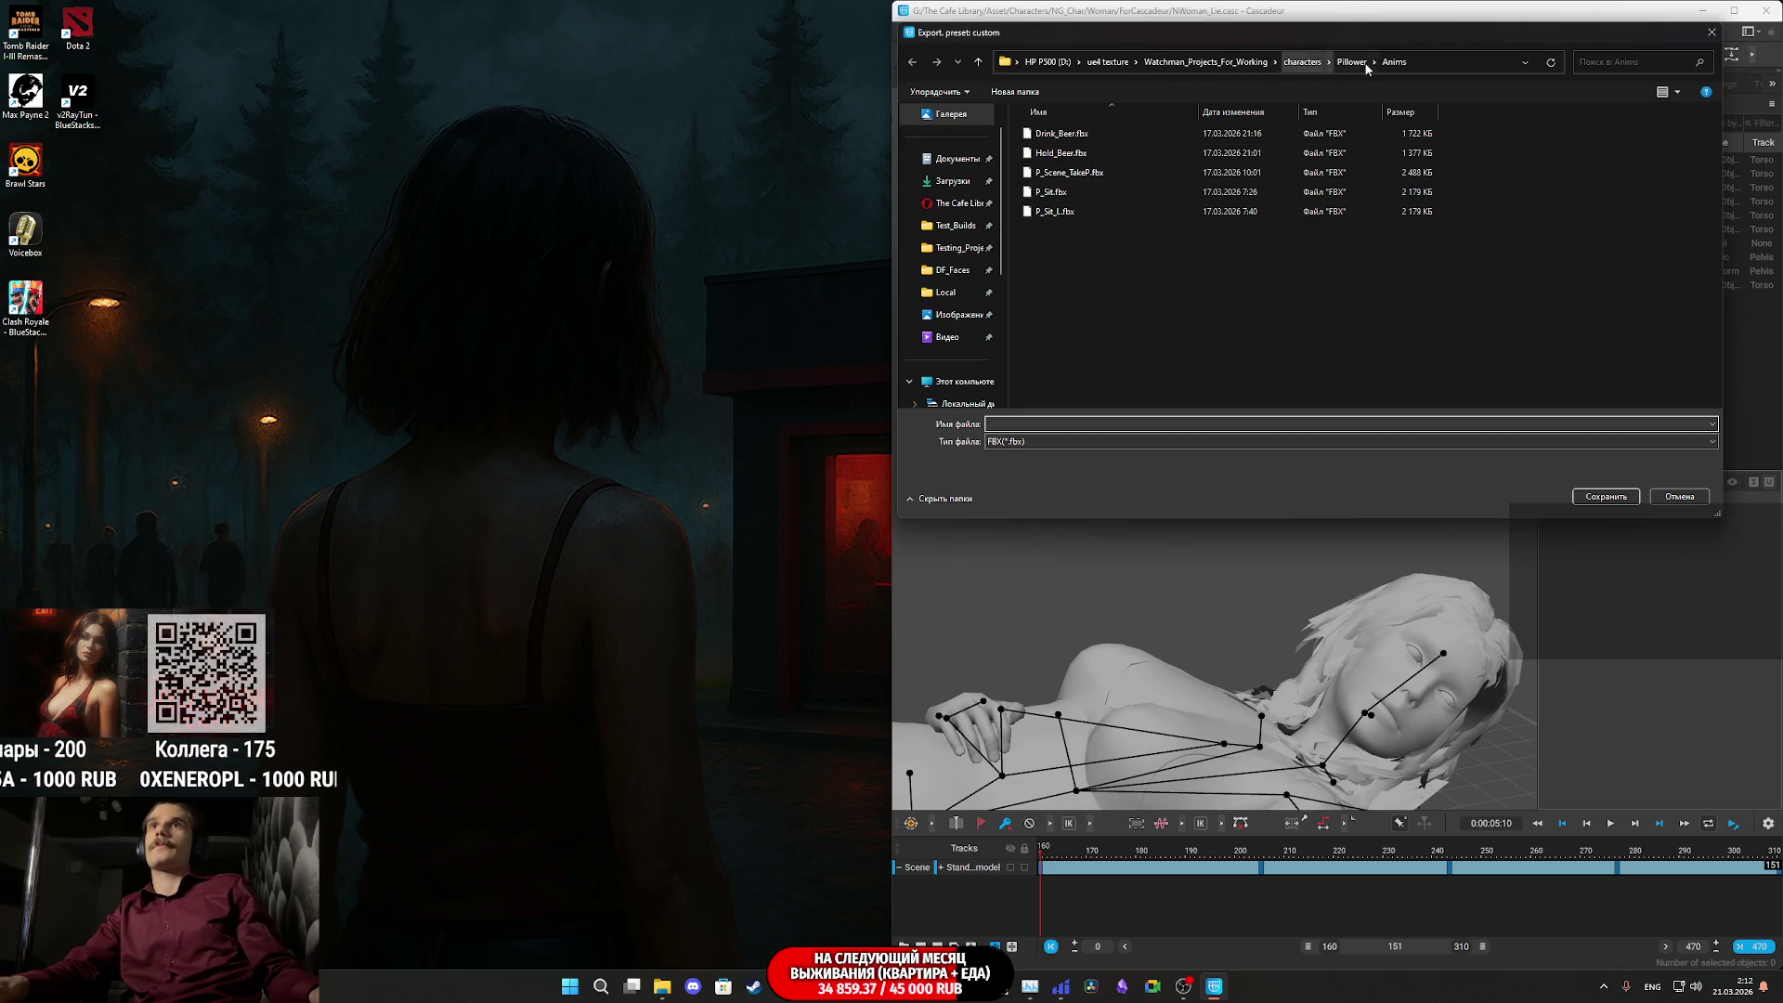
{"action": "left_click", "coordinate": [1303, 62]}
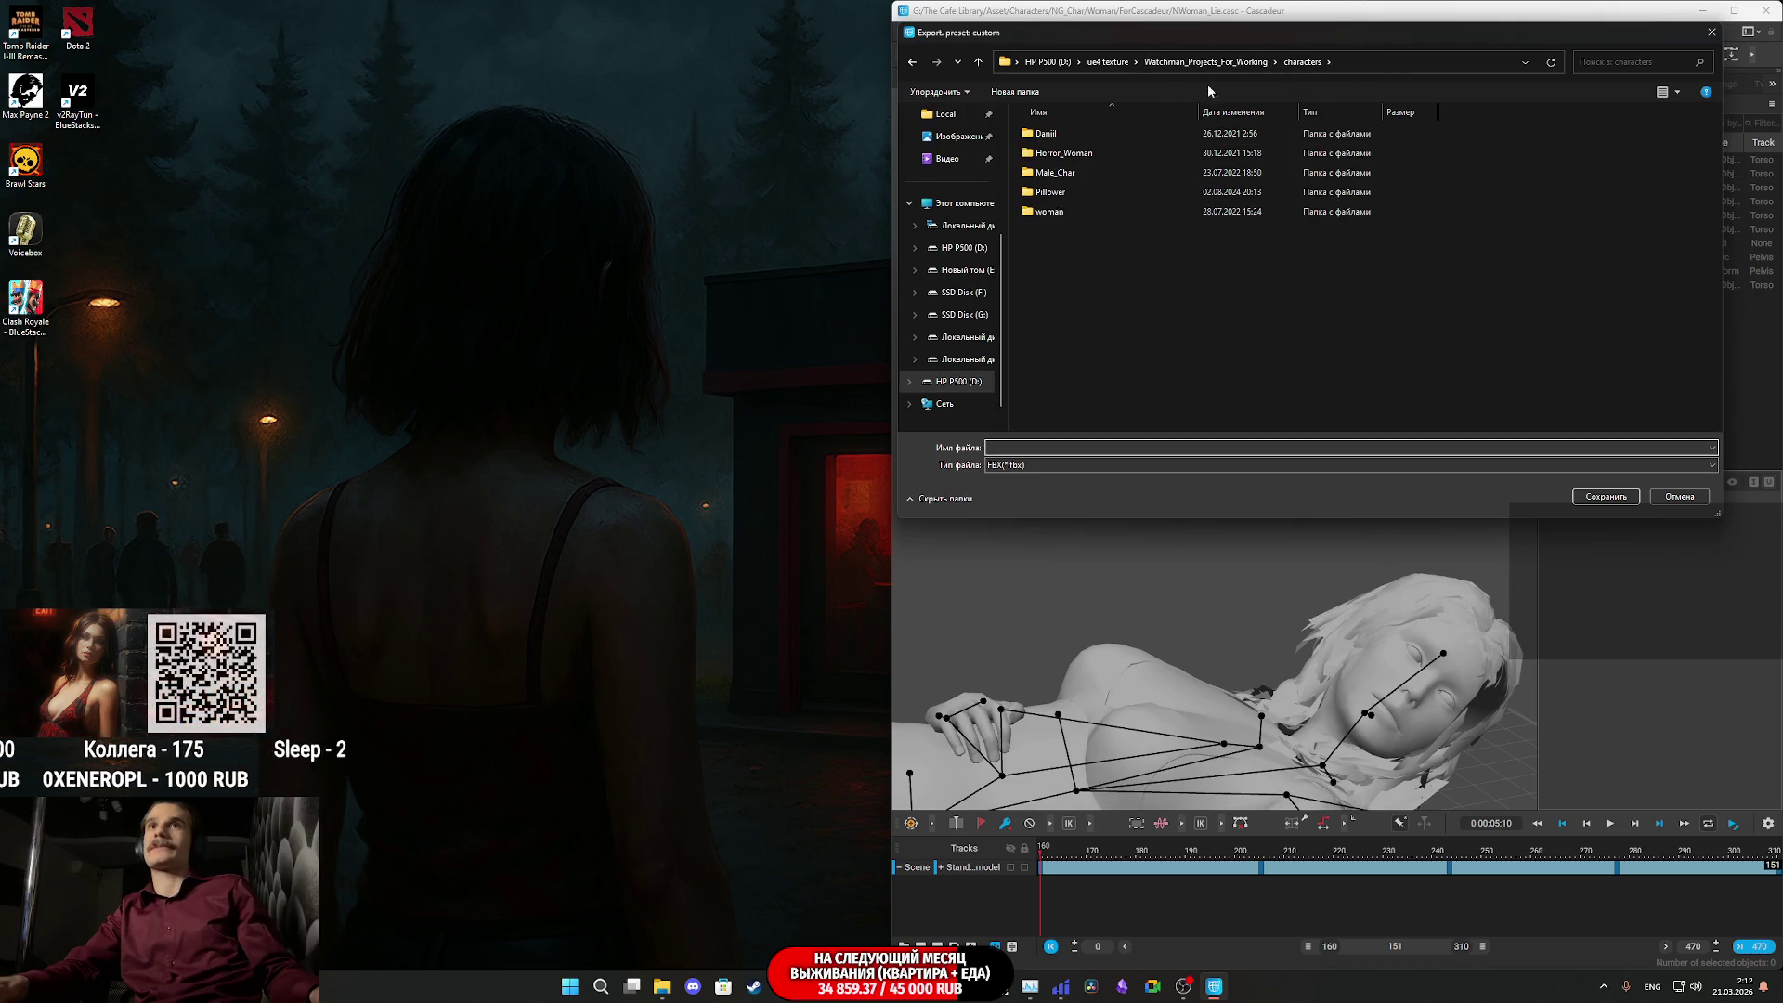
{"action": "scroll", "coordinate": [956, 278], "scroll_direction": "up", "scroll_amount": 3}
{"action": "left_click", "coordinate": [952, 230]}
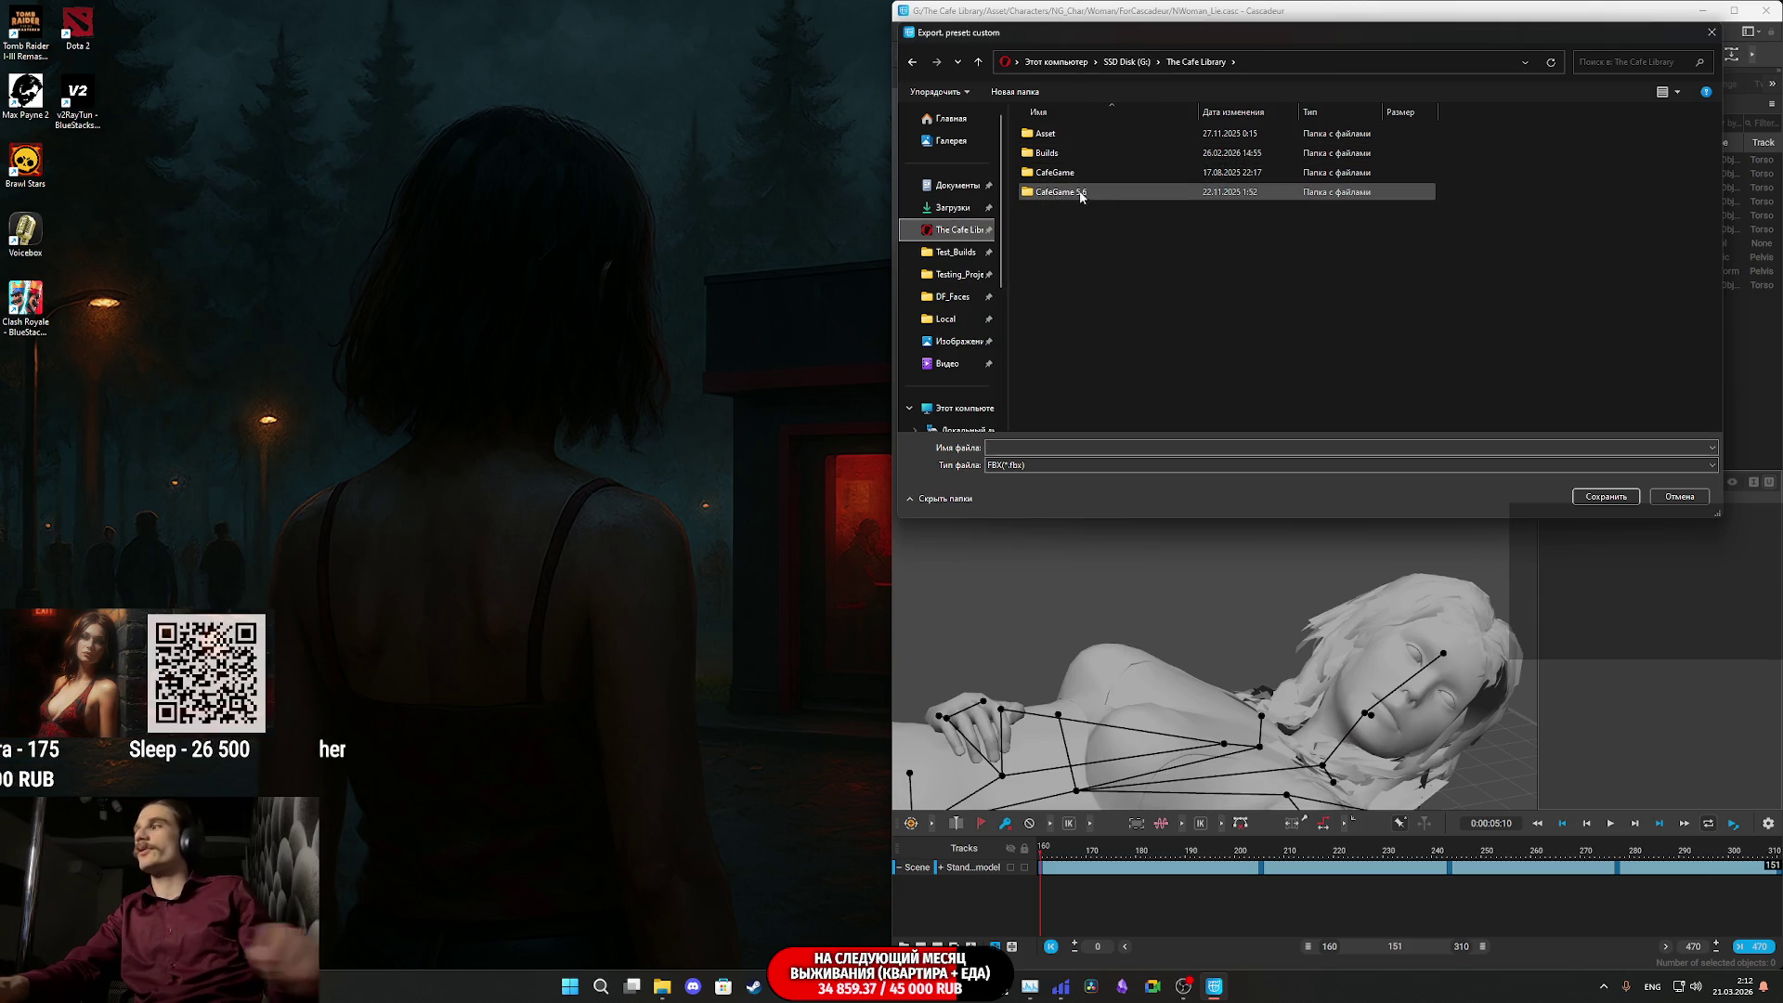
{"action": "mouse_move", "coordinate": [1071, 194]}
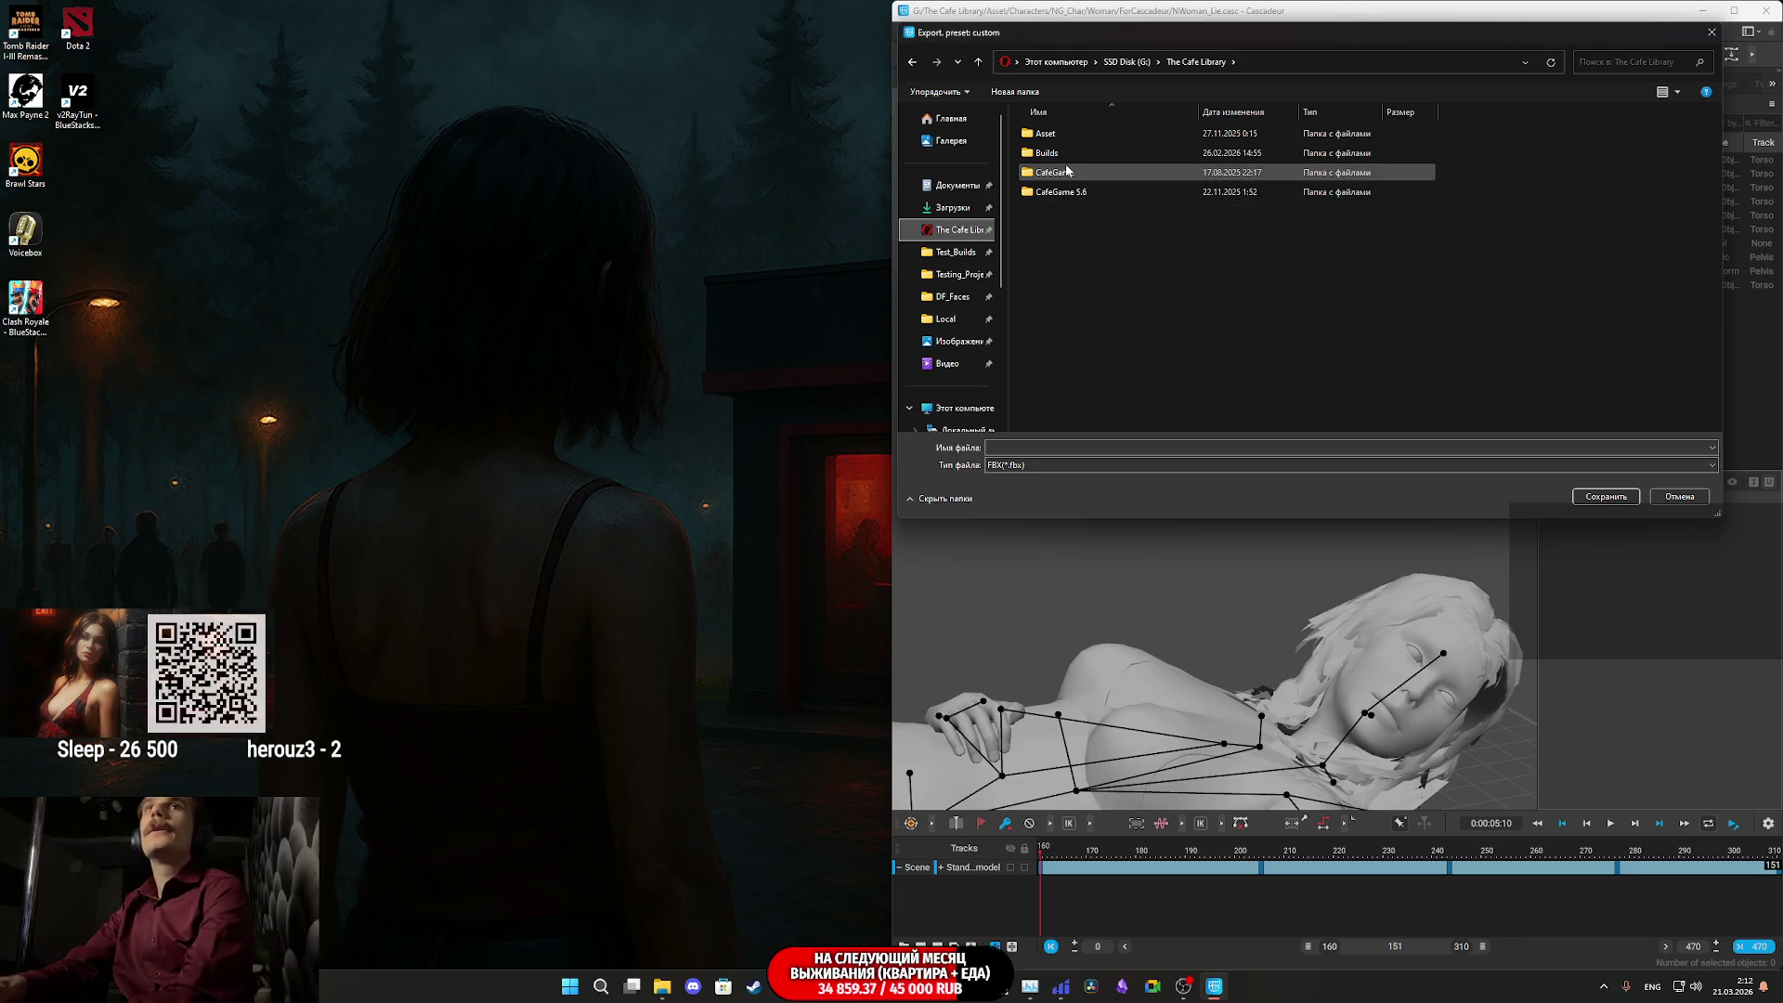
{"action": "double_click", "coordinate": [1049, 133]}
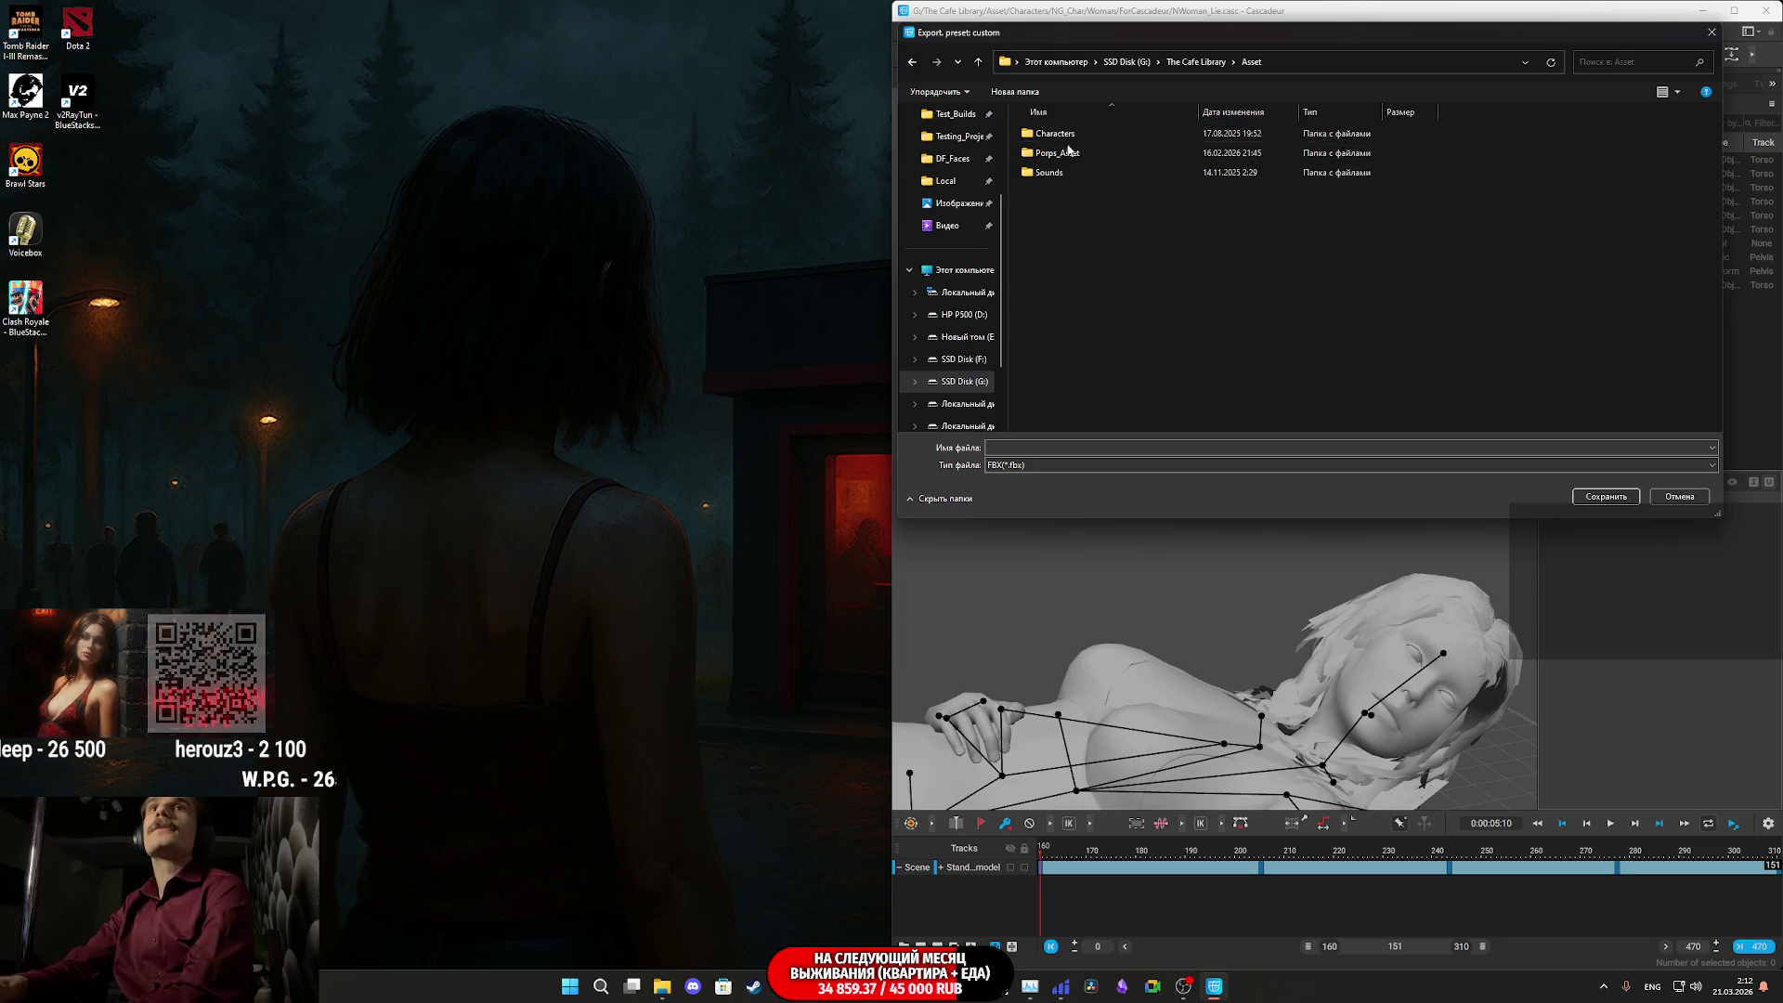
{"action": "double_click", "coordinate": [1077, 140]}
{"action": "double_click", "coordinate": [1077, 137]}
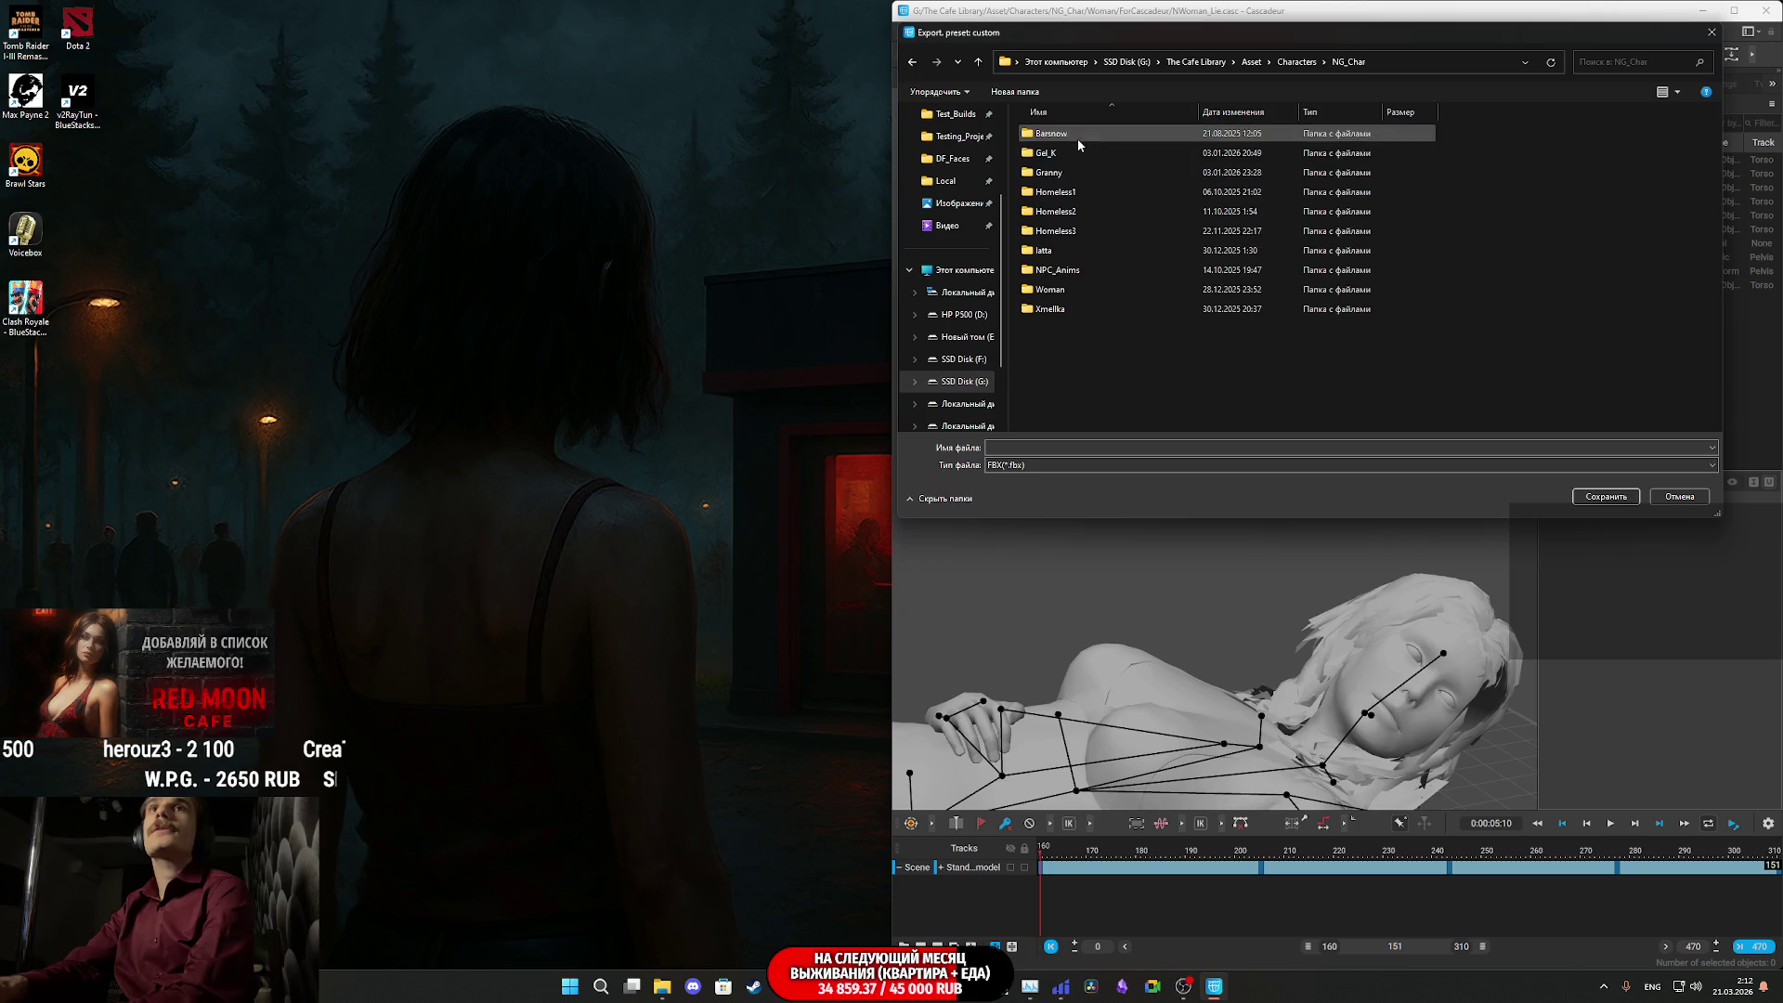
{"action": "double_click", "coordinate": [1069, 292]}
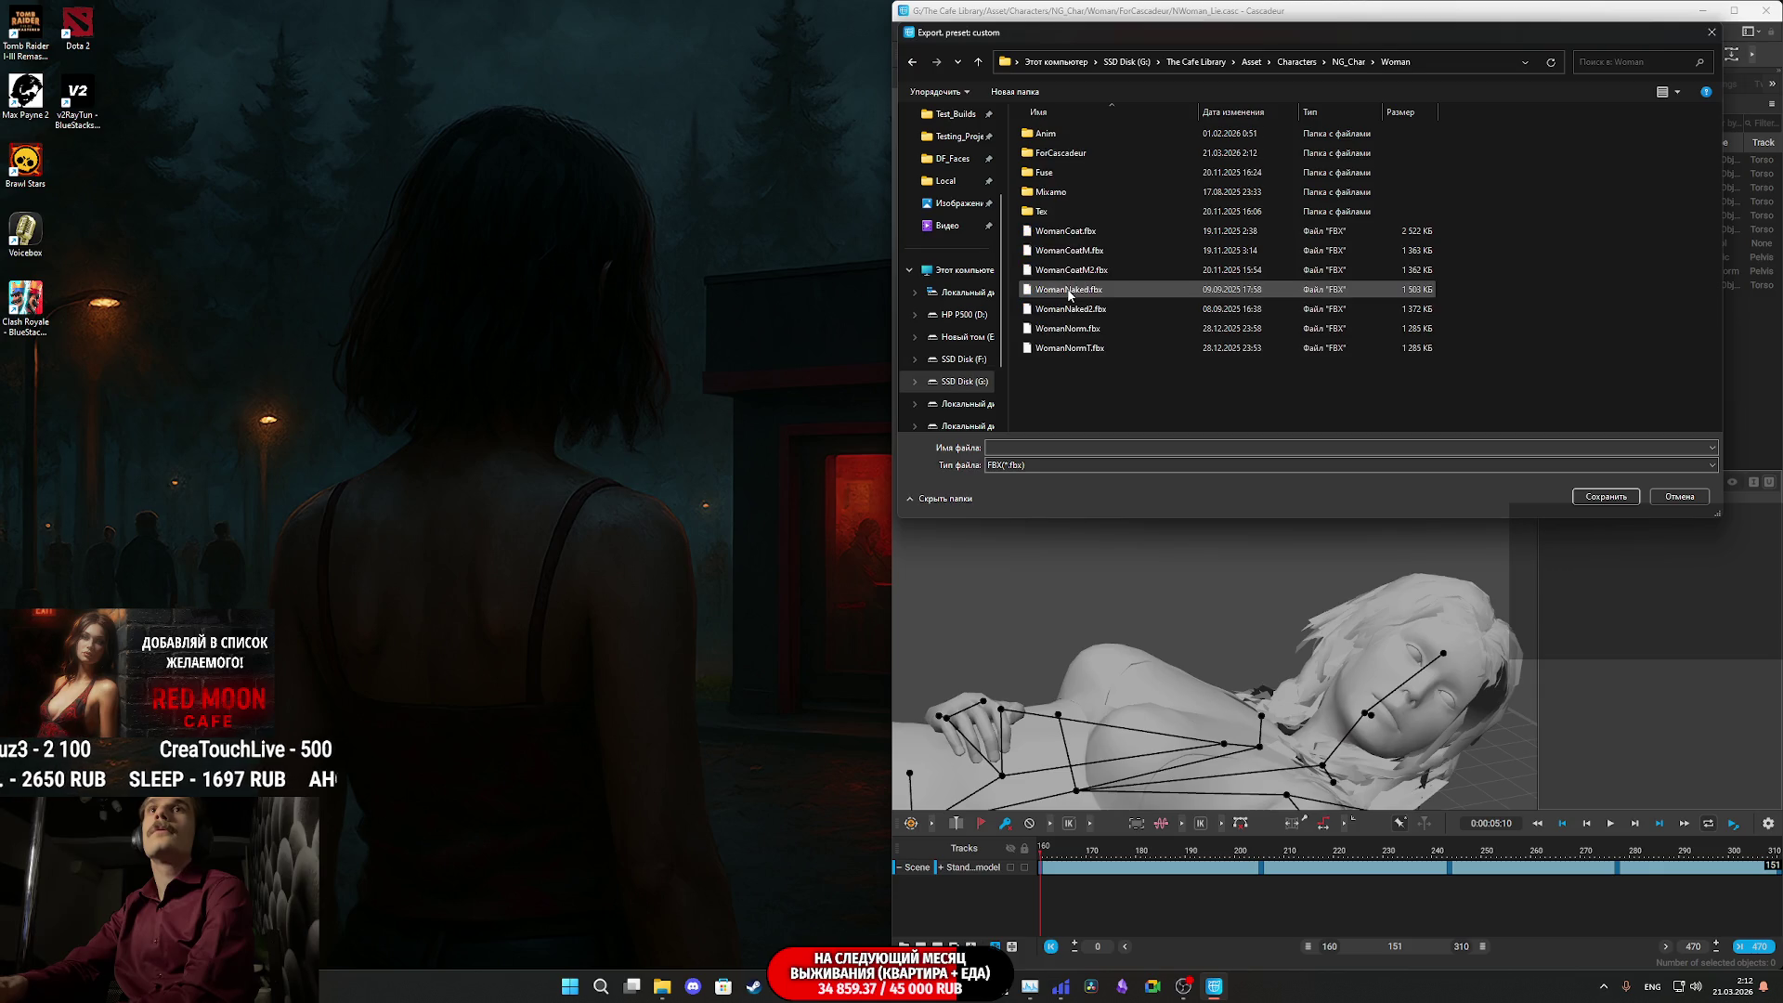
{"action": "double_click", "coordinate": [1047, 133]}
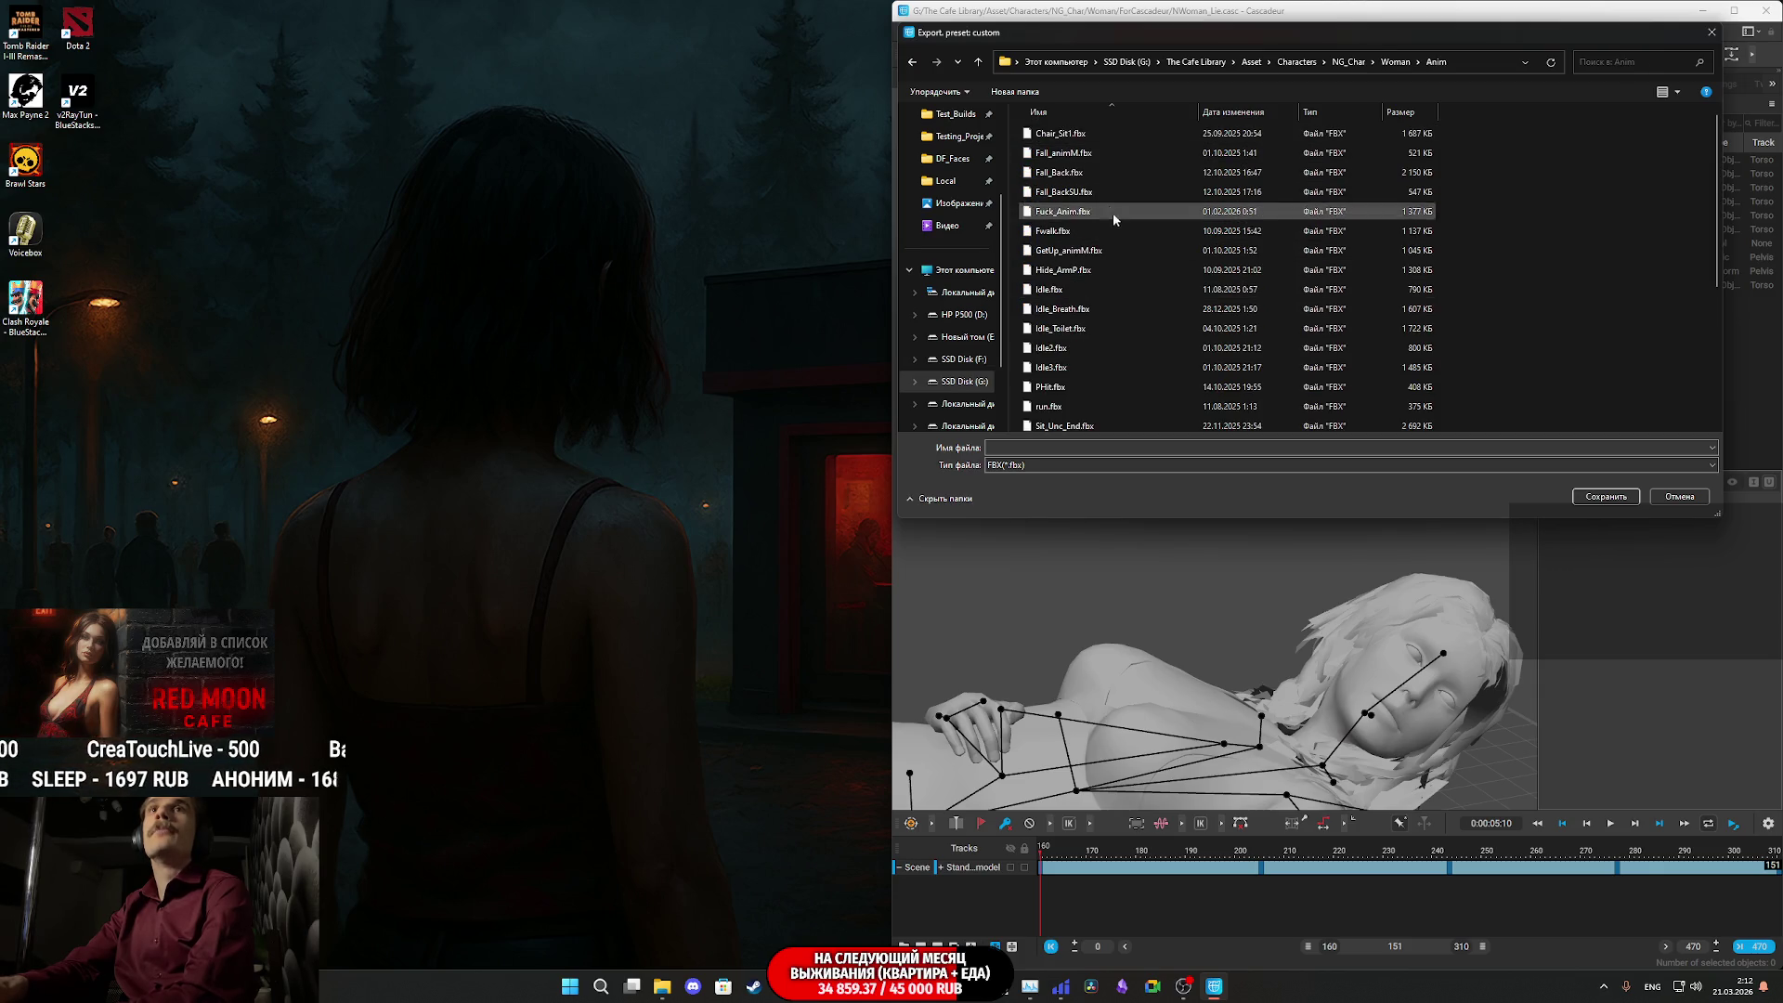
- Save the export over Downloads\NewWoman\Anims\CutScenes_Anim\Openning_CS_03.fbx, confirming the replacement
{"action": "scroll", "coordinate": [1115, 287], "scroll_direction": "up", "scroll_amount": 1}
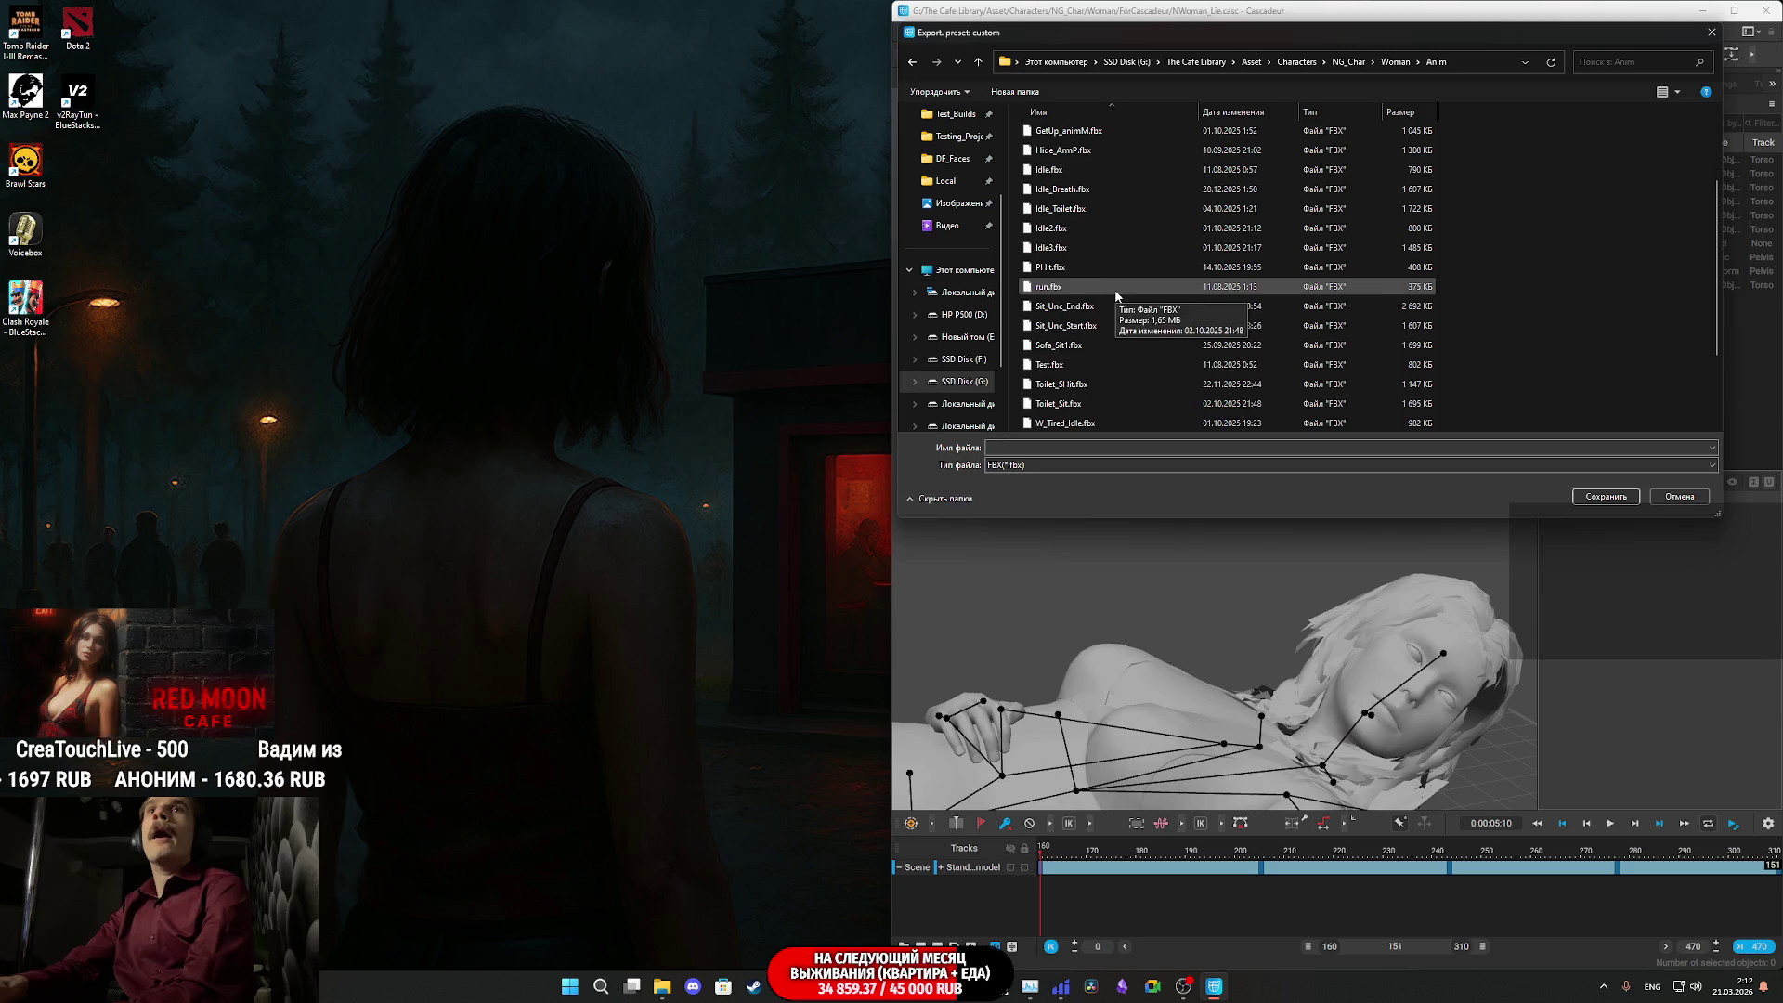
{"action": "scroll", "coordinate": [1116, 287], "scroll_direction": "down", "scroll_amount": 4}
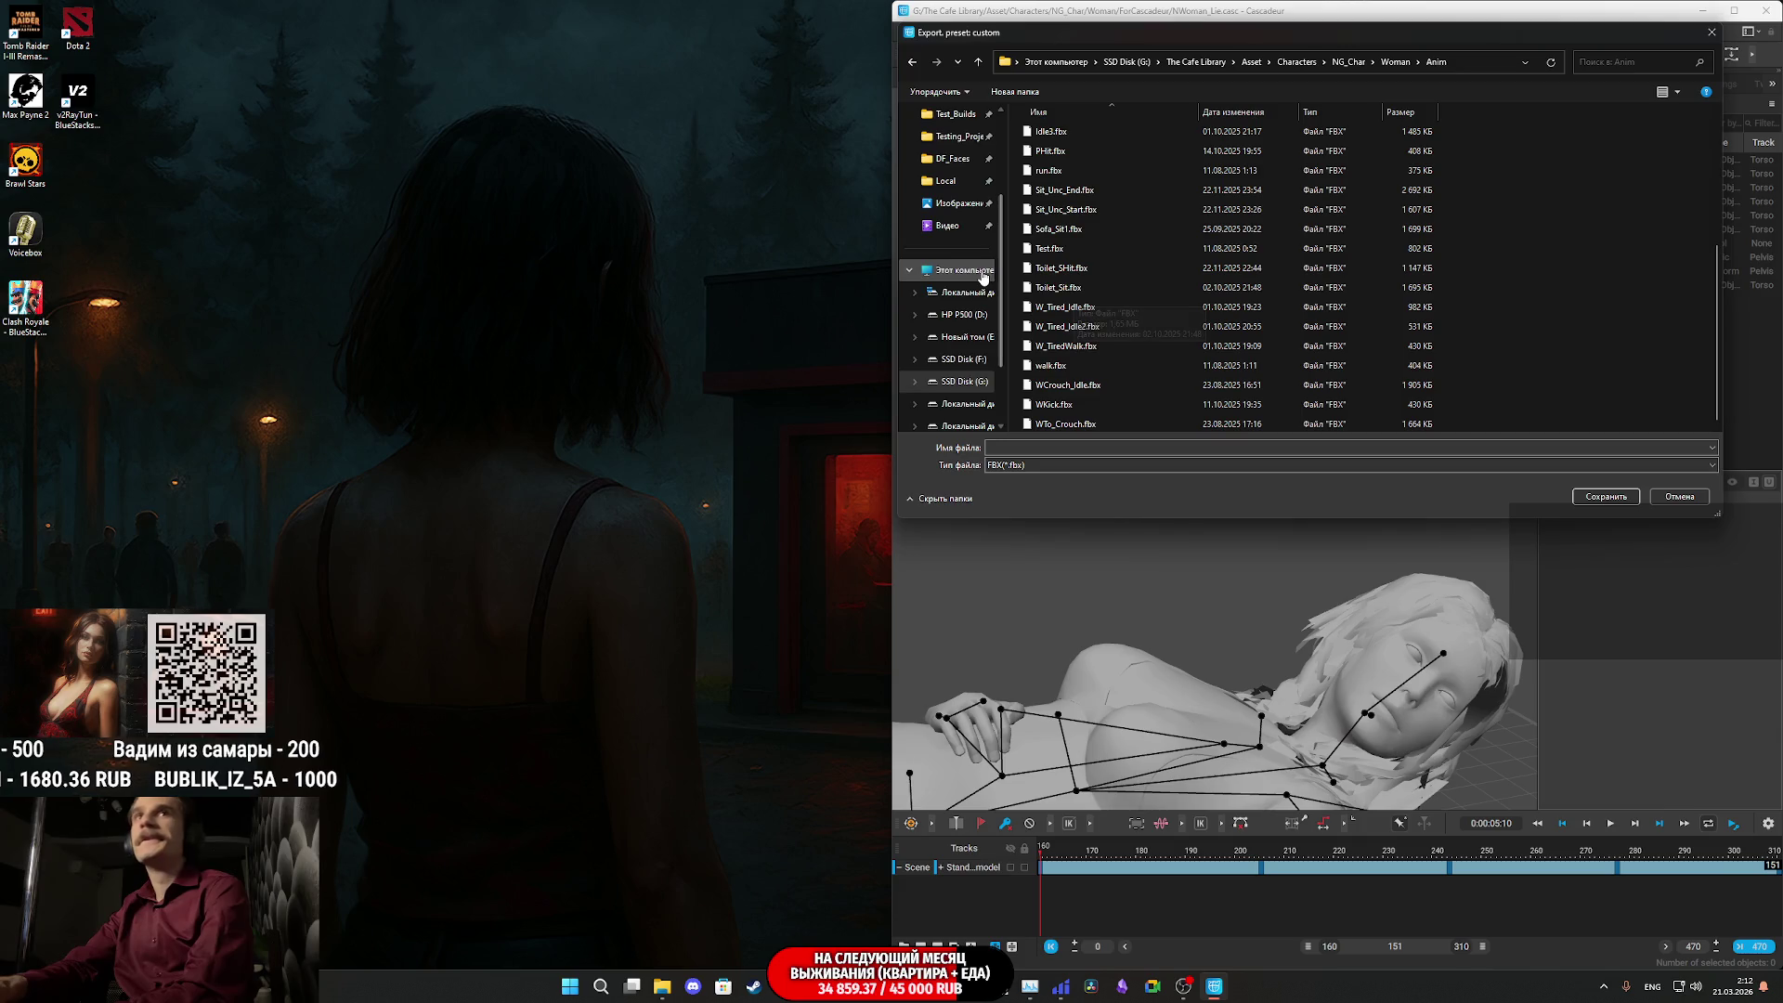
{"action": "scroll", "coordinate": [925, 264], "scroll_direction": "up", "scroll_amount": 5}
{"action": "left_click", "coordinate": [925, 241]}
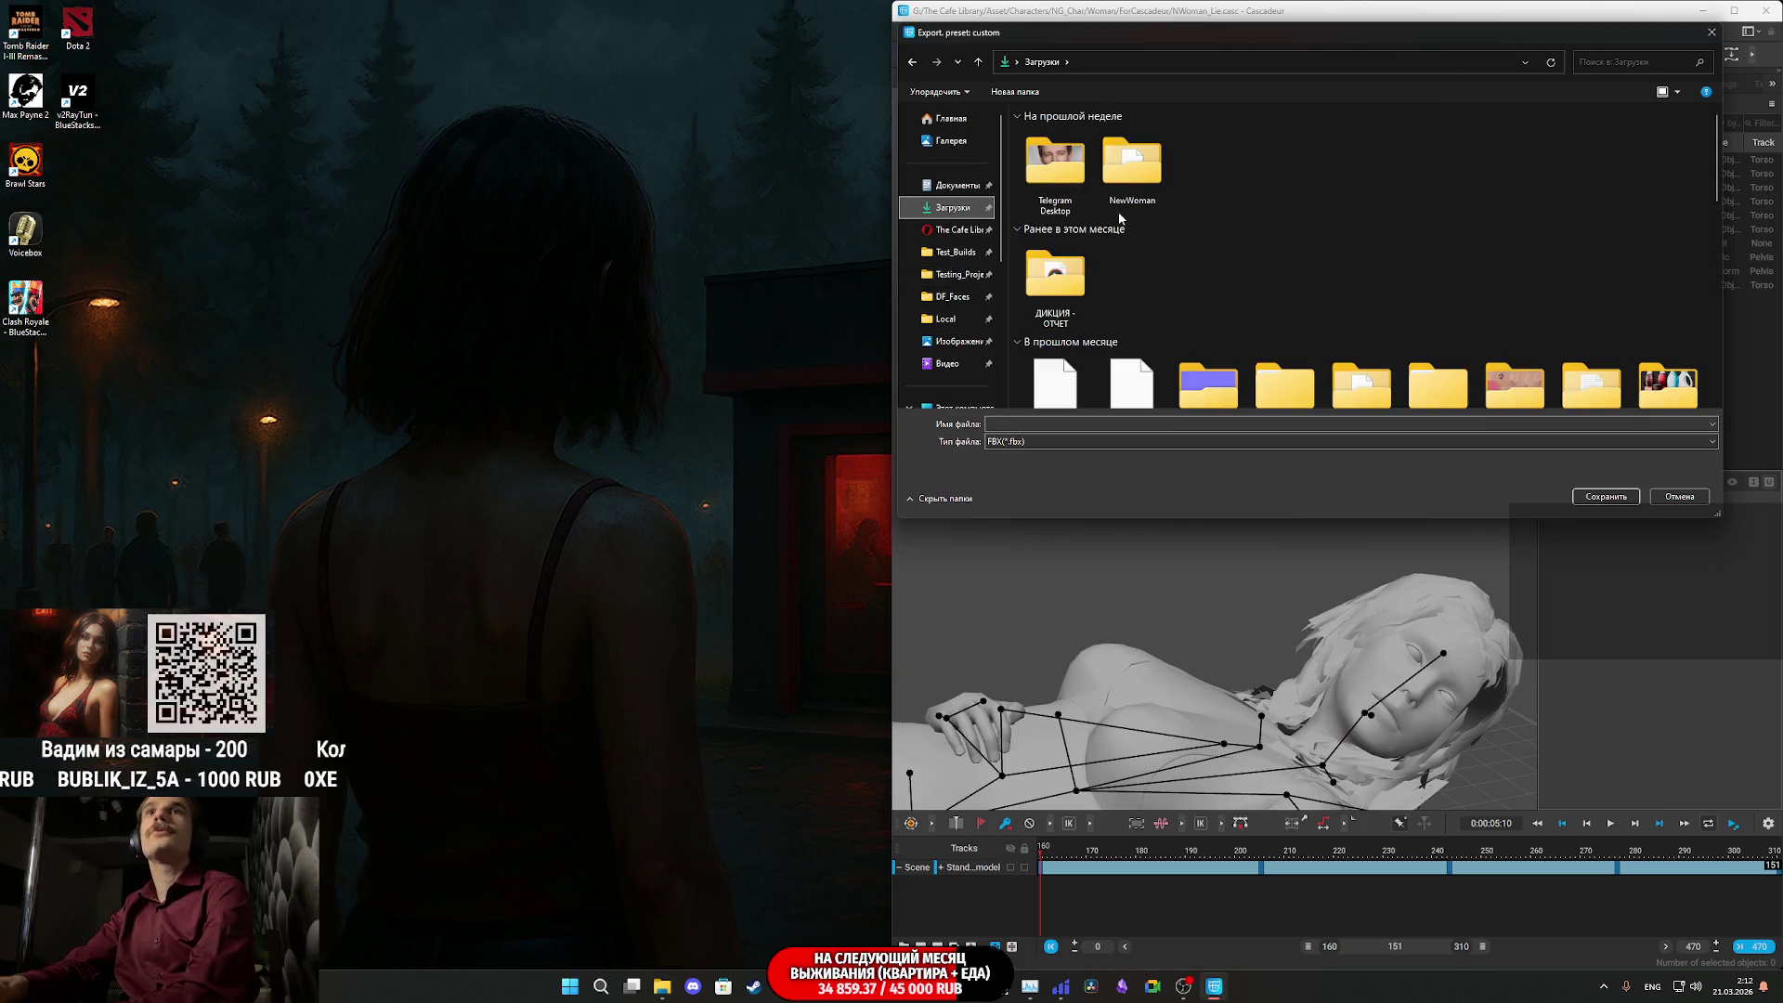
{"action": "double_click", "coordinate": [1141, 163]}
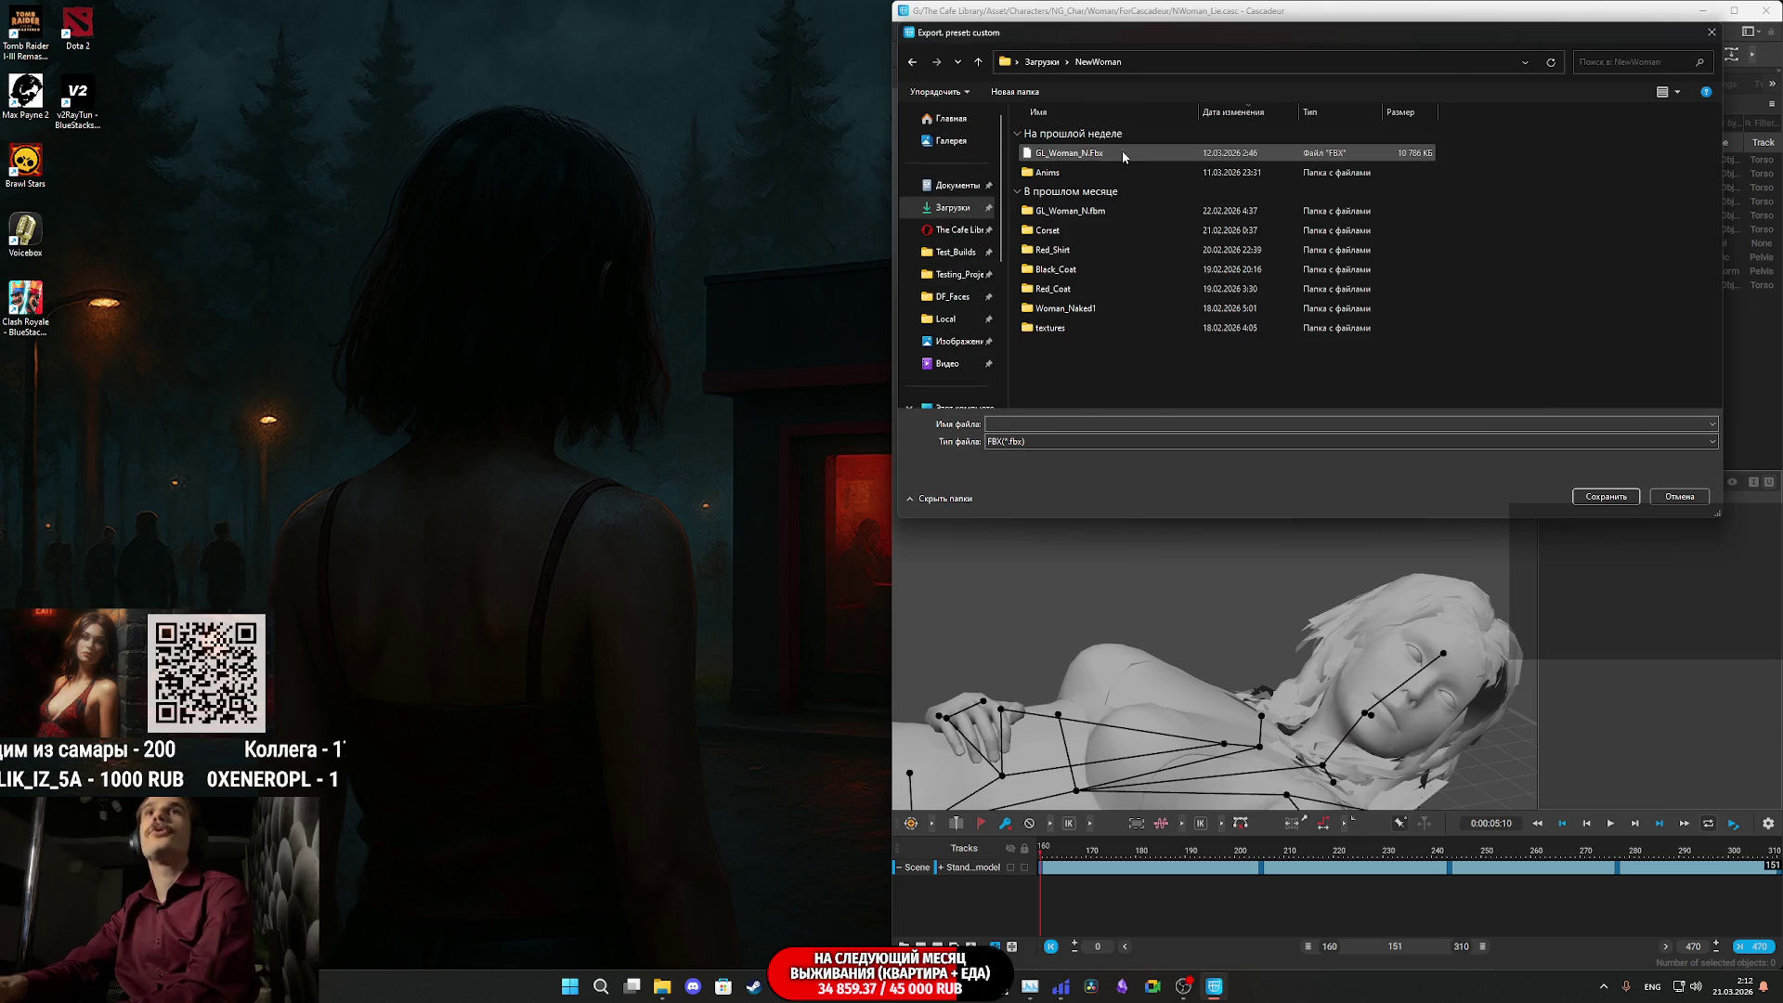
{"action": "double_click", "coordinate": [1080, 175]}
{"action": "double_click", "coordinate": [1083, 160]}
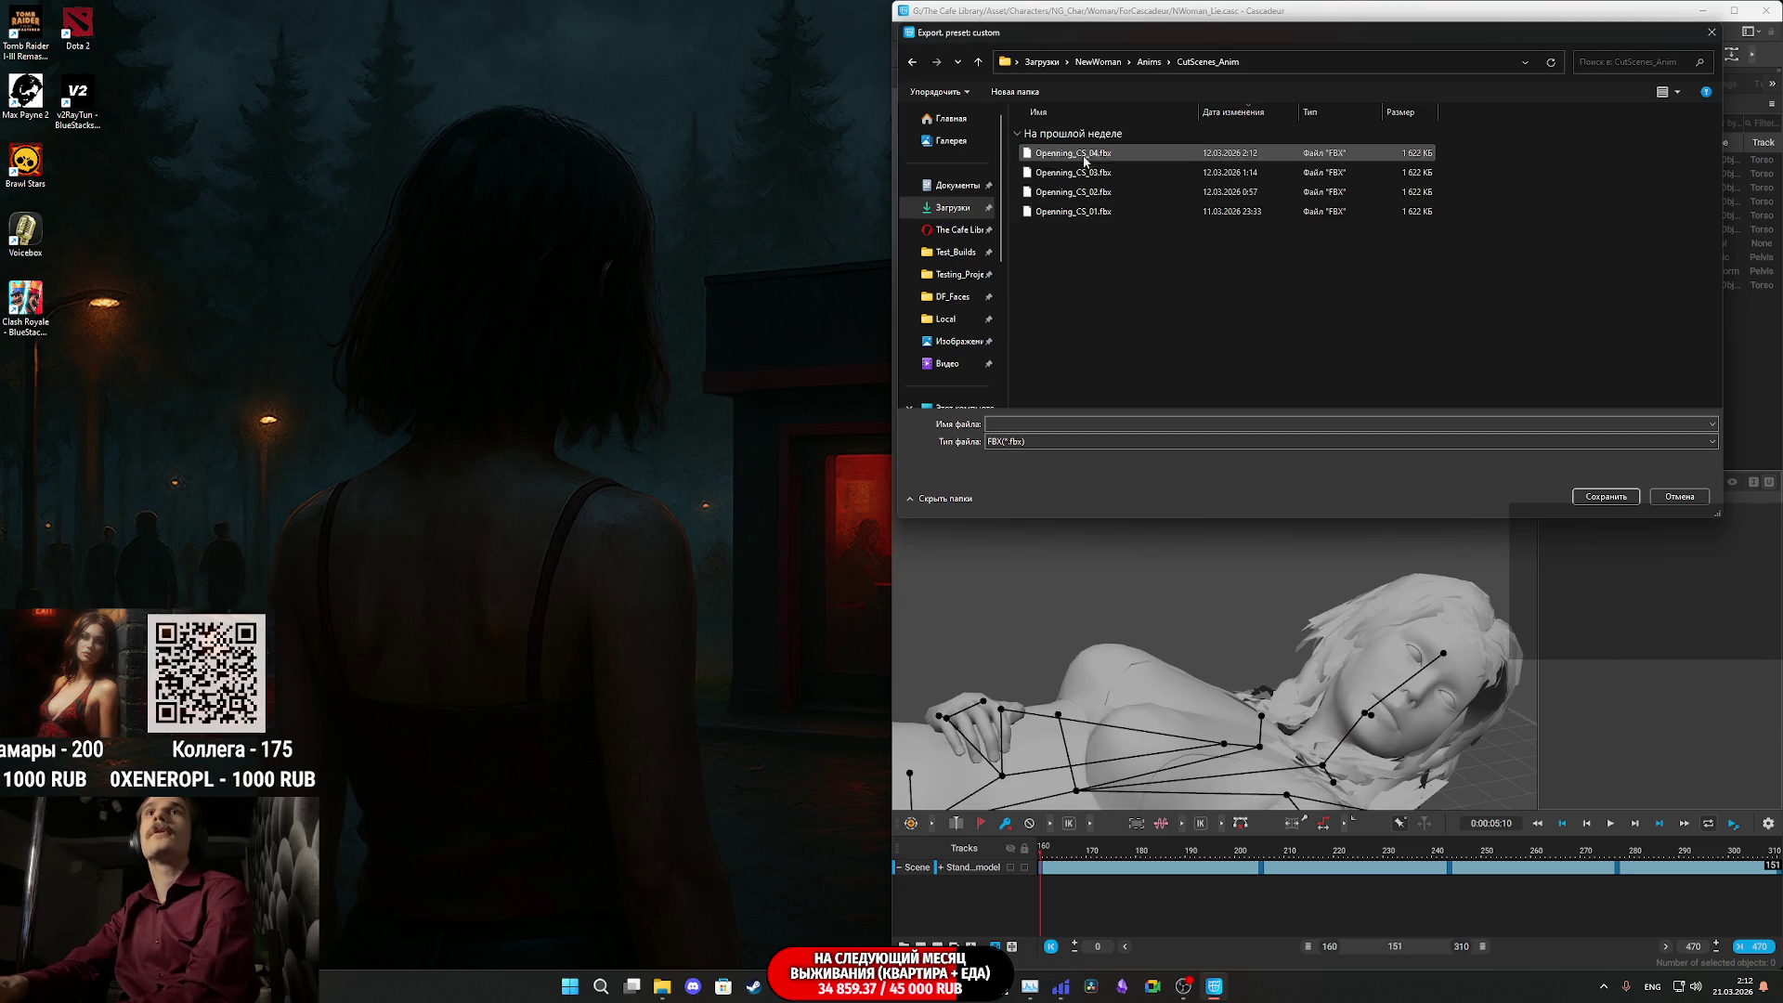
{"action": "left_click", "coordinate": [1082, 161]}
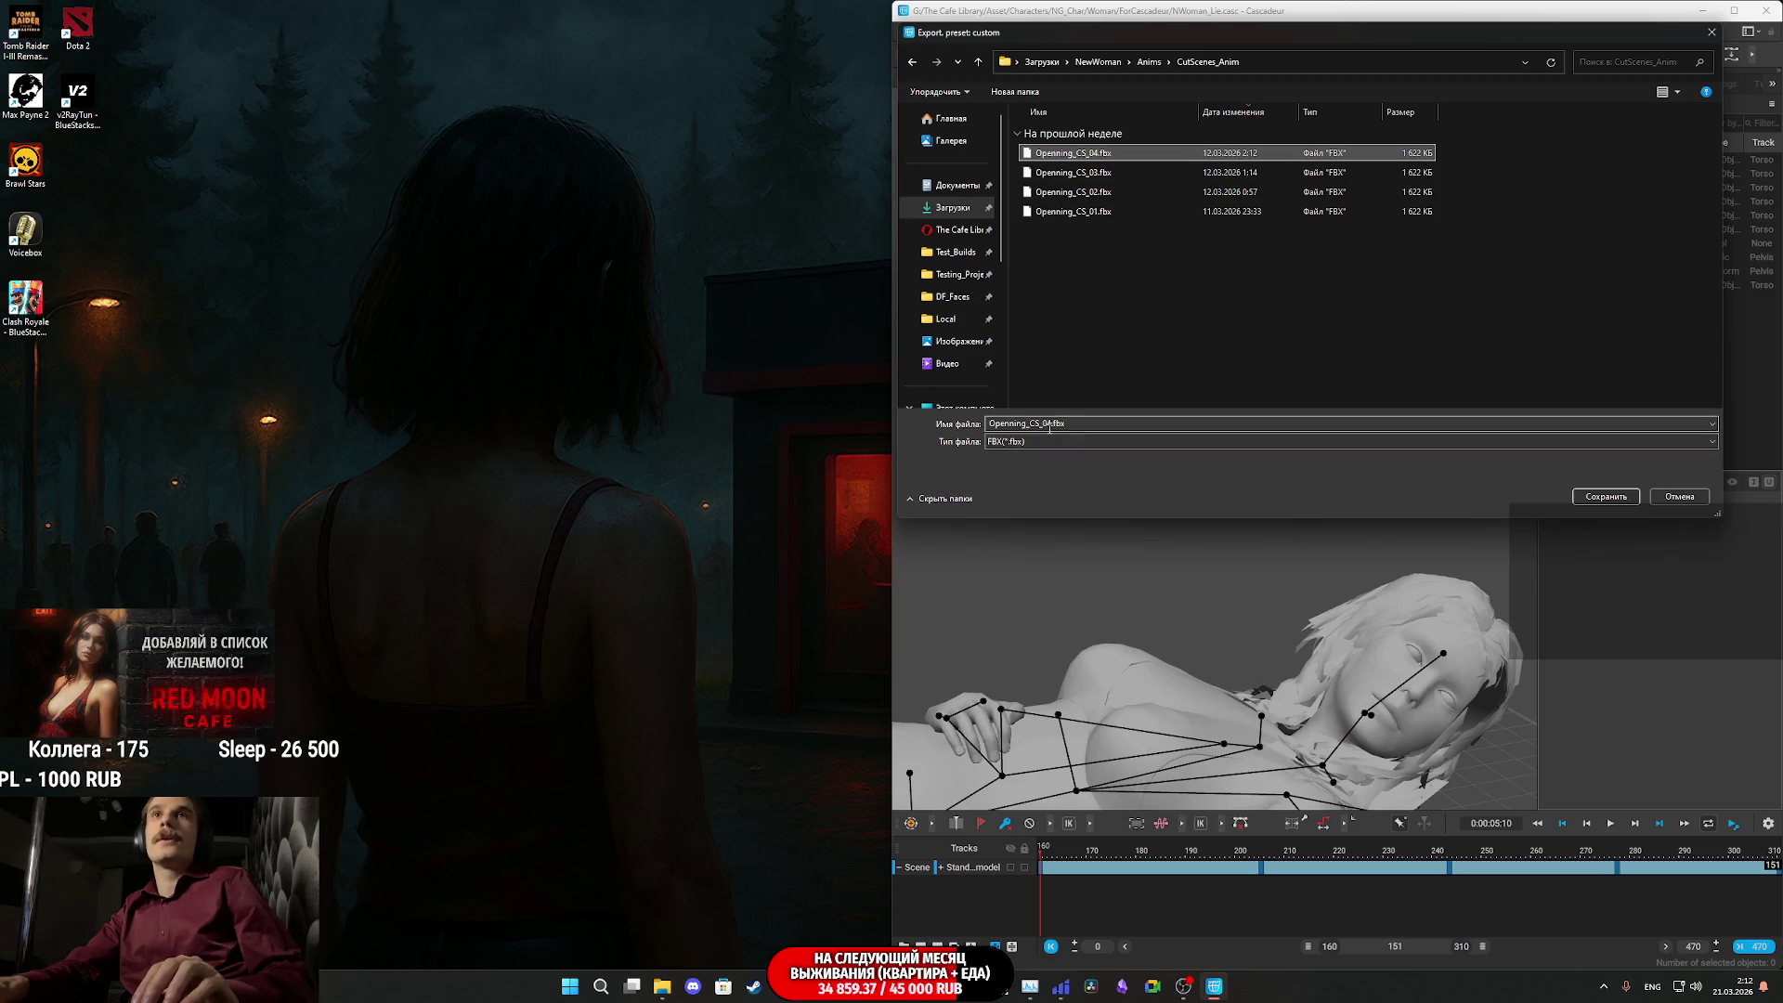
{"action": "left_click", "coordinate": [1110, 172]}
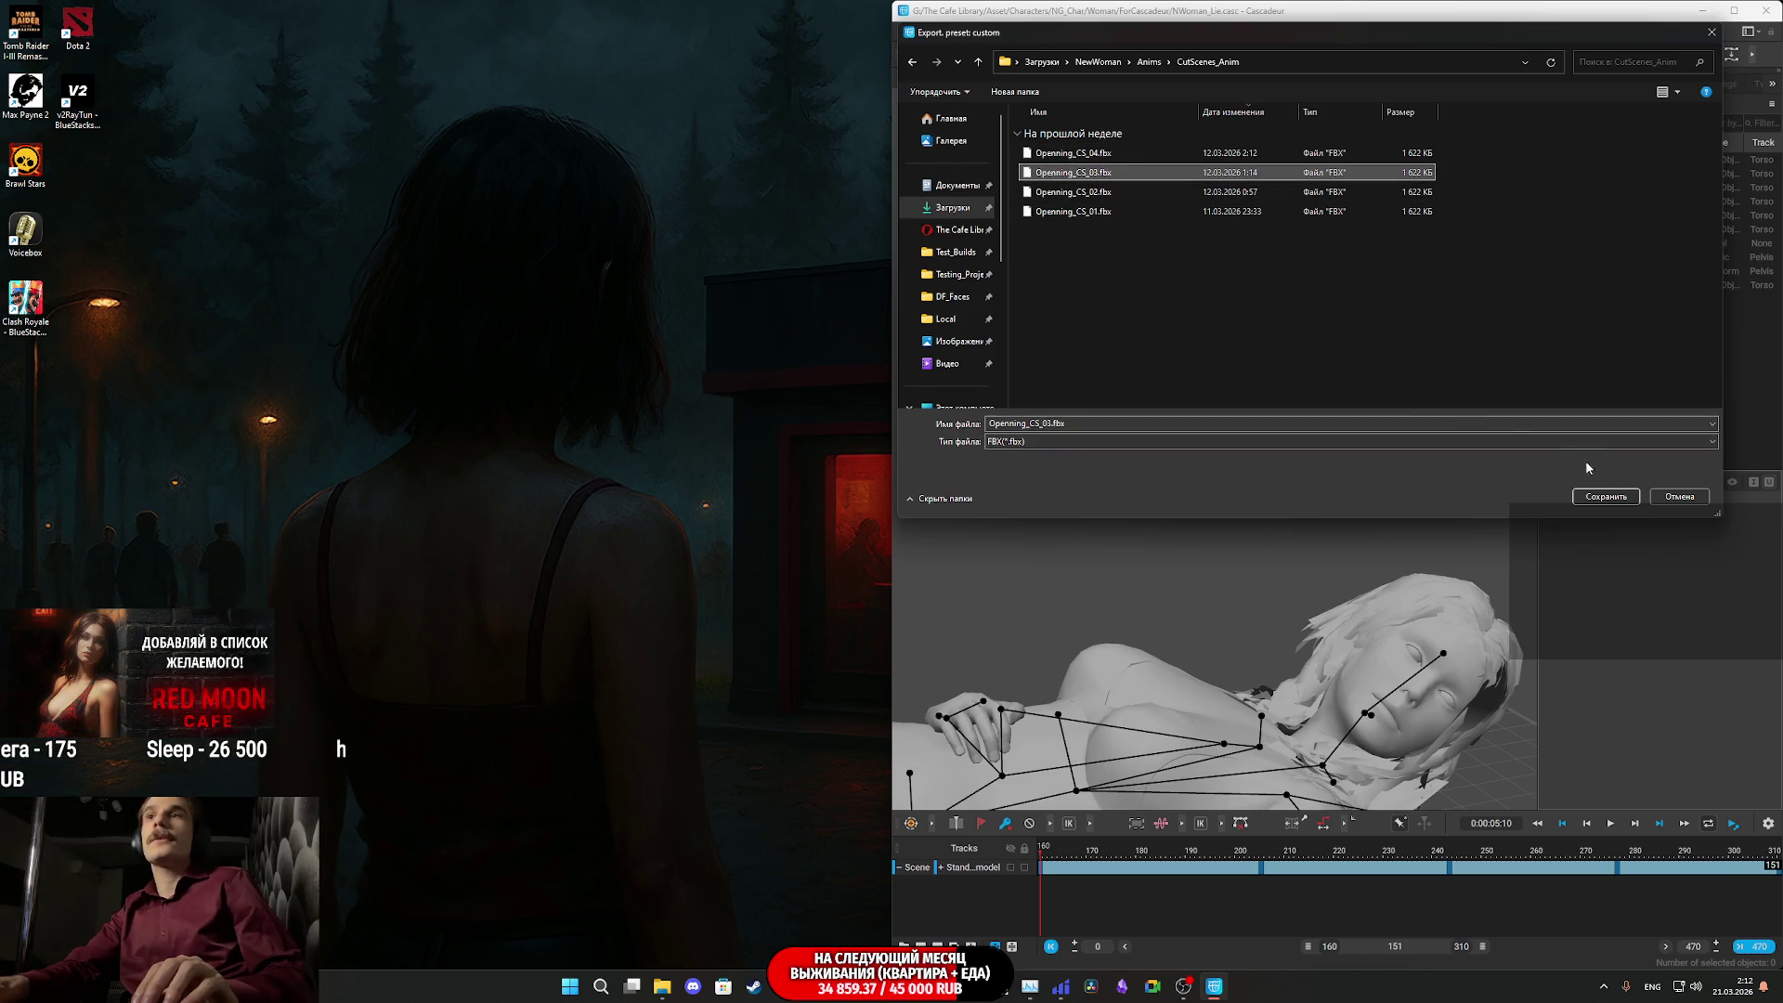
{"action": "left_click", "coordinate": [1597, 499]}
{"action": "left_click", "coordinate": [926, 493]}
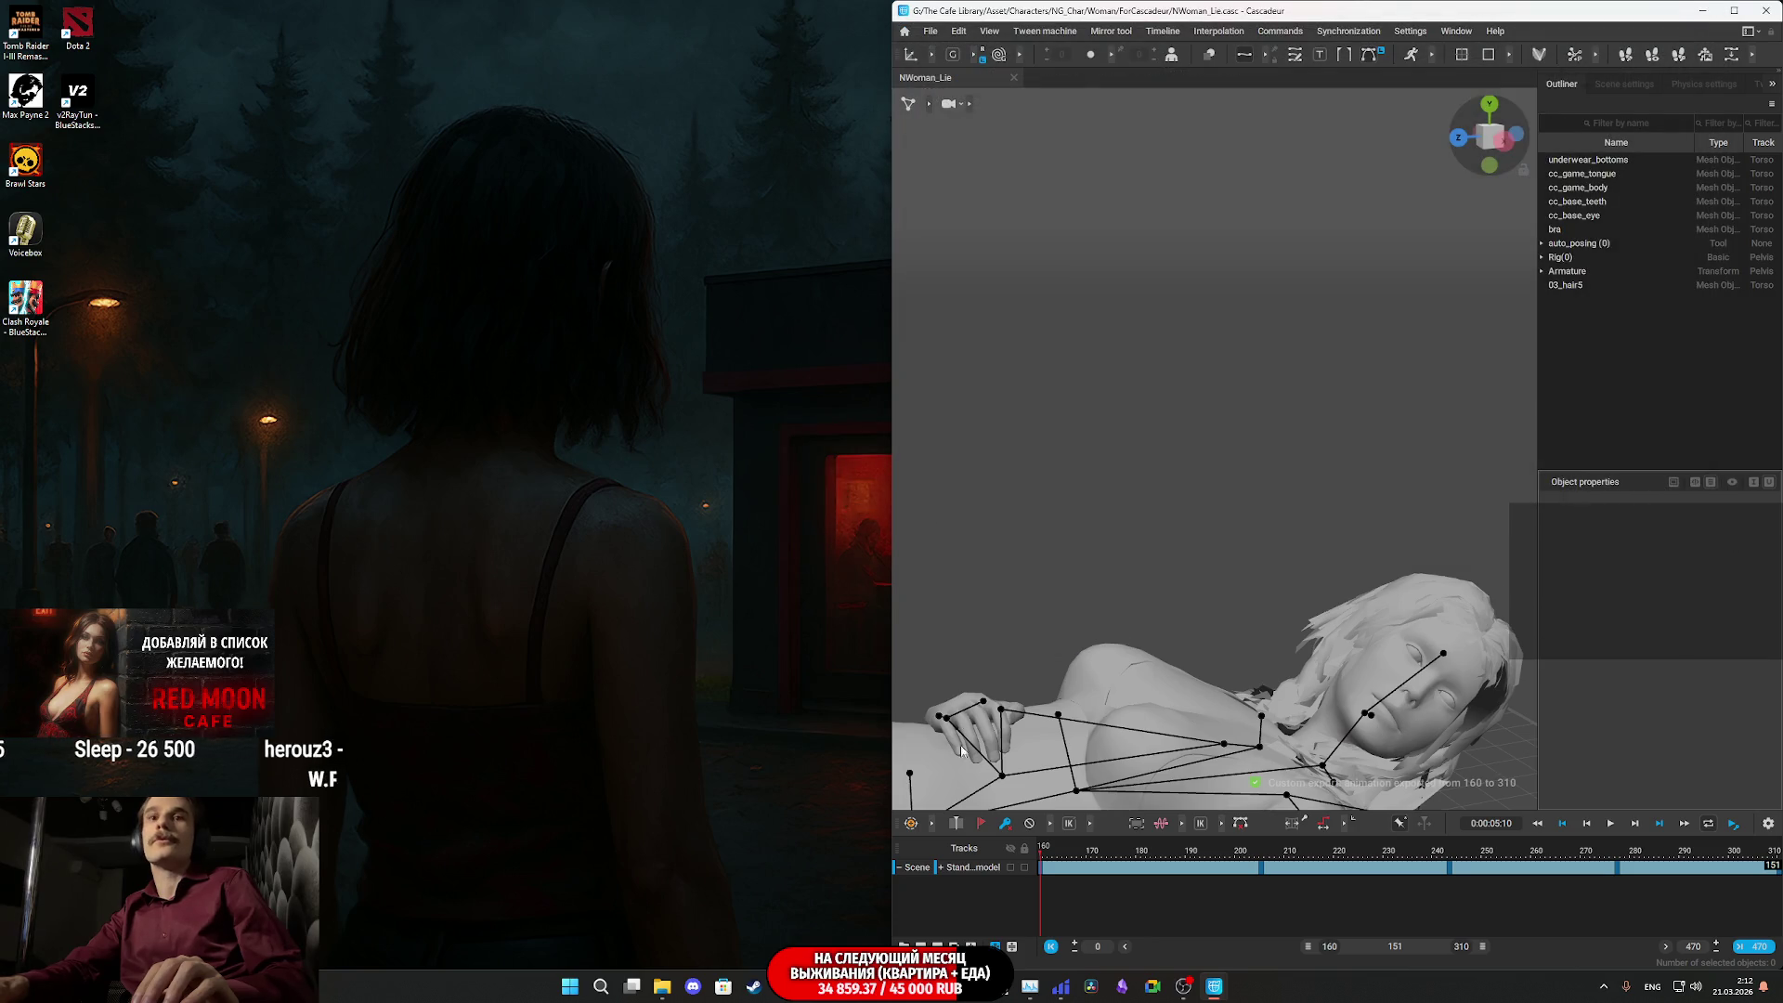
{"action": "key", "text": "alt+Tab"}
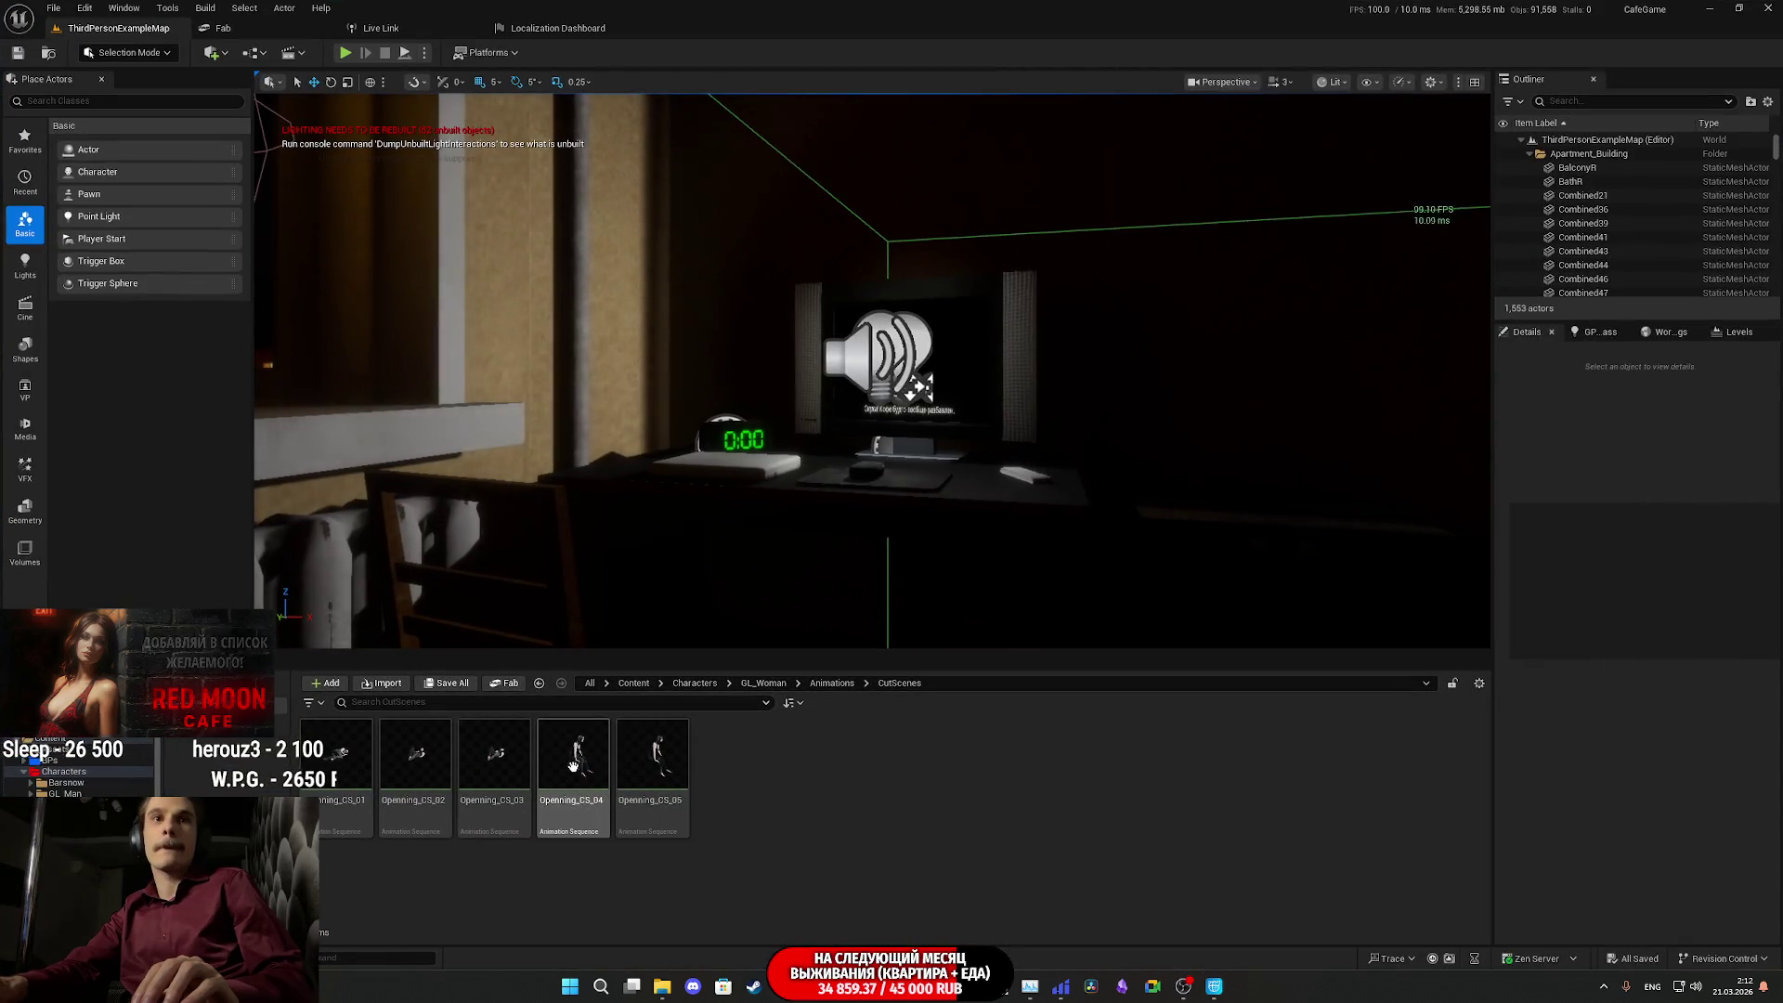
- Reimport Openning_CS_03 from its updated FBX, close its editor, and save all content
{"action": "double_click", "coordinate": [518, 765]}
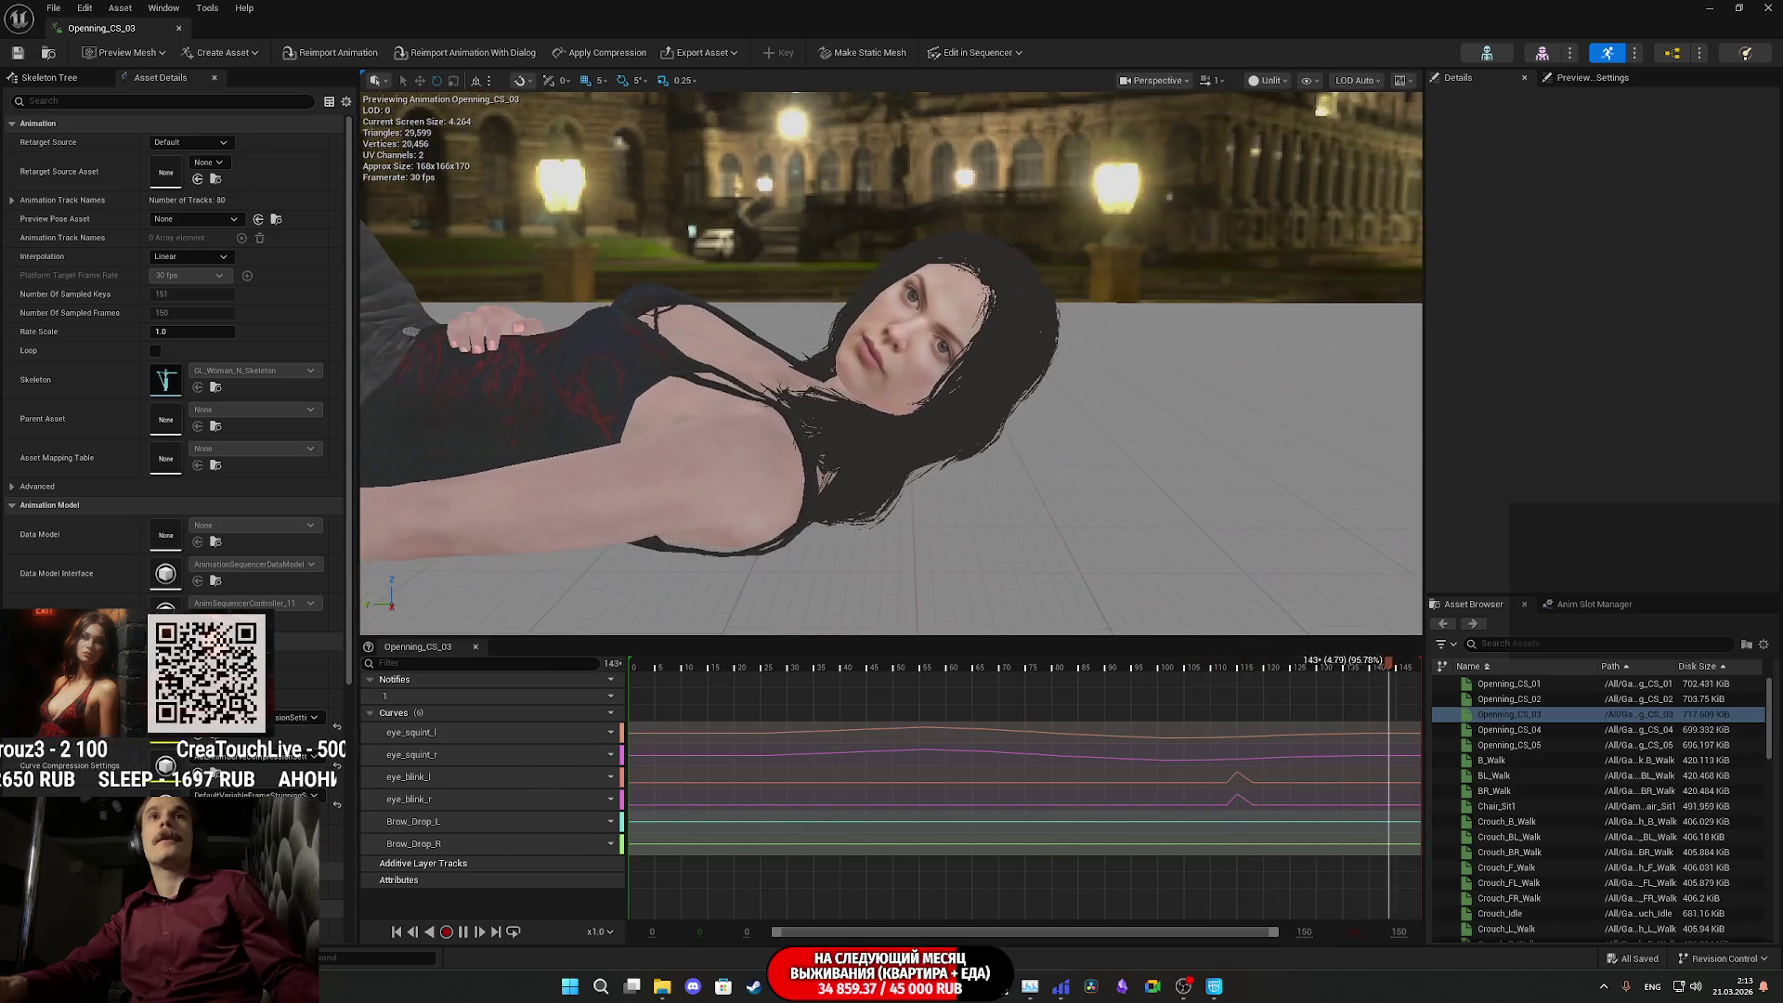
{"action": "left_click", "coordinate": [325, 53]}
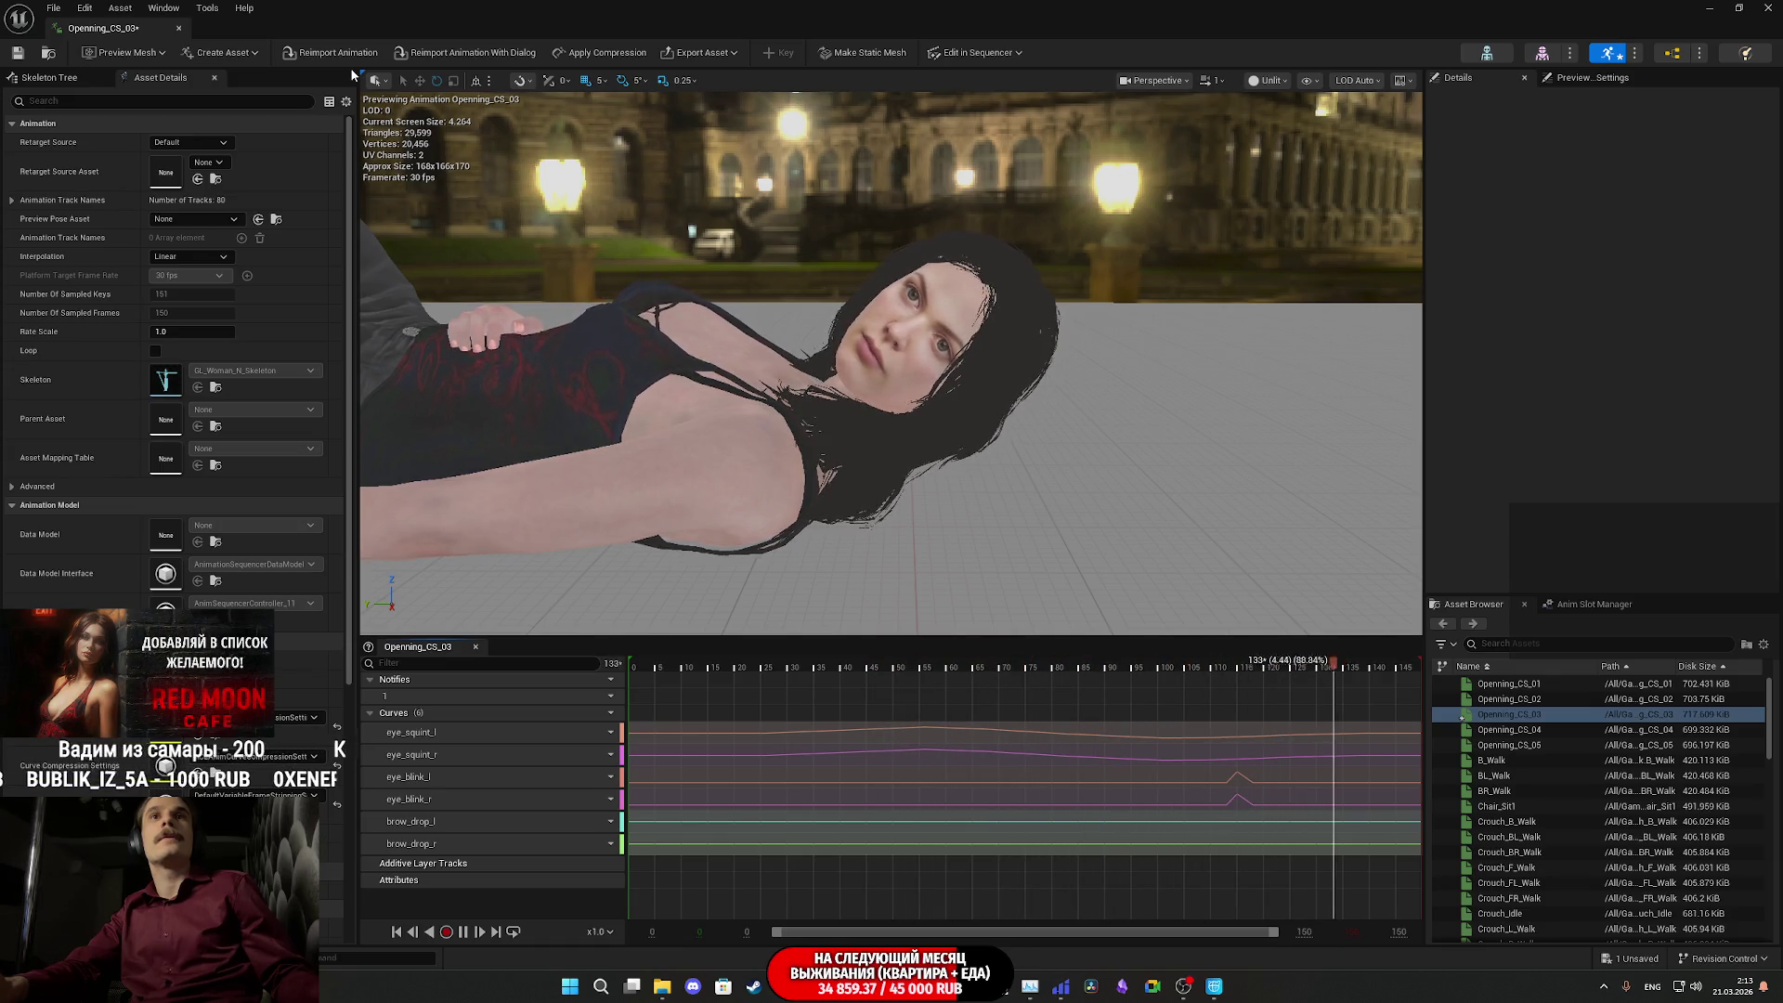
{"action": "key", "text": "alt+F4"}
{"action": "left_click", "coordinate": [427, 685]}
{"action": "left_click", "coordinate": [1028, 654]}
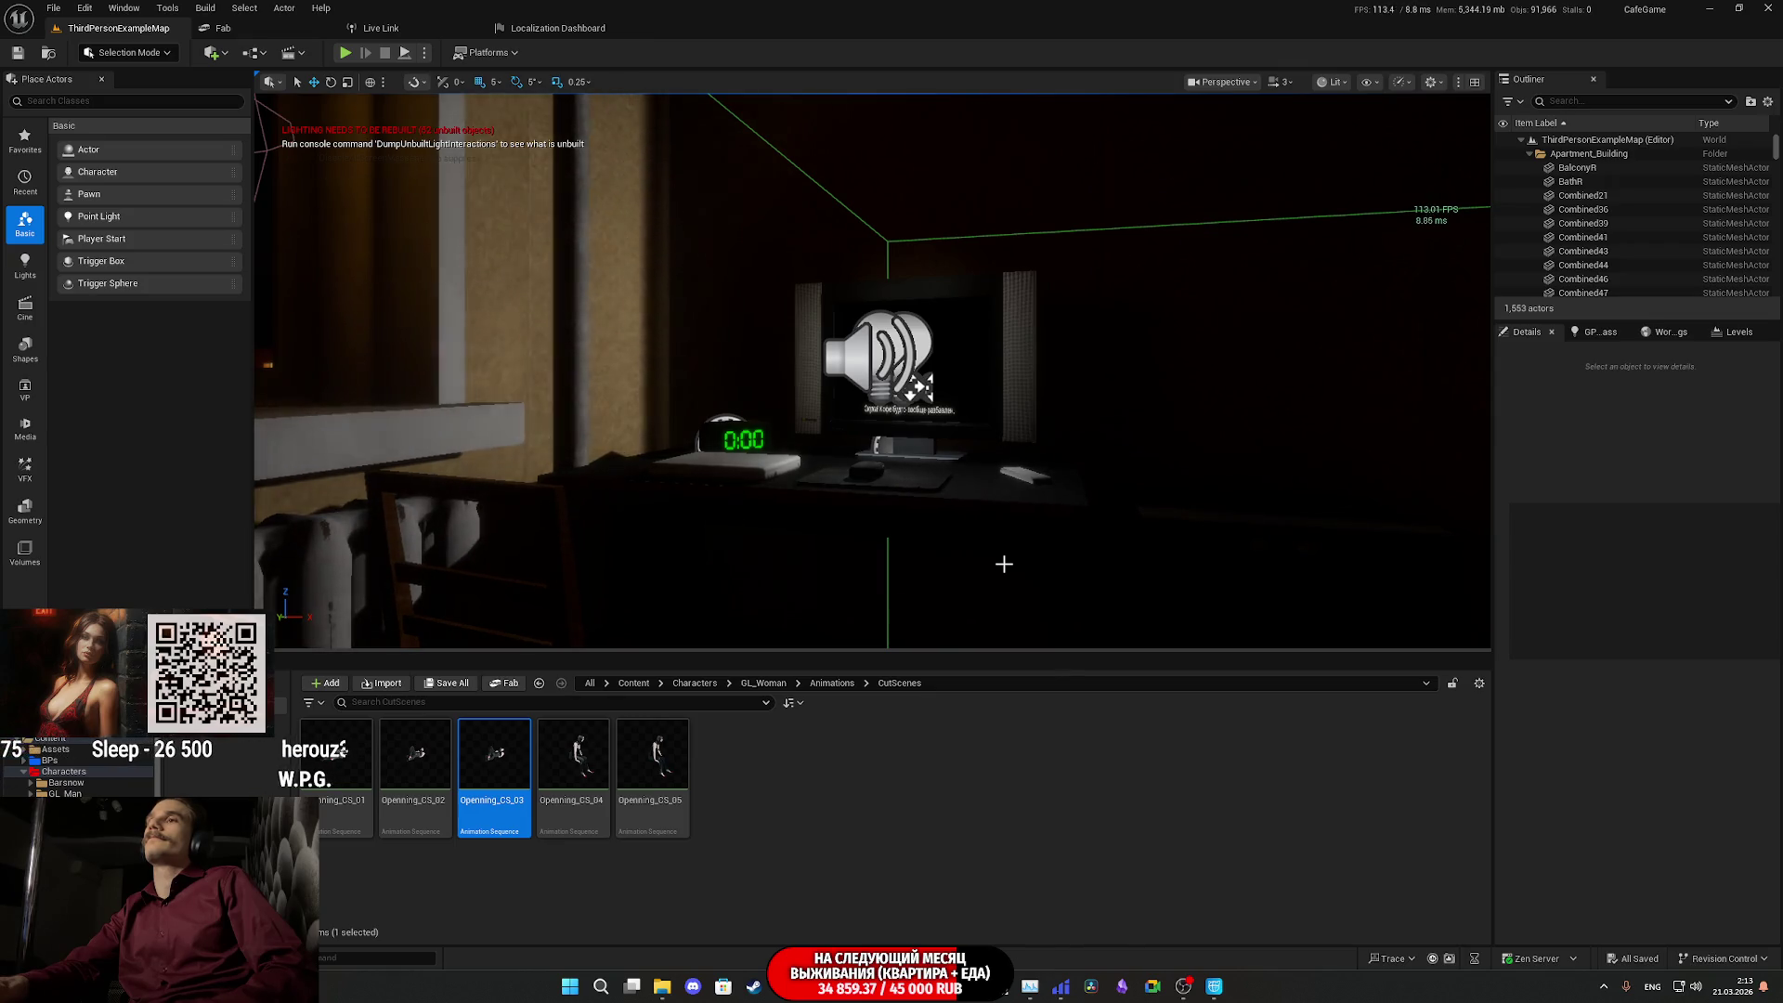
- Open Openning_CS_05 in the animation editor, stop it at frame 0, and orbit the preview
{"action": "double_click", "coordinate": [687, 778]}
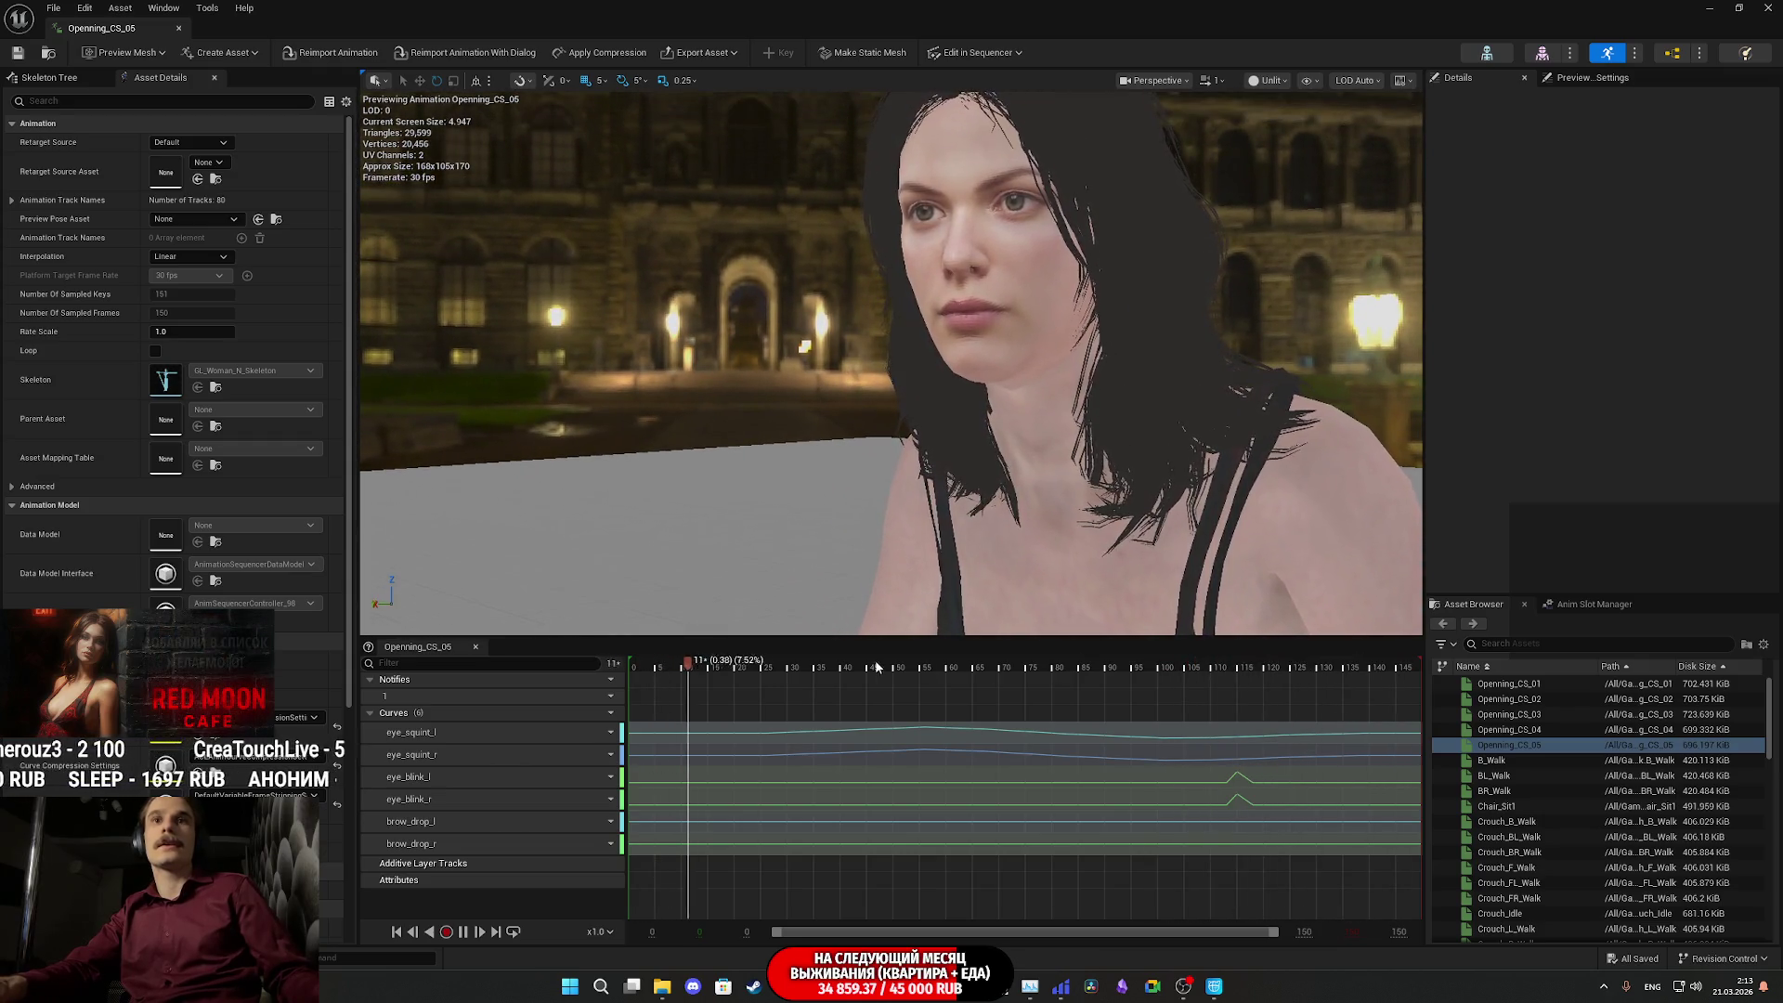
{"action": "left_click", "coordinate": [634, 671]}
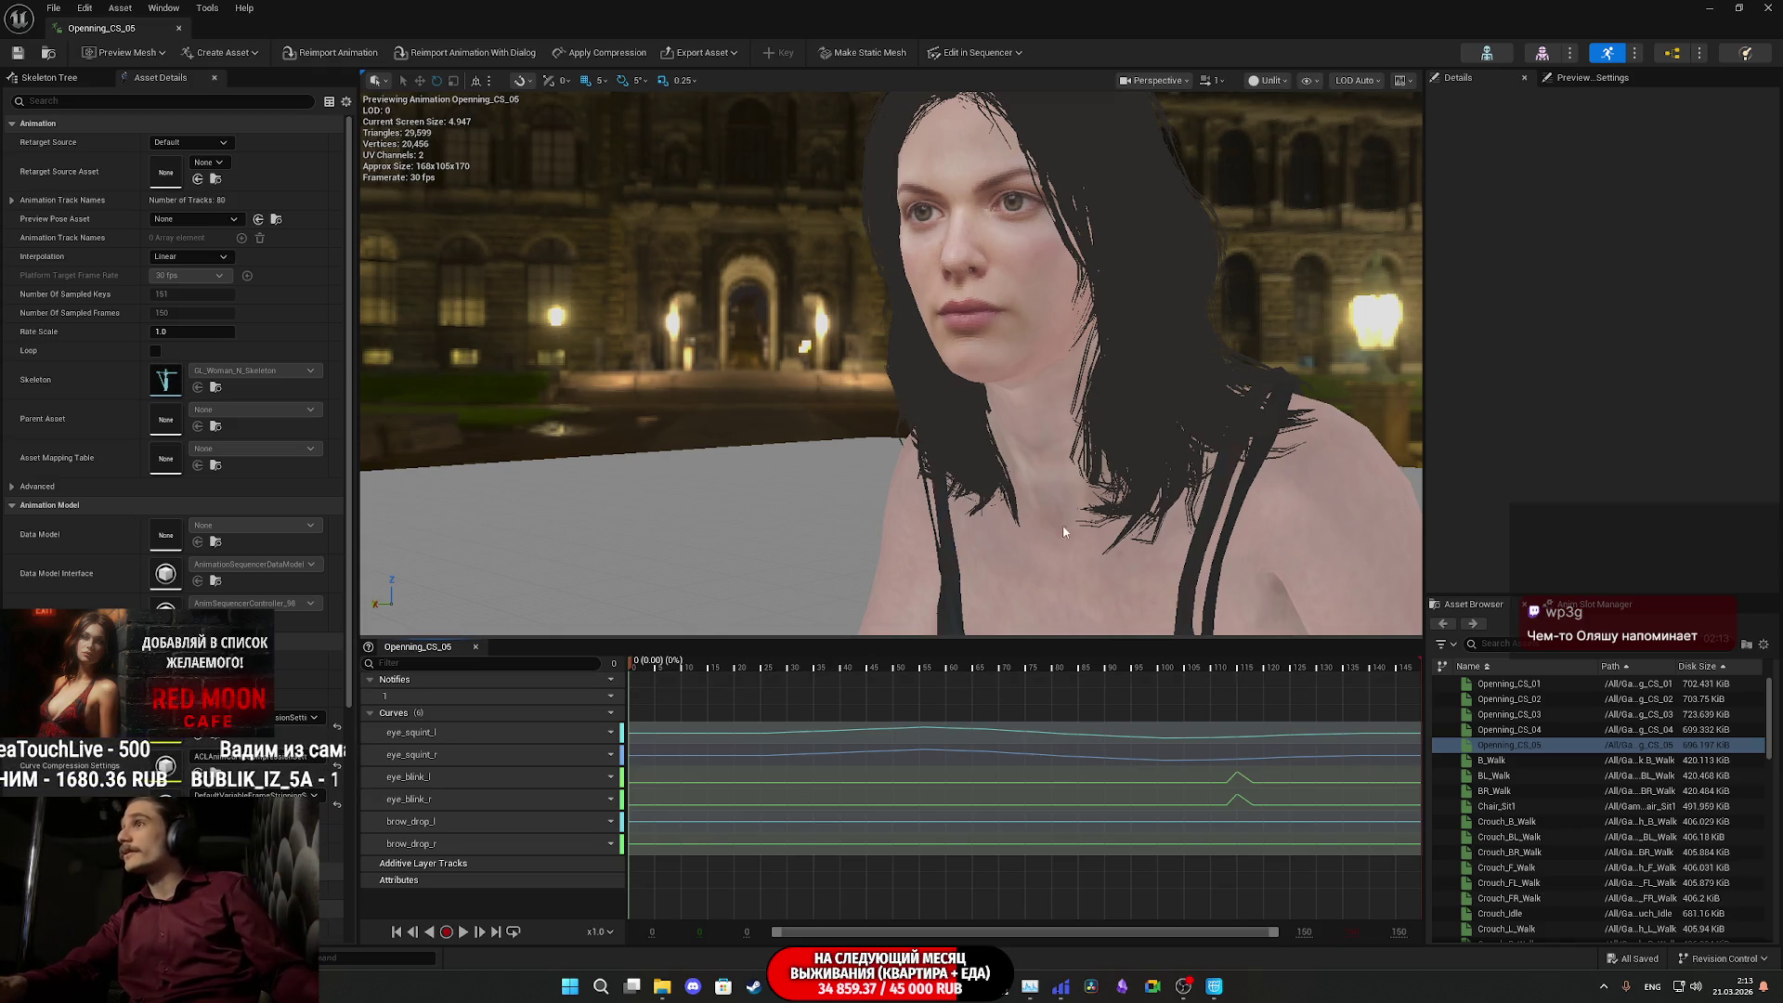
{"action": "left_click_drag", "start_coordinate": [992, 431], "coordinate": [1013, 432]}
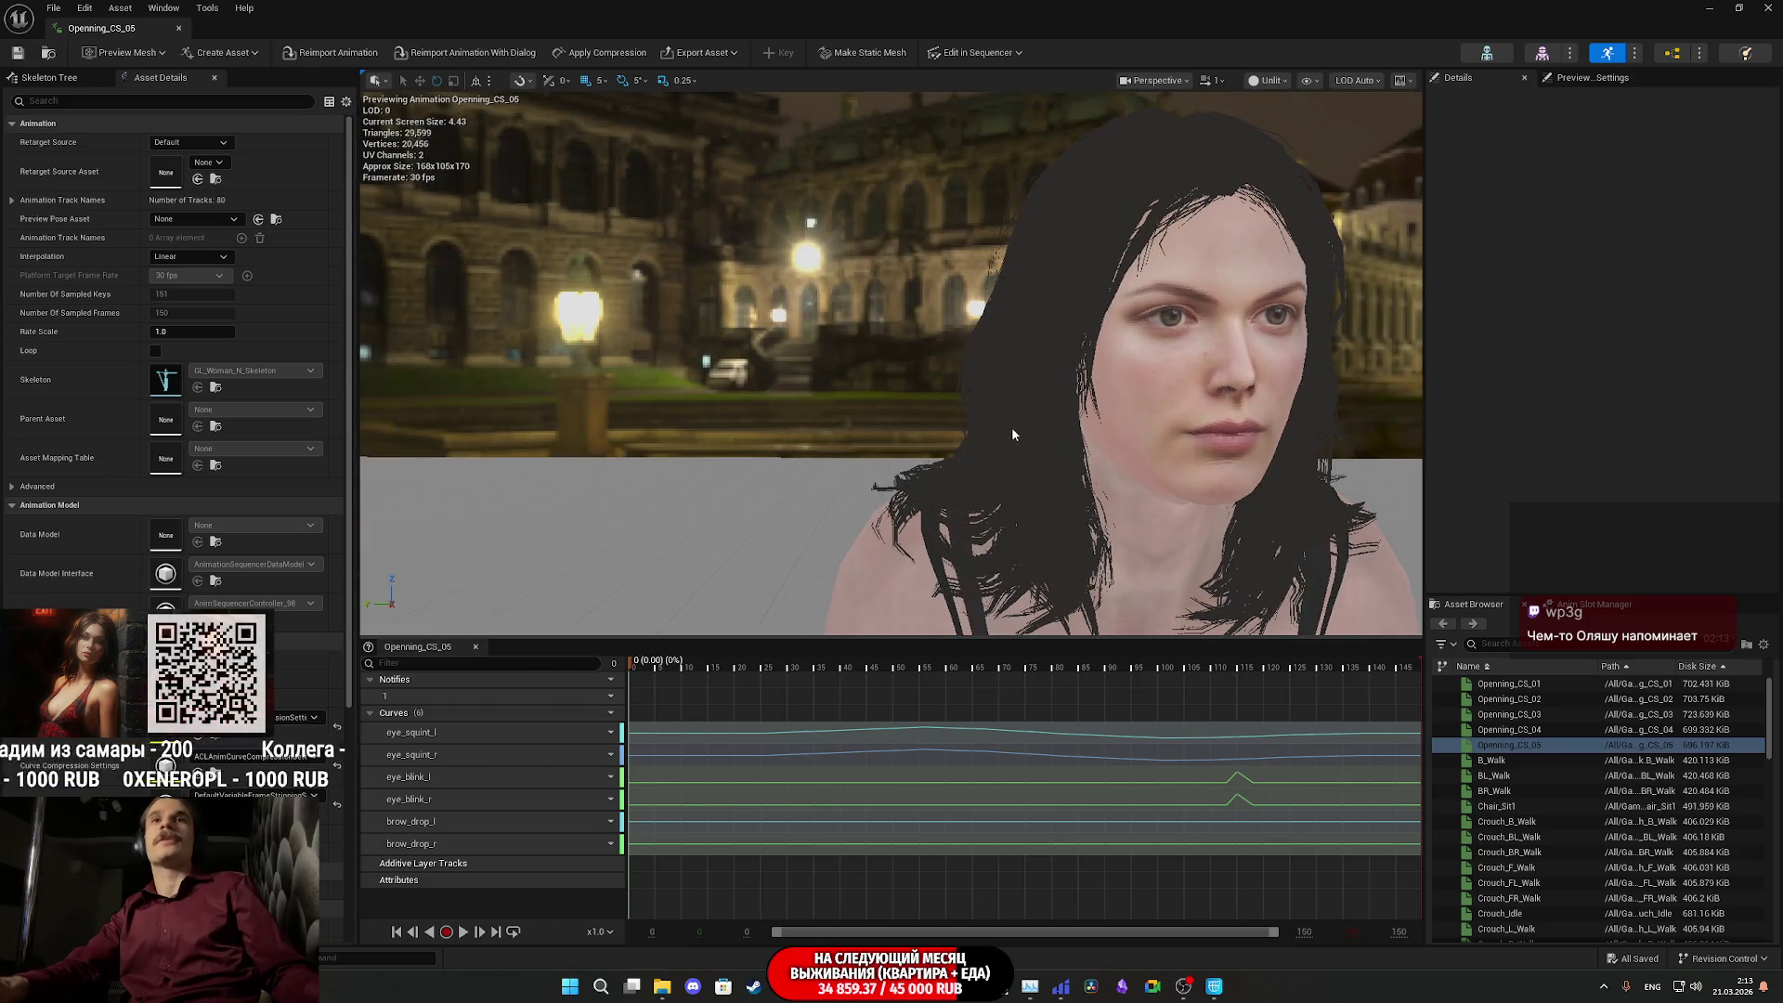
{"action": "left_click", "coordinate": [78, 82]}
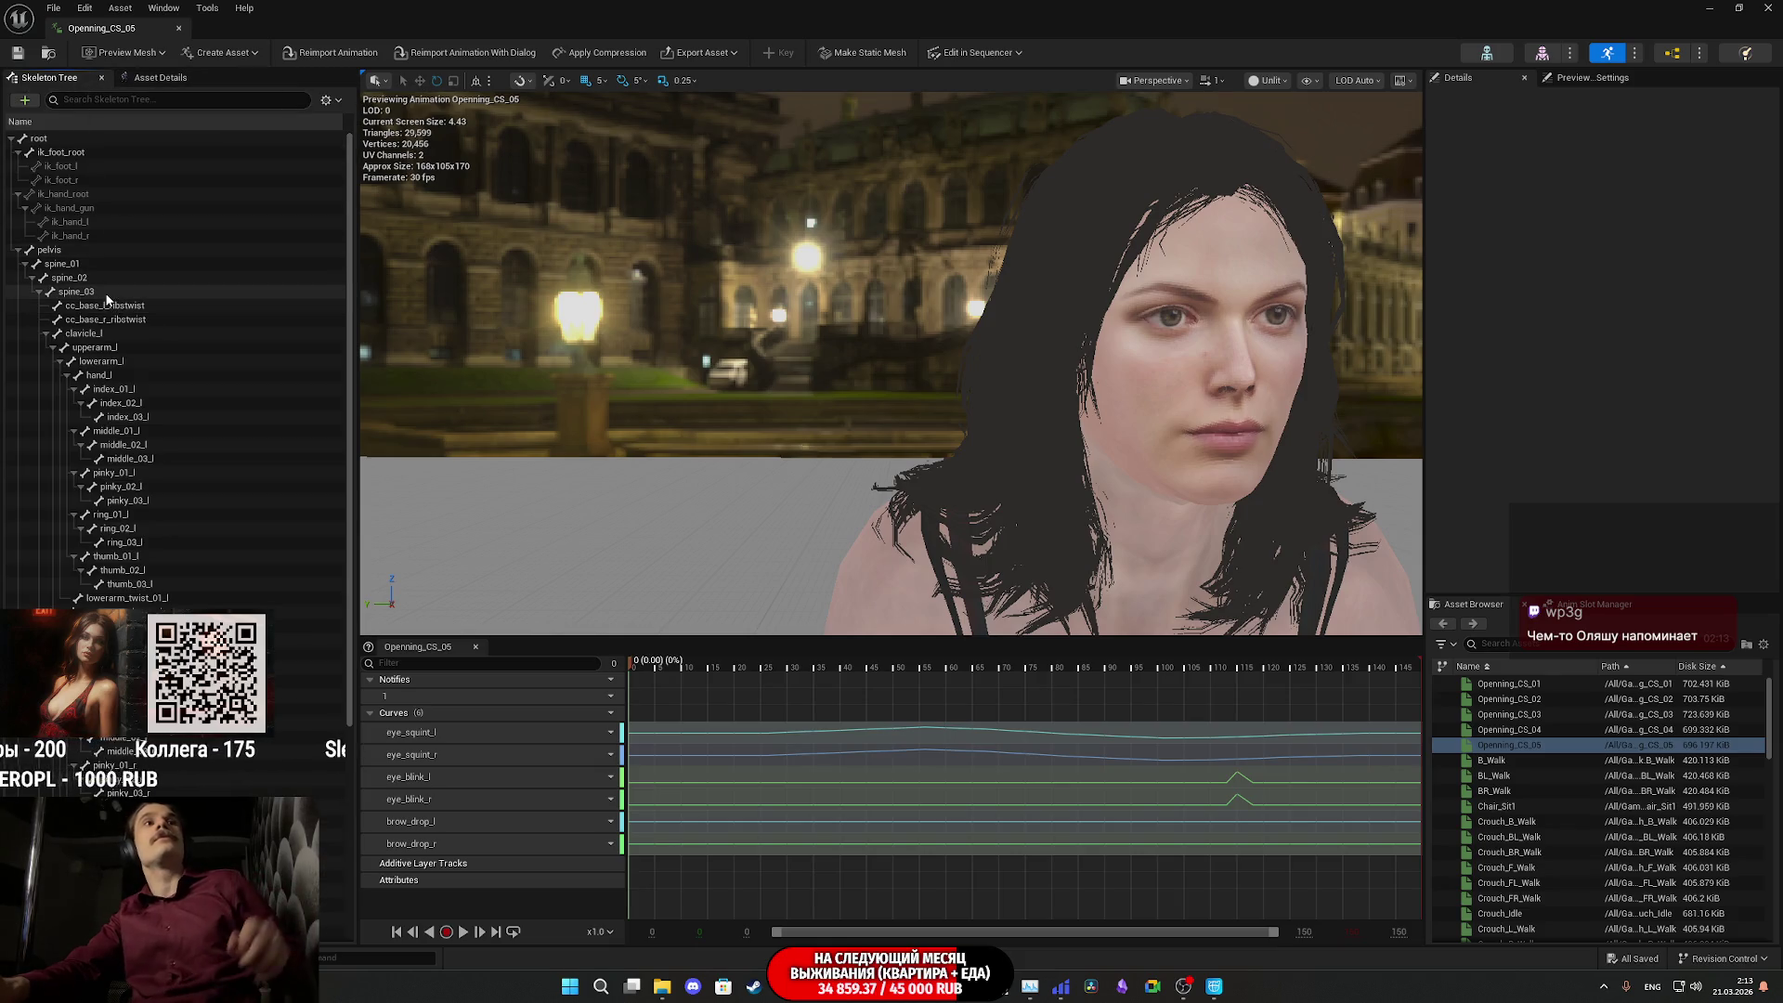
- Select and test-rotate the head bone, key it into a head track, then close Openning_CS_05's editor
{"action": "scroll", "coordinate": [118, 526], "scroll_direction": "down", "scroll_amount": 3}
{"action": "scroll", "coordinate": [130, 548], "scroll_direction": "down", "scroll_amount": 3}
{"action": "left_click", "coordinate": [130, 643]}
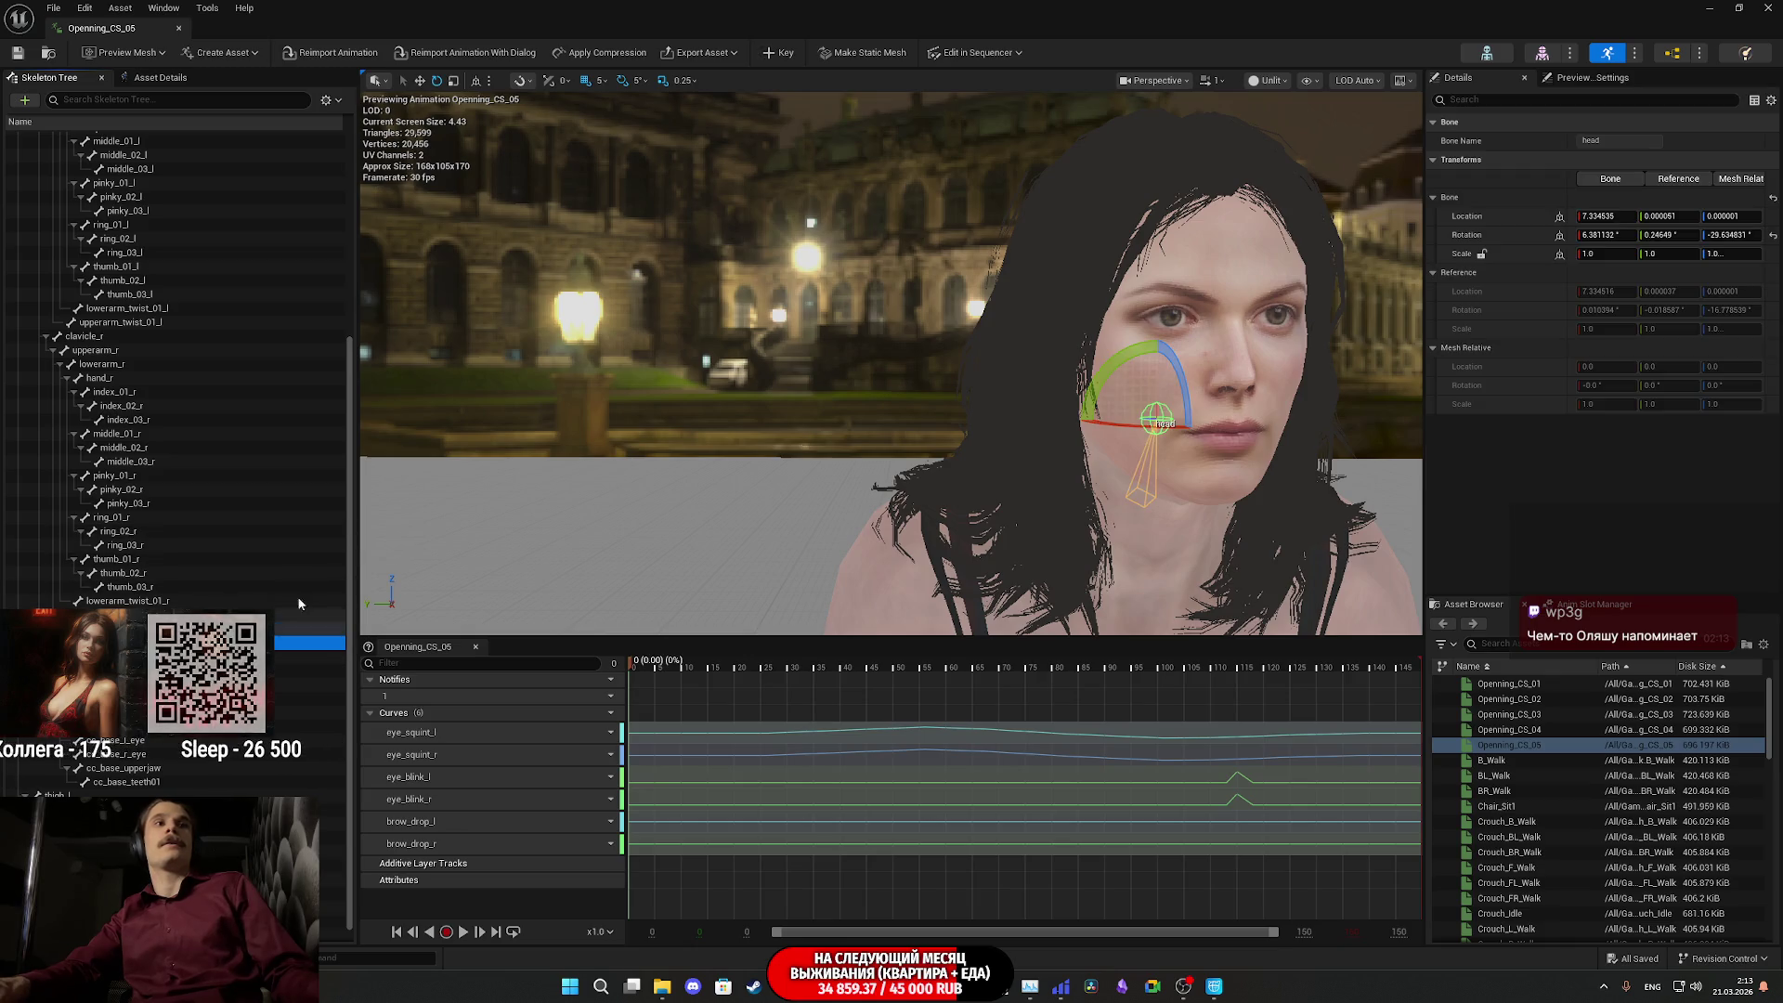
{"action": "key", "text": "f"}
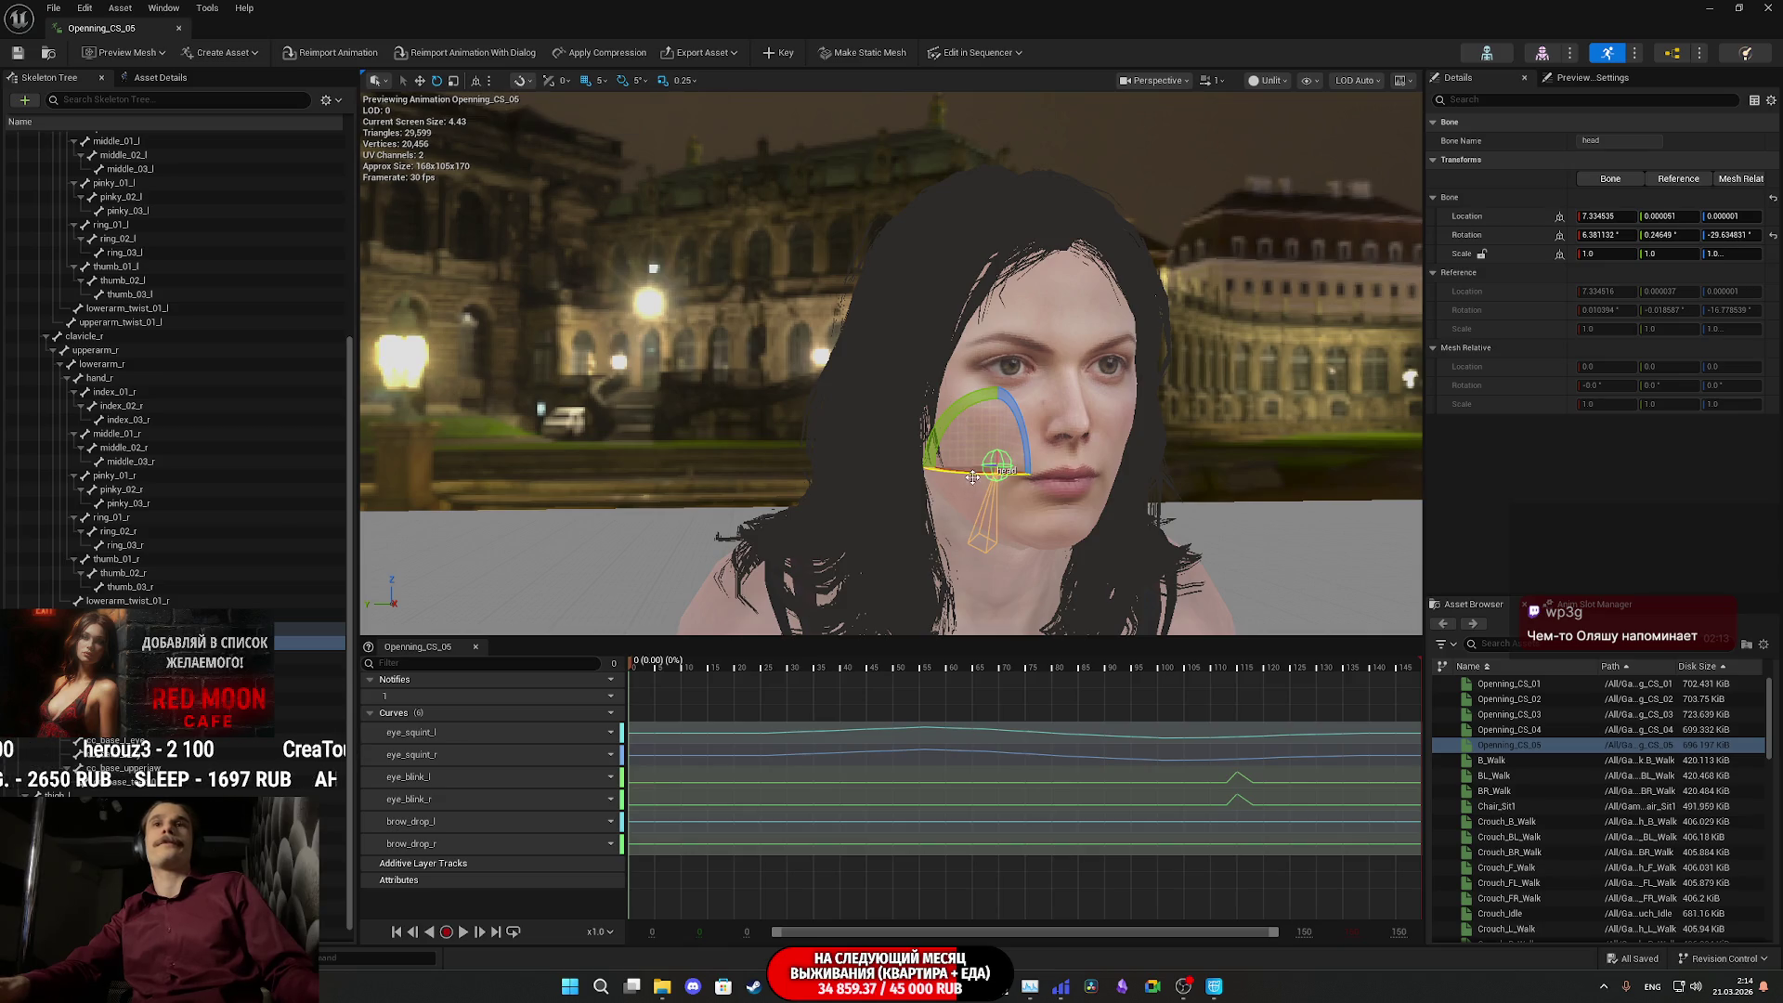
{"action": "left_click_drag", "start_coordinate": [969, 475], "coordinate": [901, 476]}
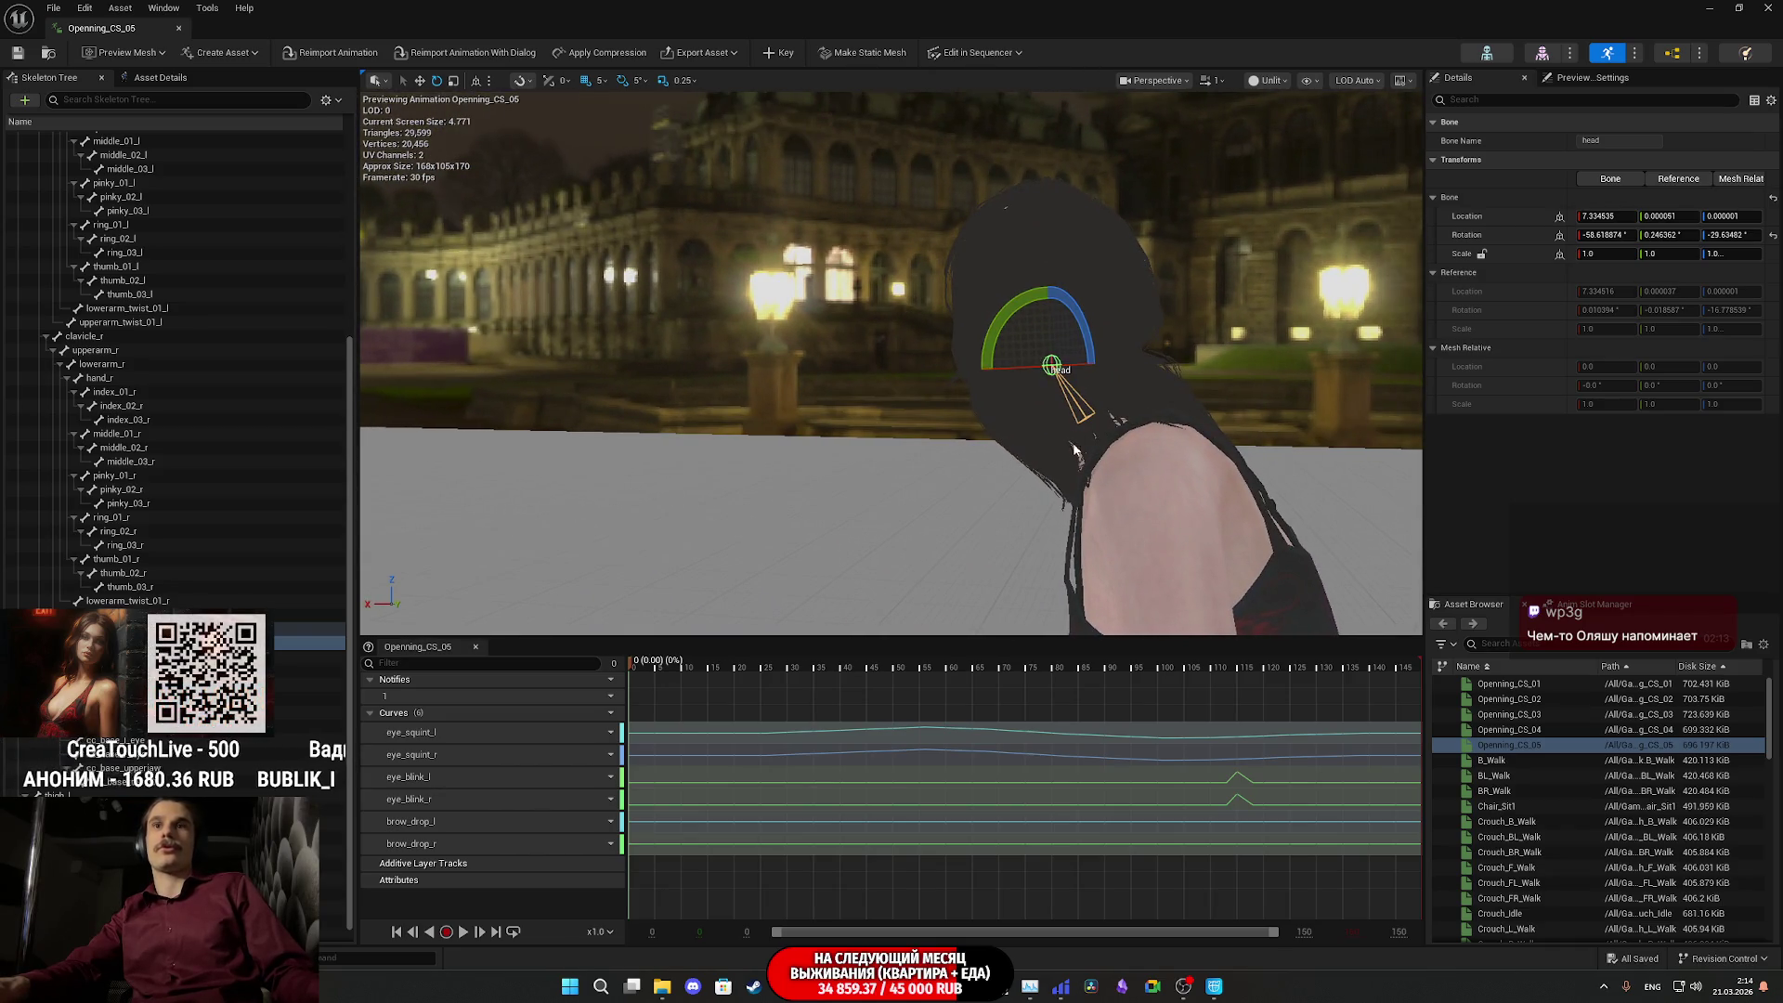
{"action": "key", "text": "ctrl+z"}
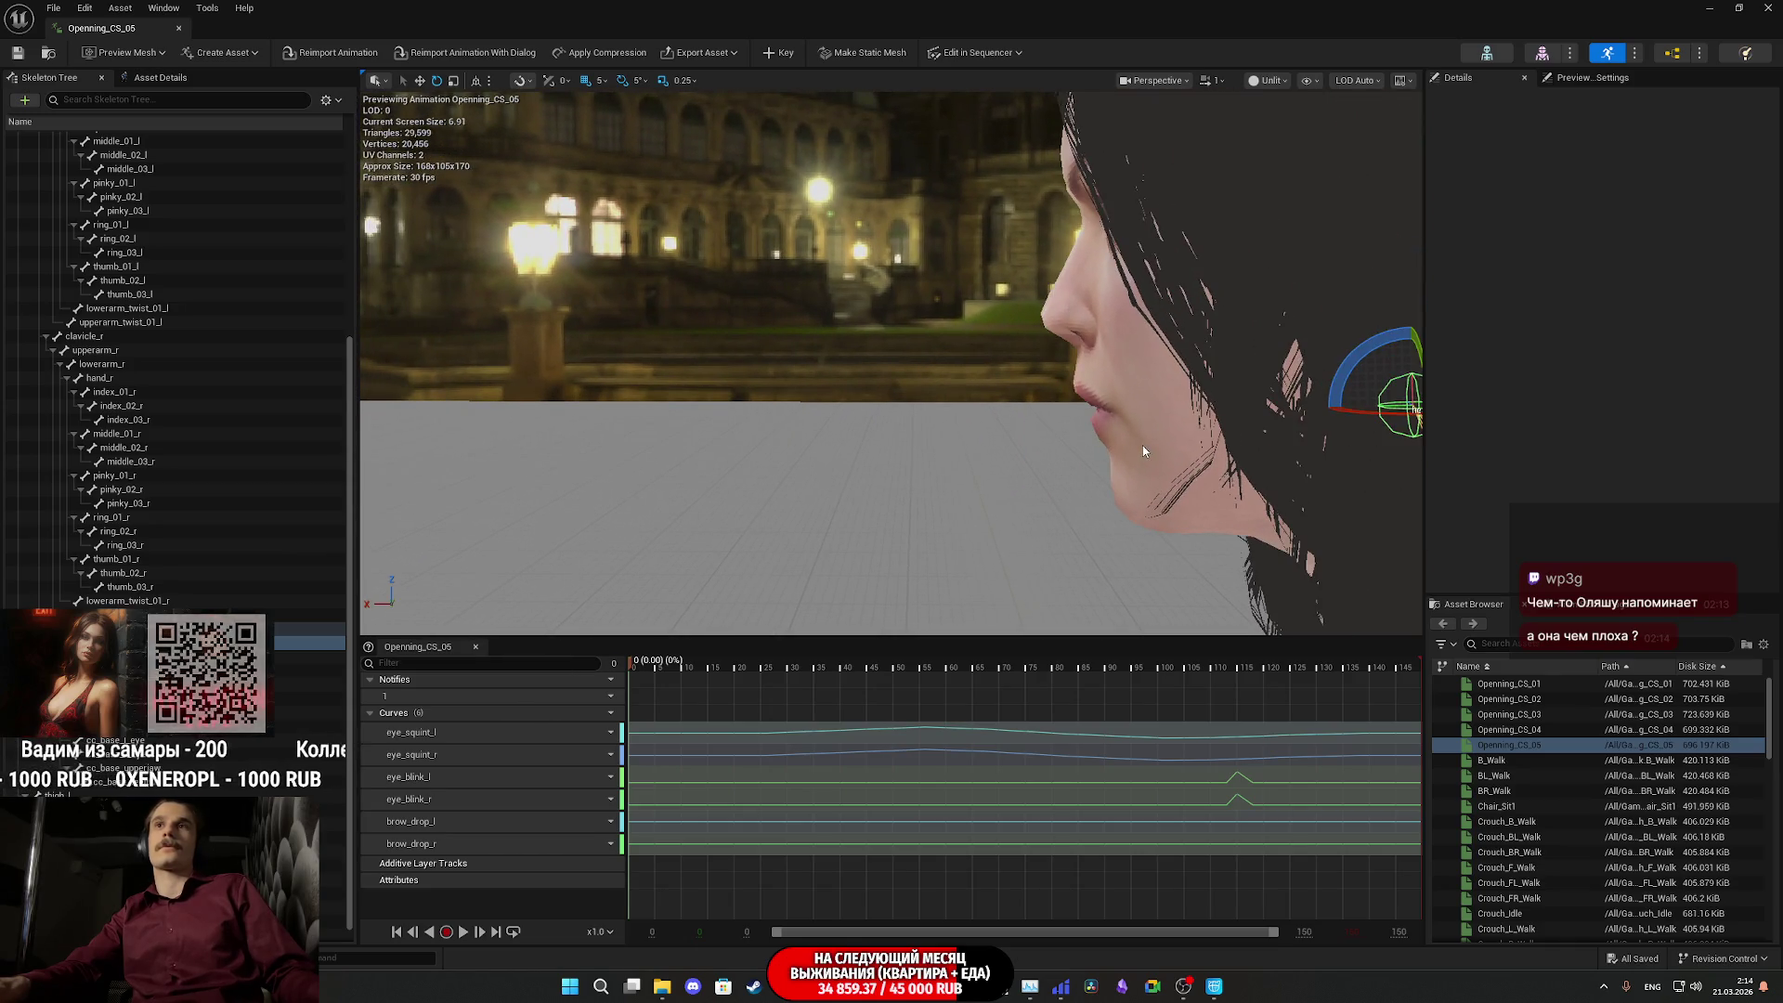
{"action": "left_click", "coordinate": [774, 54]}
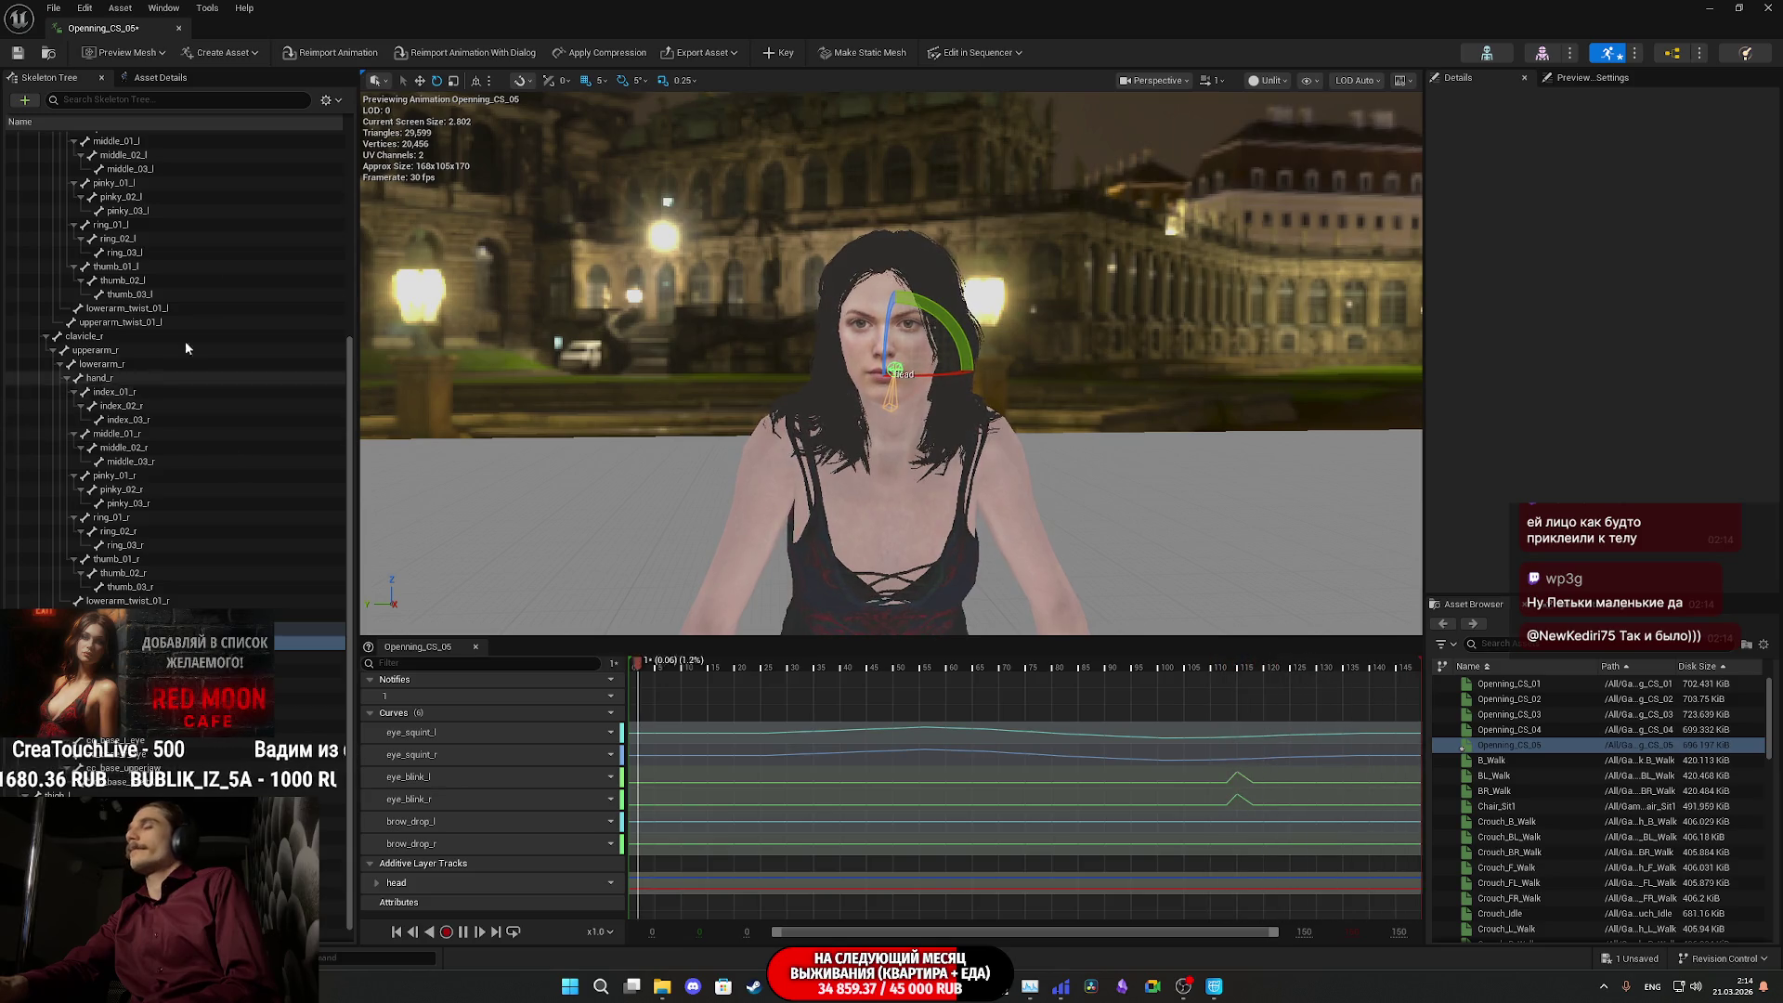
{"action": "left_click", "coordinate": [1709, 8]}
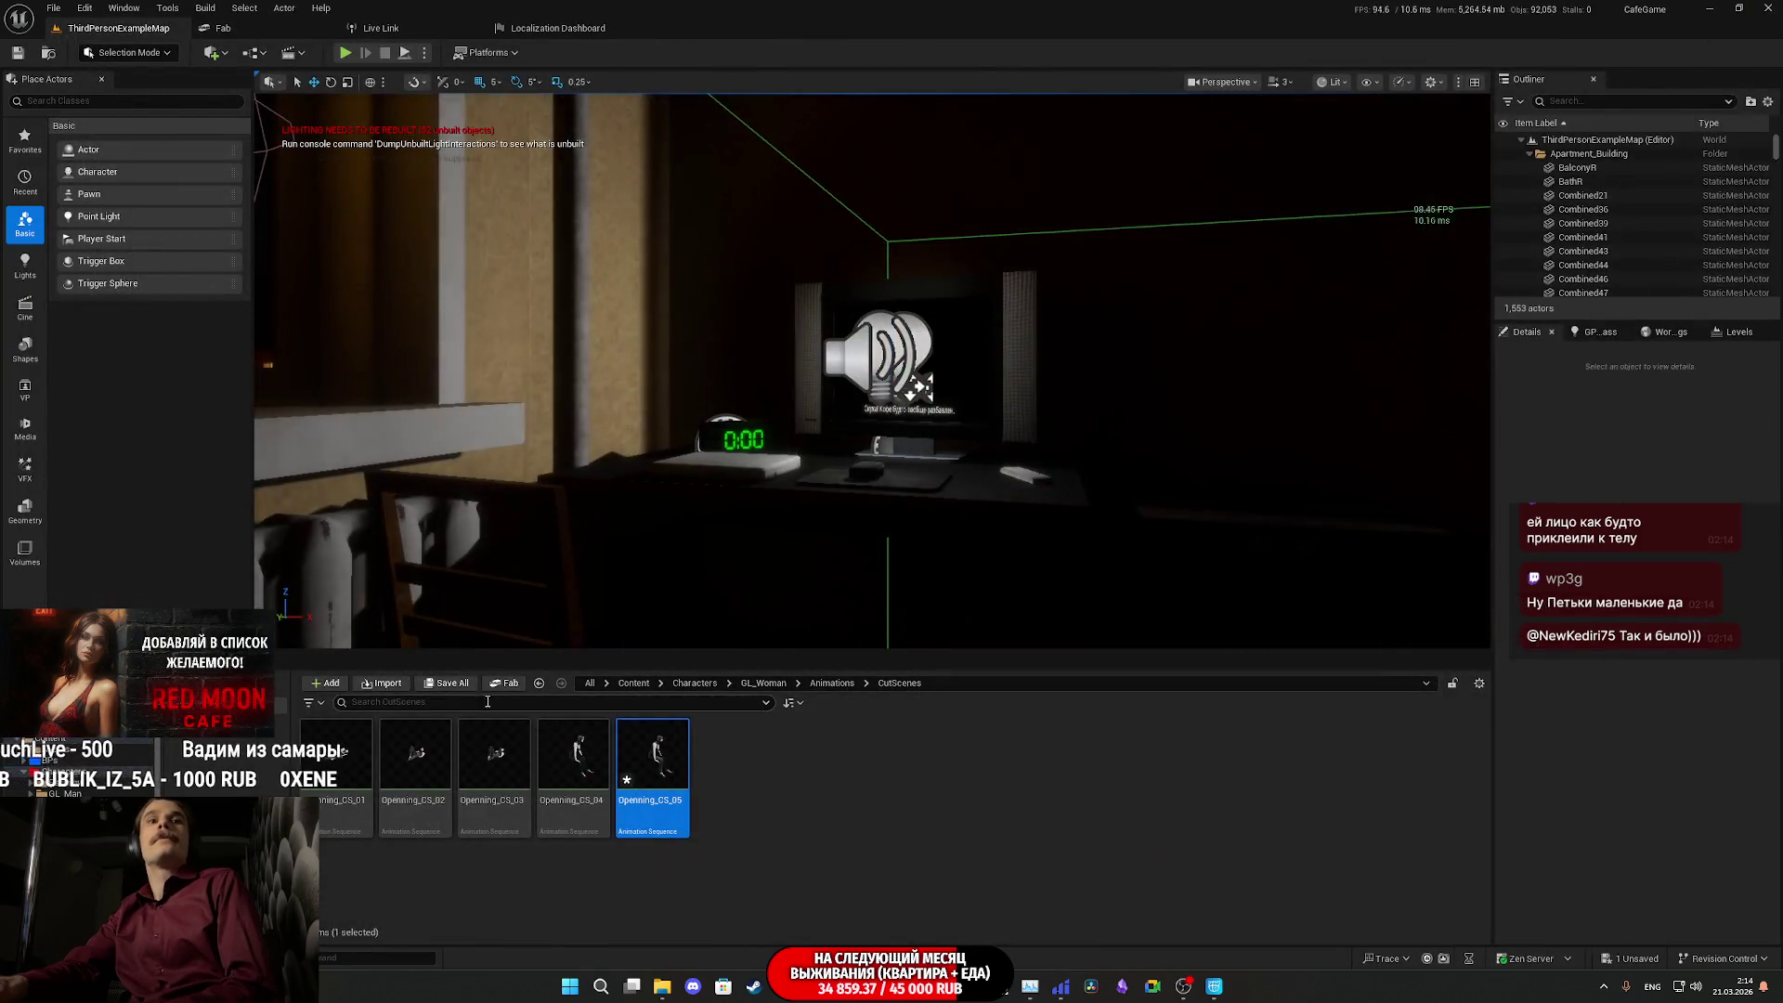
- Save Openning_CS_05 and open the CS_N1_01 level sequence from Cinematics
{"action": "left_click", "coordinate": [447, 683]}
{"action": "left_click", "coordinate": [1003, 649]}
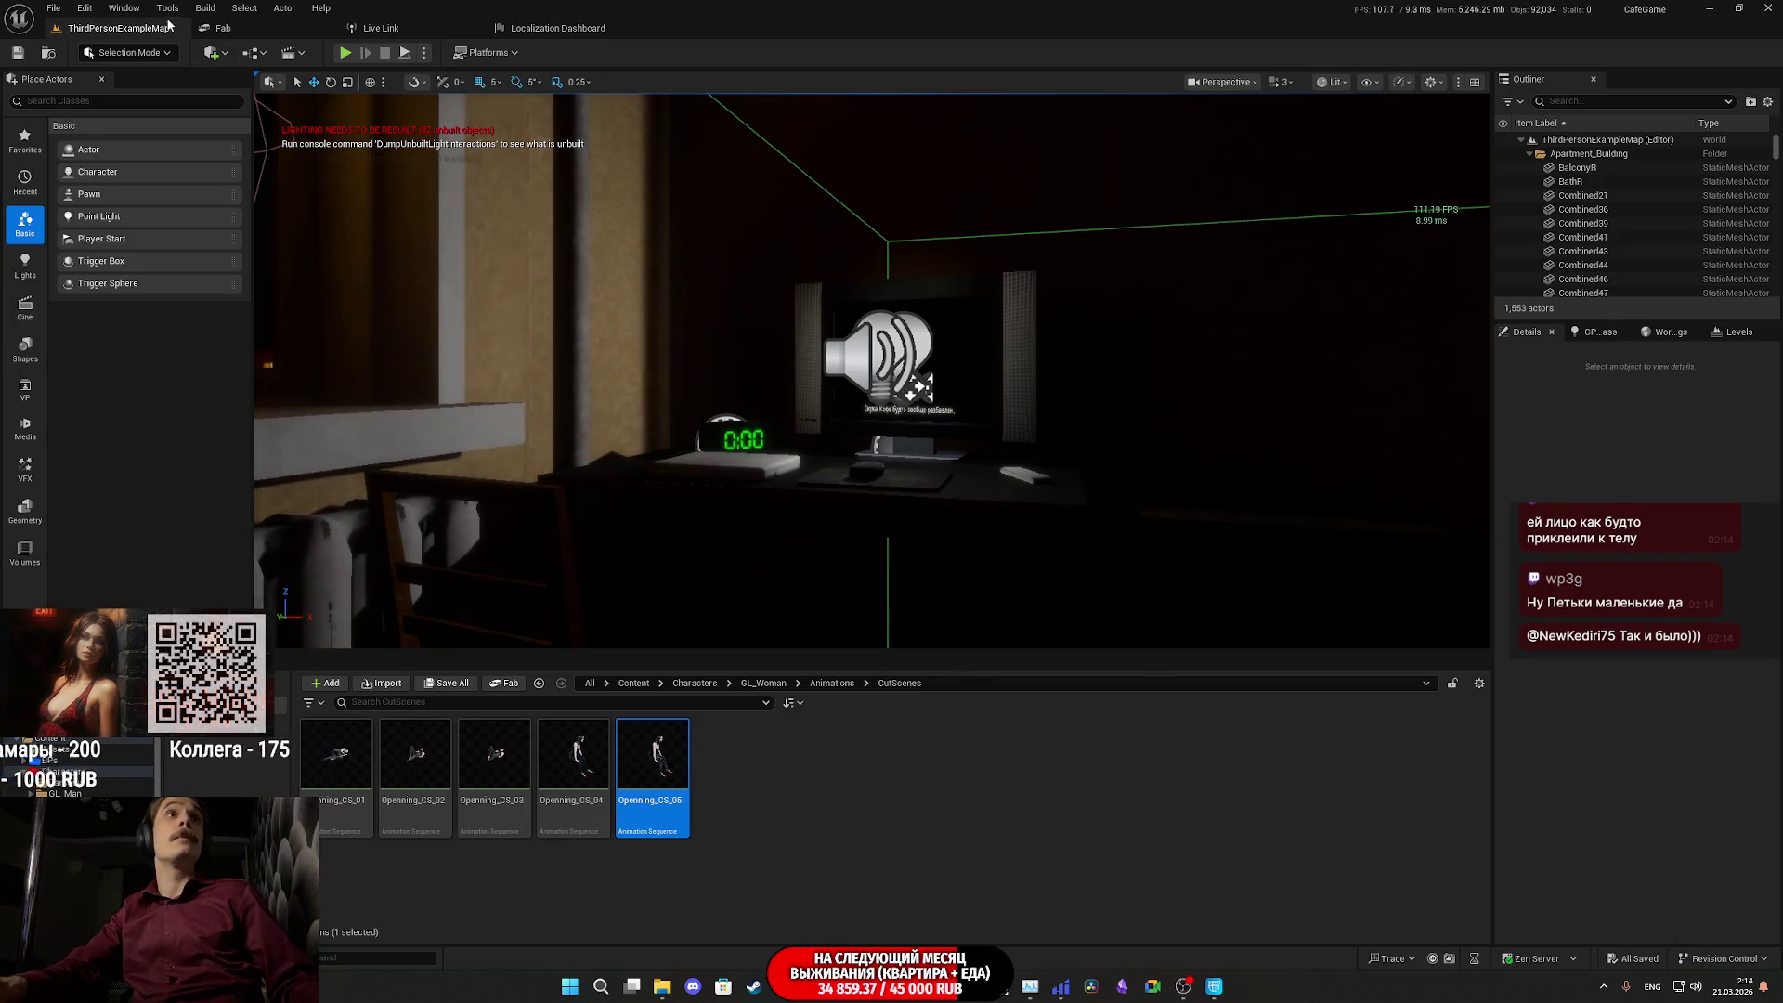
{"action": "left_click", "coordinate": [290, 52]}
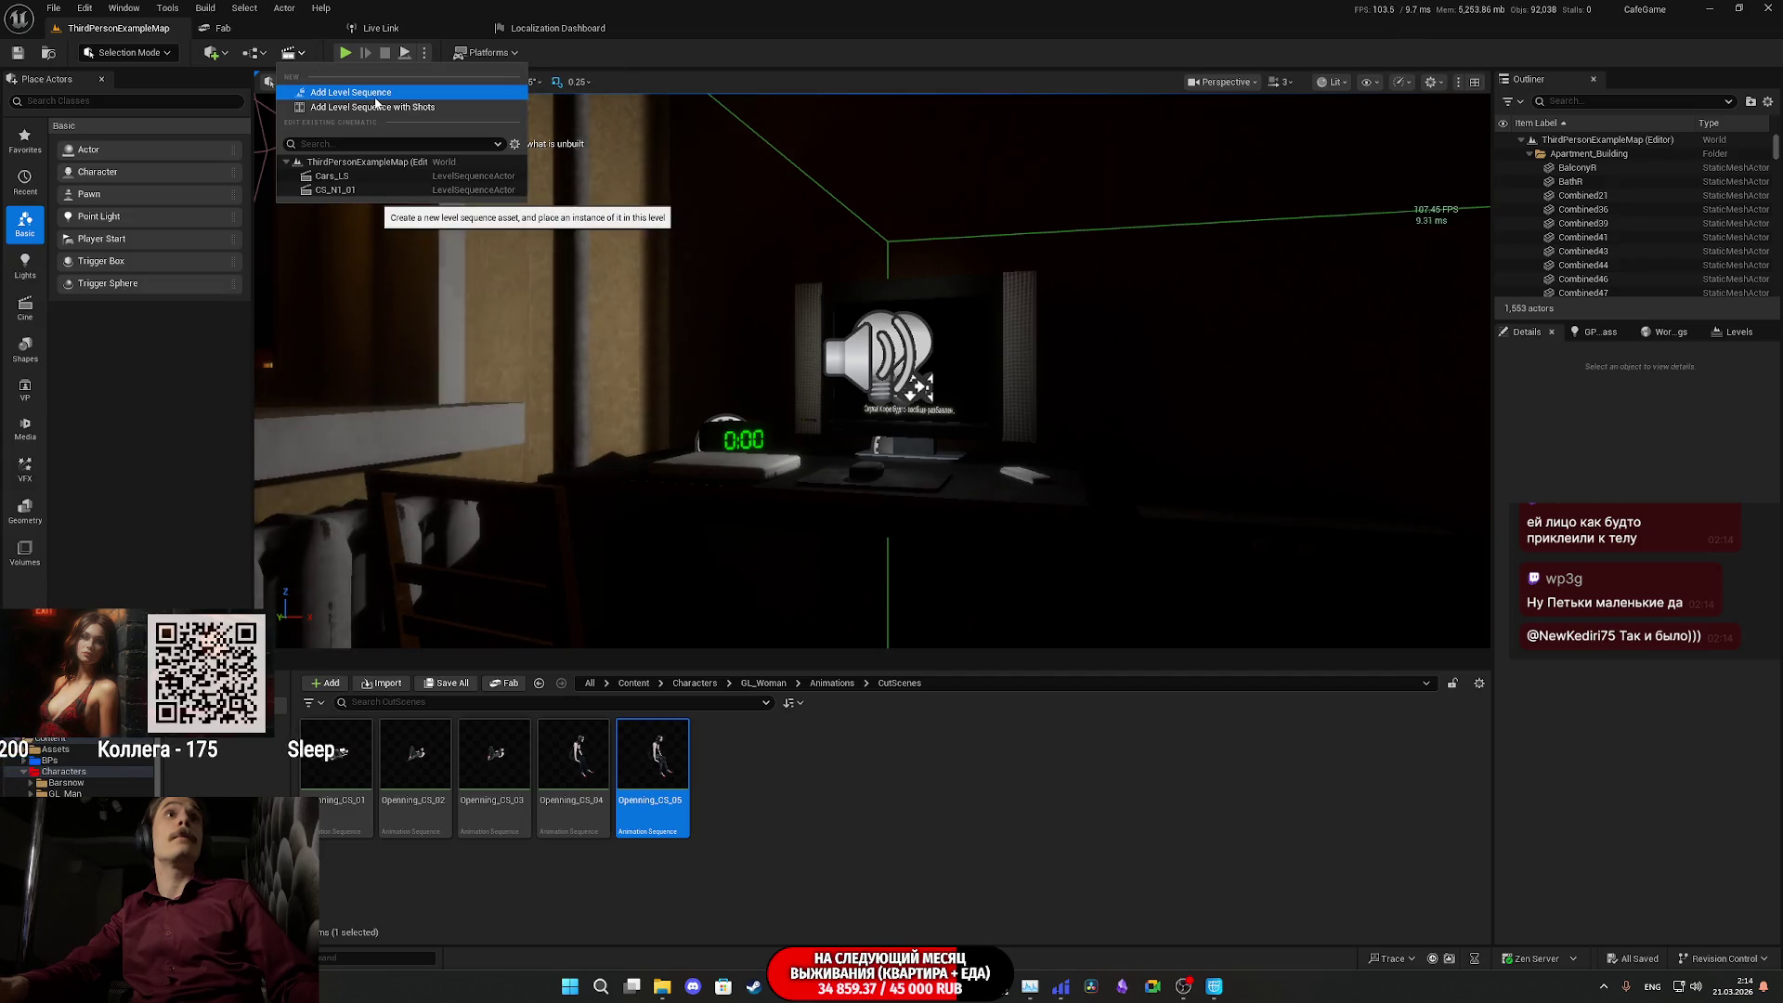
{"action": "left_click", "coordinate": [337, 190]}
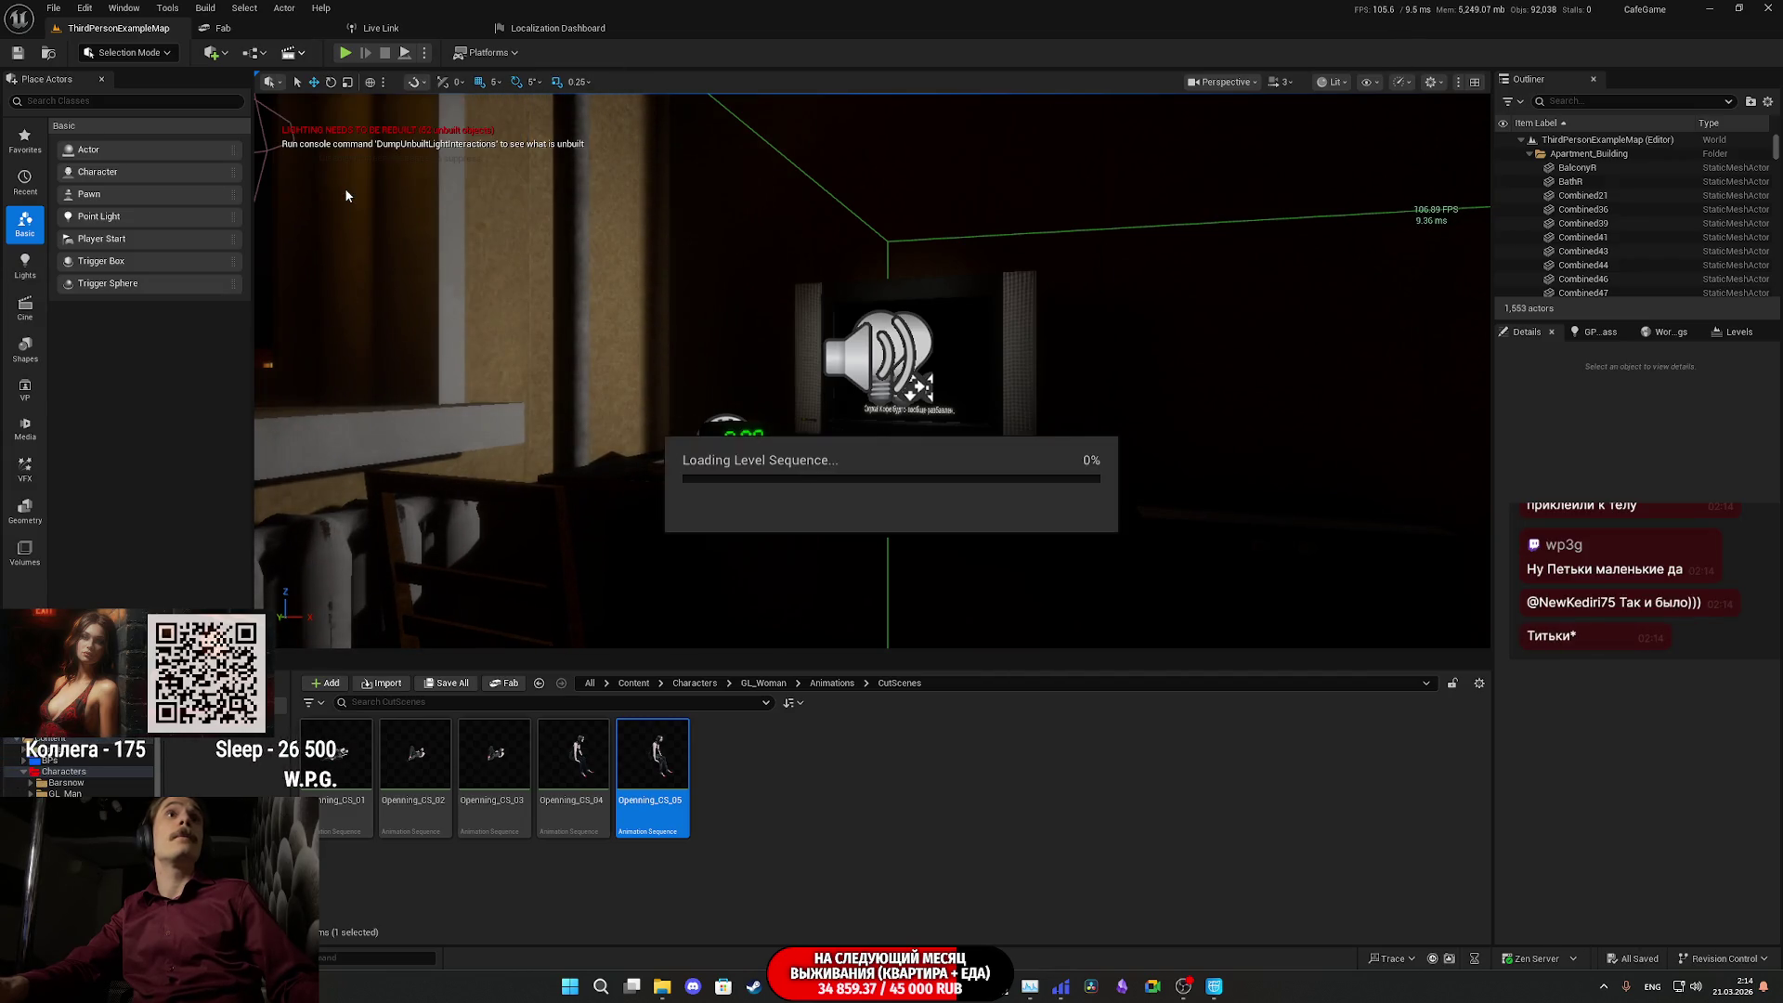
- Scrub CS_N1_01 past frames 1638 and 2175 to the man in the doorway
{"action": "mouse_move", "coordinate": [532, 708]}
{"action": "left_mouse_down"}
{"action": "mouse_move", "coordinate": [967, 704]}
{"action": "mouse_move", "coordinate": [915, 704]}
{"action": "left_mouse_up"}
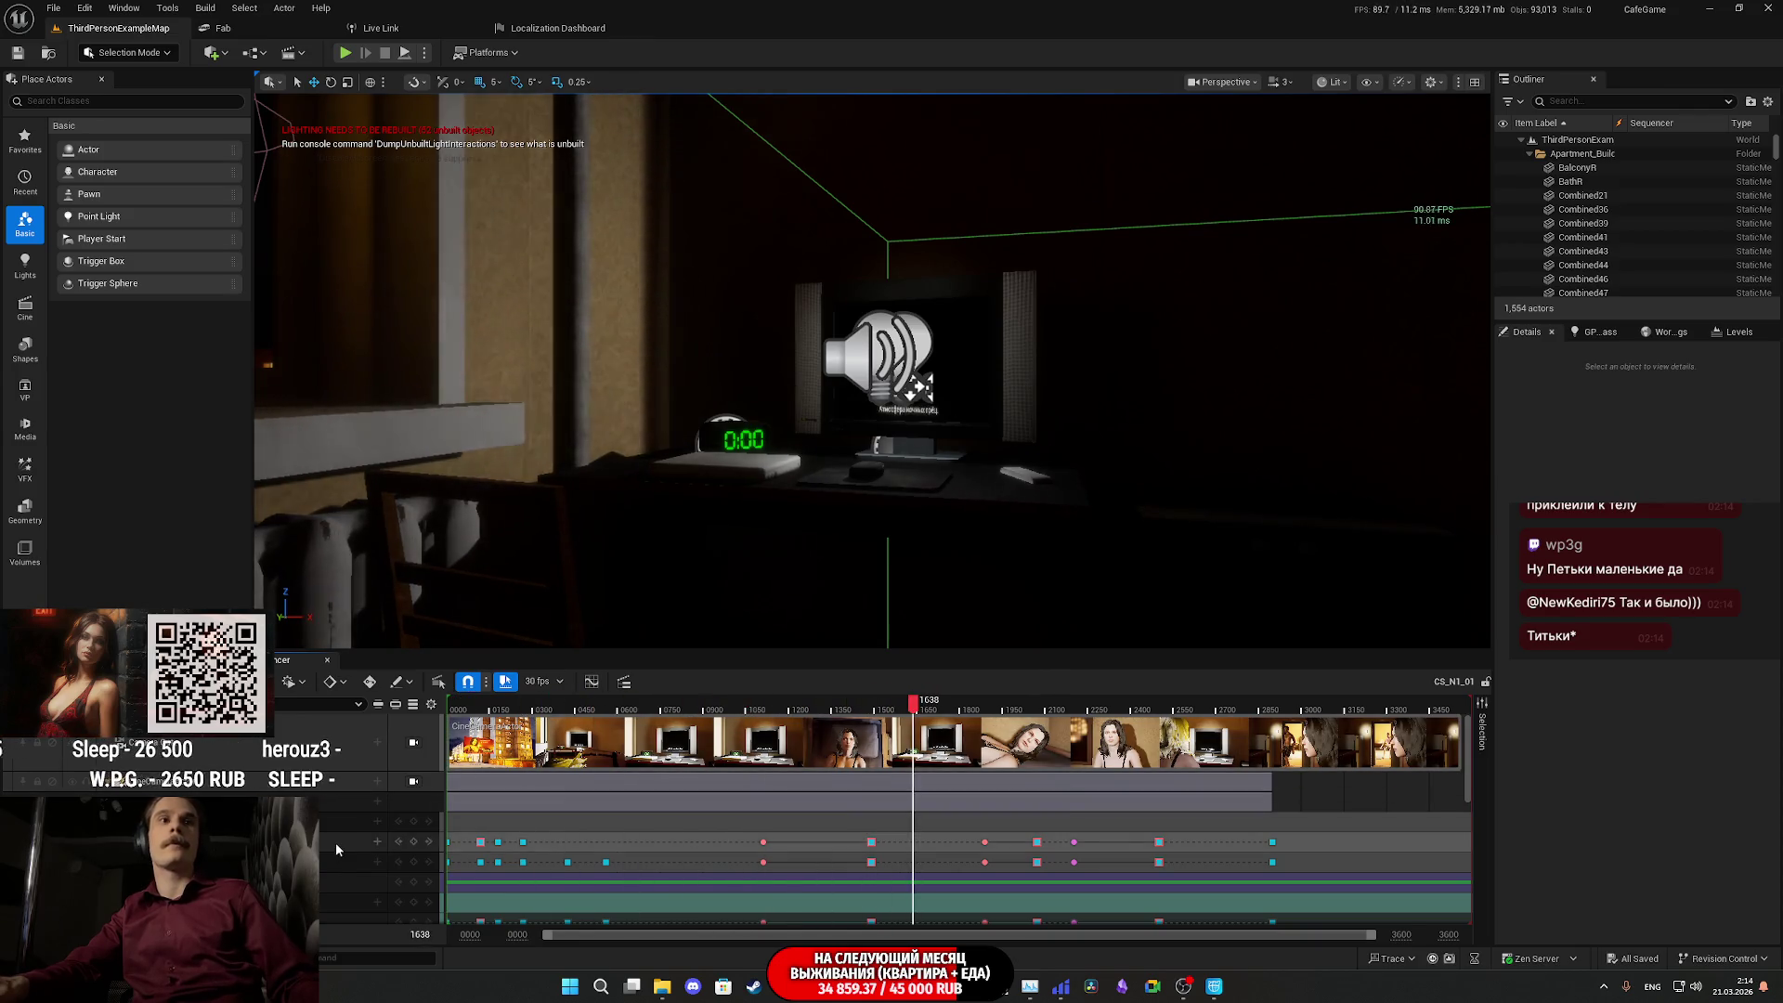
{"action": "mouse_move", "coordinate": [660, 585]}
{"action": "left_mouse_down"}
{"action": "mouse_move", "coordinate": [1022, 520]}
{"action": "mouse_move", "coordinate": [1468, 390]}
{"action": "left_mouse_up"}
{"action": "scroll", "coordinate": [873, 372], "scroll_direction": "down", "scroll_amount": 3}
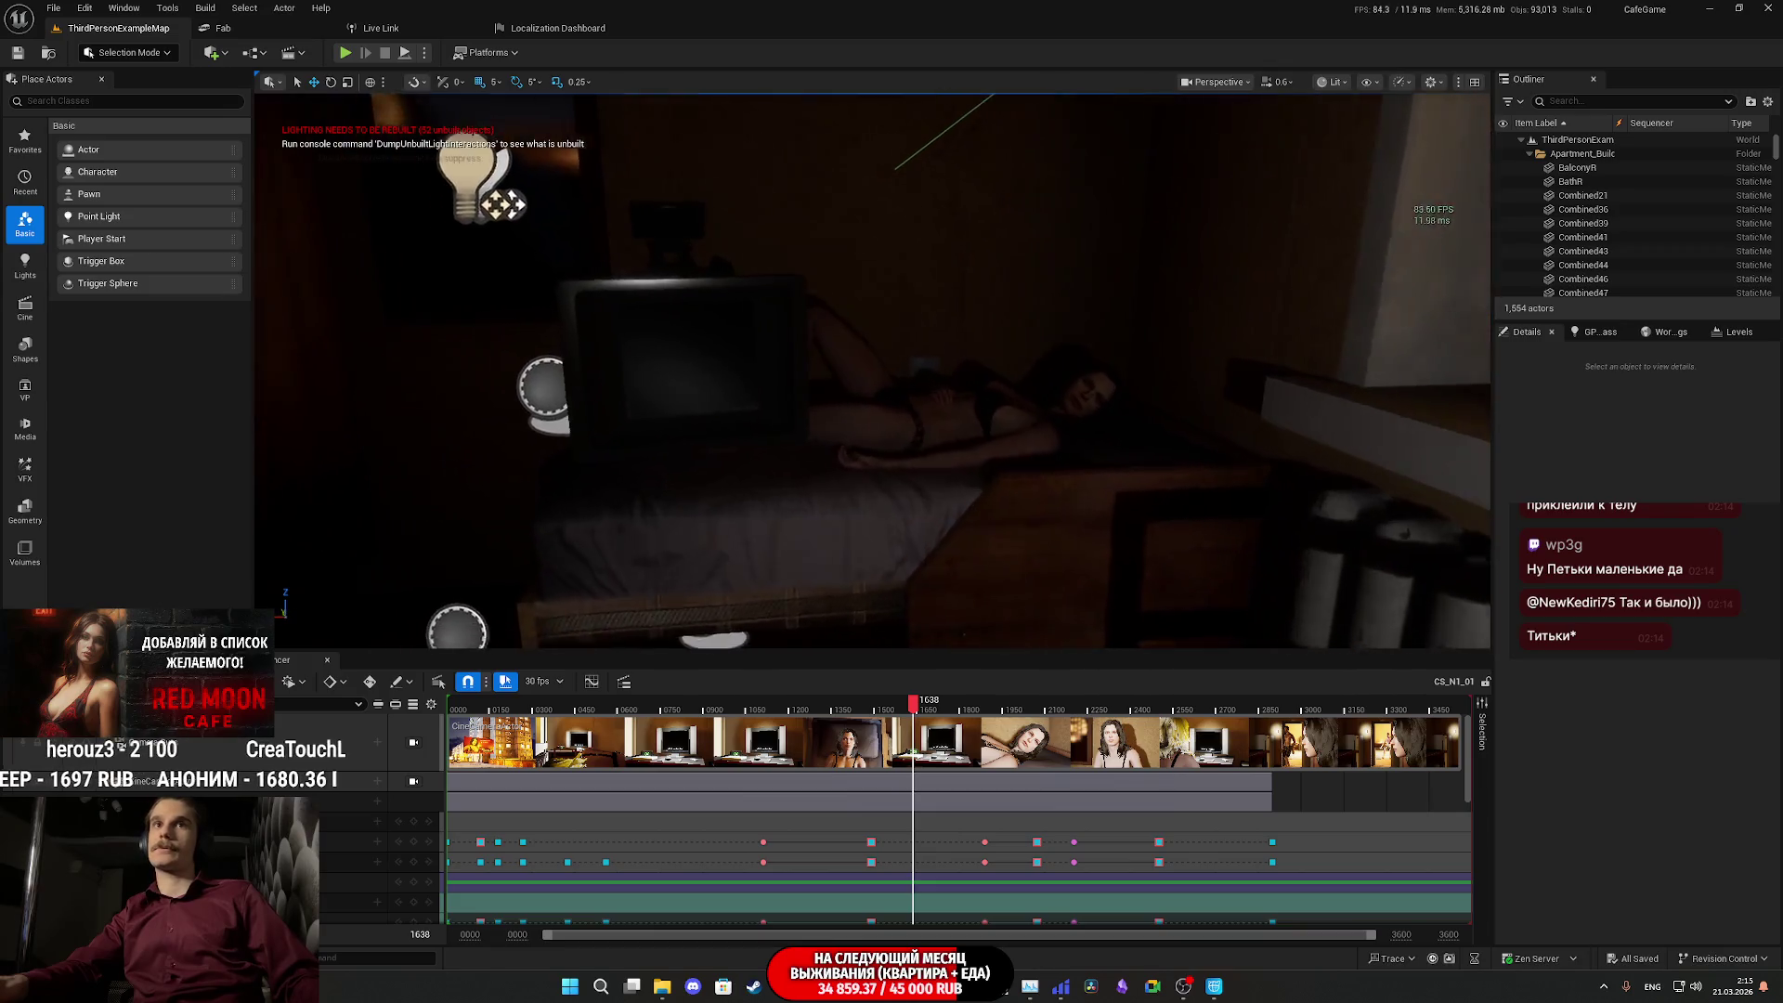
{"action": "left_click", "coordinate": [1068, 708]}
{"action": "mouse_move", "coordinate": [1087, 715]}
{"action": "left_mouse_down"}
{"action": "mouse_move", "coordinate": [1281, 729]}
{"action": "mouse_move", "coordinate": [1180, 717]}
{"action": "left_mouse_up"}
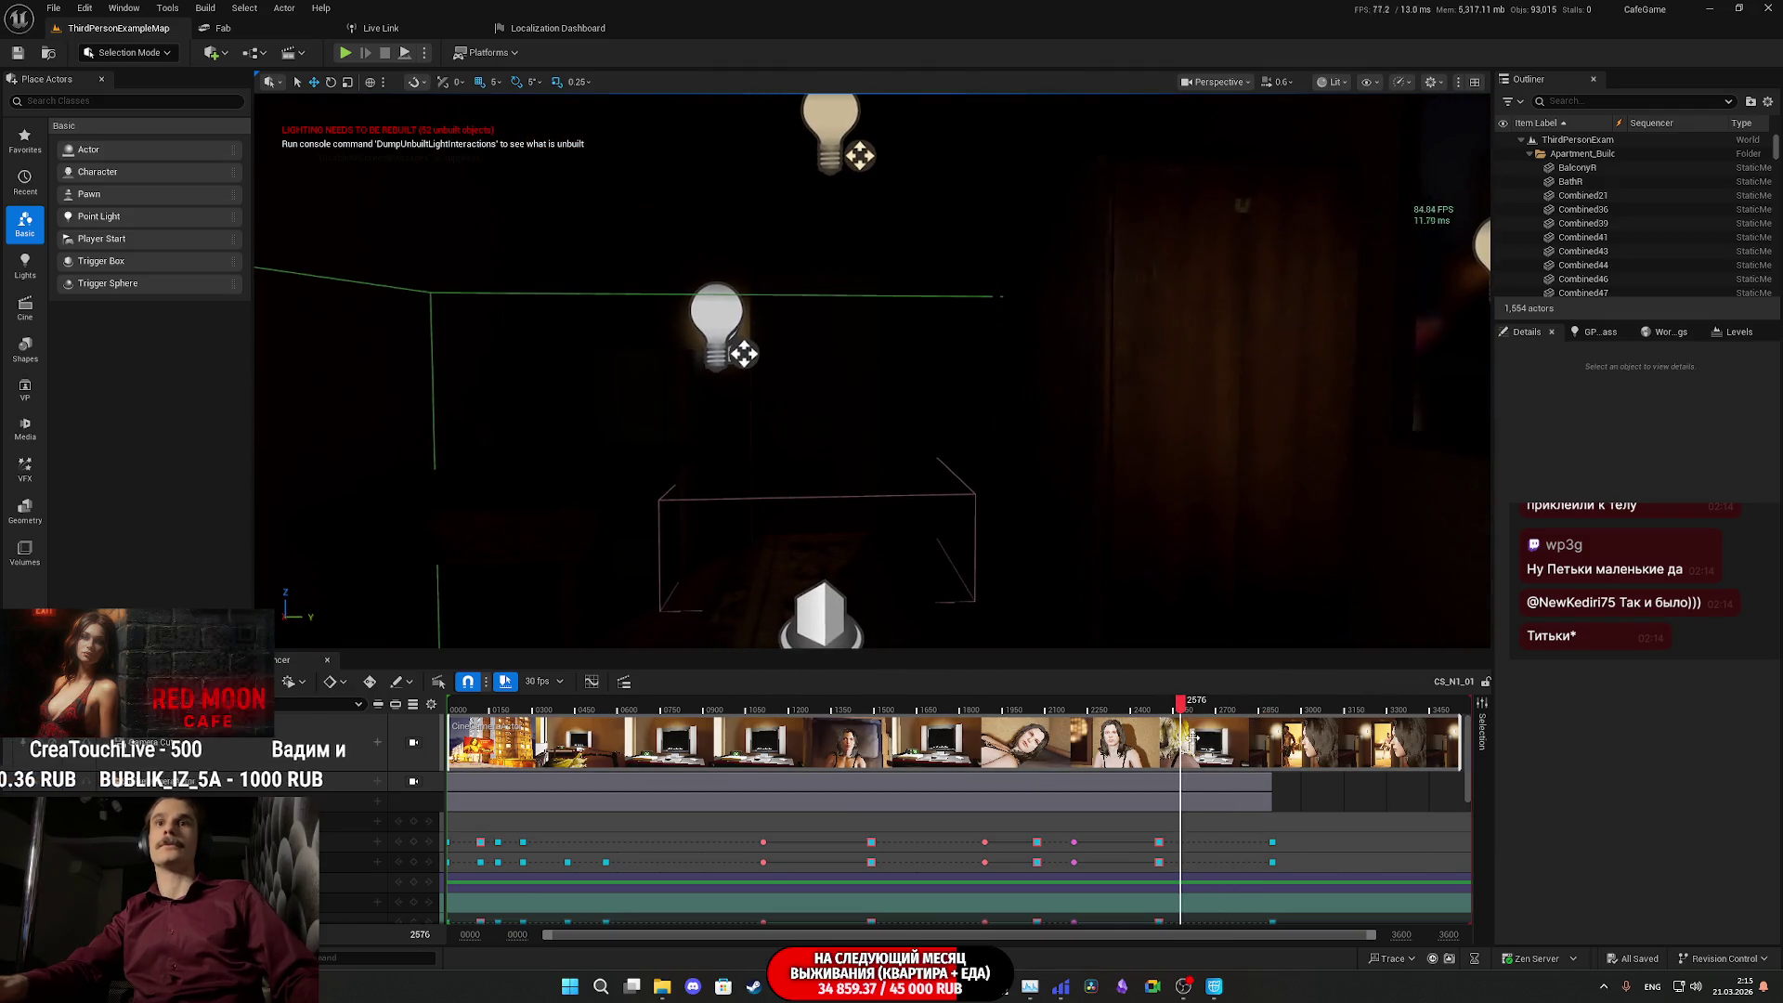
{"action": "left_click_drag", "start_coordinate": [1181, 706], "coordinate": [1334, 708]}
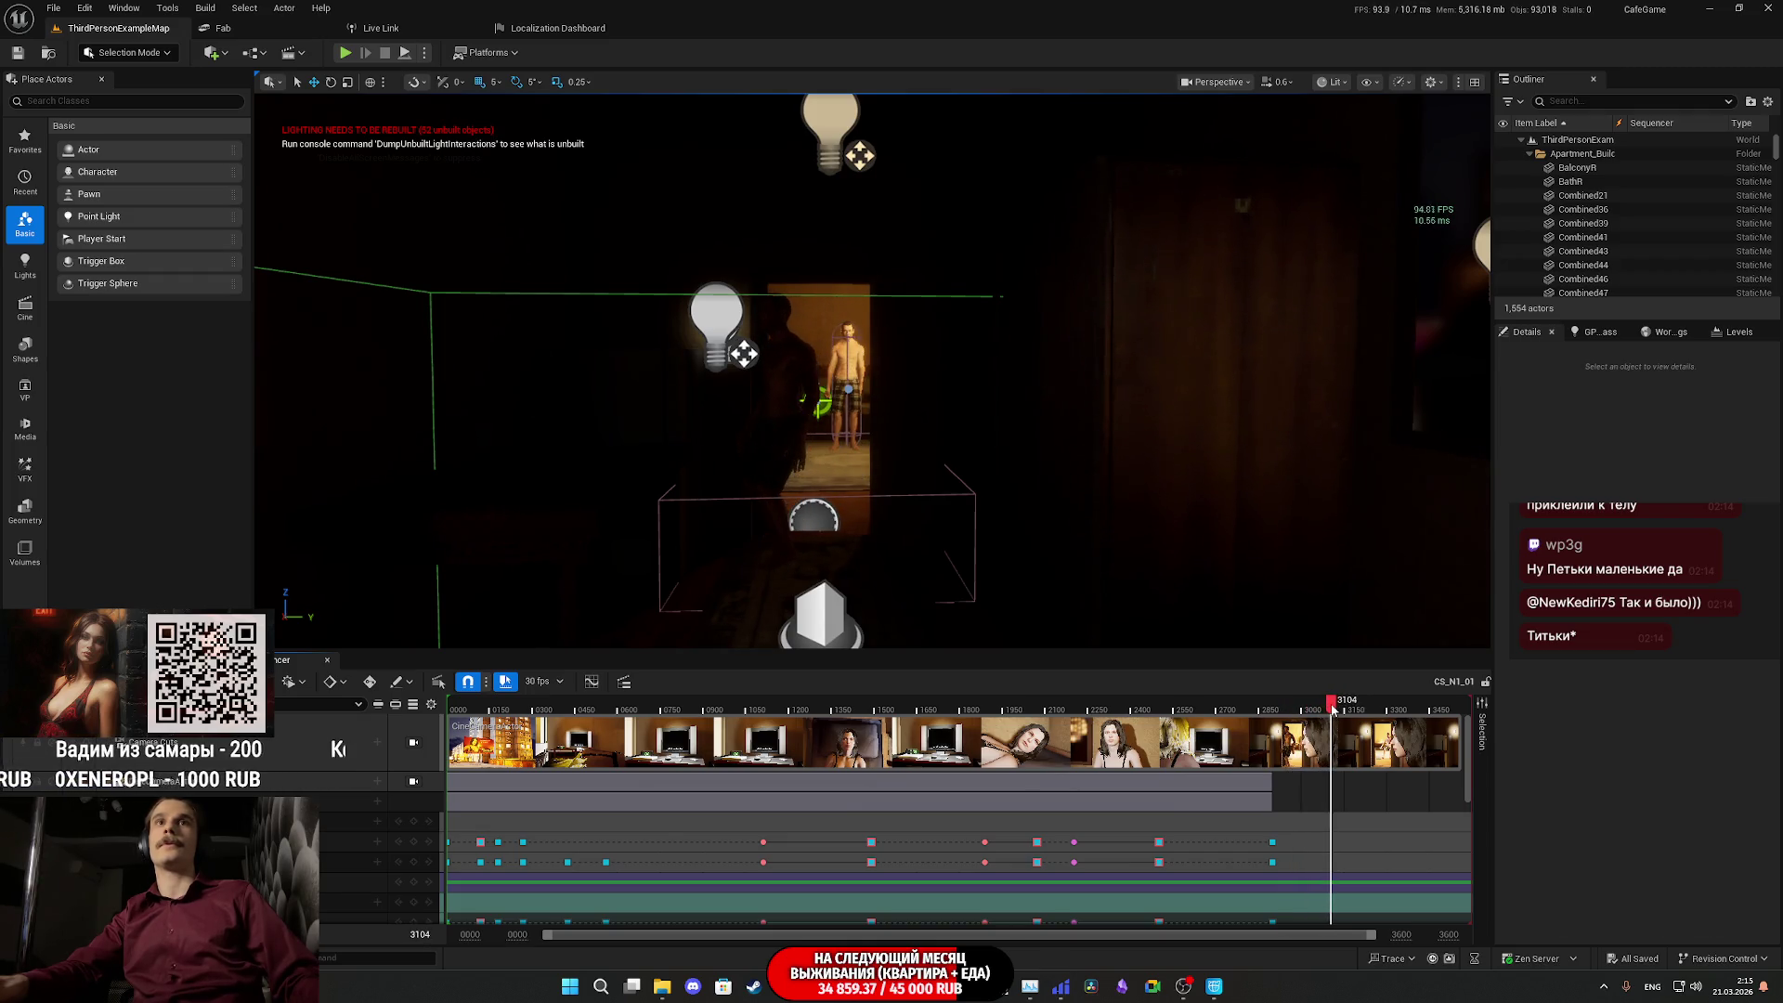
{"action": "scroll", "coordinate": [1373, 833], "scroll_direction": "down", "scroll_amount": 5}
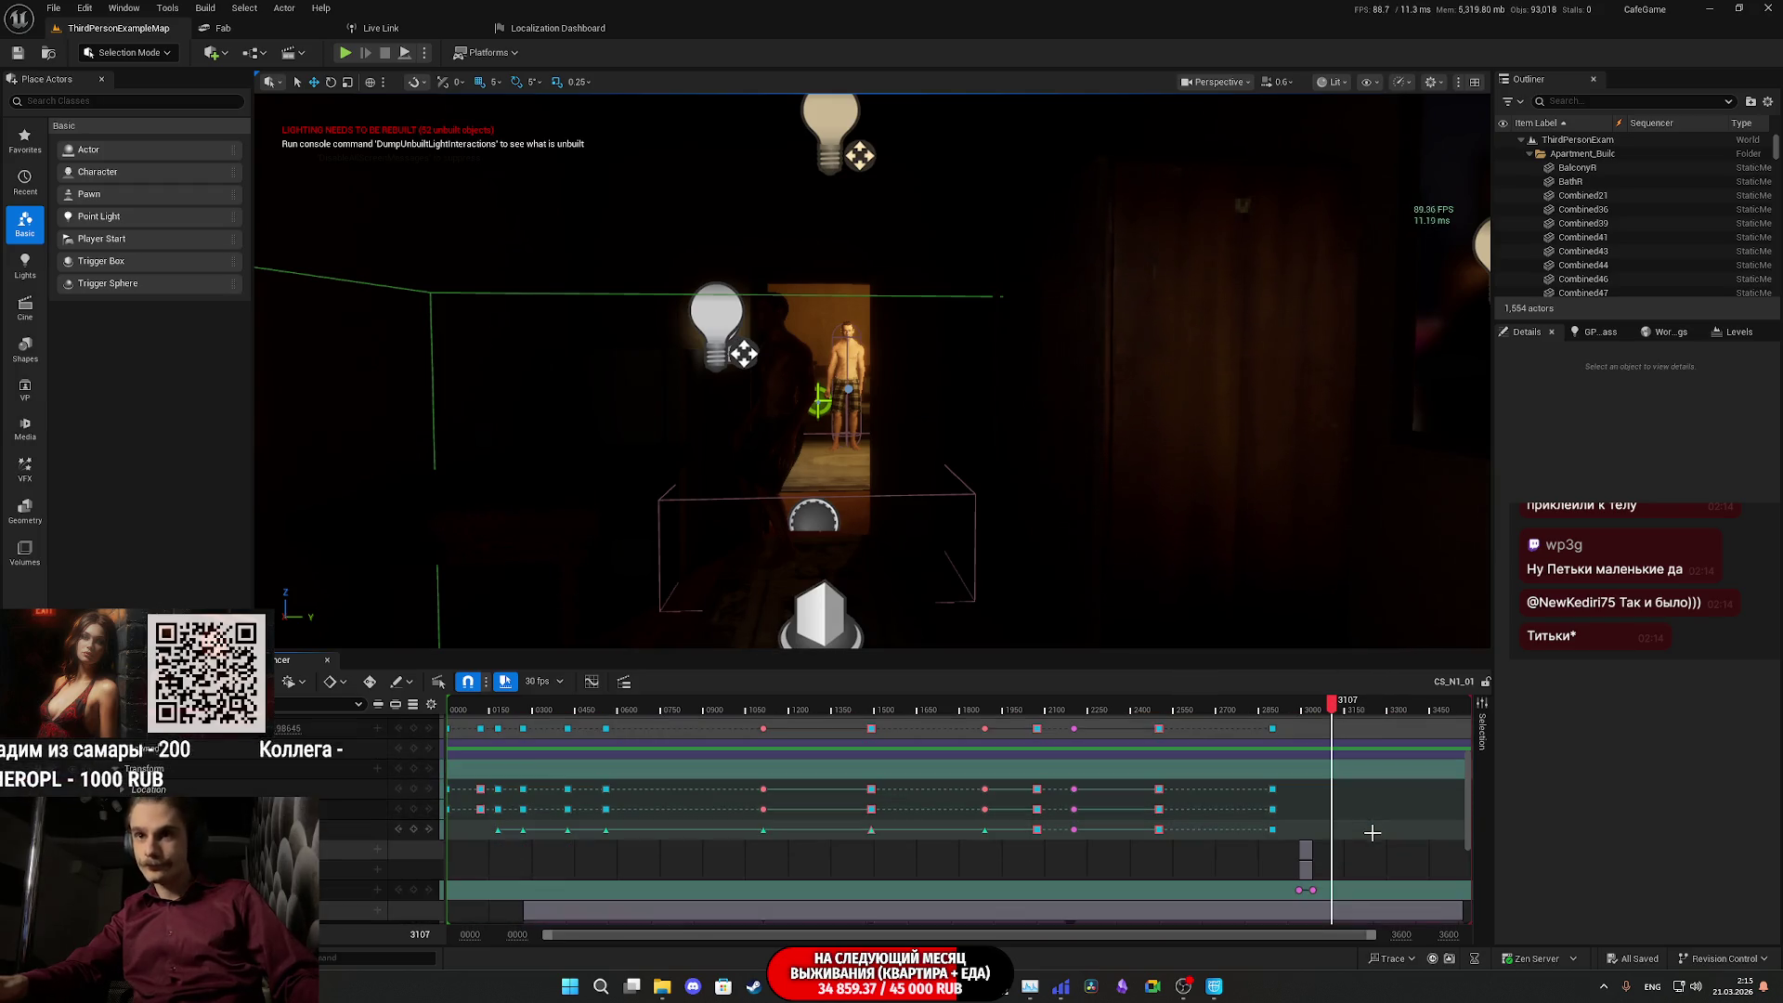
- Trim Openning_CS_04's end and place the next Openning clip after it at frame 3107
{"action": "scroll", "coordinate": [1369, 838], "scroll_direction": "down", "scroll_amount": 3}
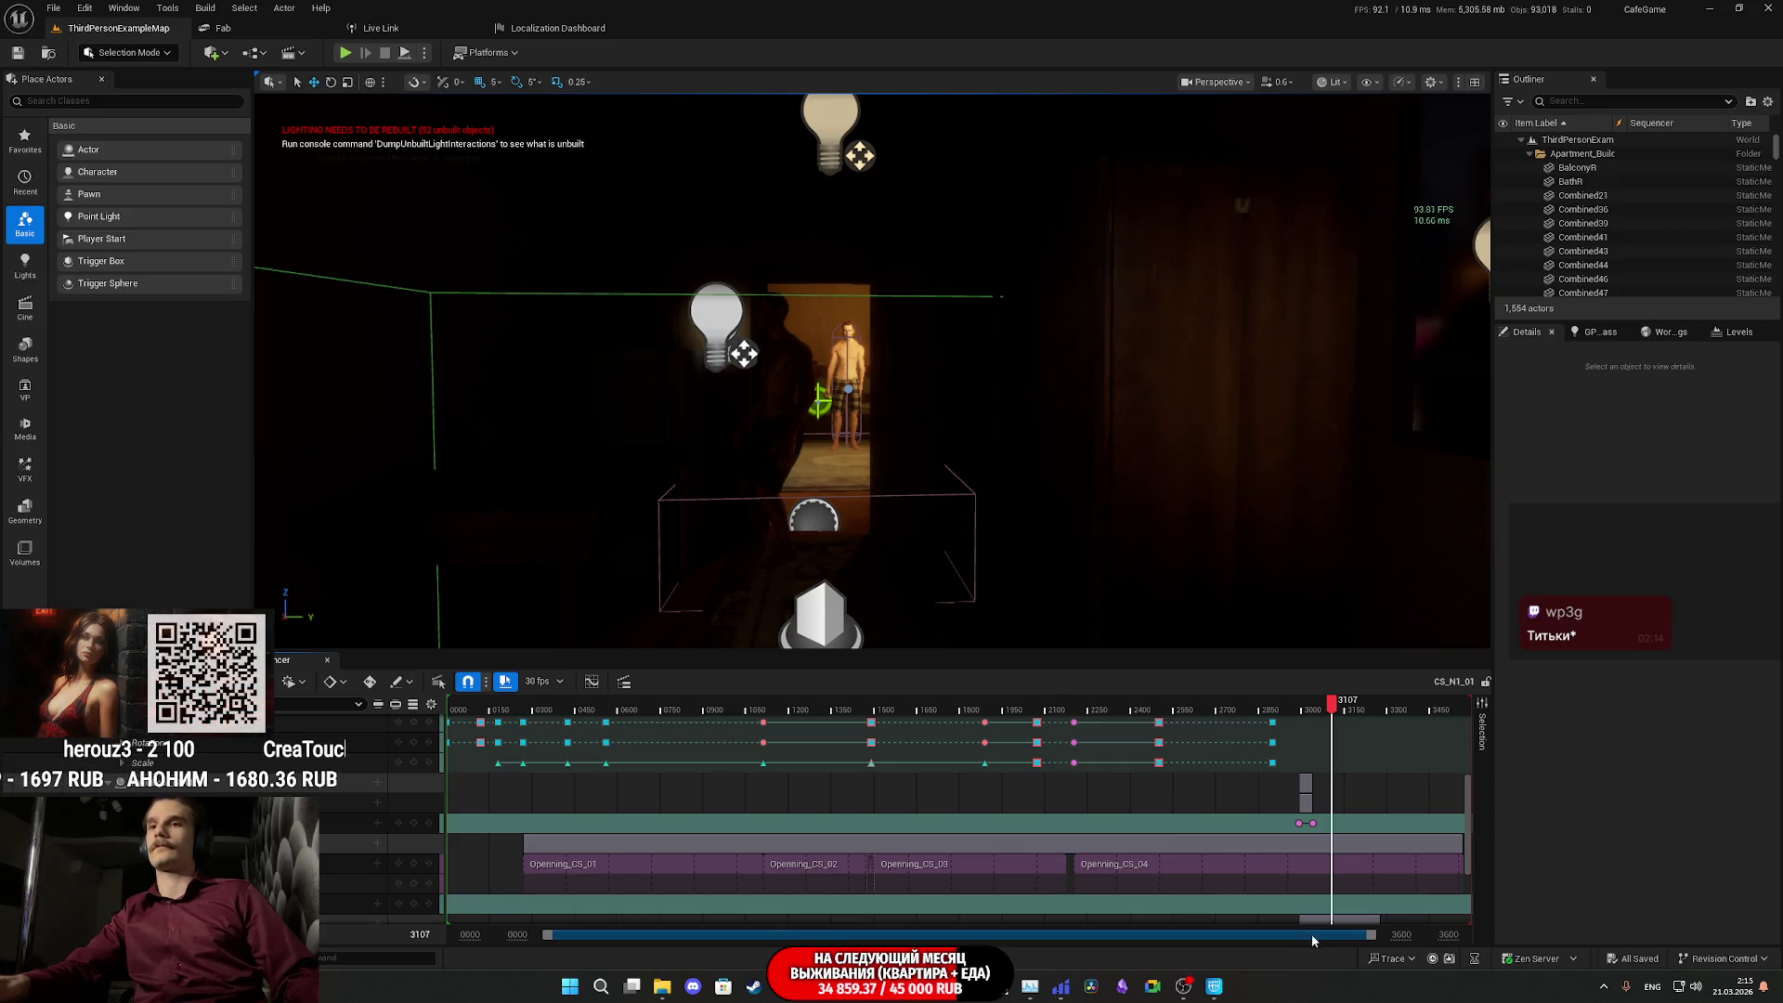
{"action": "left_click_drag", "start_coordinate": [1460, 871], "coordinate": [1328, 876]}
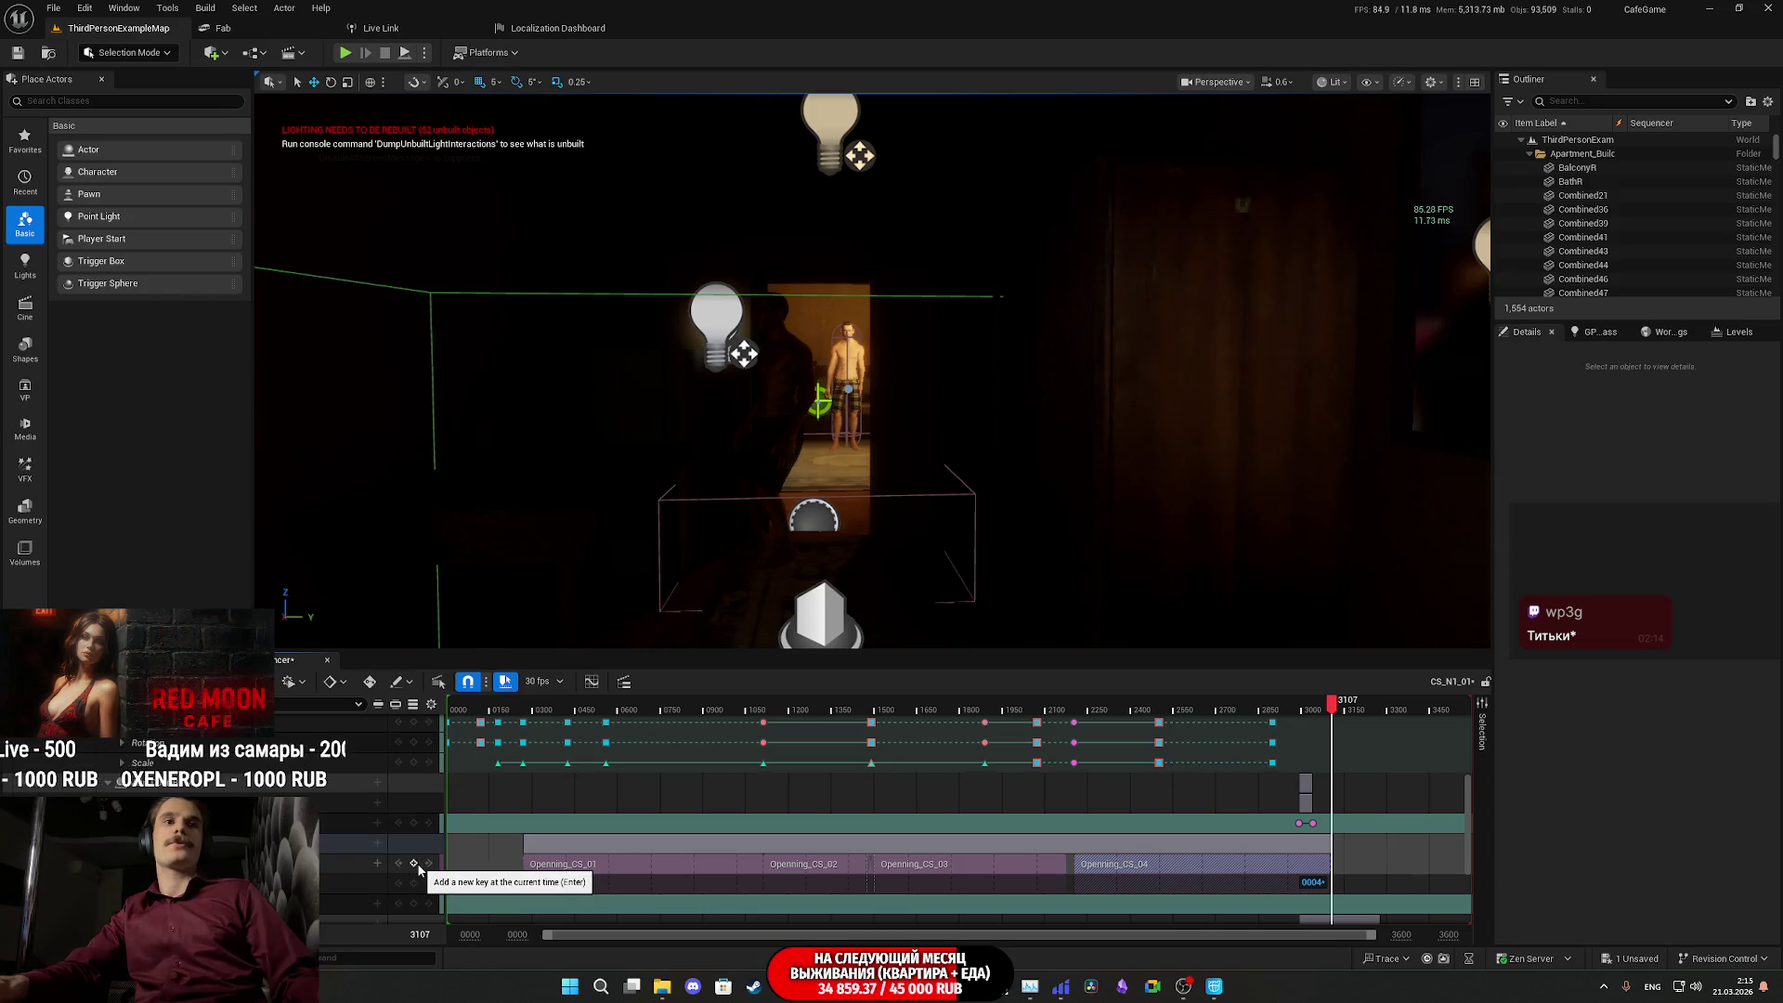
{"action": "left_click", "coordinate": [377, 863]}
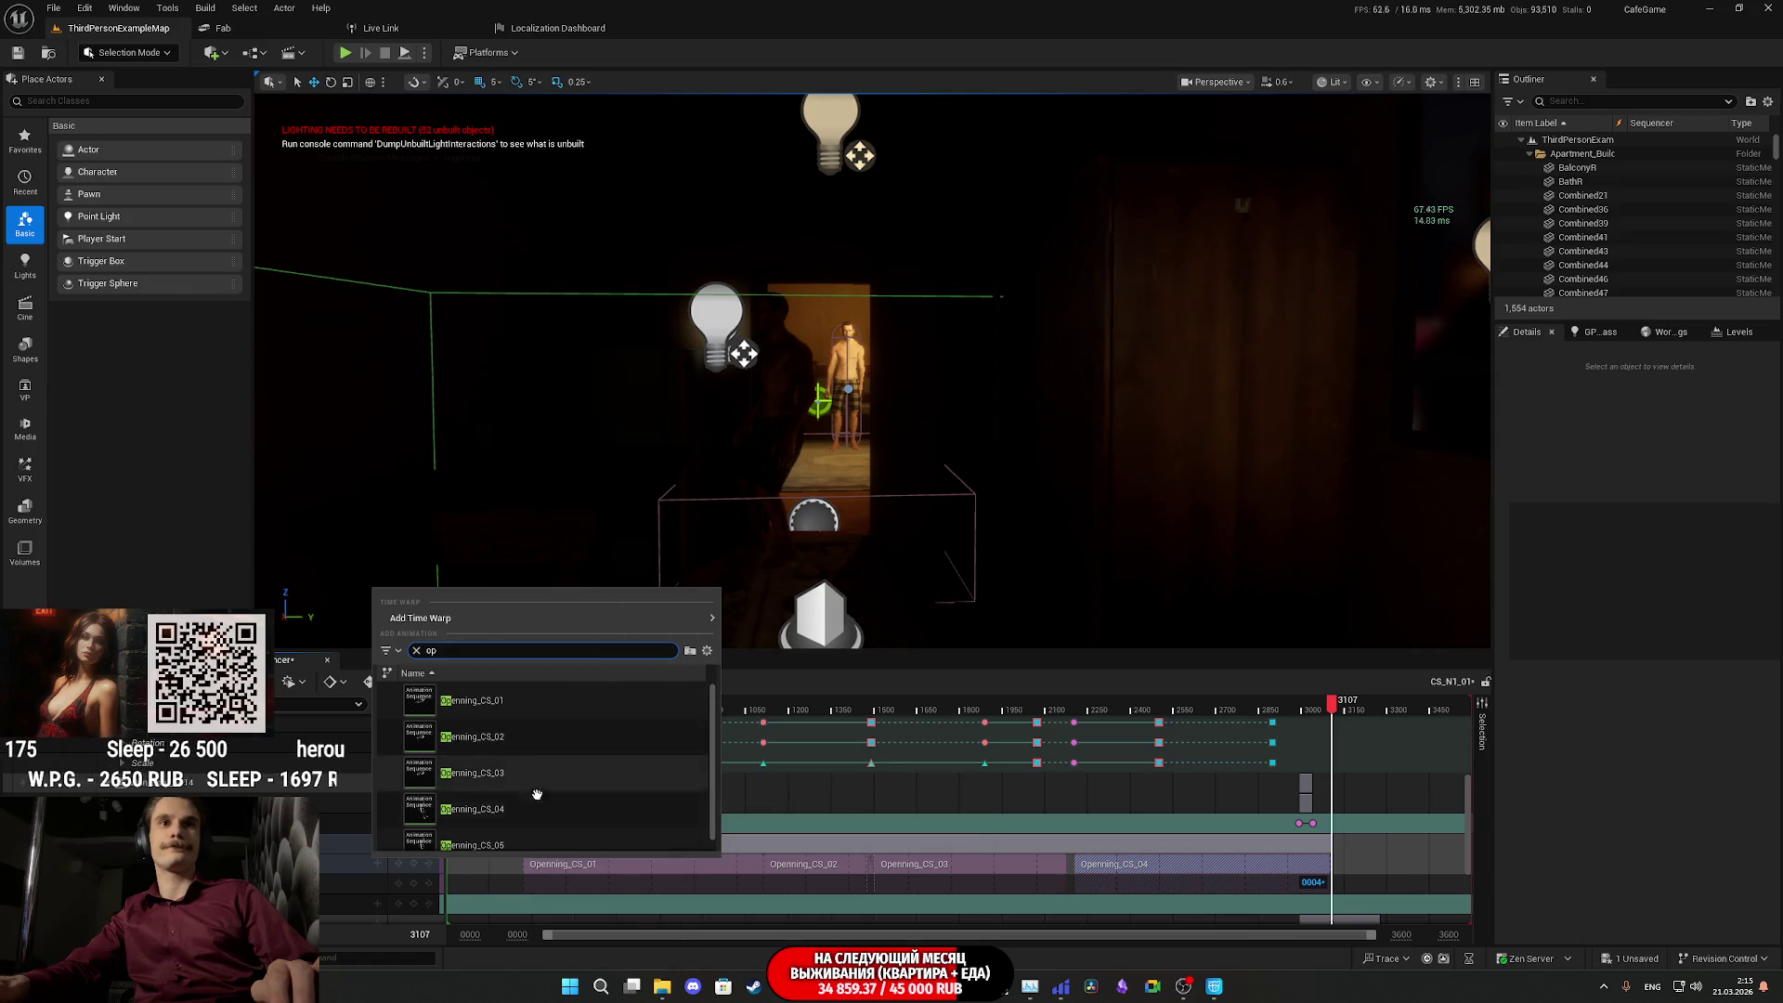
{"action": "left_click", "coordinate": [526, 847]}
{"action": "left_click_drag", "start_coordinate": [1349, 901], "coordinate": [1354, 863]}
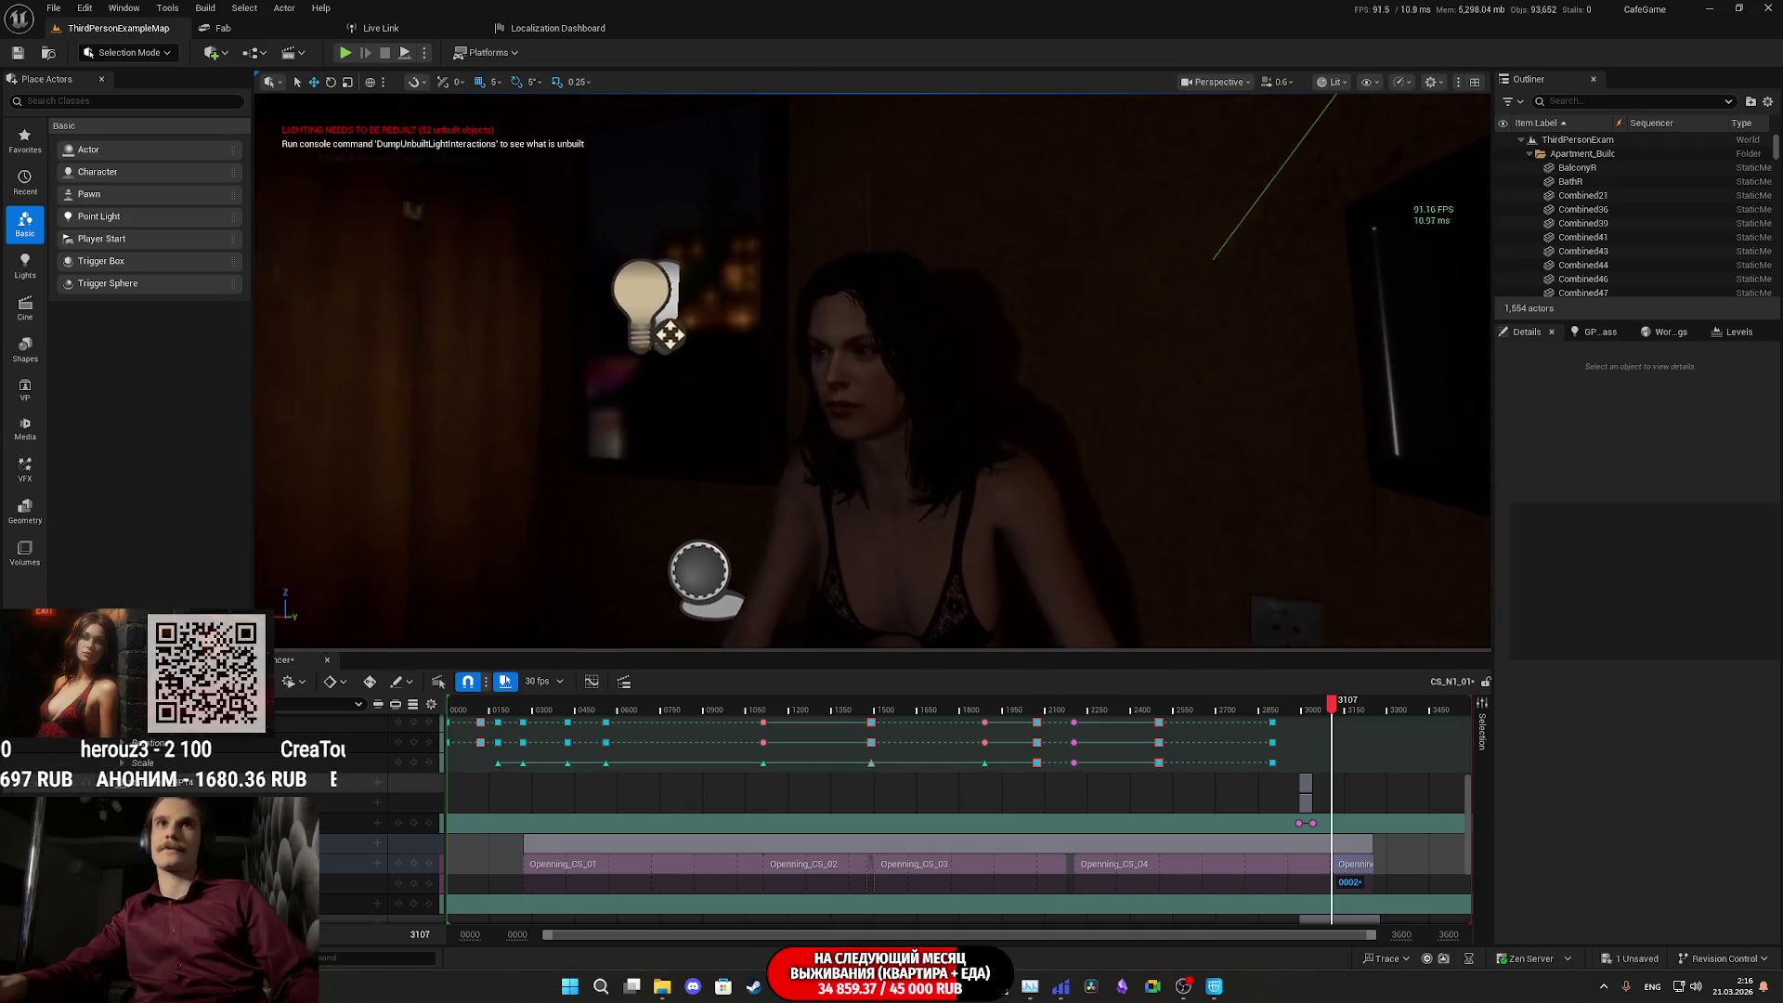
- Preview the new clip through the cinematic camera from frame 3102
{"action": "mouse_move", "coordinate": [1332, 704]}
{"action": "left_mouse_down"}
{"action": "mouse_move", "coordinate": [1351, 708]}
{"action": "mouse_move", "coordinate": [1326, 718]}
{"action": "left_mouse_up"}
{"action": "scroll", "coordinate": [1326, 718], "scroll_direction": "up", "scroll_amount": 3}
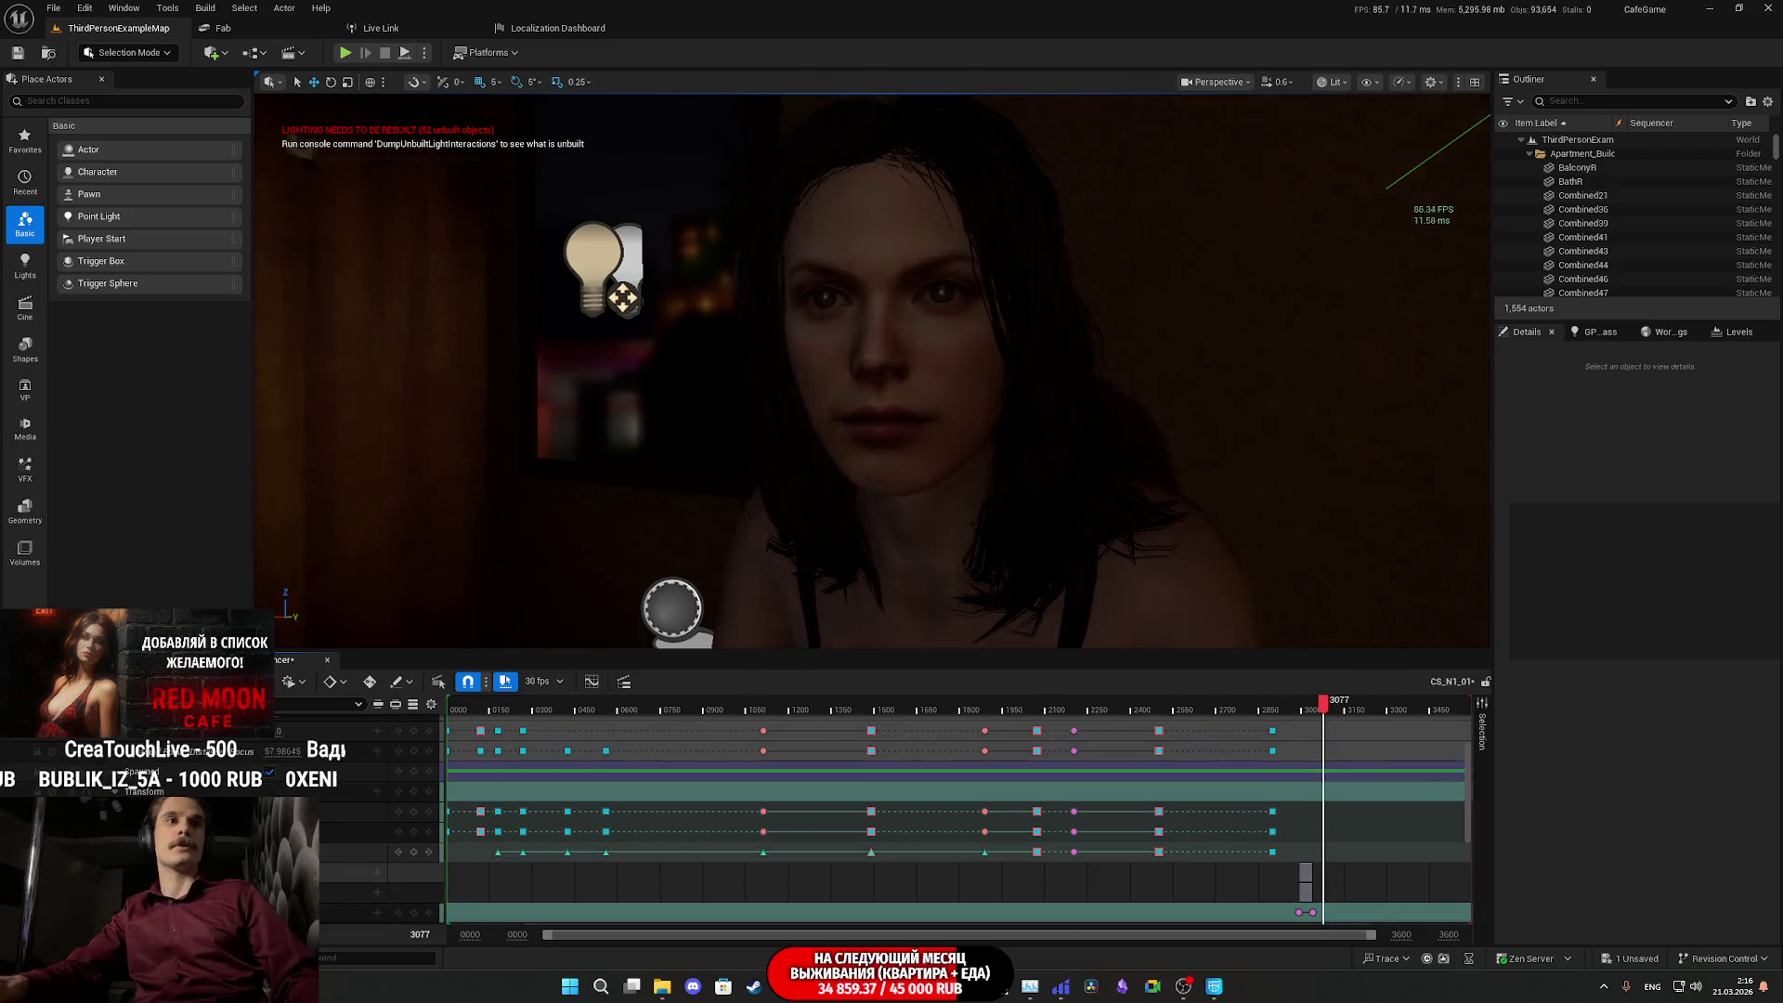
{"action": "left_click", "coordinate": [414, 781]}
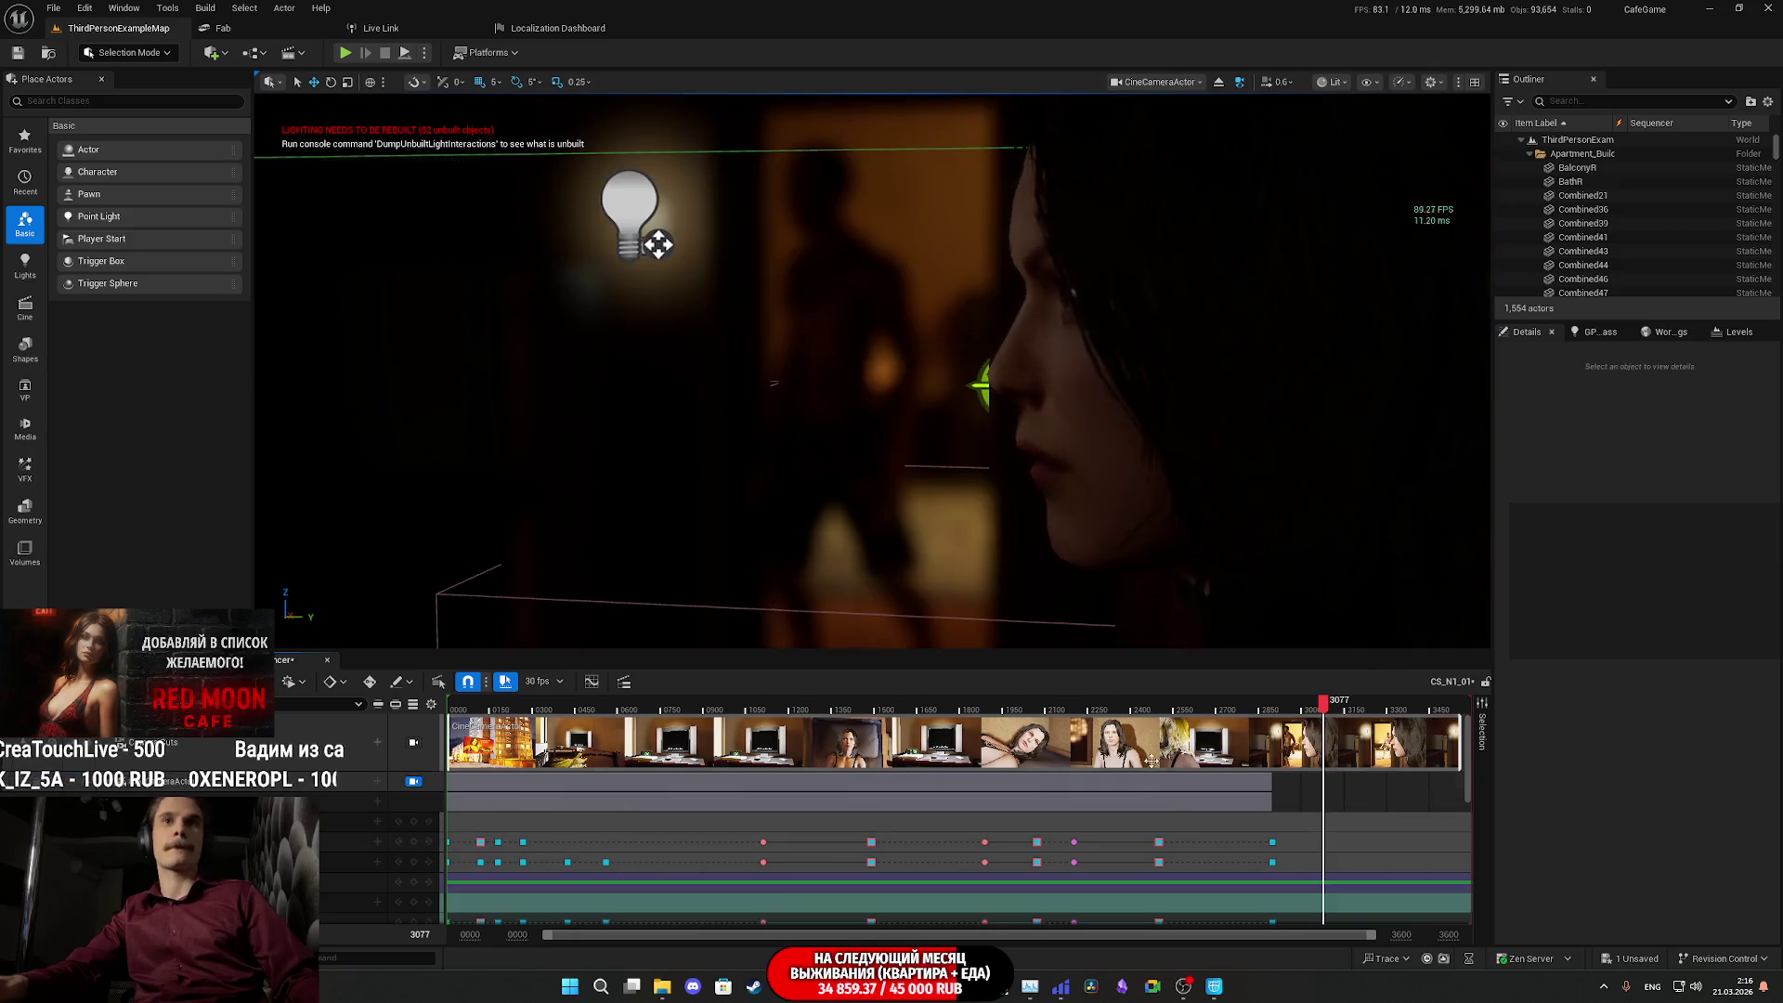
{"action": "mouse_move", "coordinate": [1323, 711]}
{"action": "left_mouse_down"}
{"action": "mouse_move", "coordinate": [1341, 712]}
{"action": "mouse_move", "coordinate": [1301, 731]}
{"action": "left_mouse_up"}
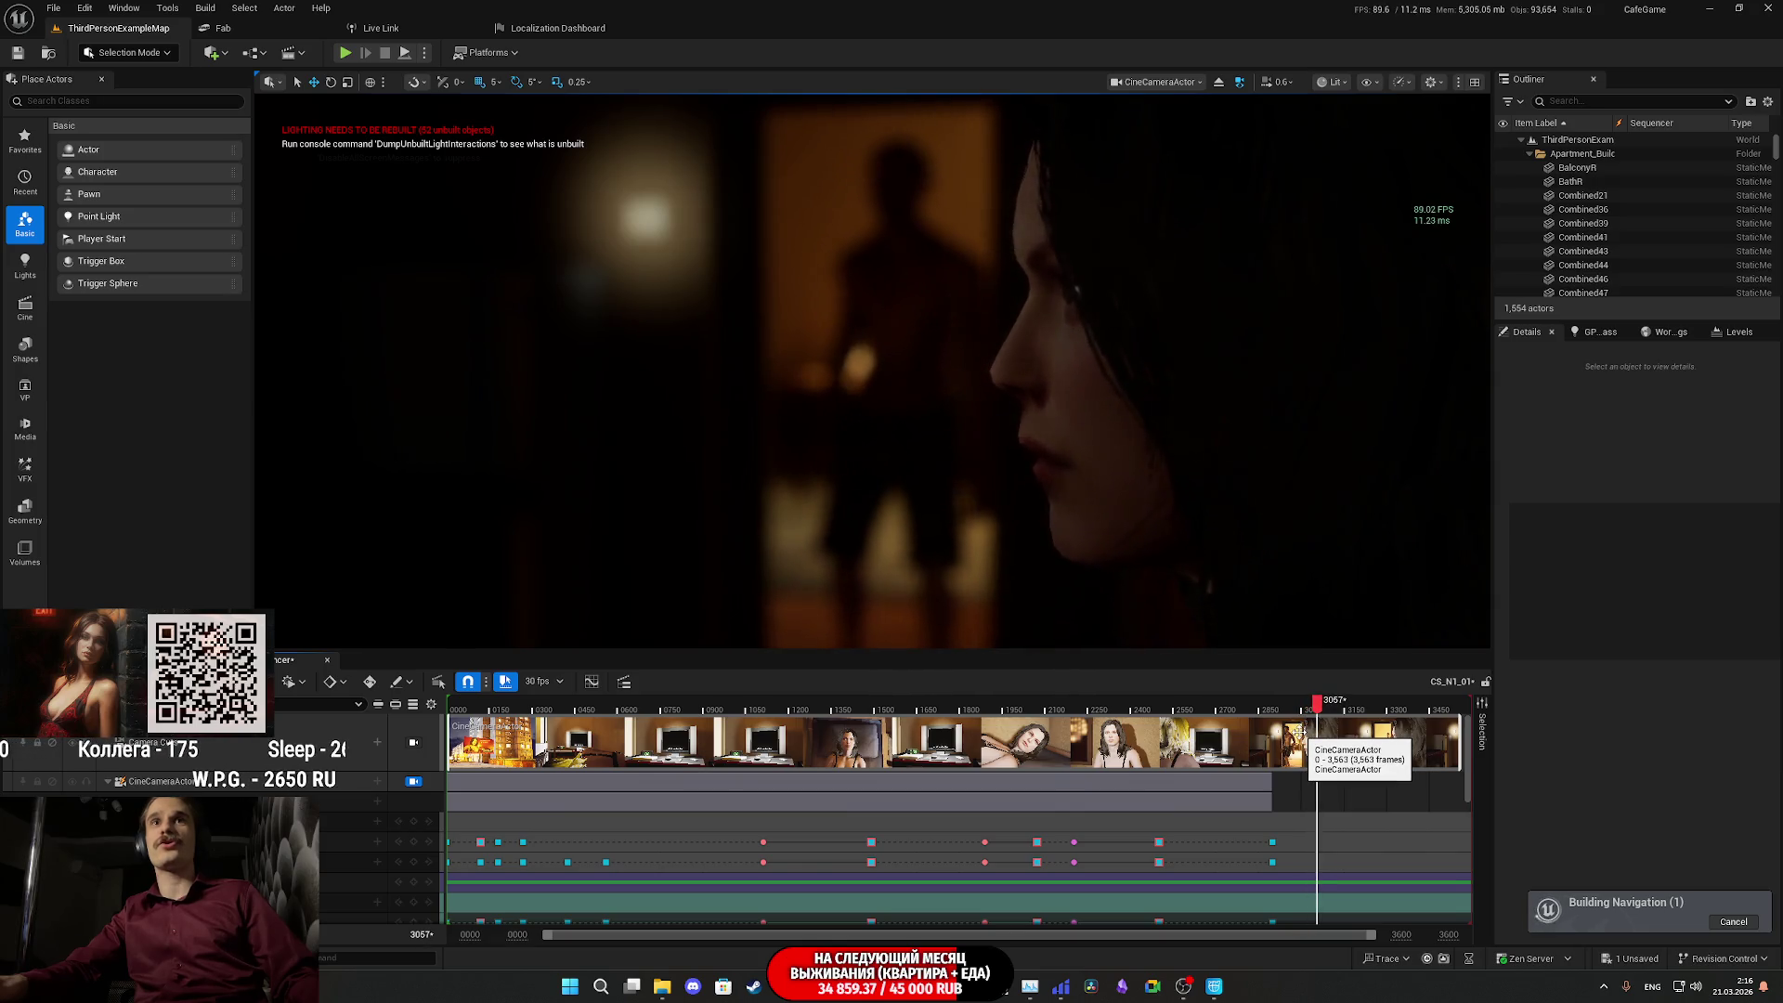
{"action": "key", "text": "space"}
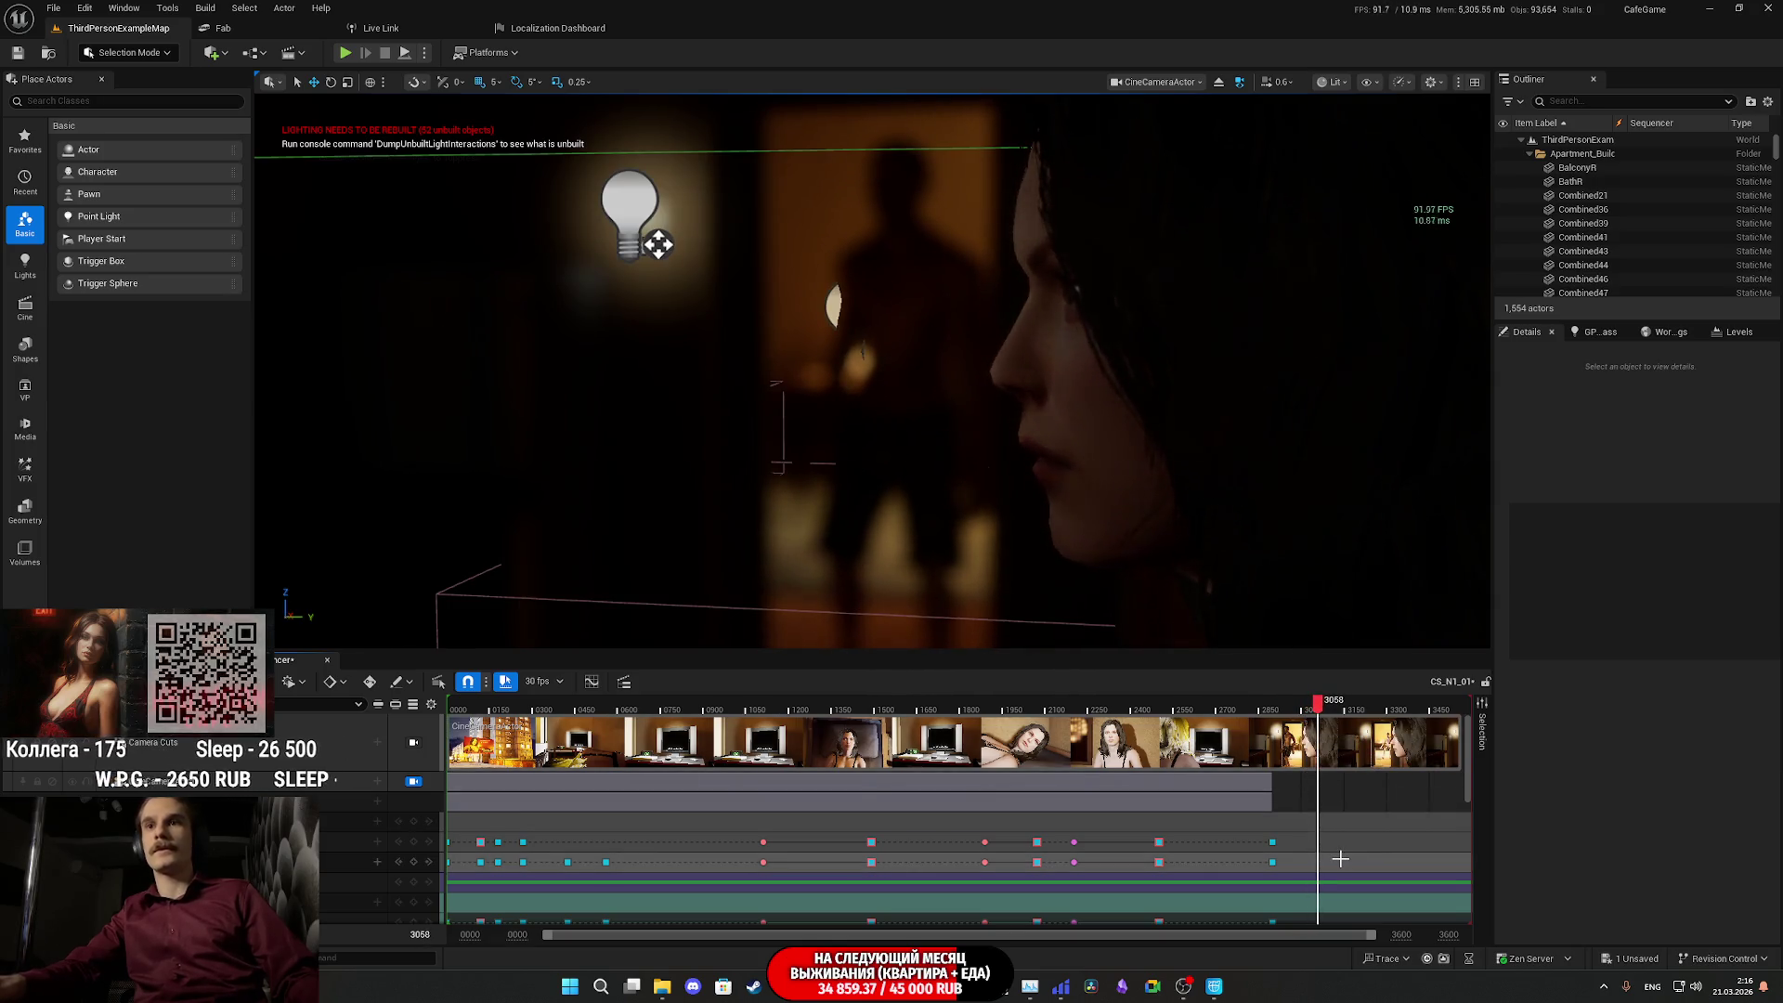
- Extend Openning_CS_05 to end at frame 3404, stop playback, and switch to the browser
{"action": "scroll", "coordinate": [1341, 859], "scroll_direction": "down", "scroll_amount": 3}
{"action": "scroll", "coordinate": [1341, 859], "scroll_direction": "down", "scroll_amount": 3}
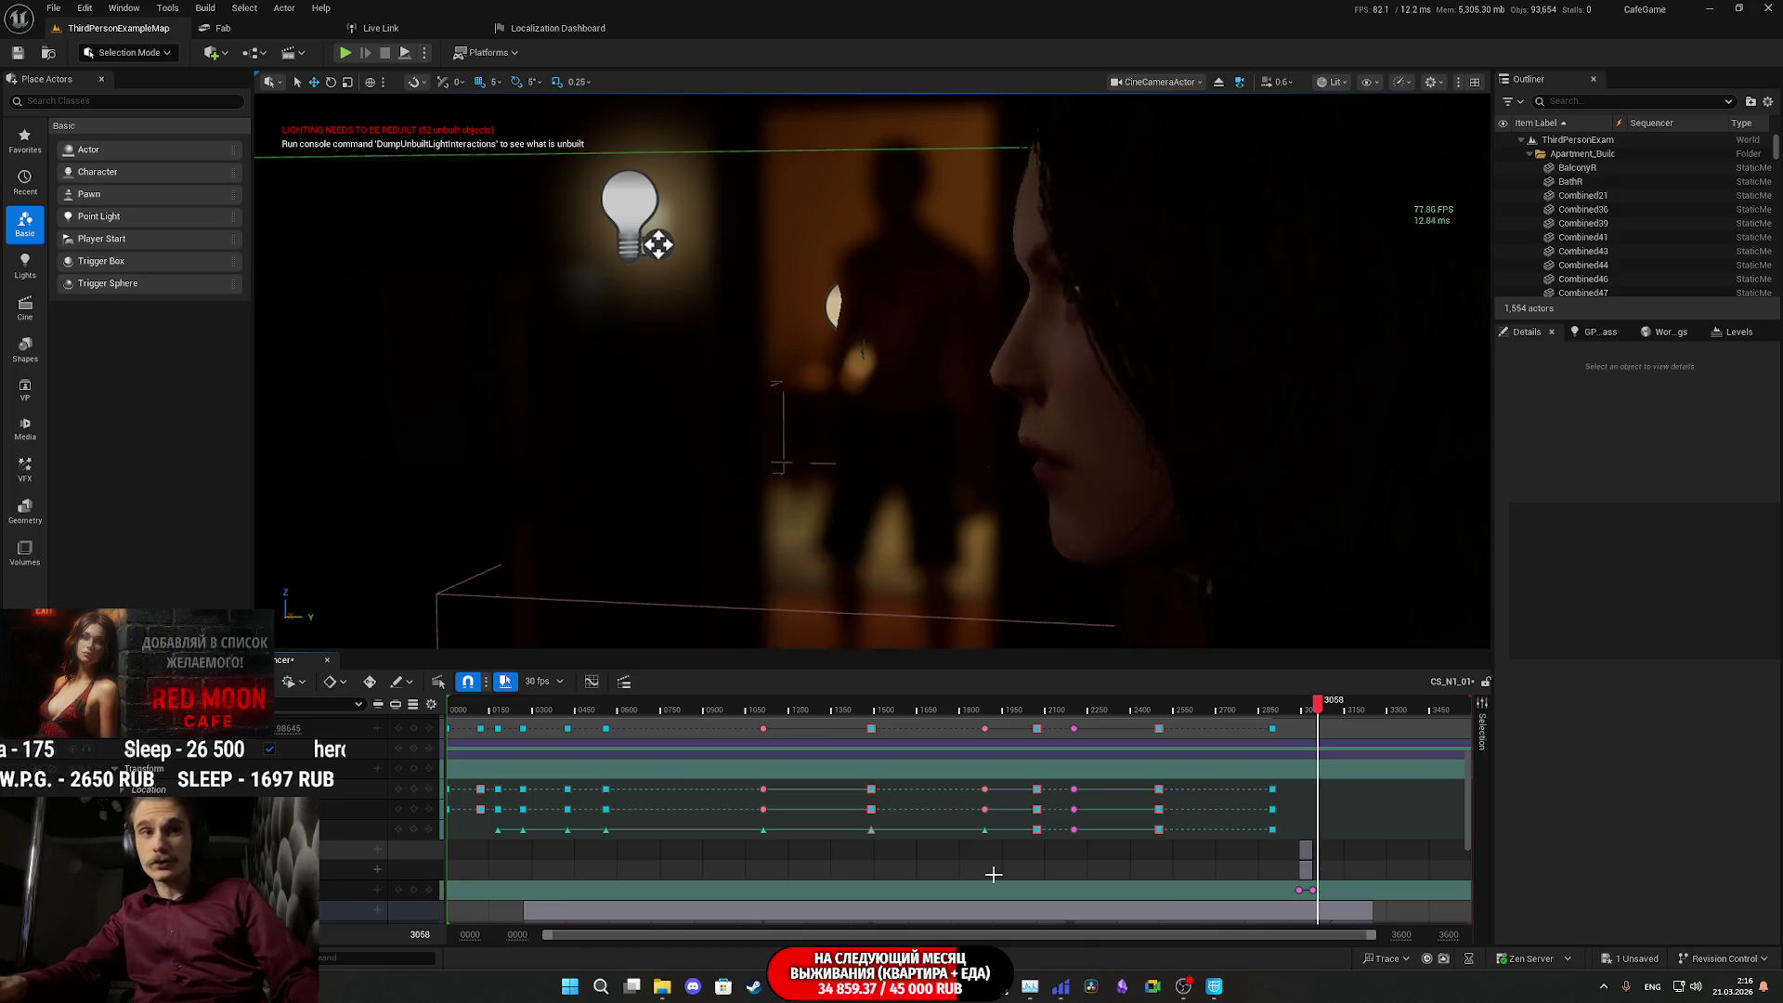
{"action": "scroll", "coordinate": [1394, 836], "scroll_direction": "down", "scroll_amount": 2}
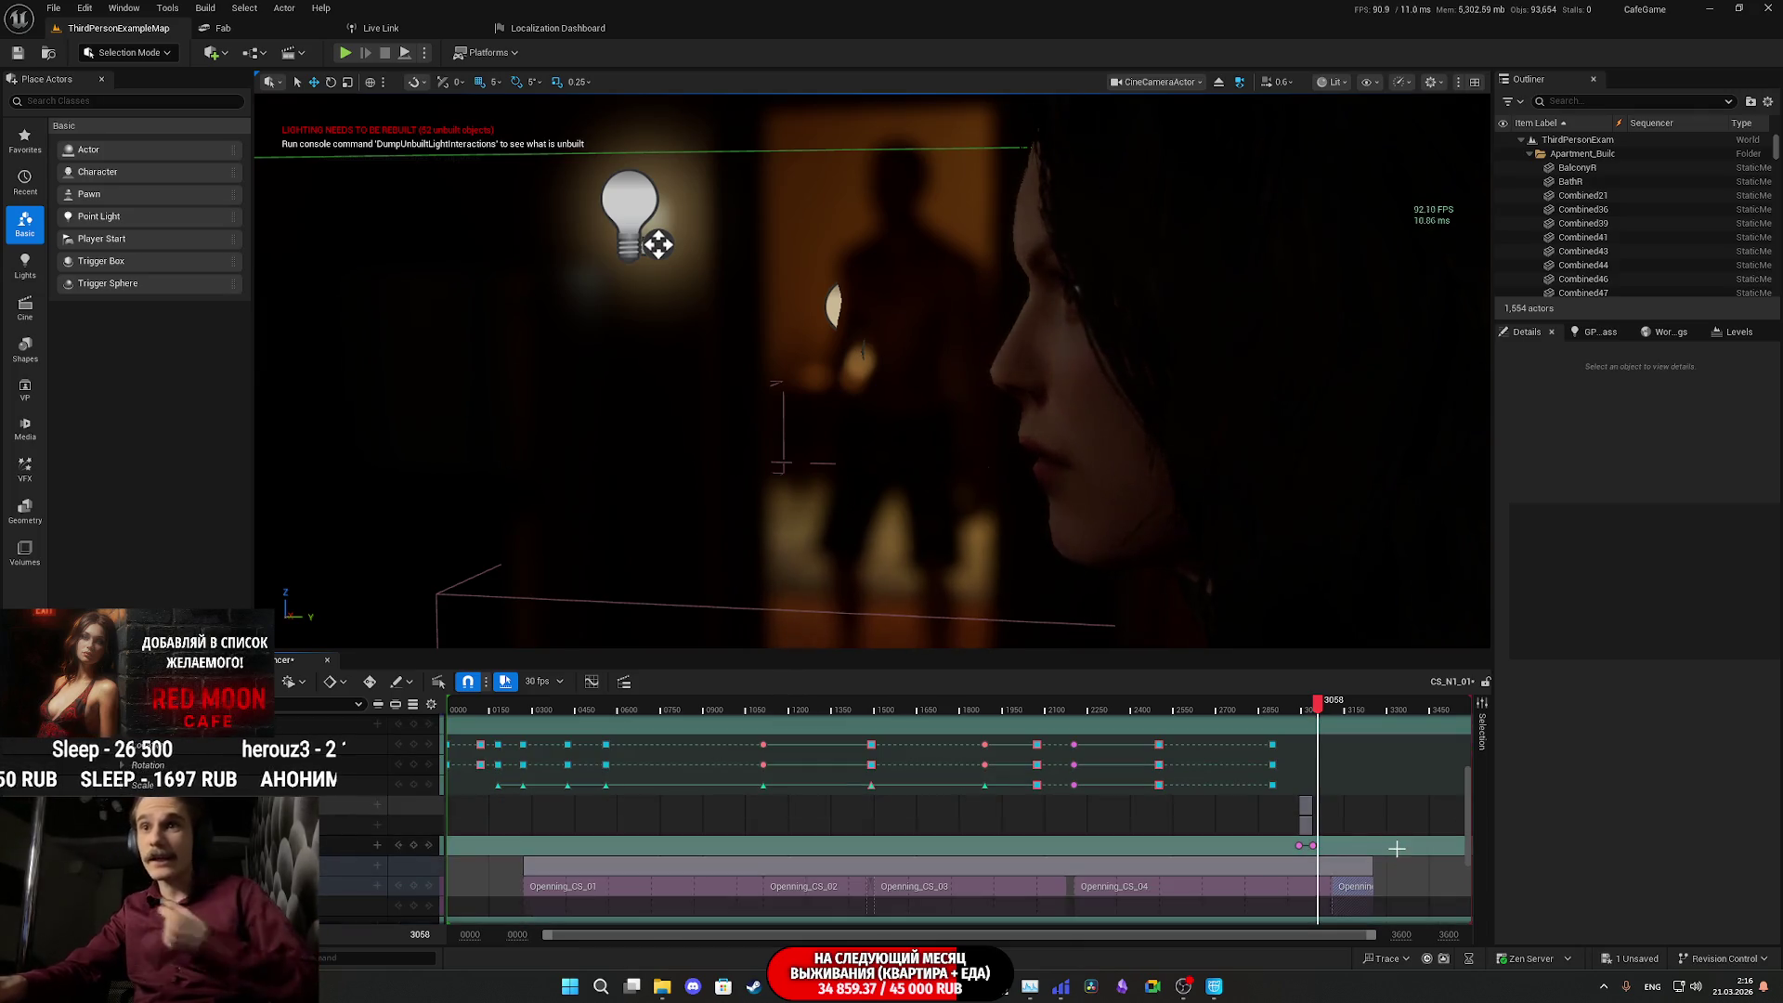
{"action": "left_click_drag", "start_coordinate": [1372, 907], "coordinate": [1416, 904]}
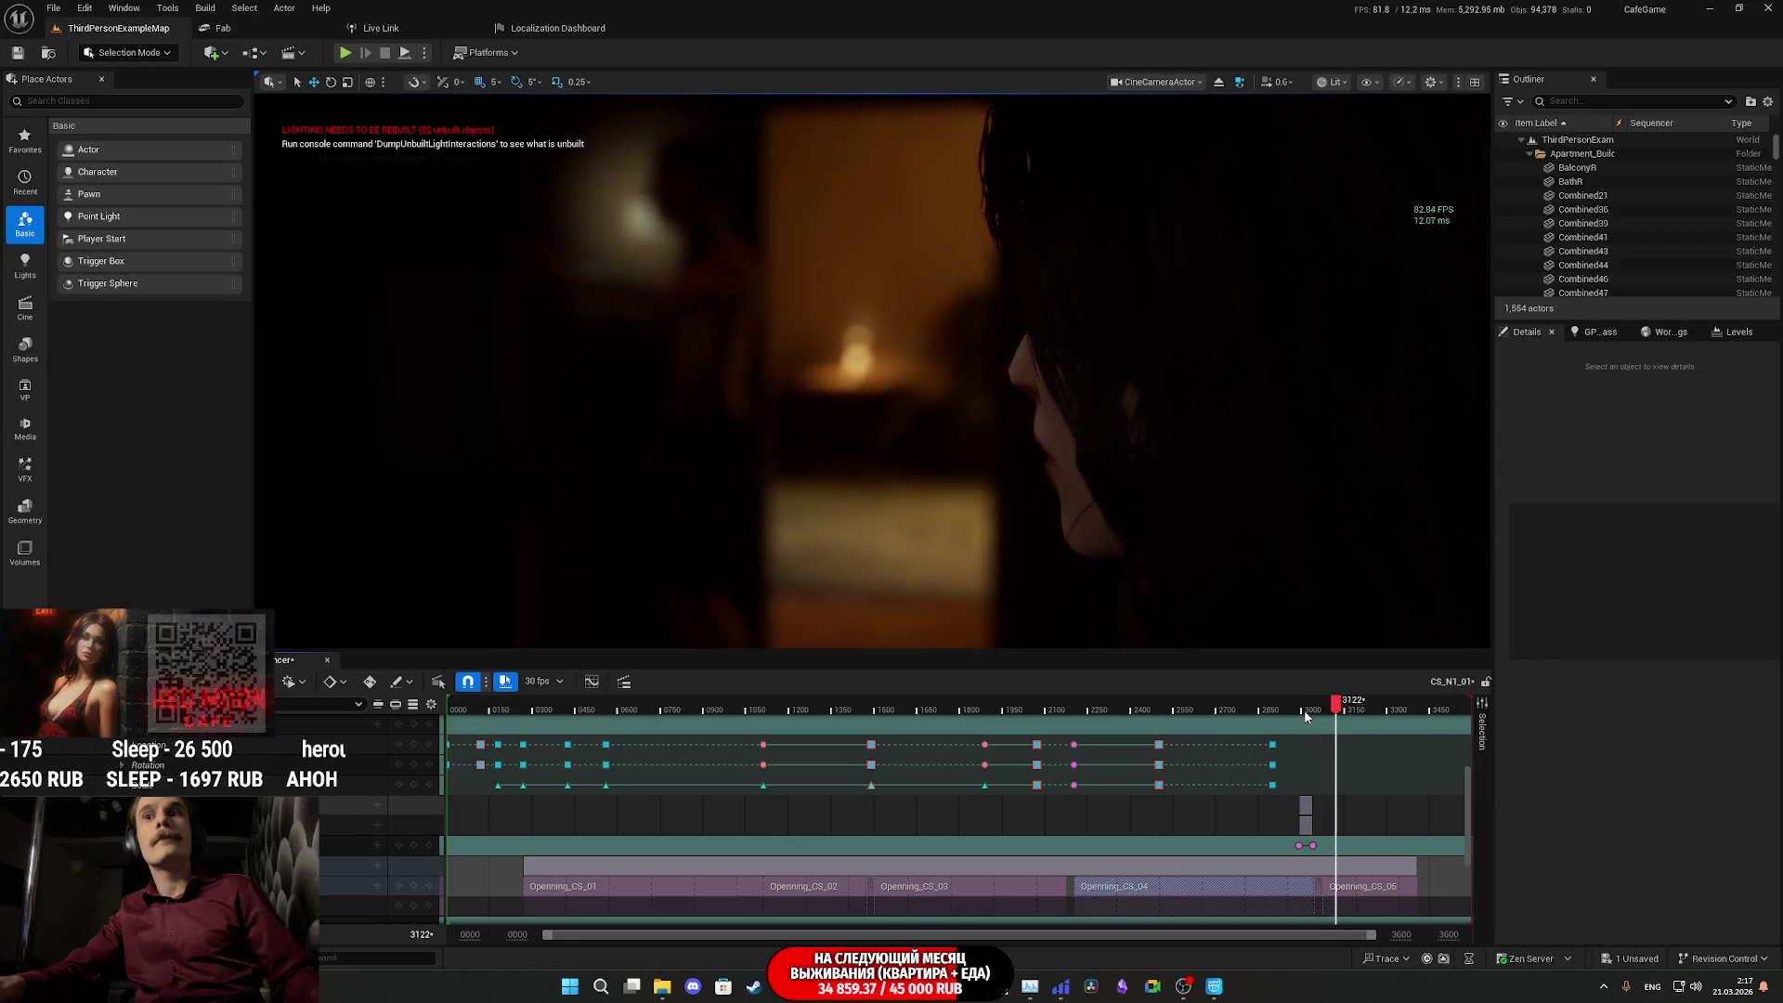
{"action": "key", "text": "space"}
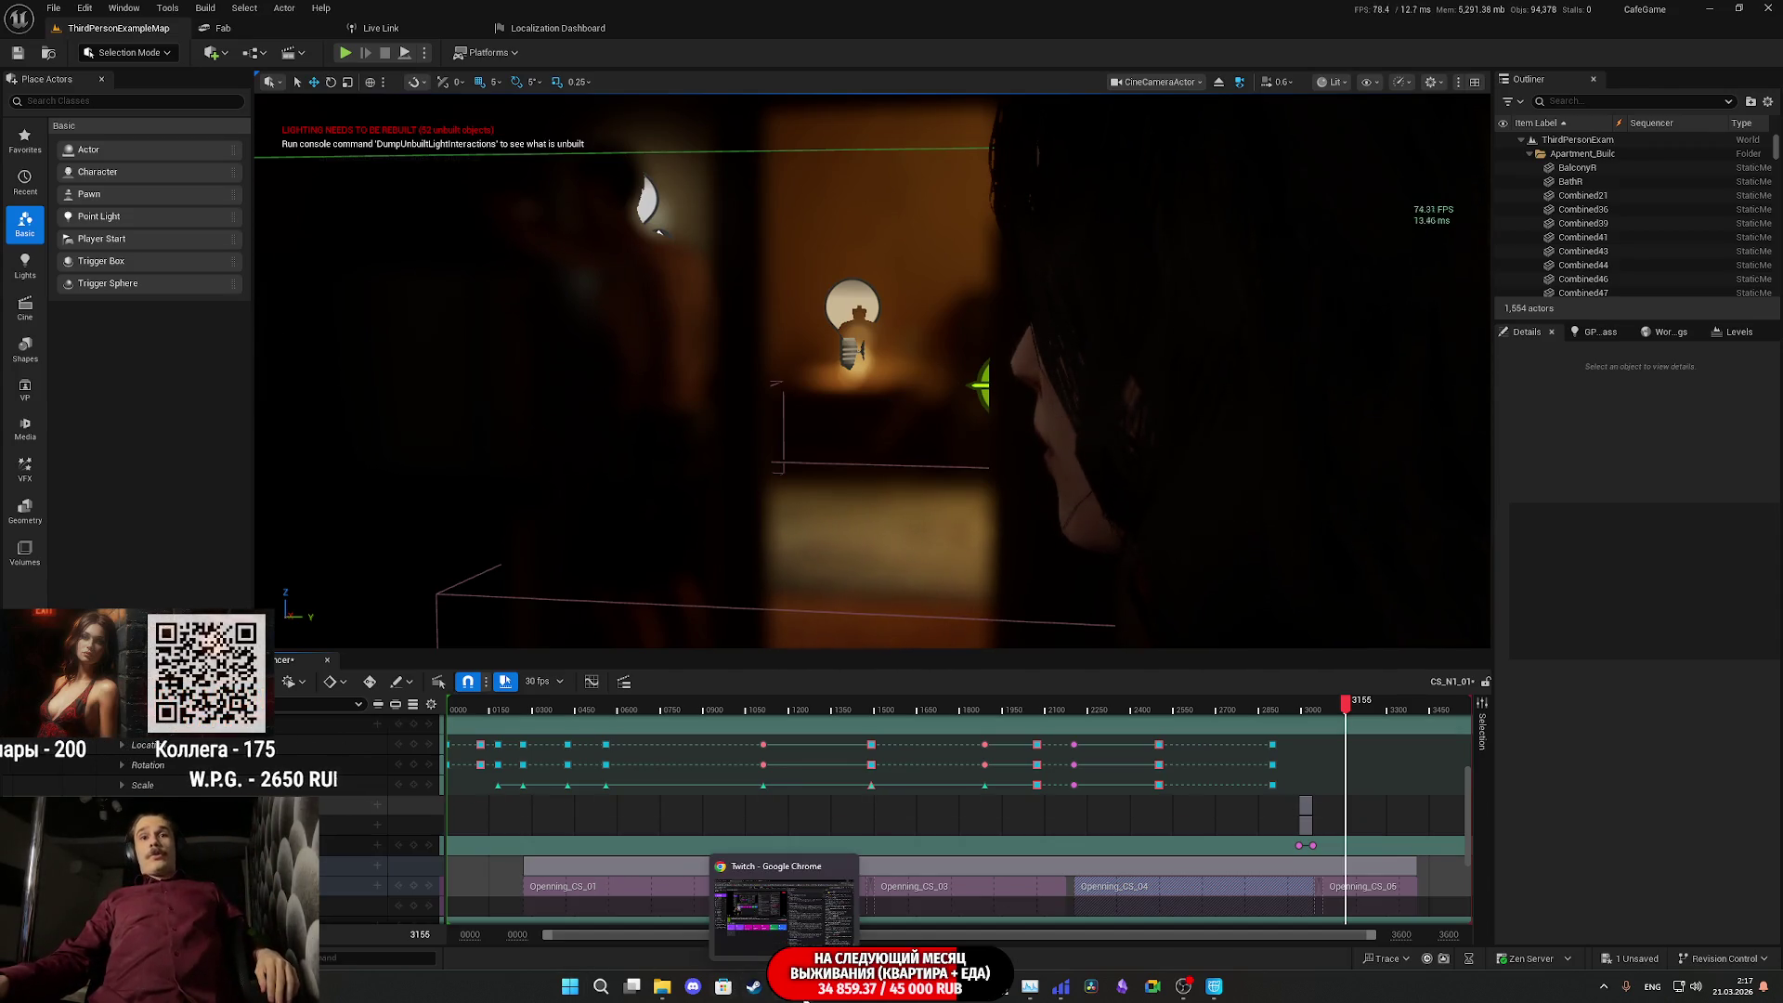
{"action": "left_click", "coordinate": [802, 864]}
{"action": "left_click", "coordinate": [575, 19]}
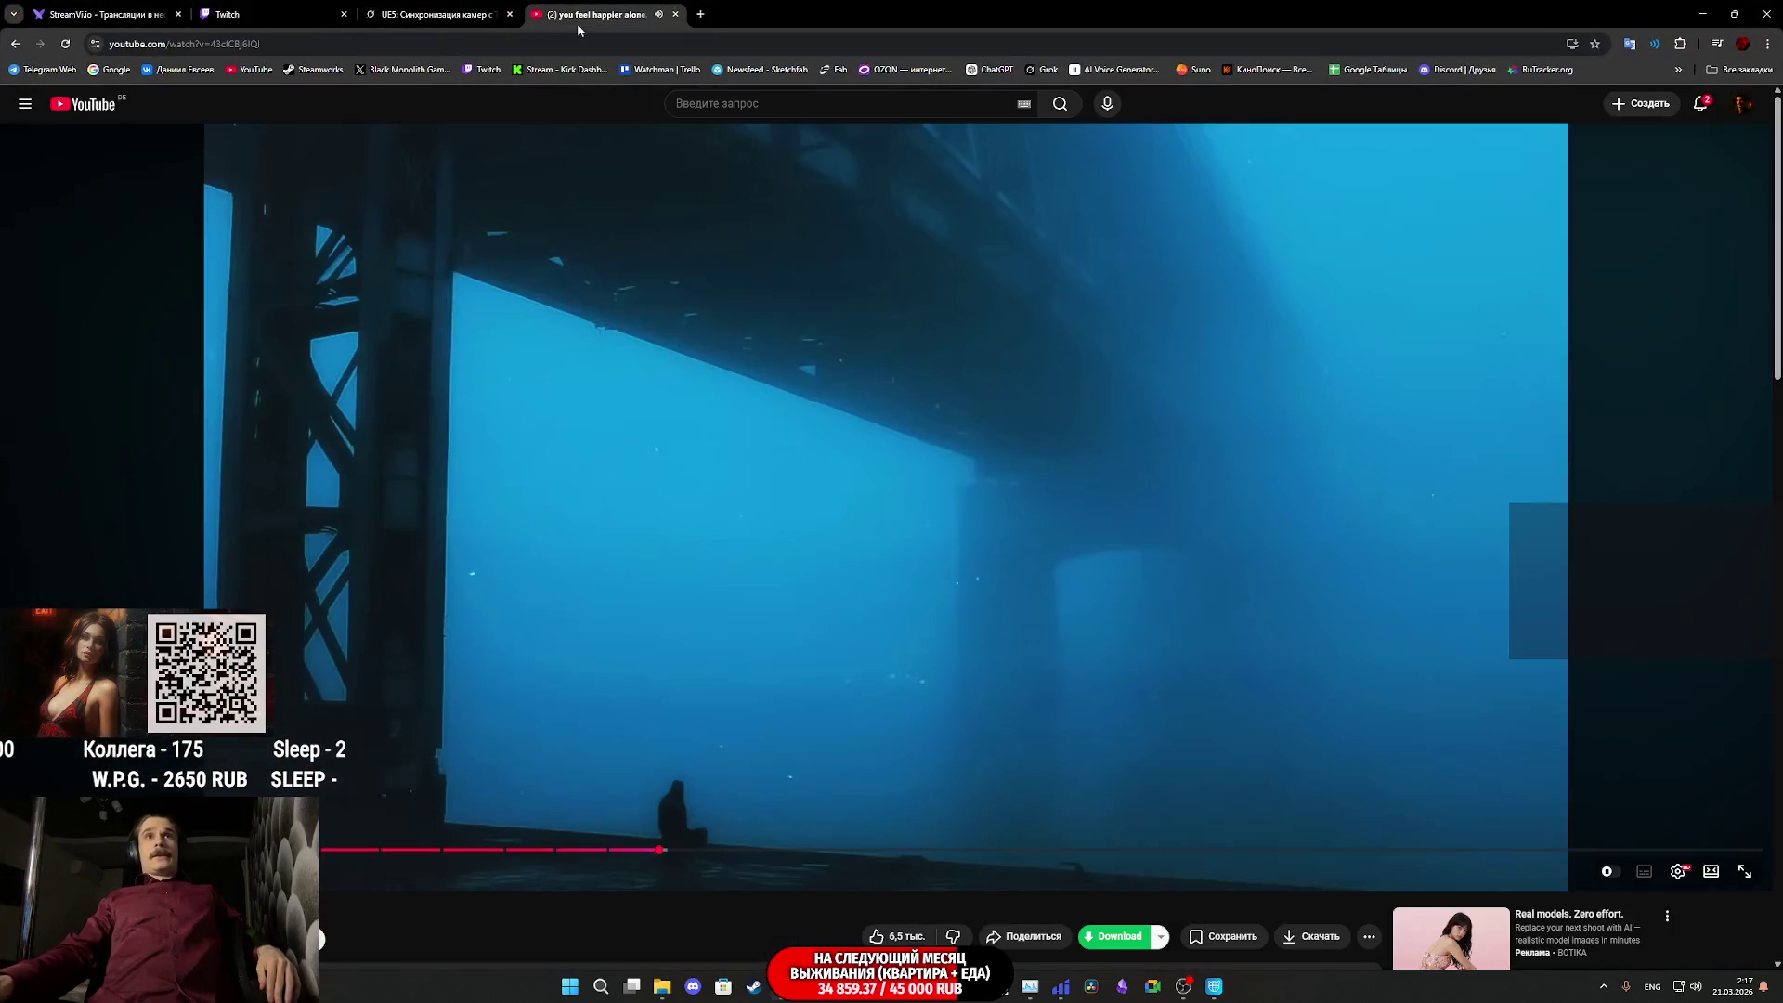
{"action": "right_click", "coordinate": [1436, 572]}
{"action": "left_click", "coordinate": [278, 15]}
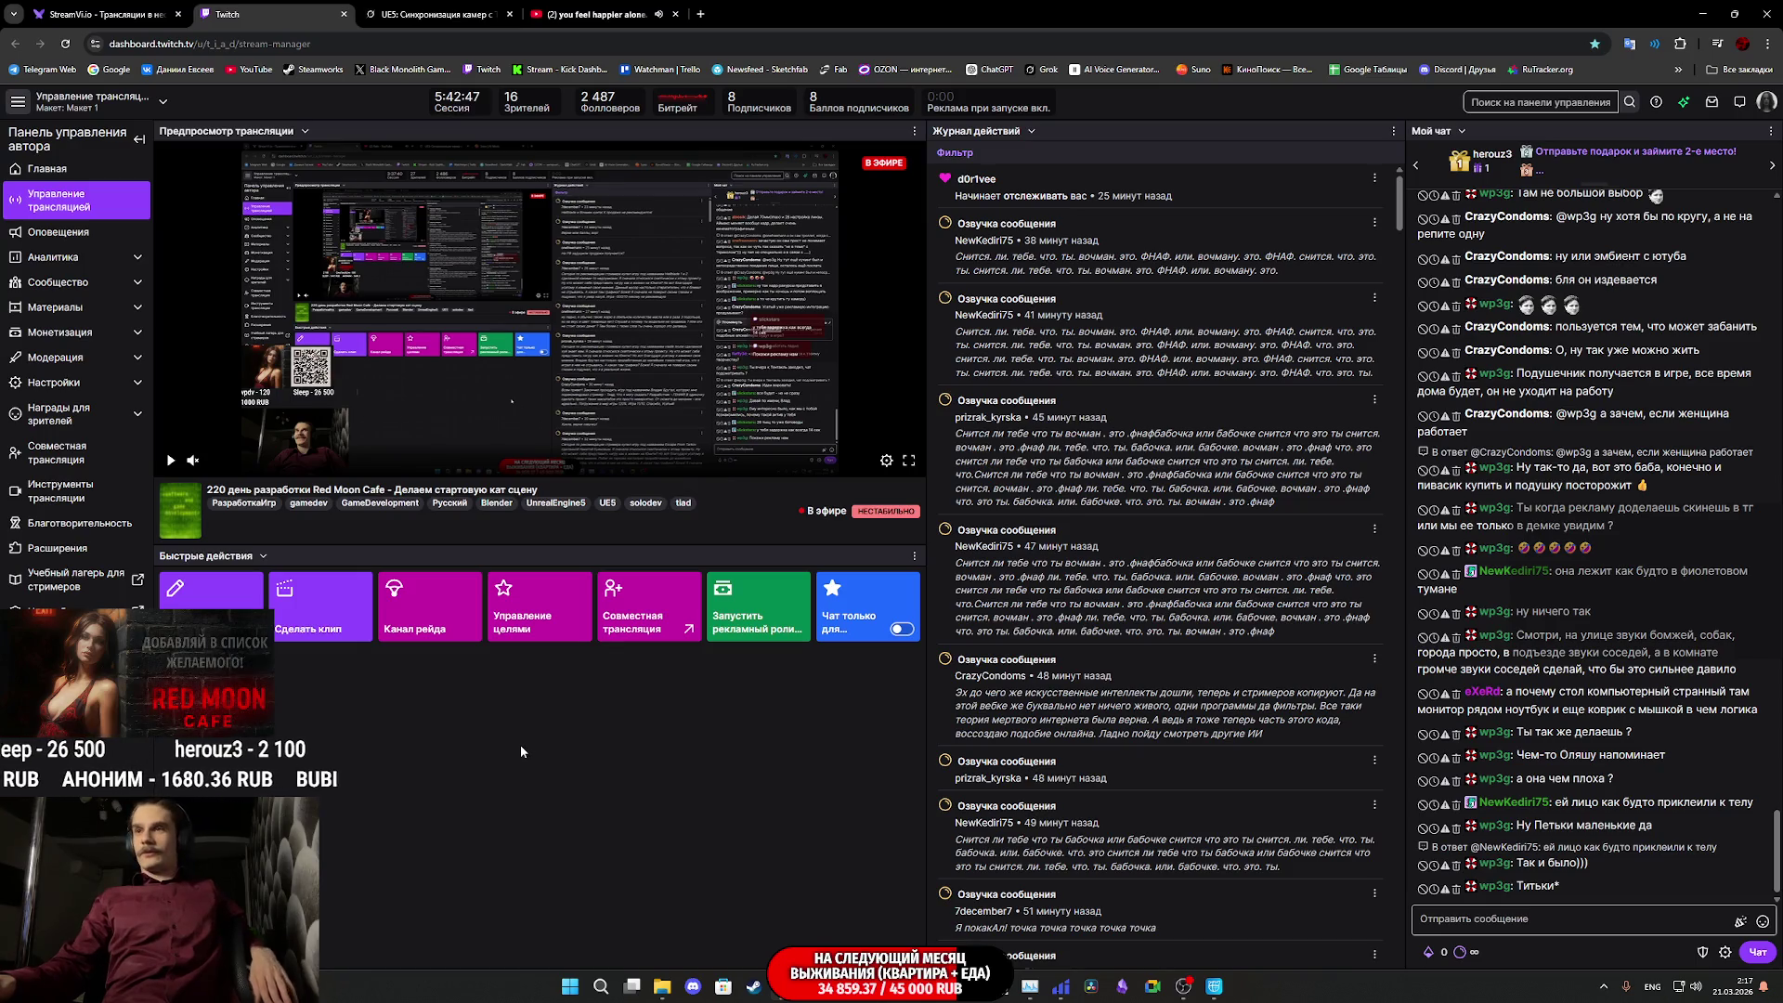
{"action": "mouse_move", "coordinate": [1214, 995]}
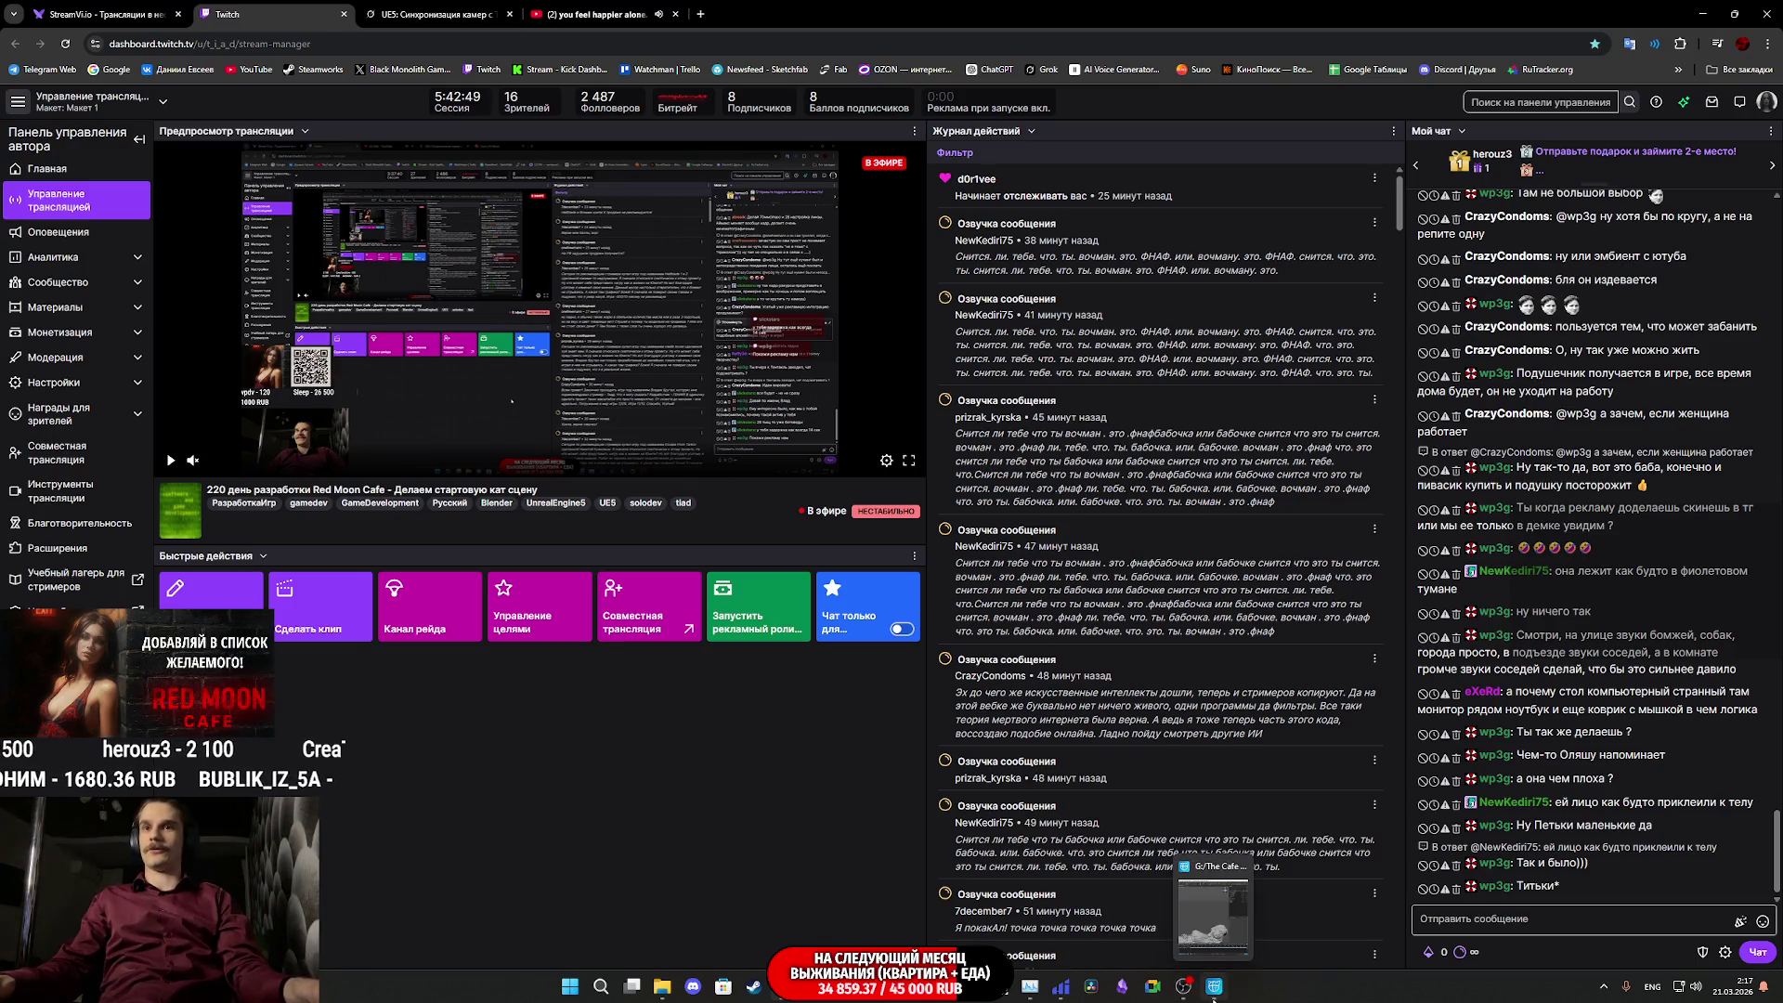
{"action": "left_click", "coordinate": [1214, 986]}
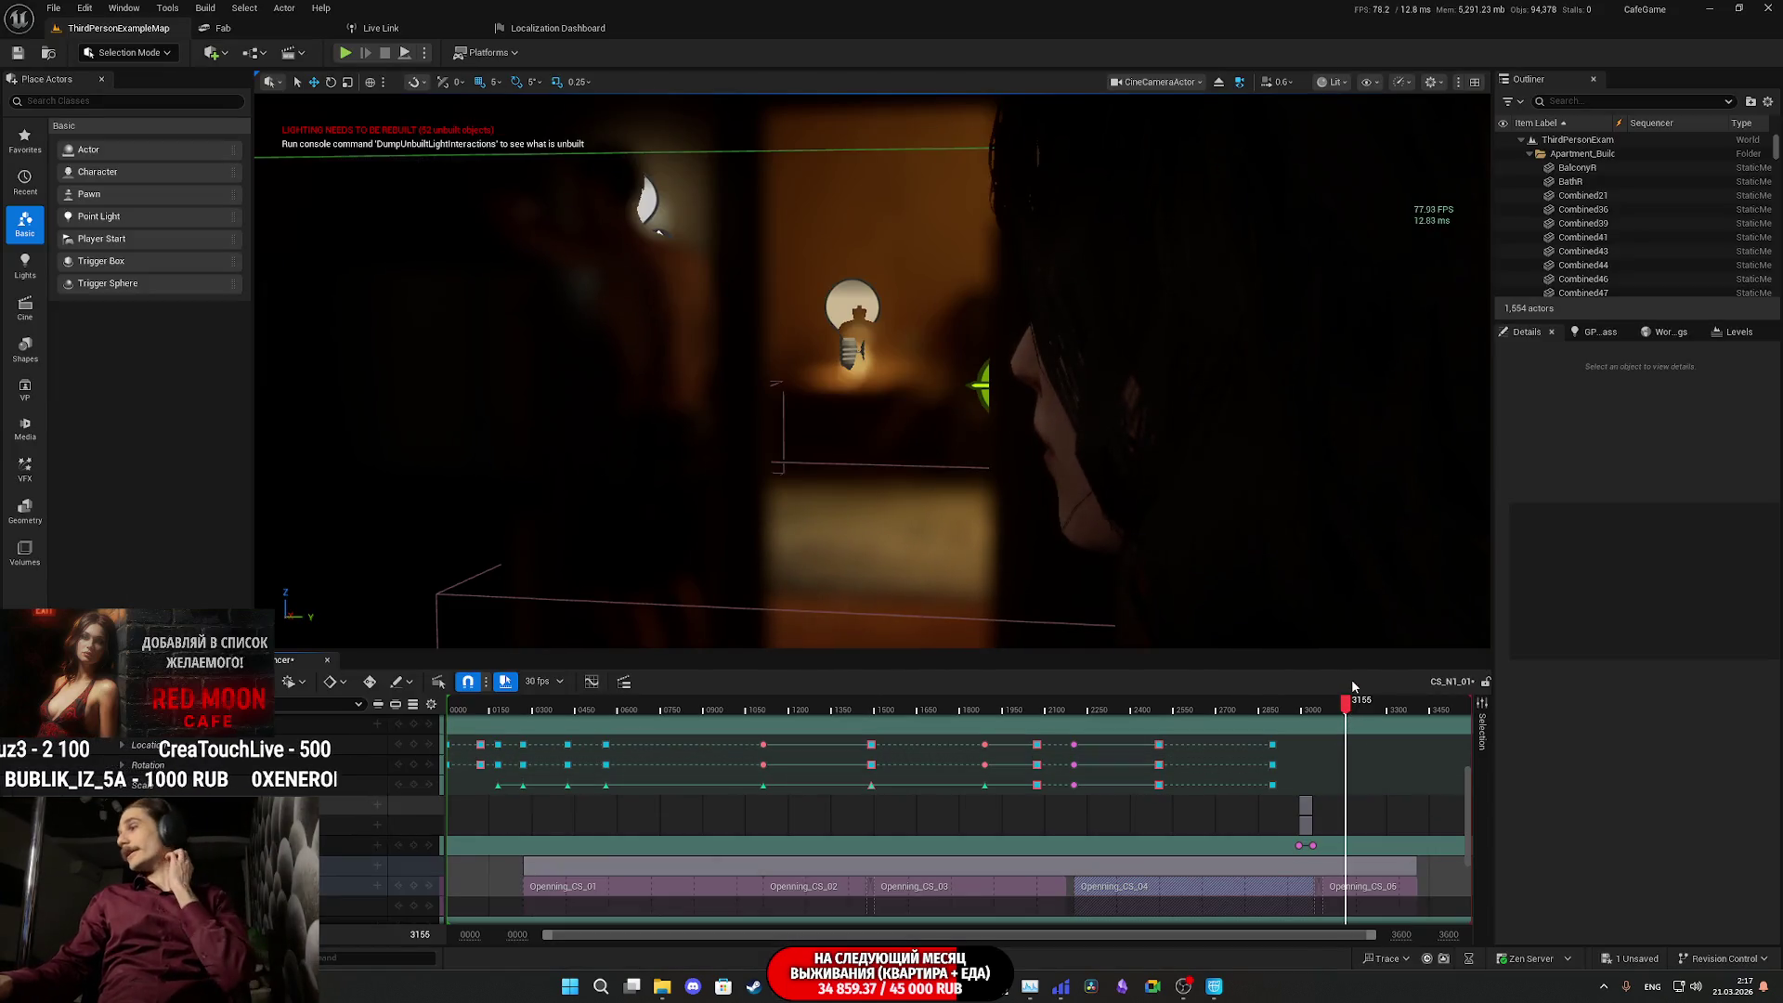
- Scrub to about frame 3192, trim Openning_CS_05 by 174 frames, and open the add-animation list
{"action": "left_click_drag", "start_coordinate": [1346, 702], "coordinate": [1362, 703]}
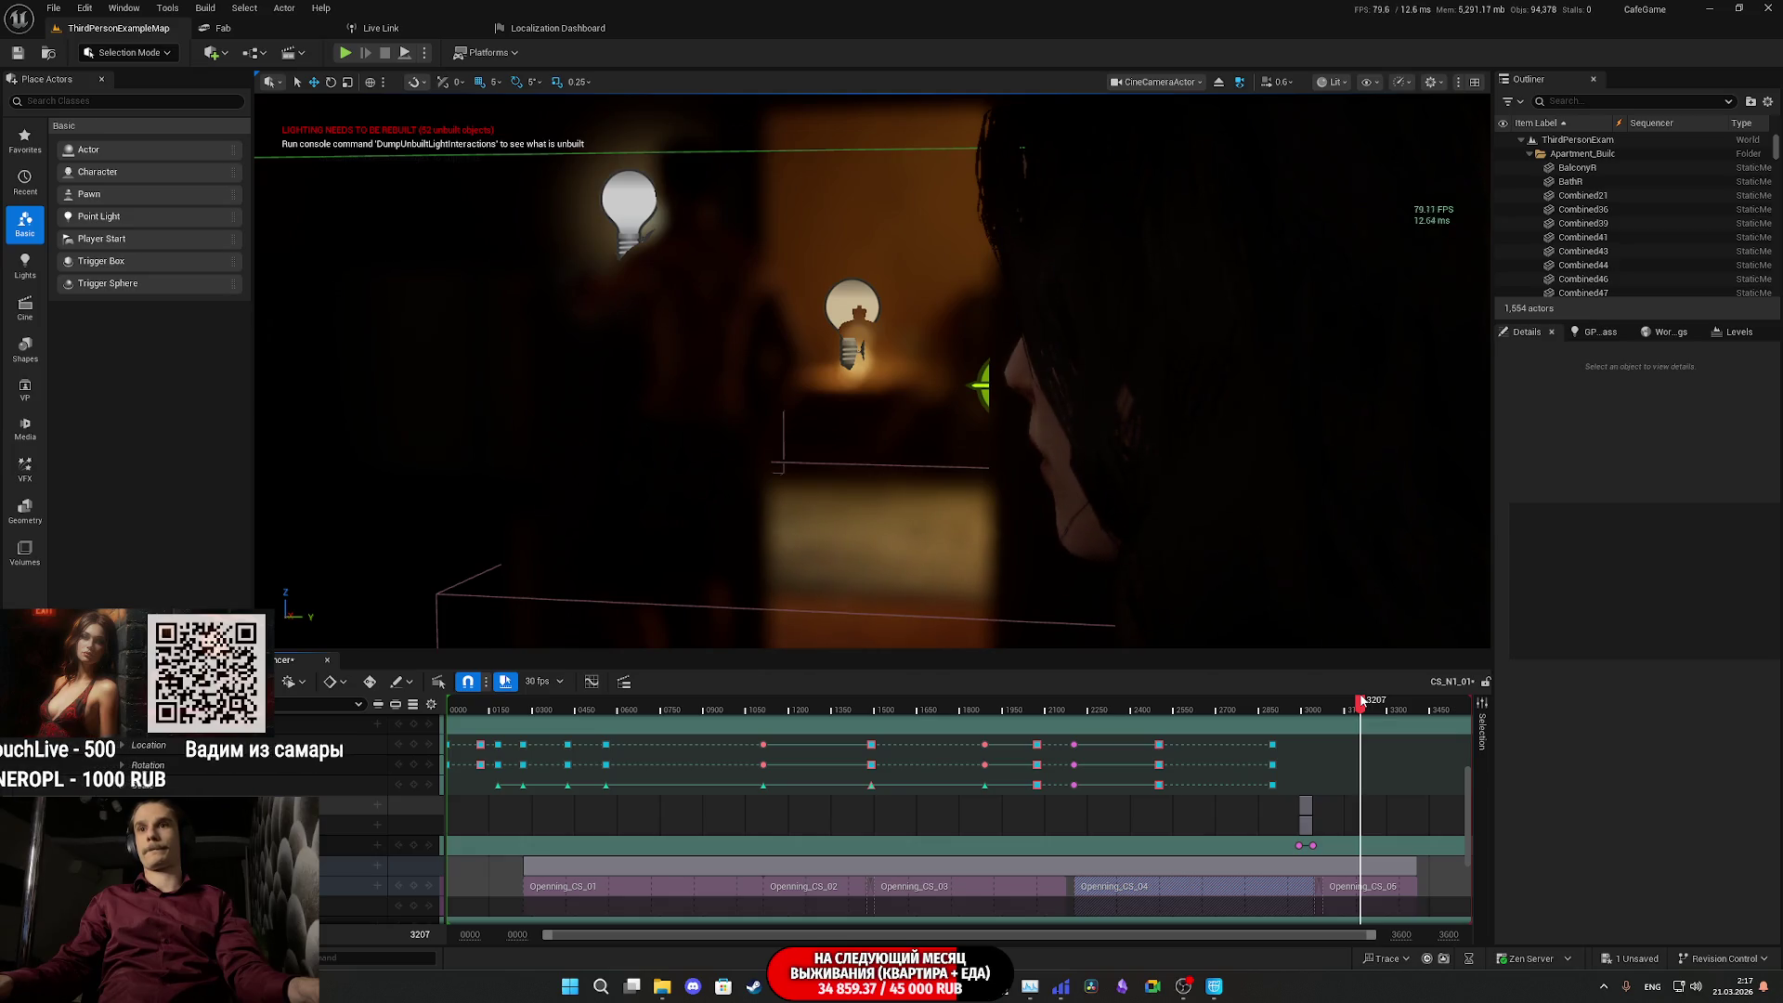
{"action": "left_click_drag", "start_coordinate": [1416, 887], "coordinate": [1357, 895]}
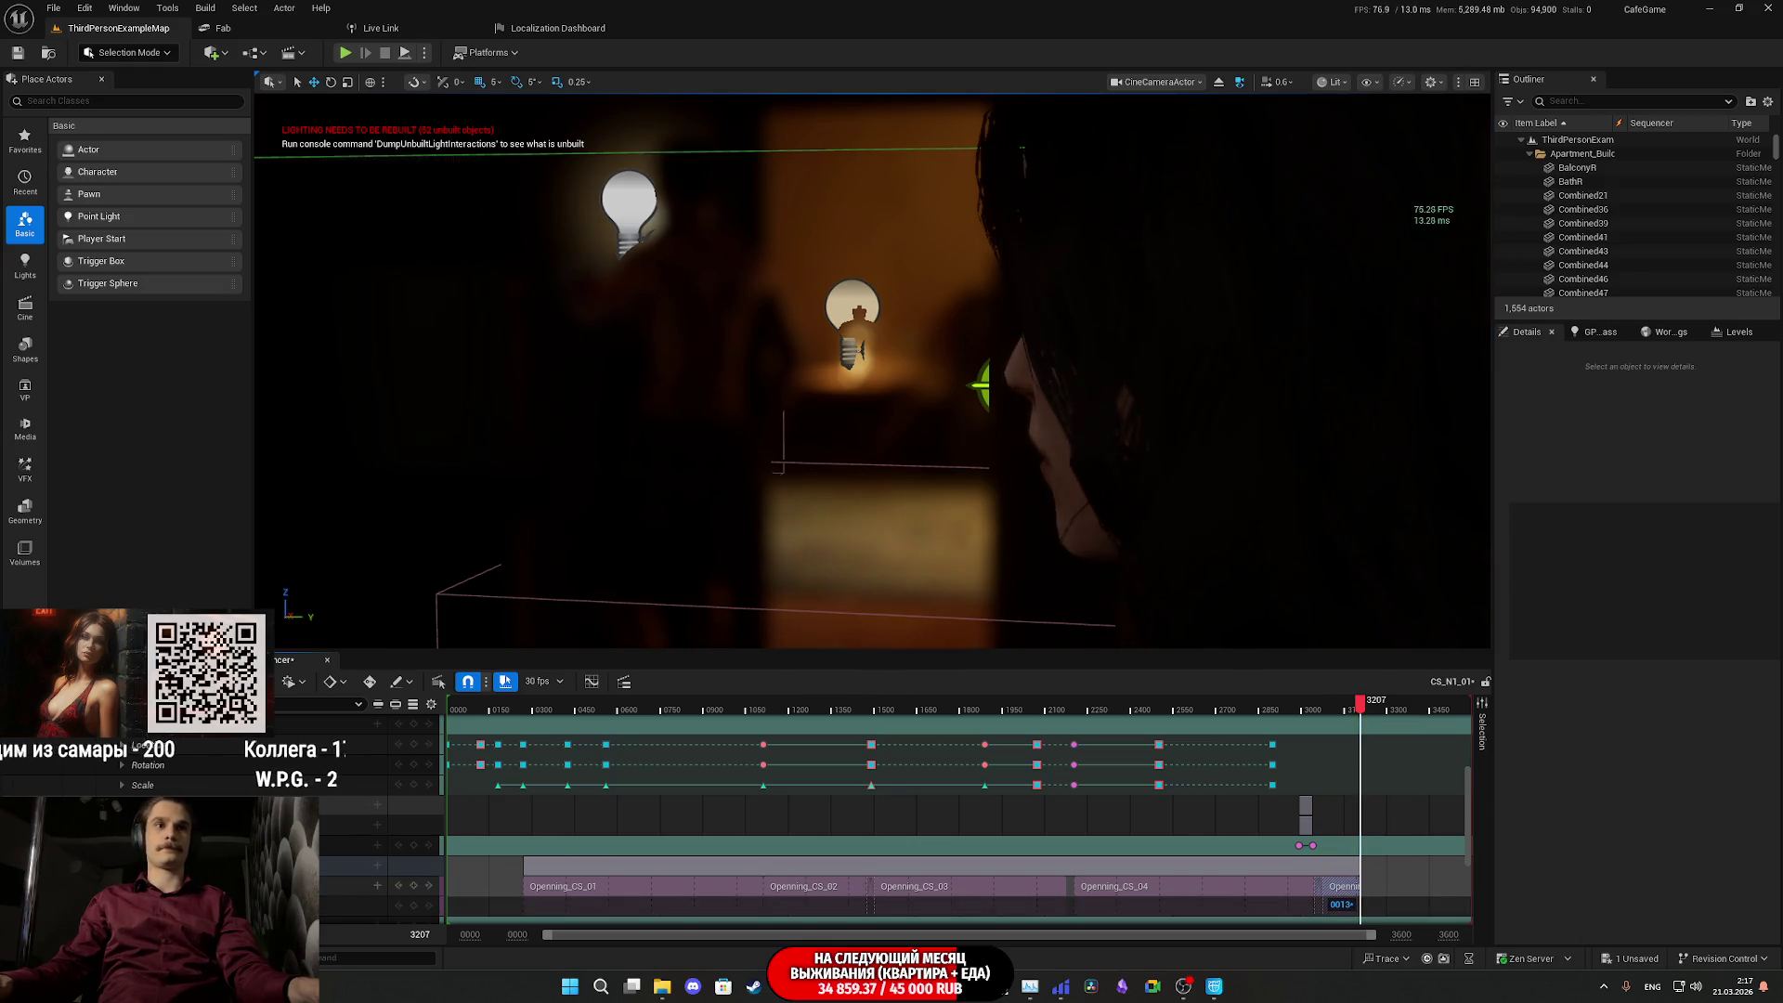
{"action": "left_click", "coordinate": [378, 887]}
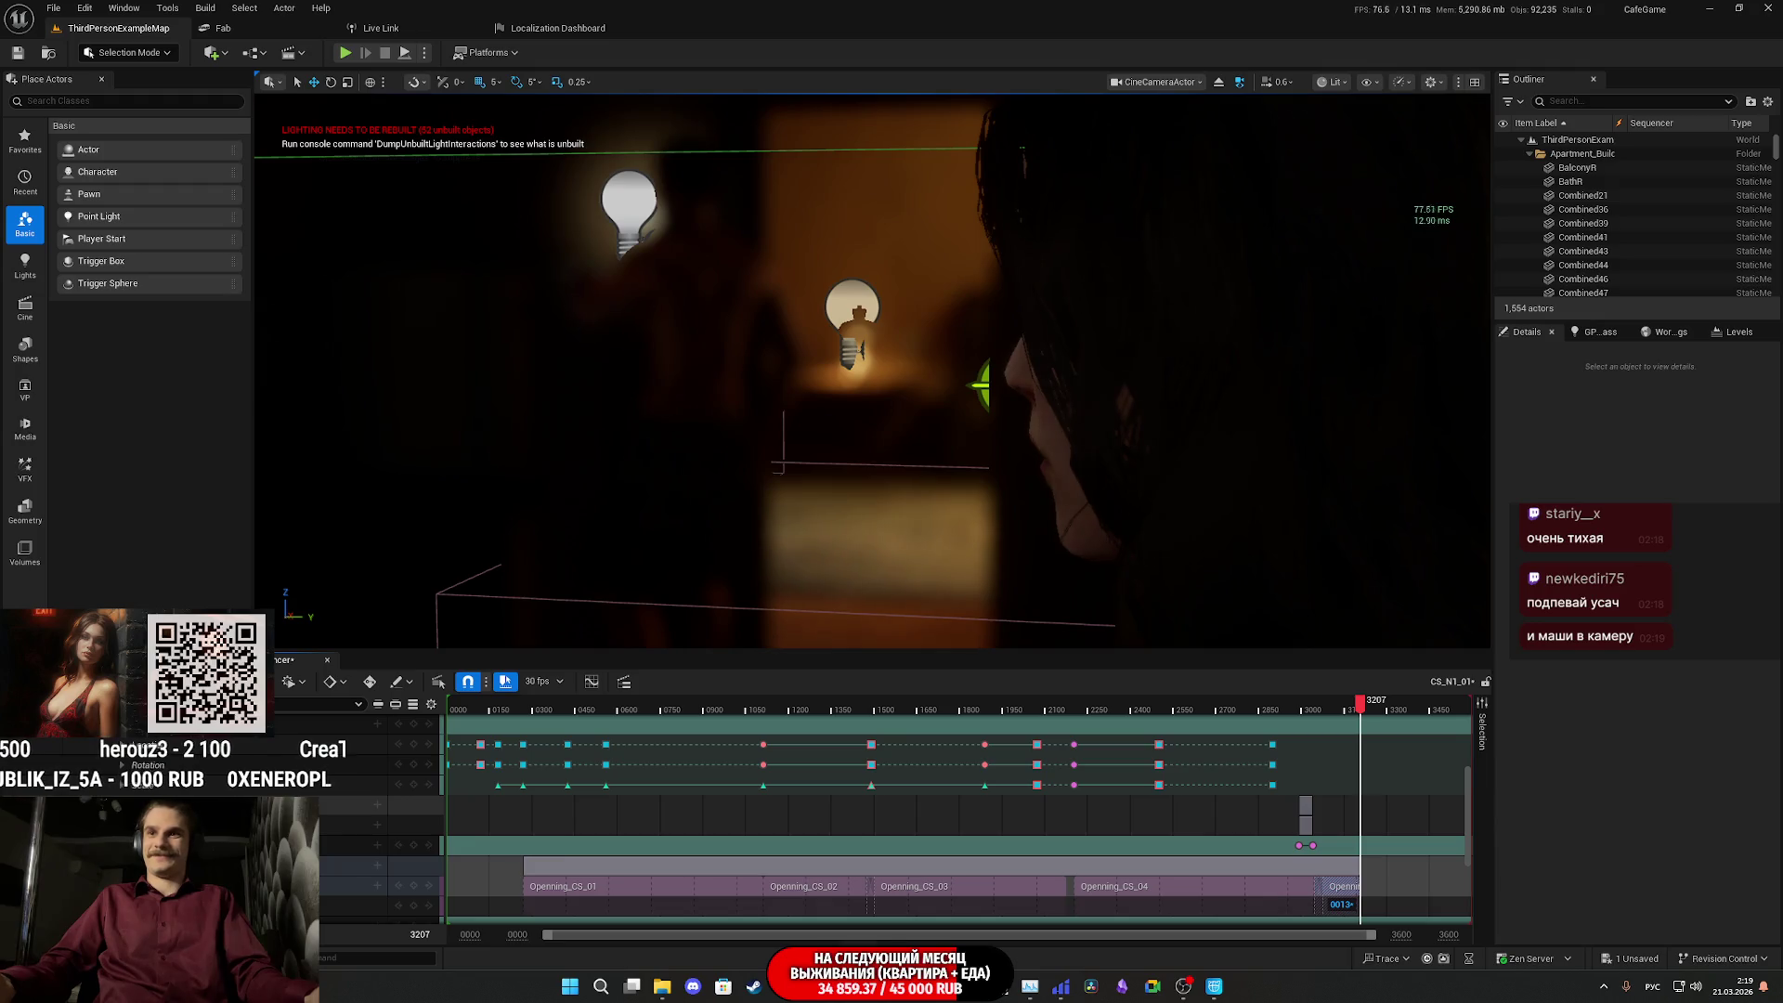
{"action": "mouse_move", "coordinate": [853, 1000]}
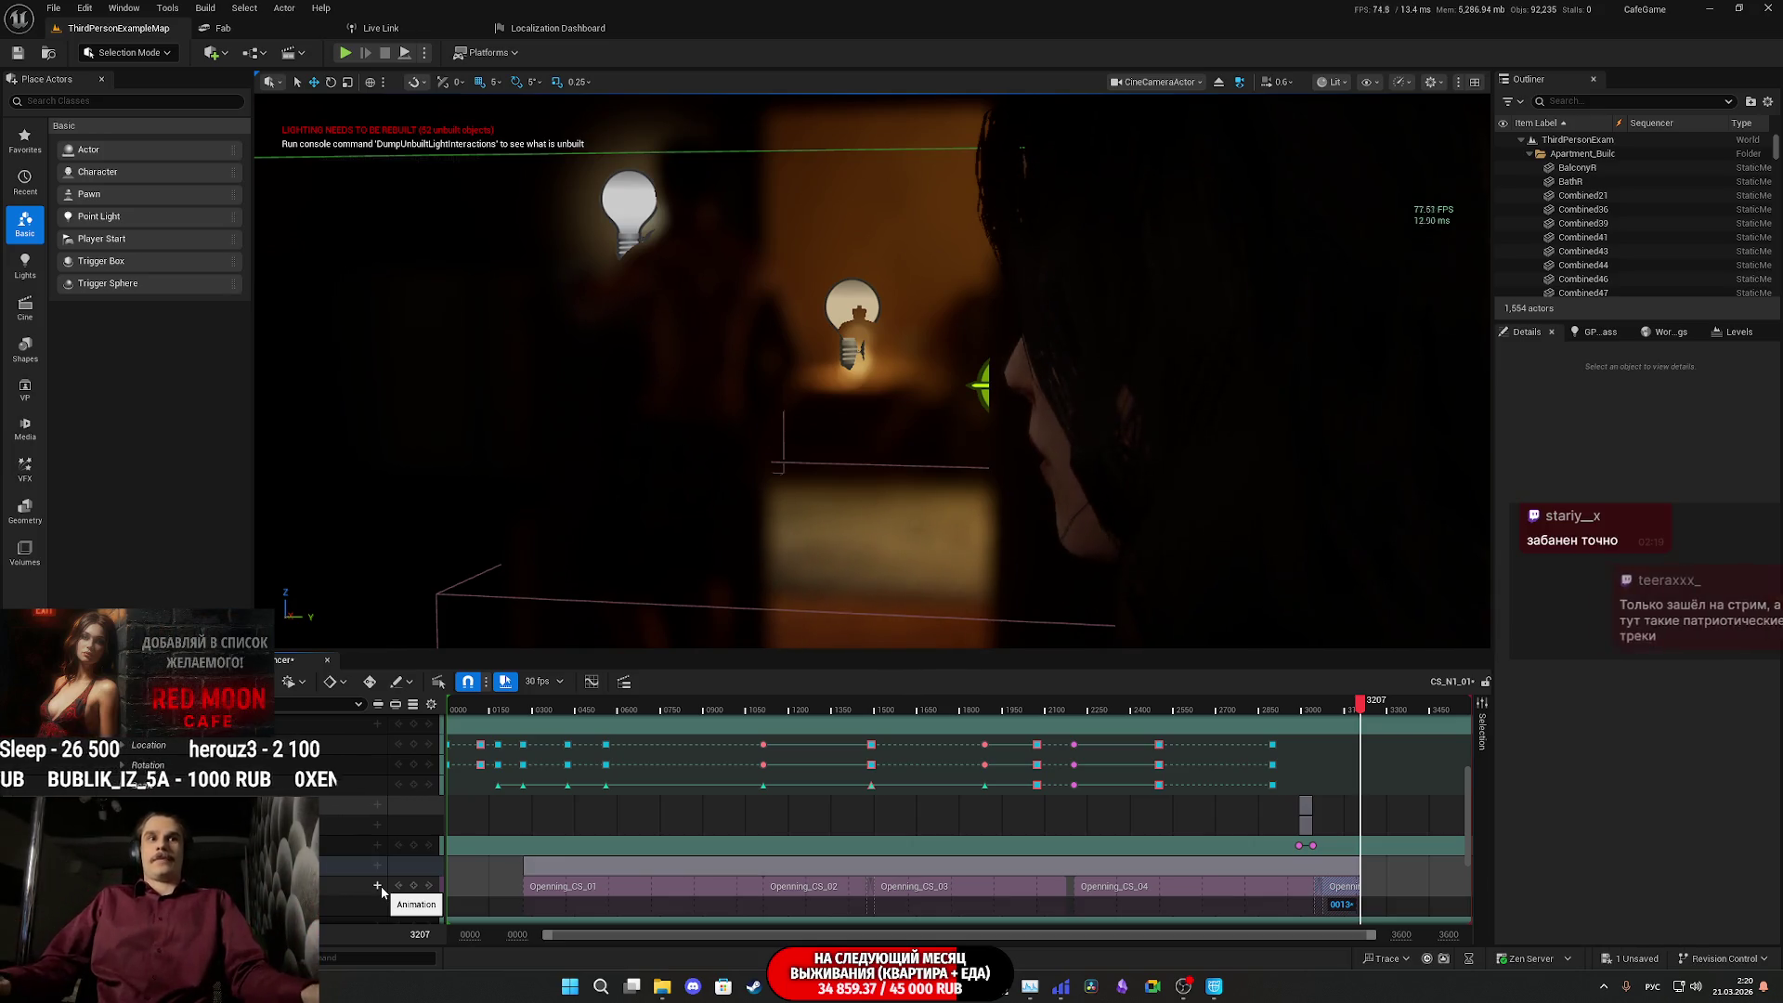
{"action": "left_click", "coordinate": [378, 884]}
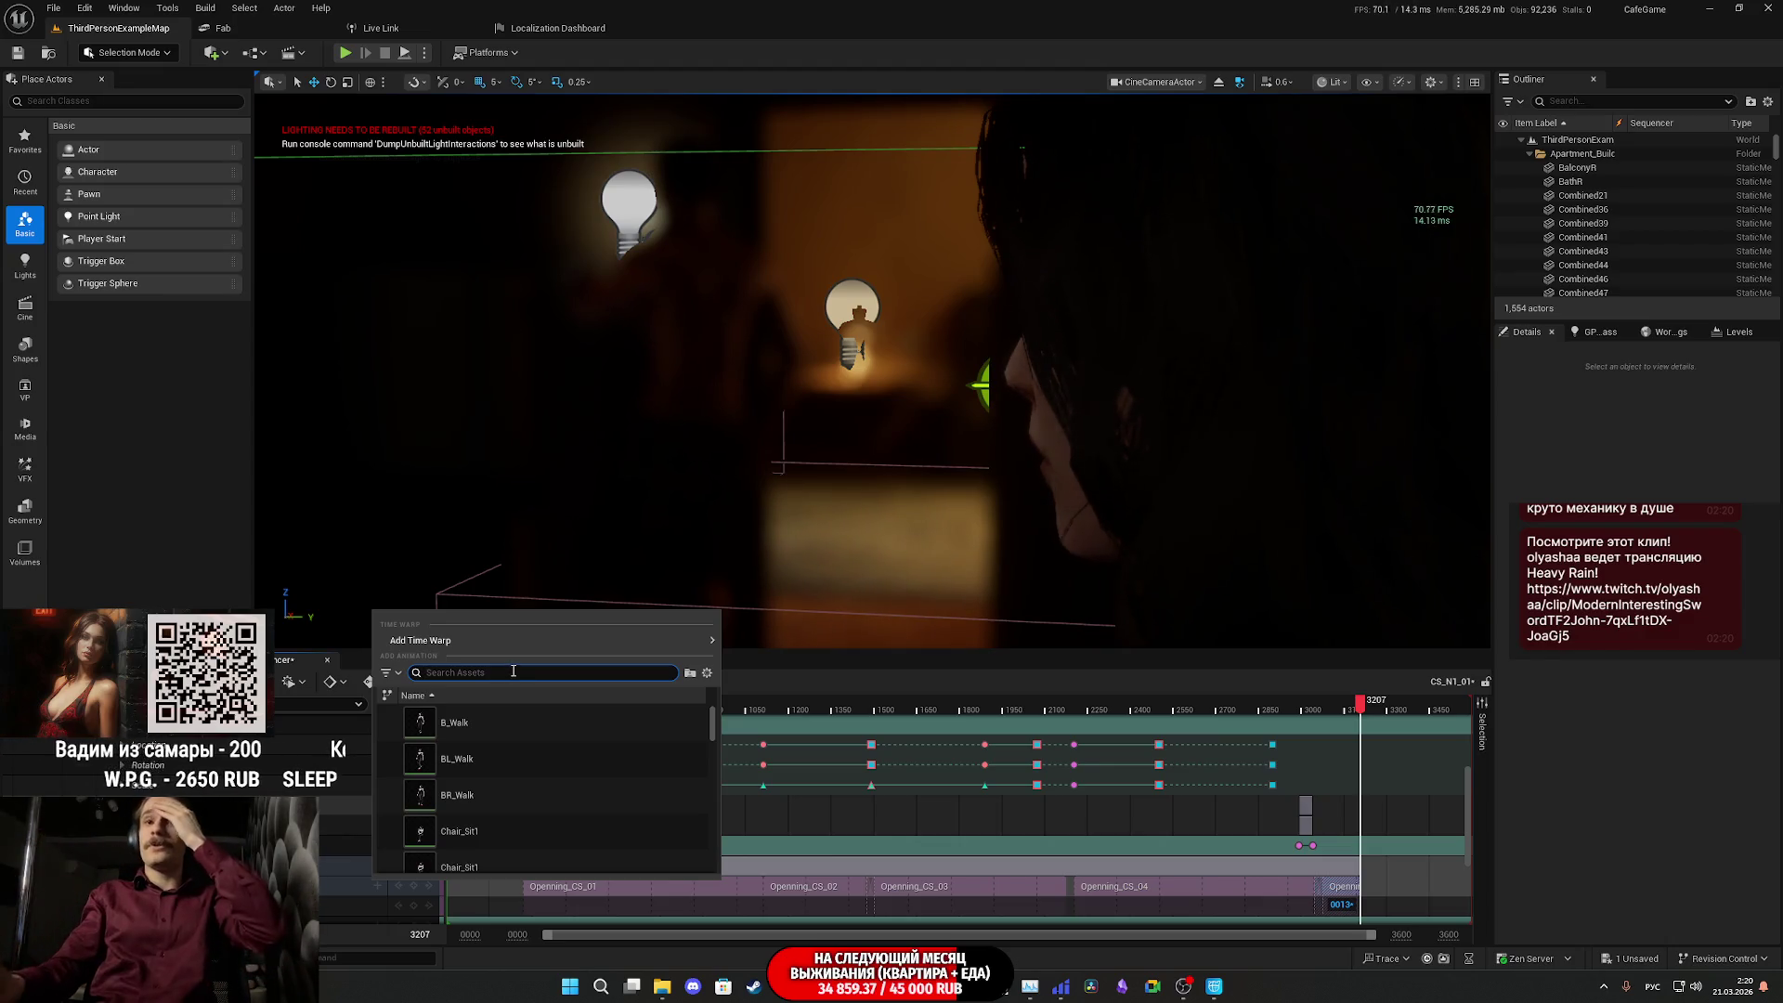
- Switch to the Twitch stream dashboard in Chrome
{"action": "left_click", "coordinate": [787, 986]}
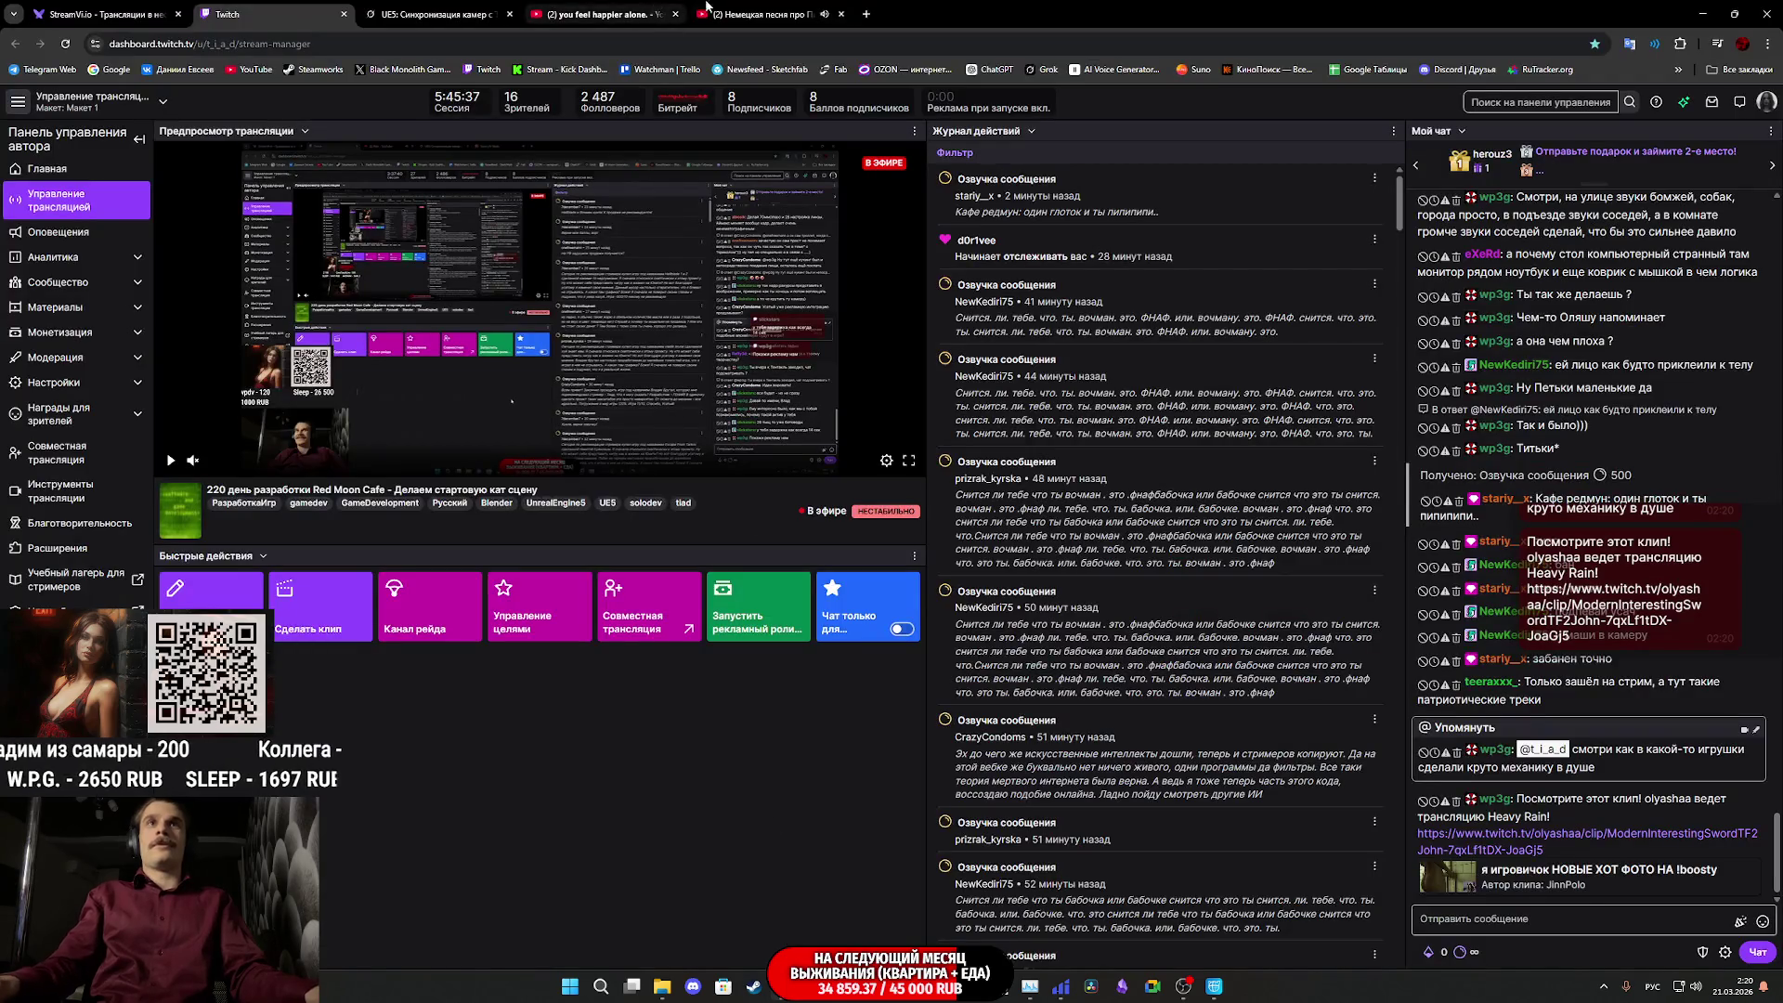
- Go to the German song video and select, then clear, part of its title
{"action": "left_click", "coordinate": [697, 11]}
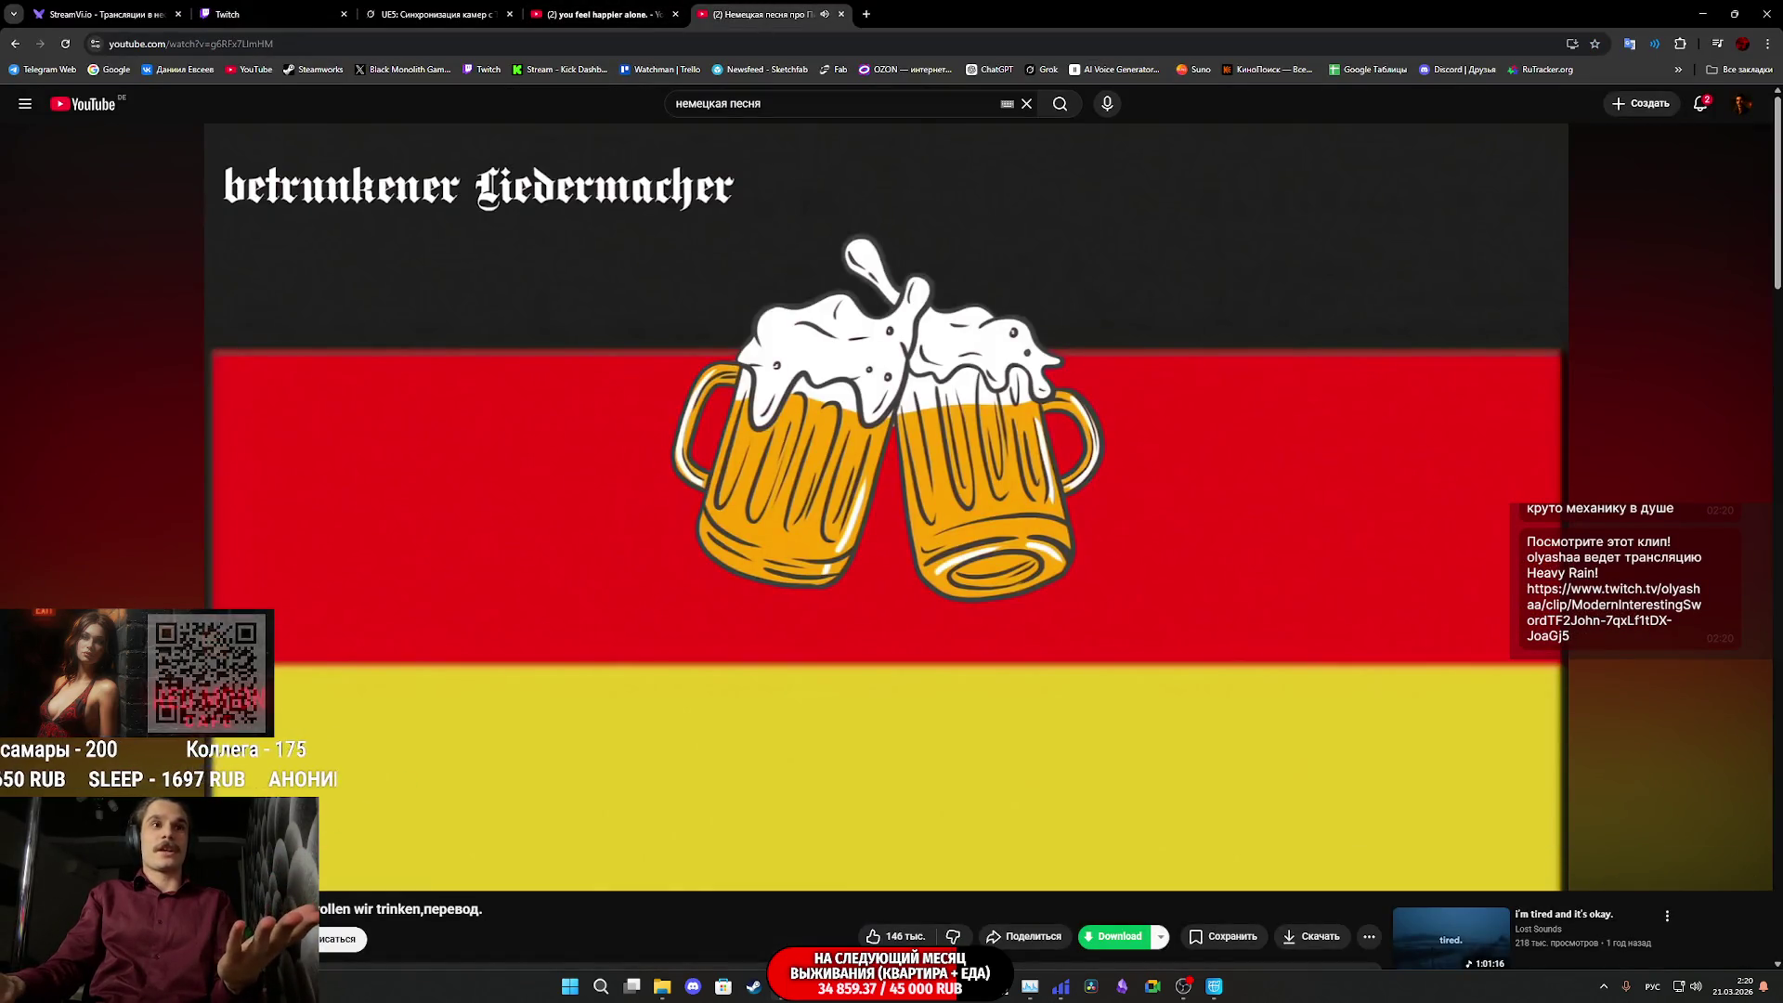
{"action": "left_click_drag", "start_coordinate": [321, 910], "coordinate": [457, 916]}
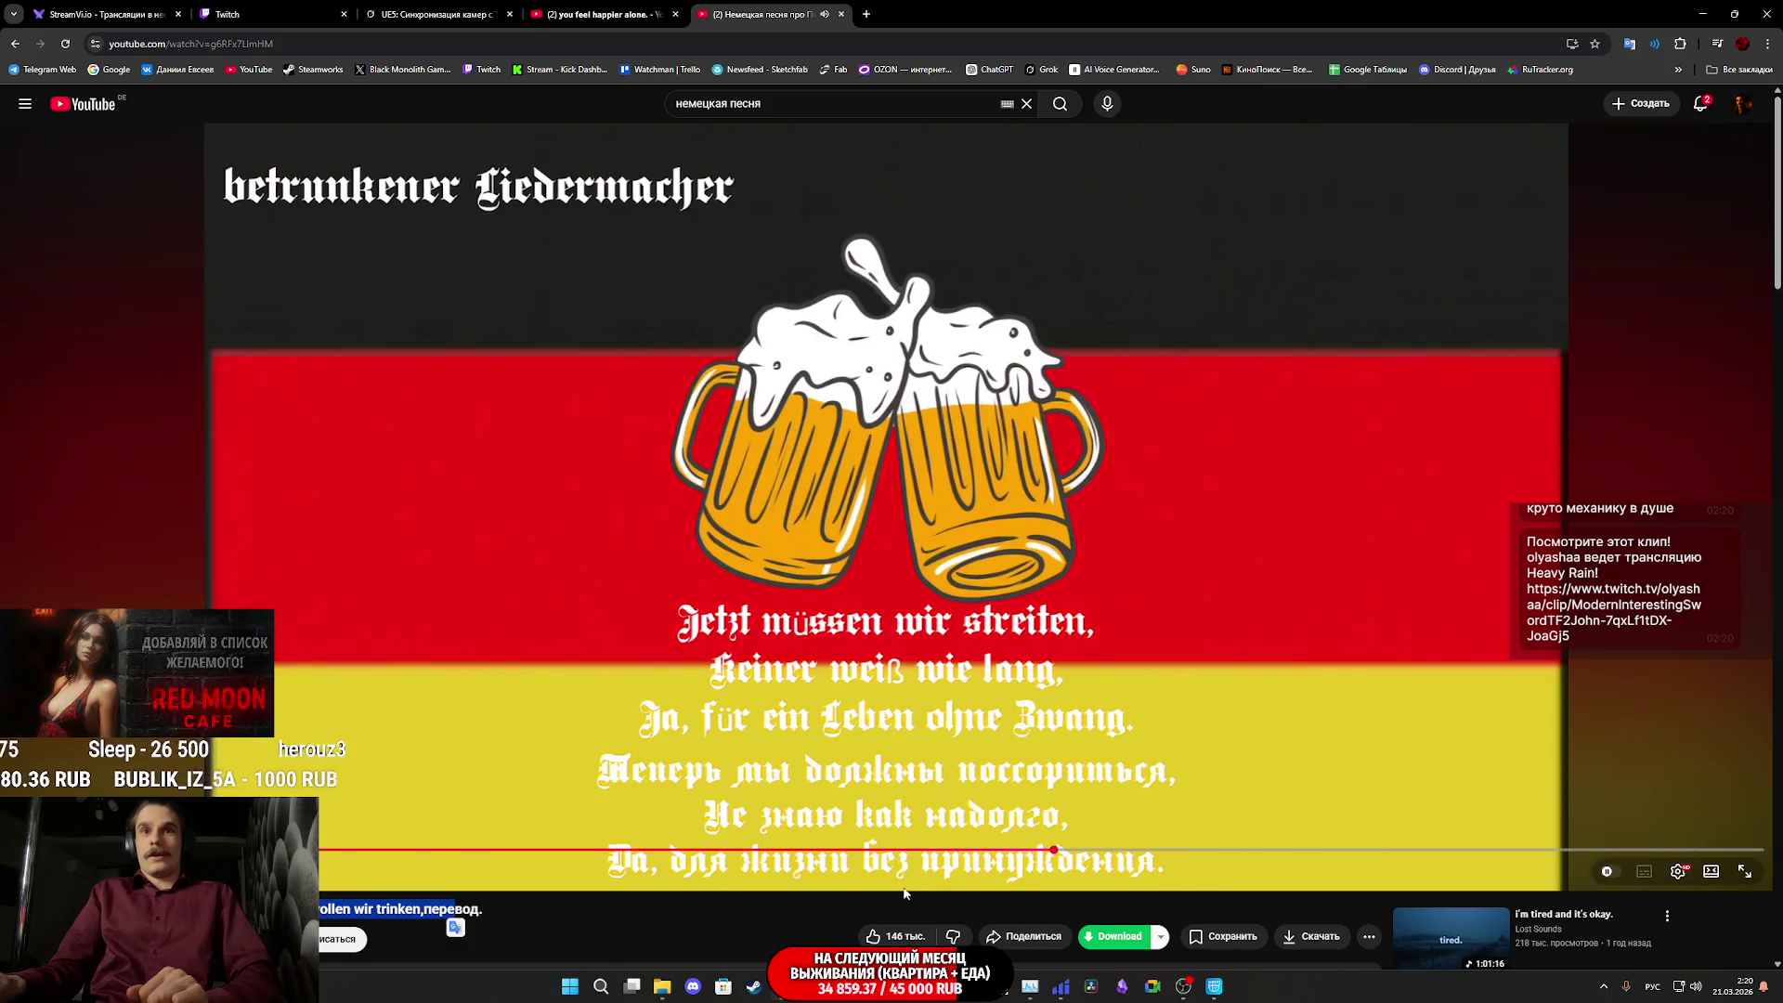
{"action": "left_click", "coordinate": [744, 909]}
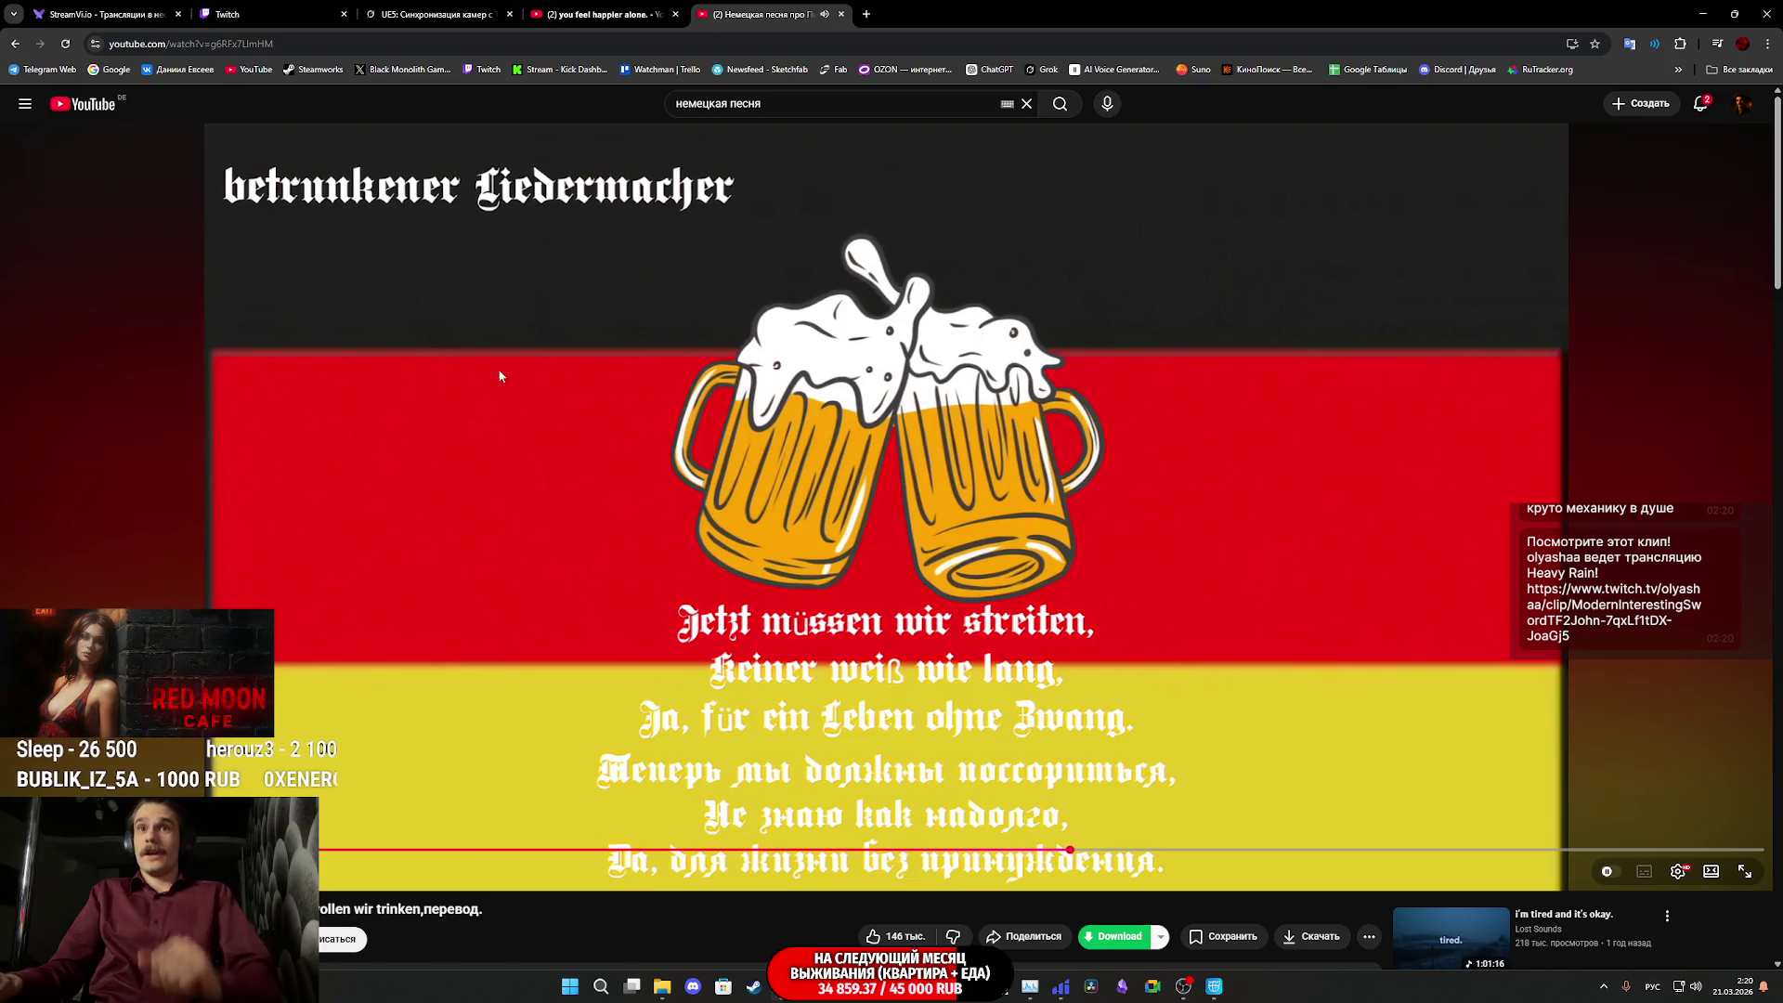
- Check the Twitch chat, return to the song video, then bring Unreal Engine back
{"action": "left_click", "coordinate": [233, 14]}
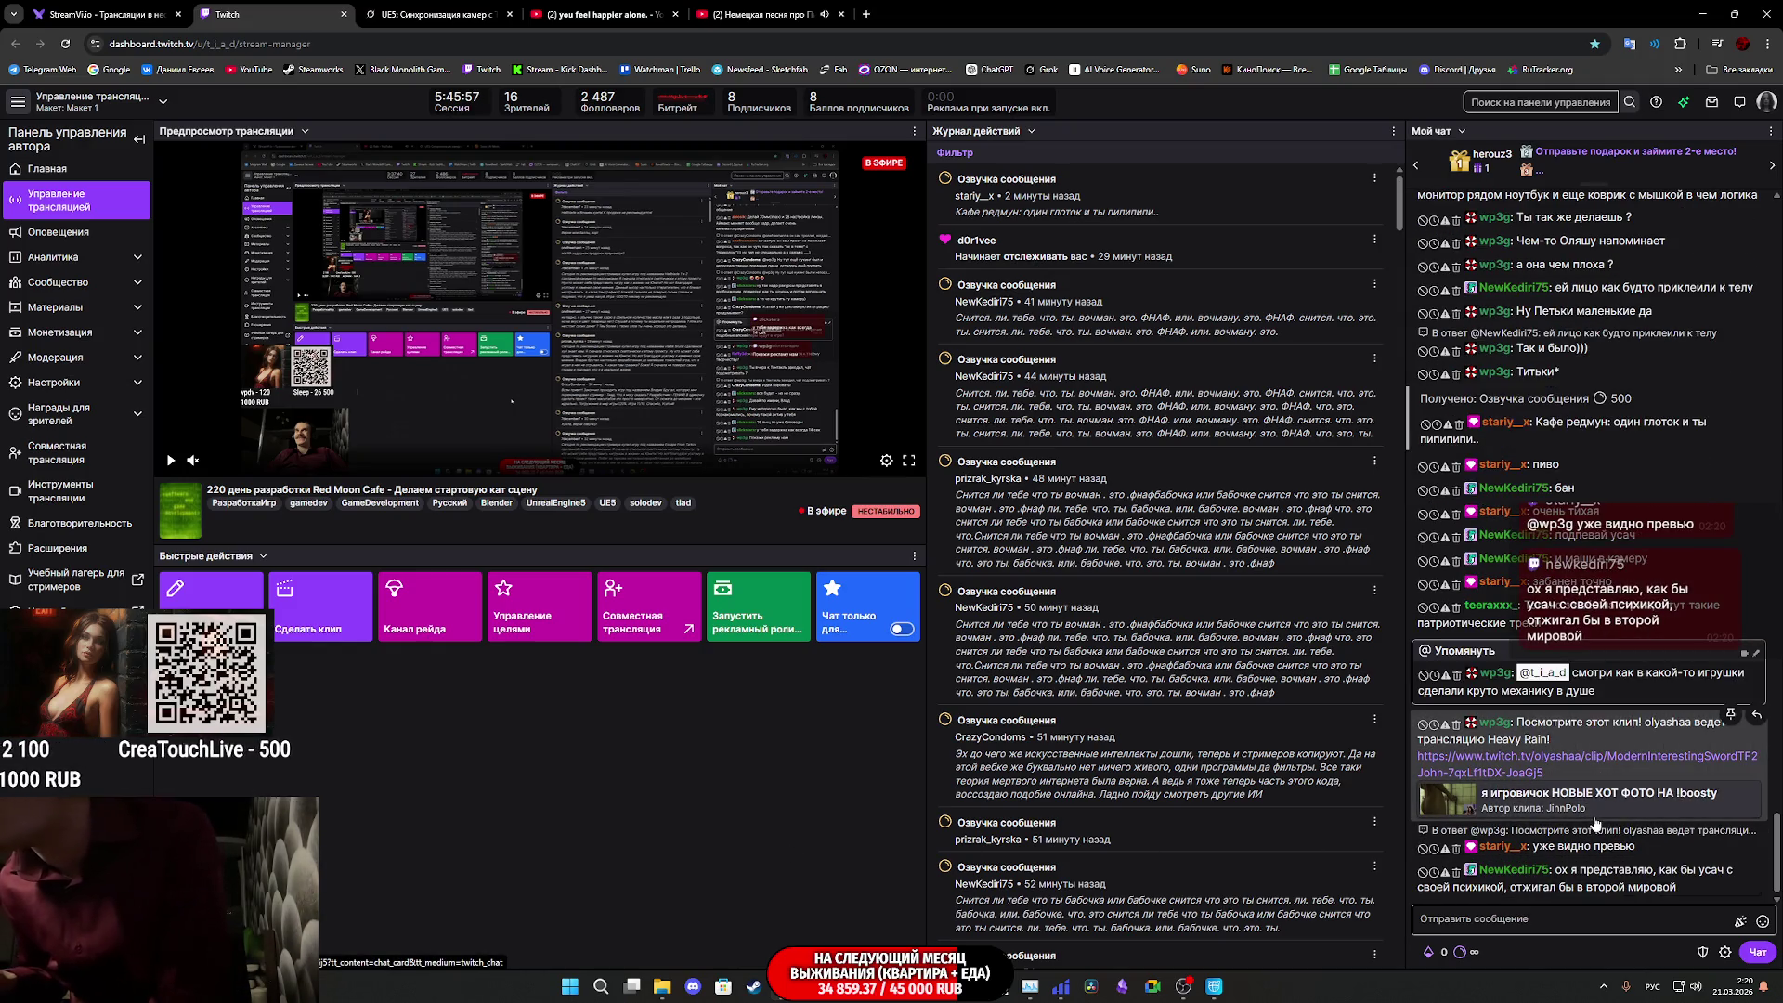
{"action": "scroll", "coordinate": [1600, 818], "scroll_direction": "up", "scroll_amount": 1}
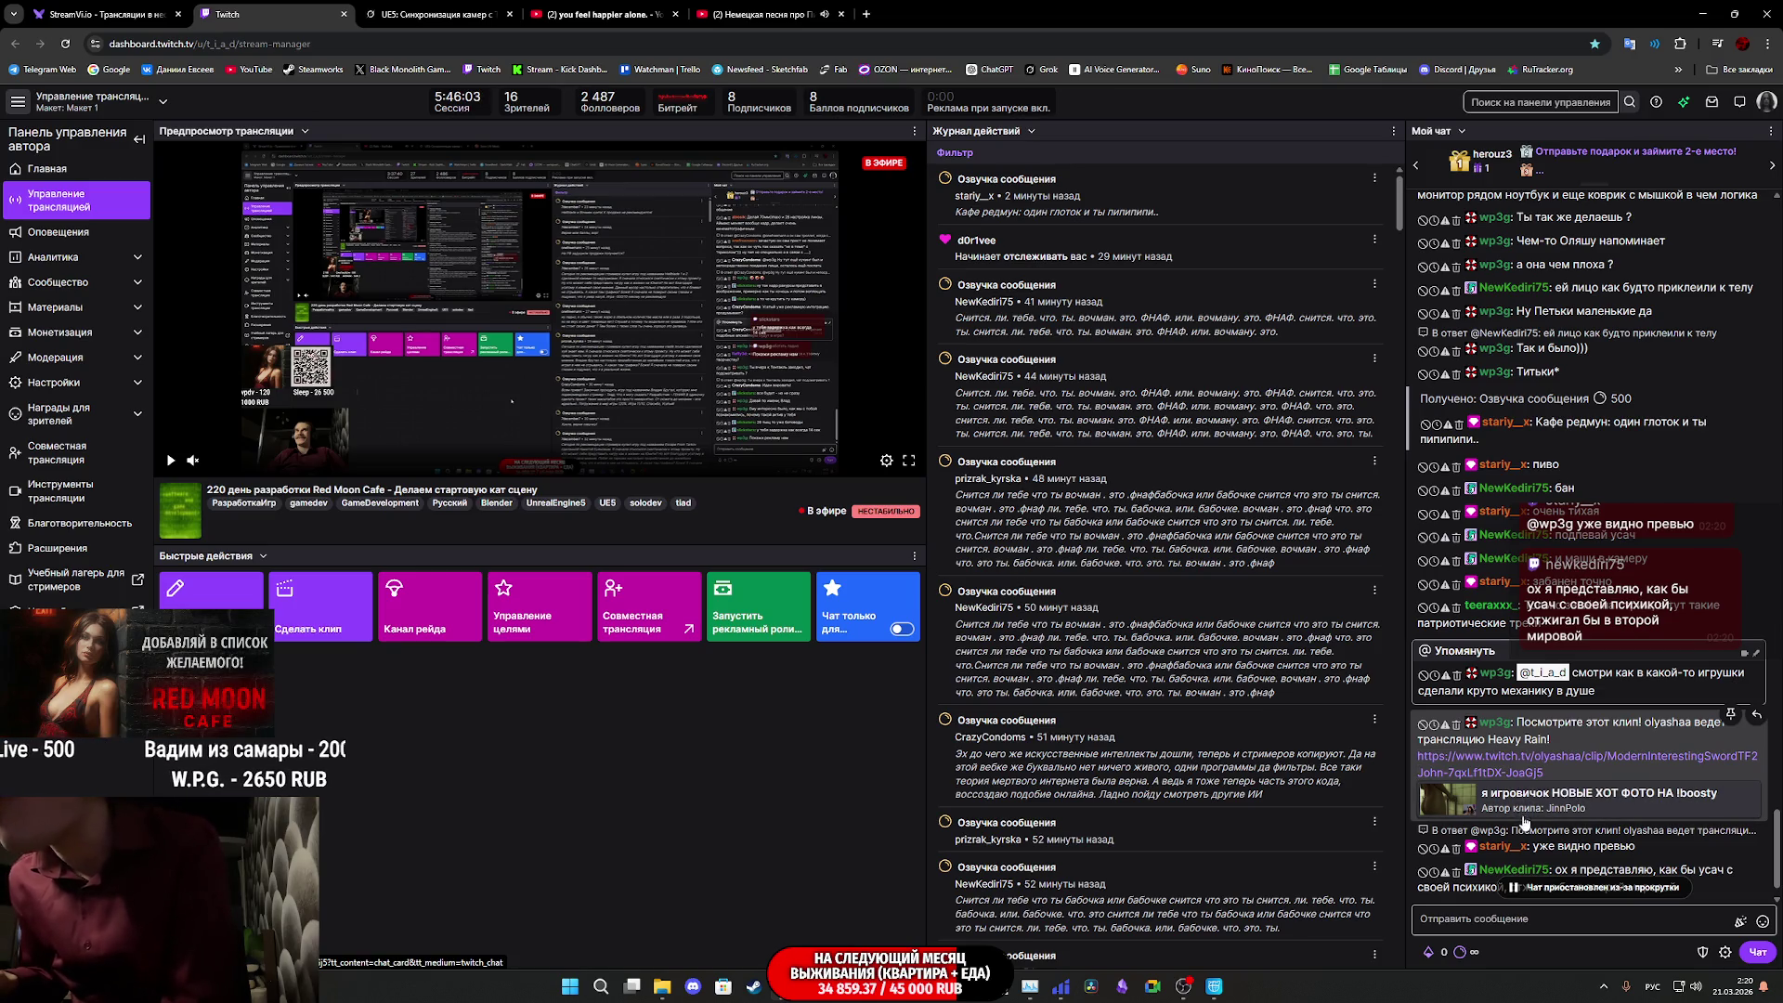
{"action": "scroll", "coordinate": [1579, 771], "scroll_direction": "down", "scroll_amount": 1}
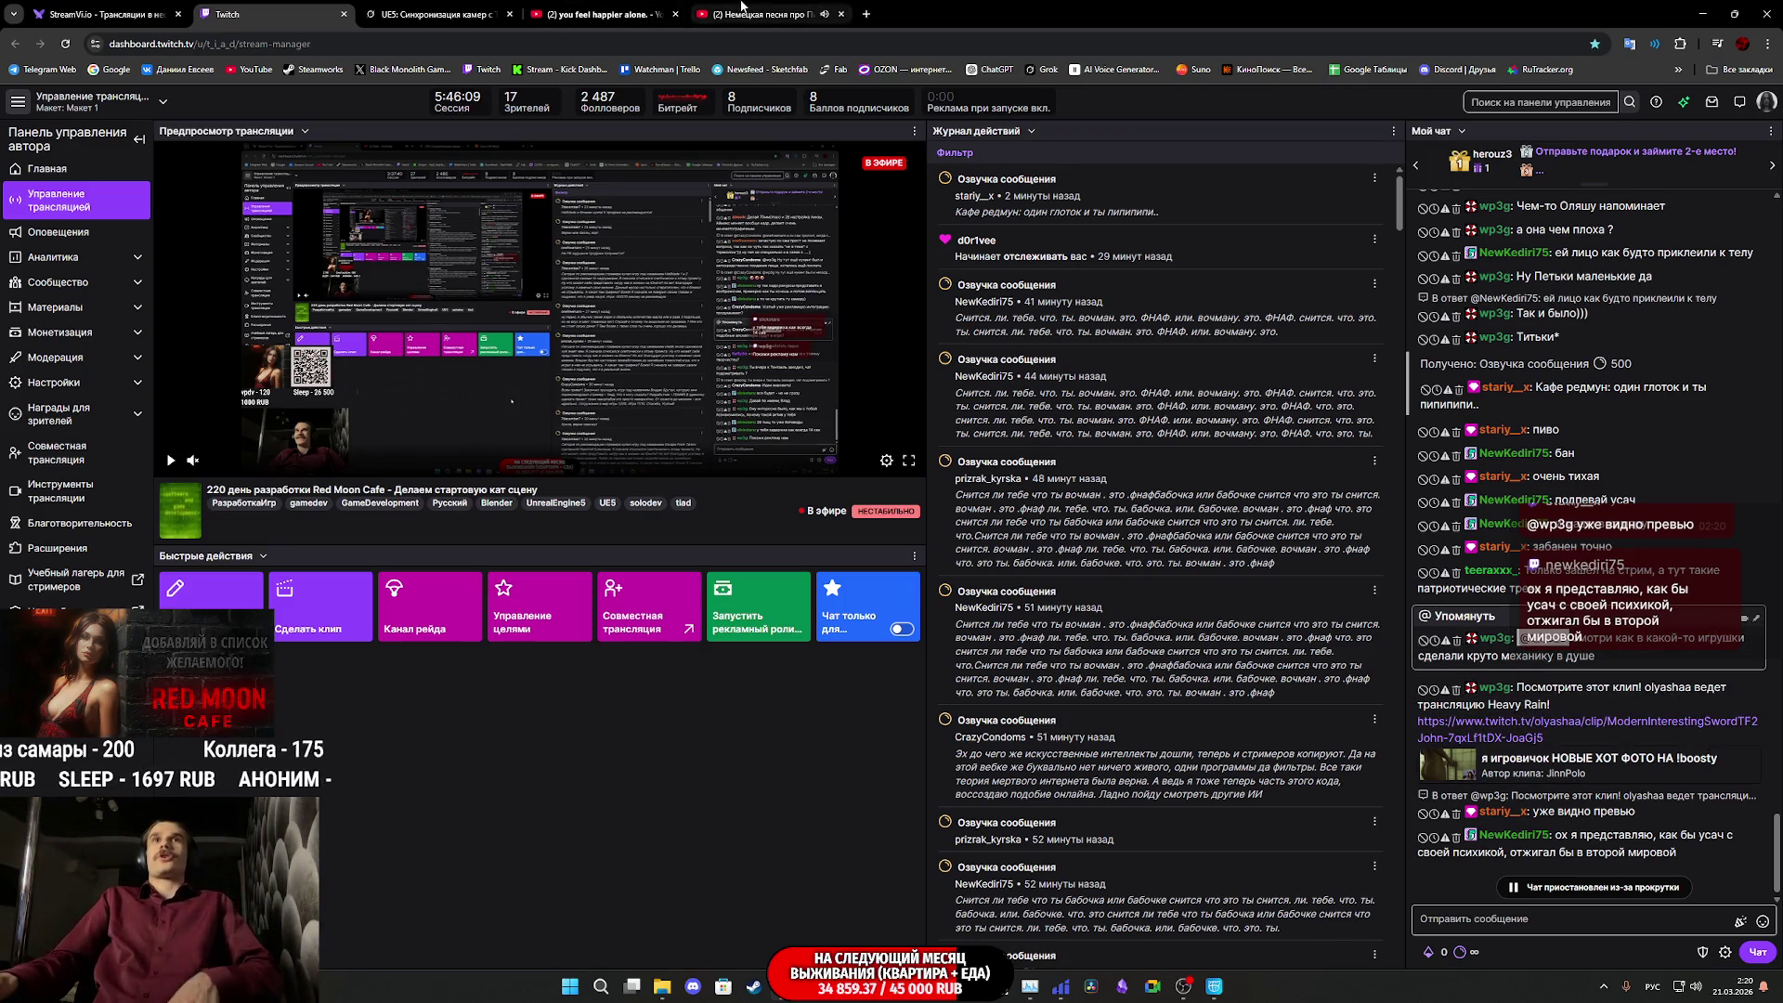
{"action": "left_click", "coordinate": [760, 14]}
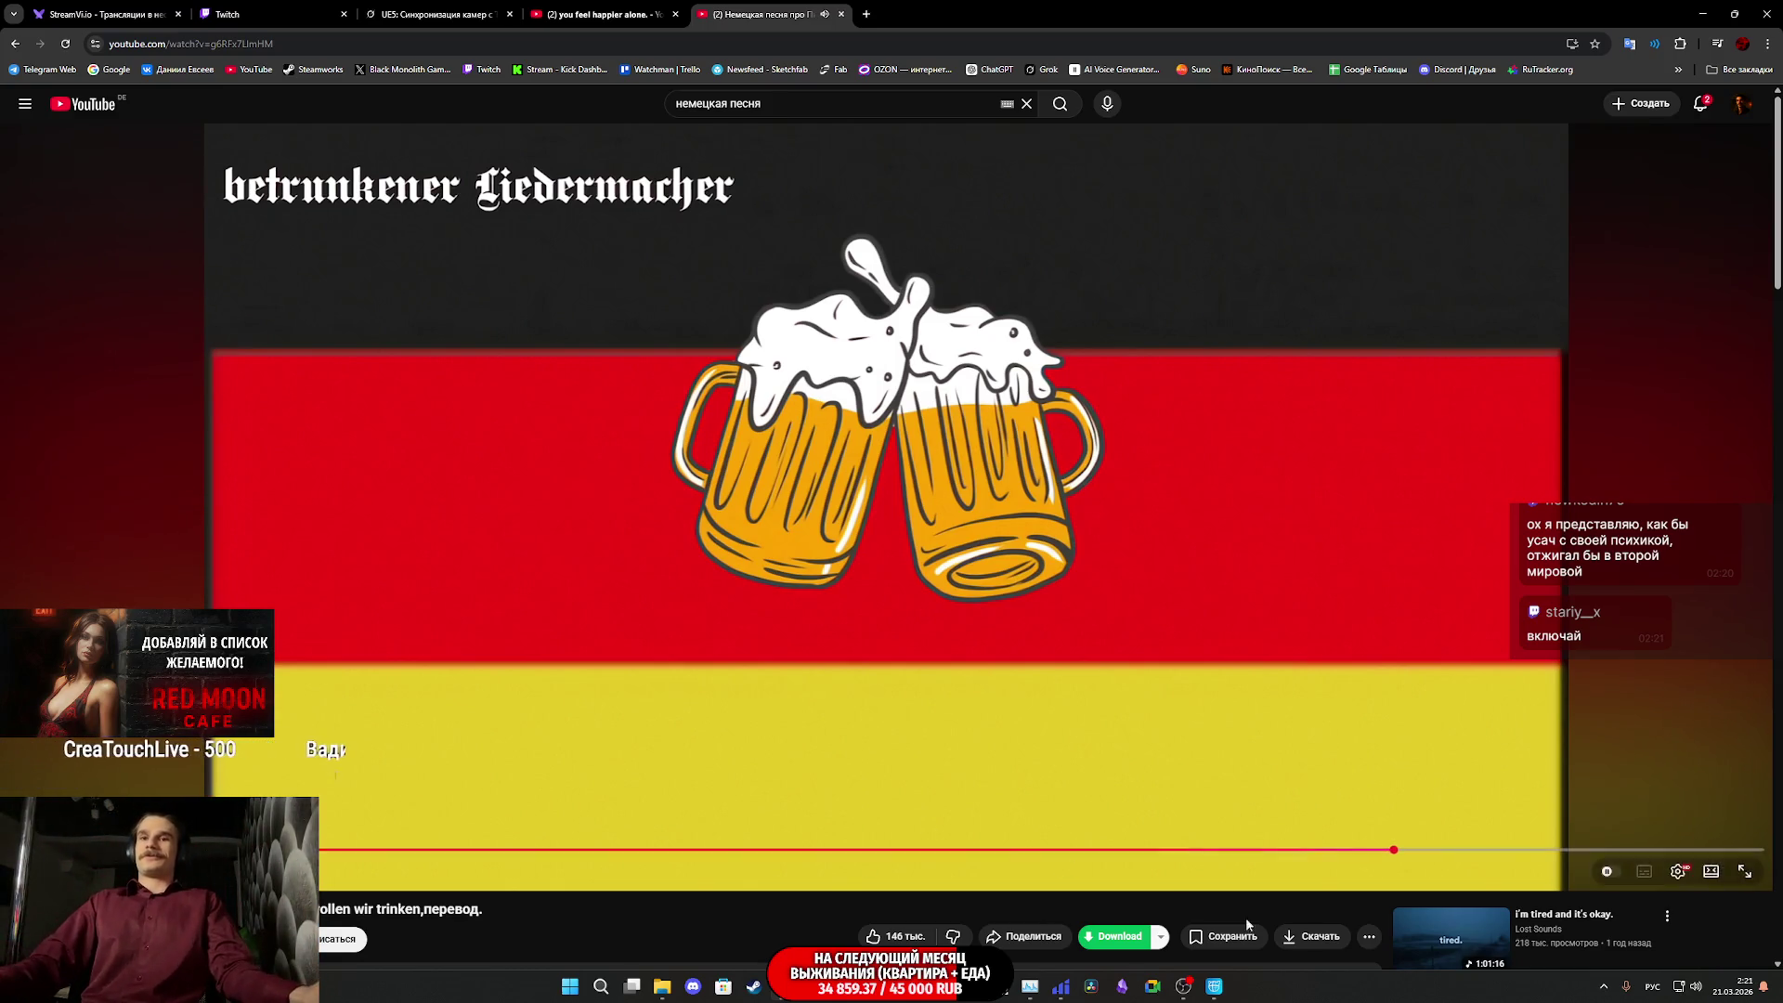
{"action": "left_click", "coordinate": [919, 878]}
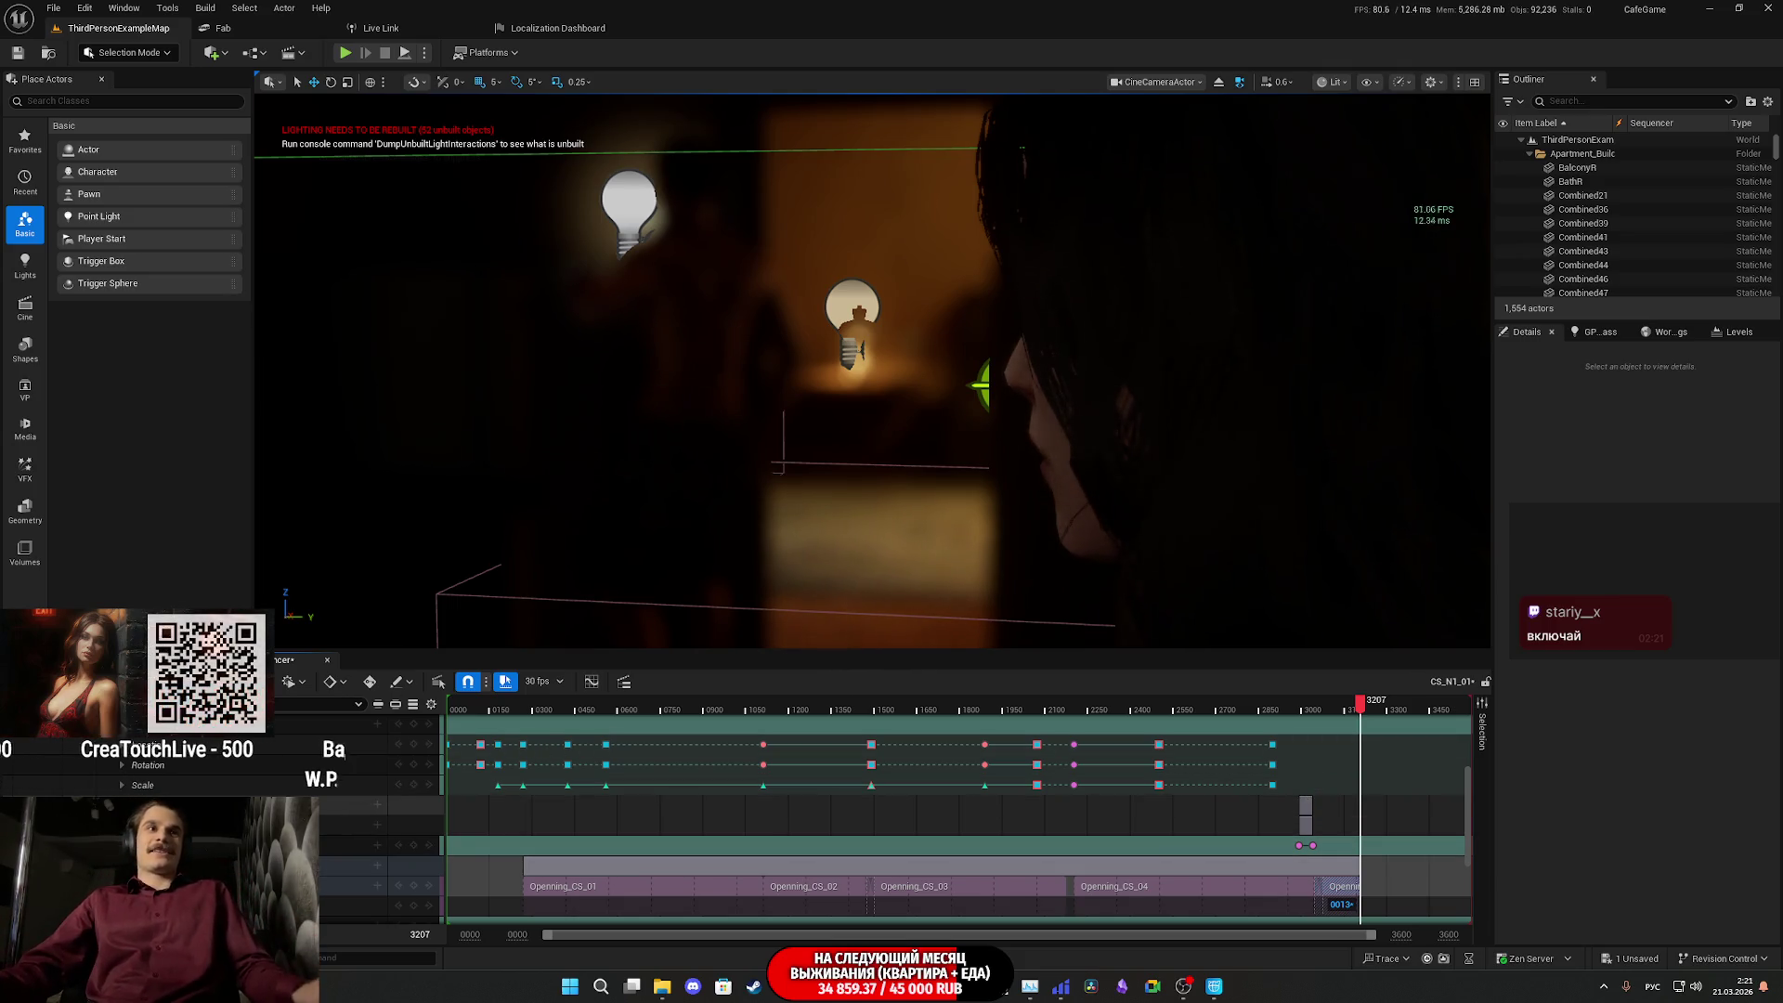
- Show the CutScenes folder in the Content Drawer, then return to the Twitch dashboard
{"action": "key", "text": "ctrl+space"}
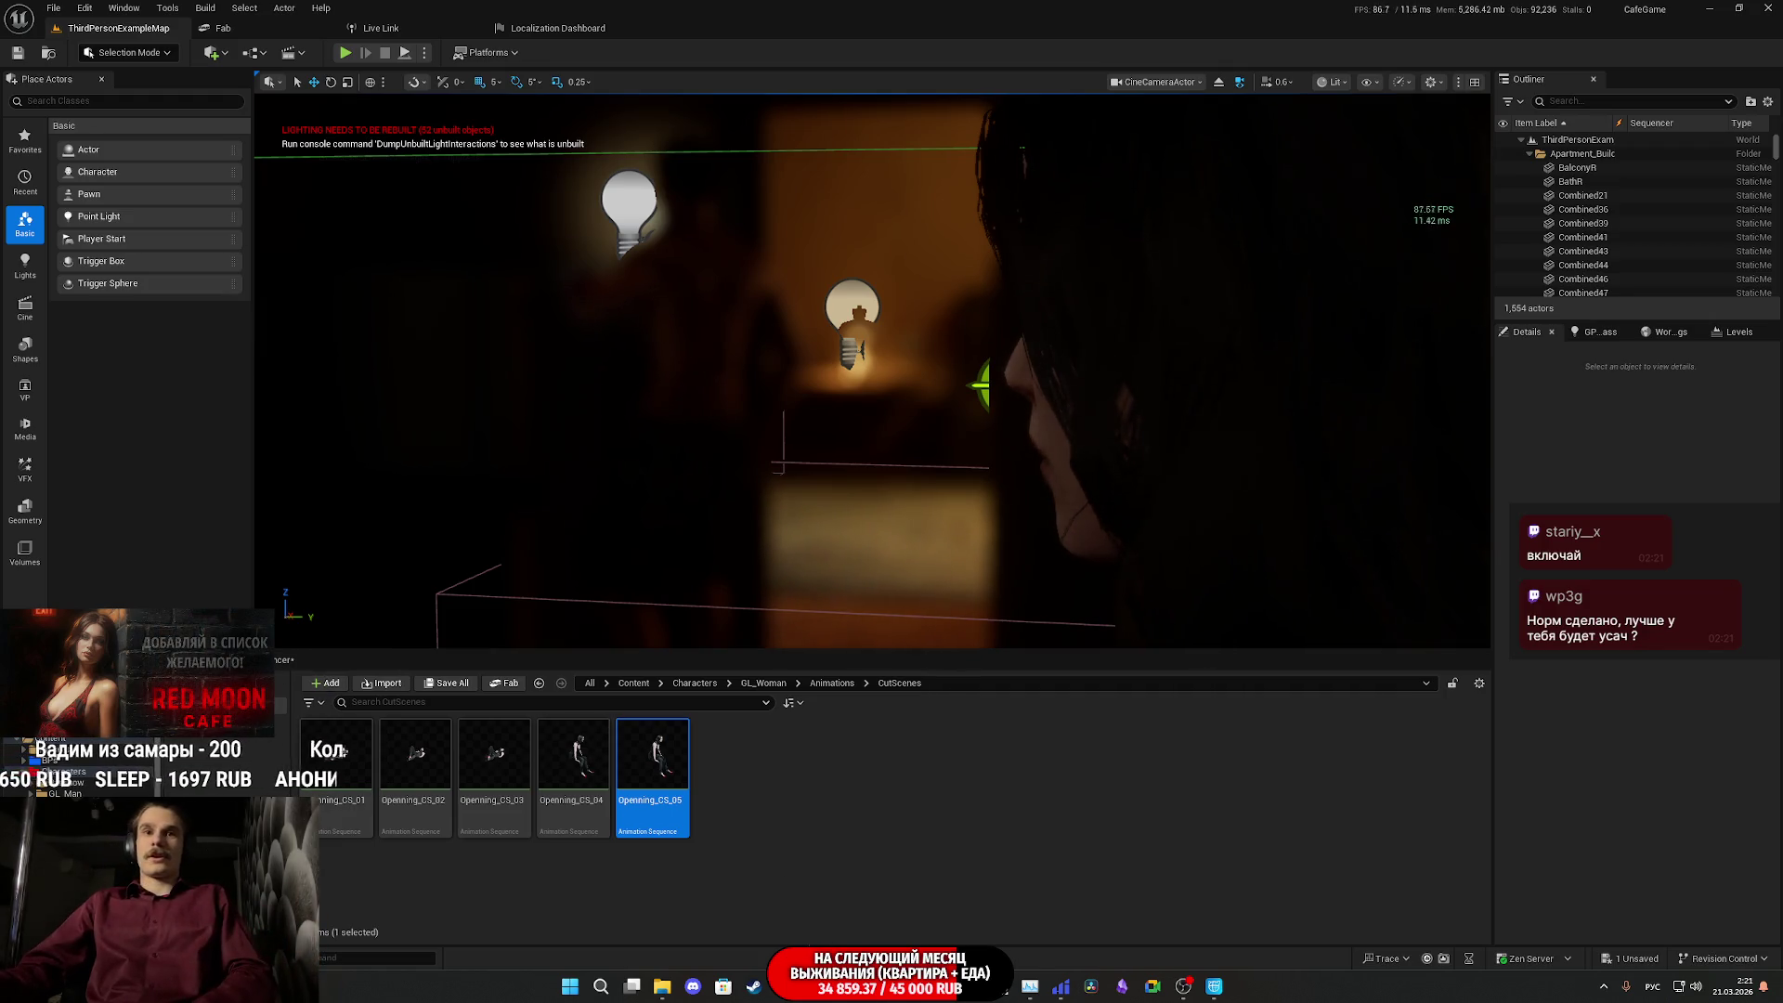
{"action": "key", "text": "alt+Tab"}
{"action": "left_click", "coordinate": [265, 14]}
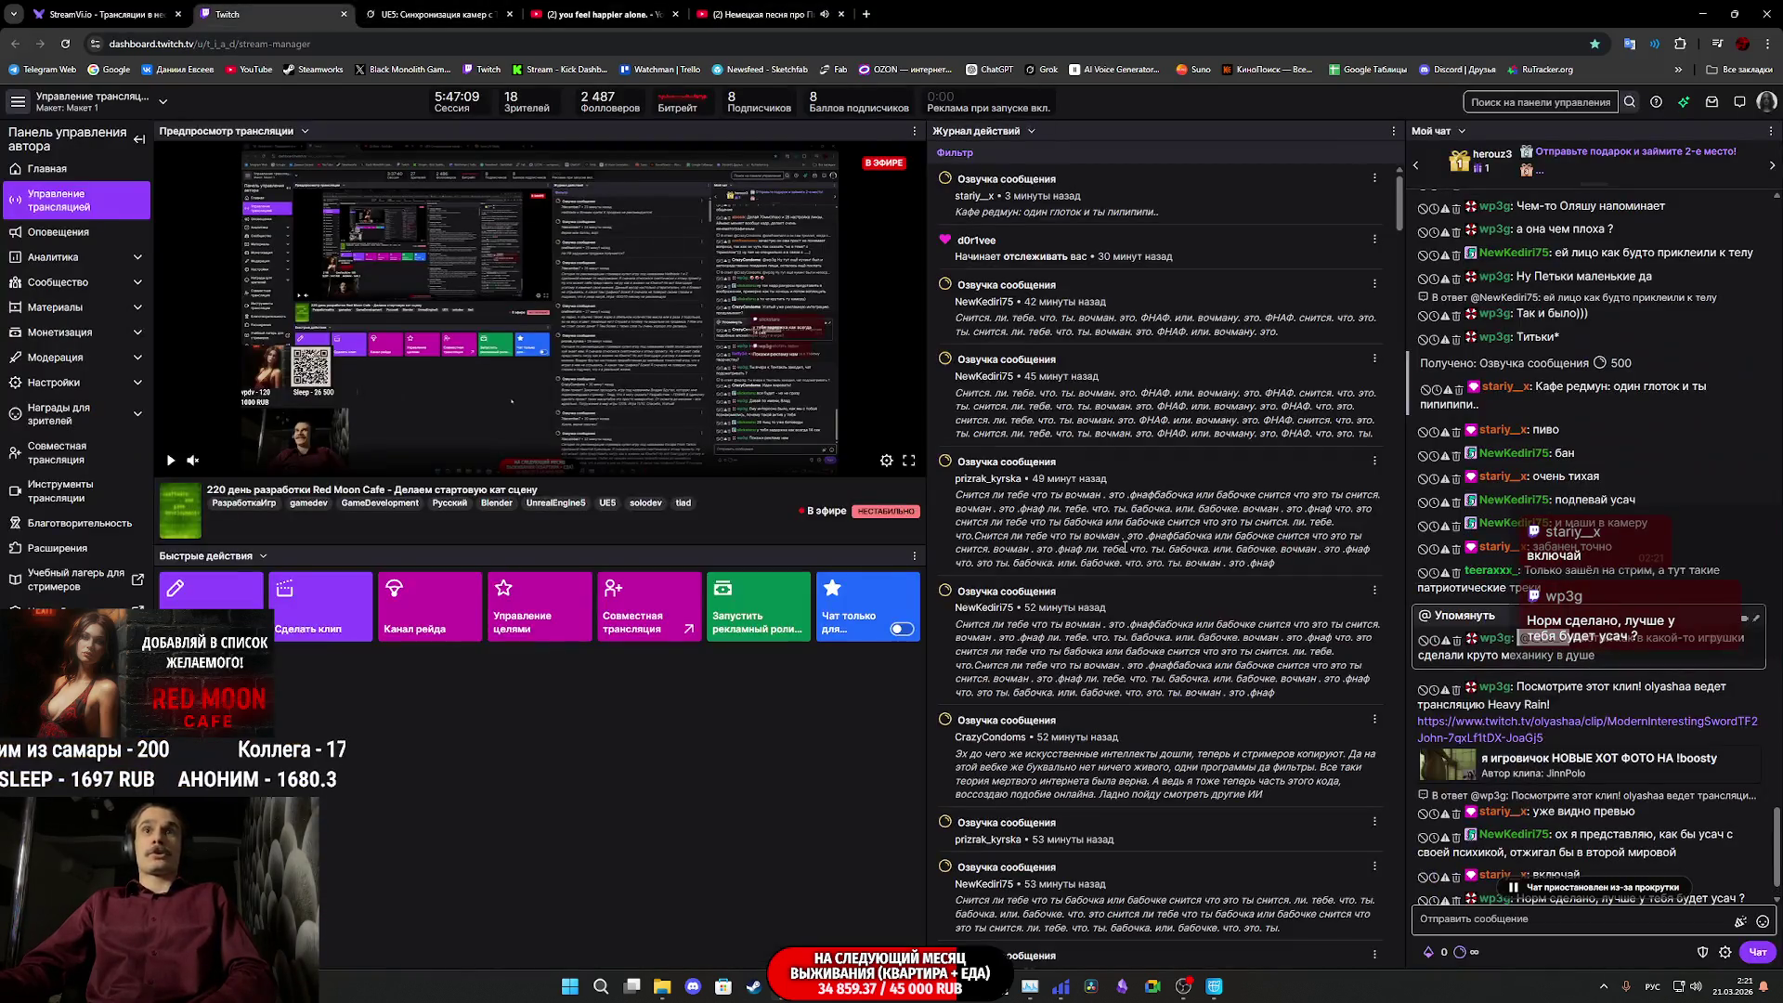
- Open the clip linked in chat in a new tab and play it fullscreen
{"action": "middle_click", "coordinate": [1567, 731]}
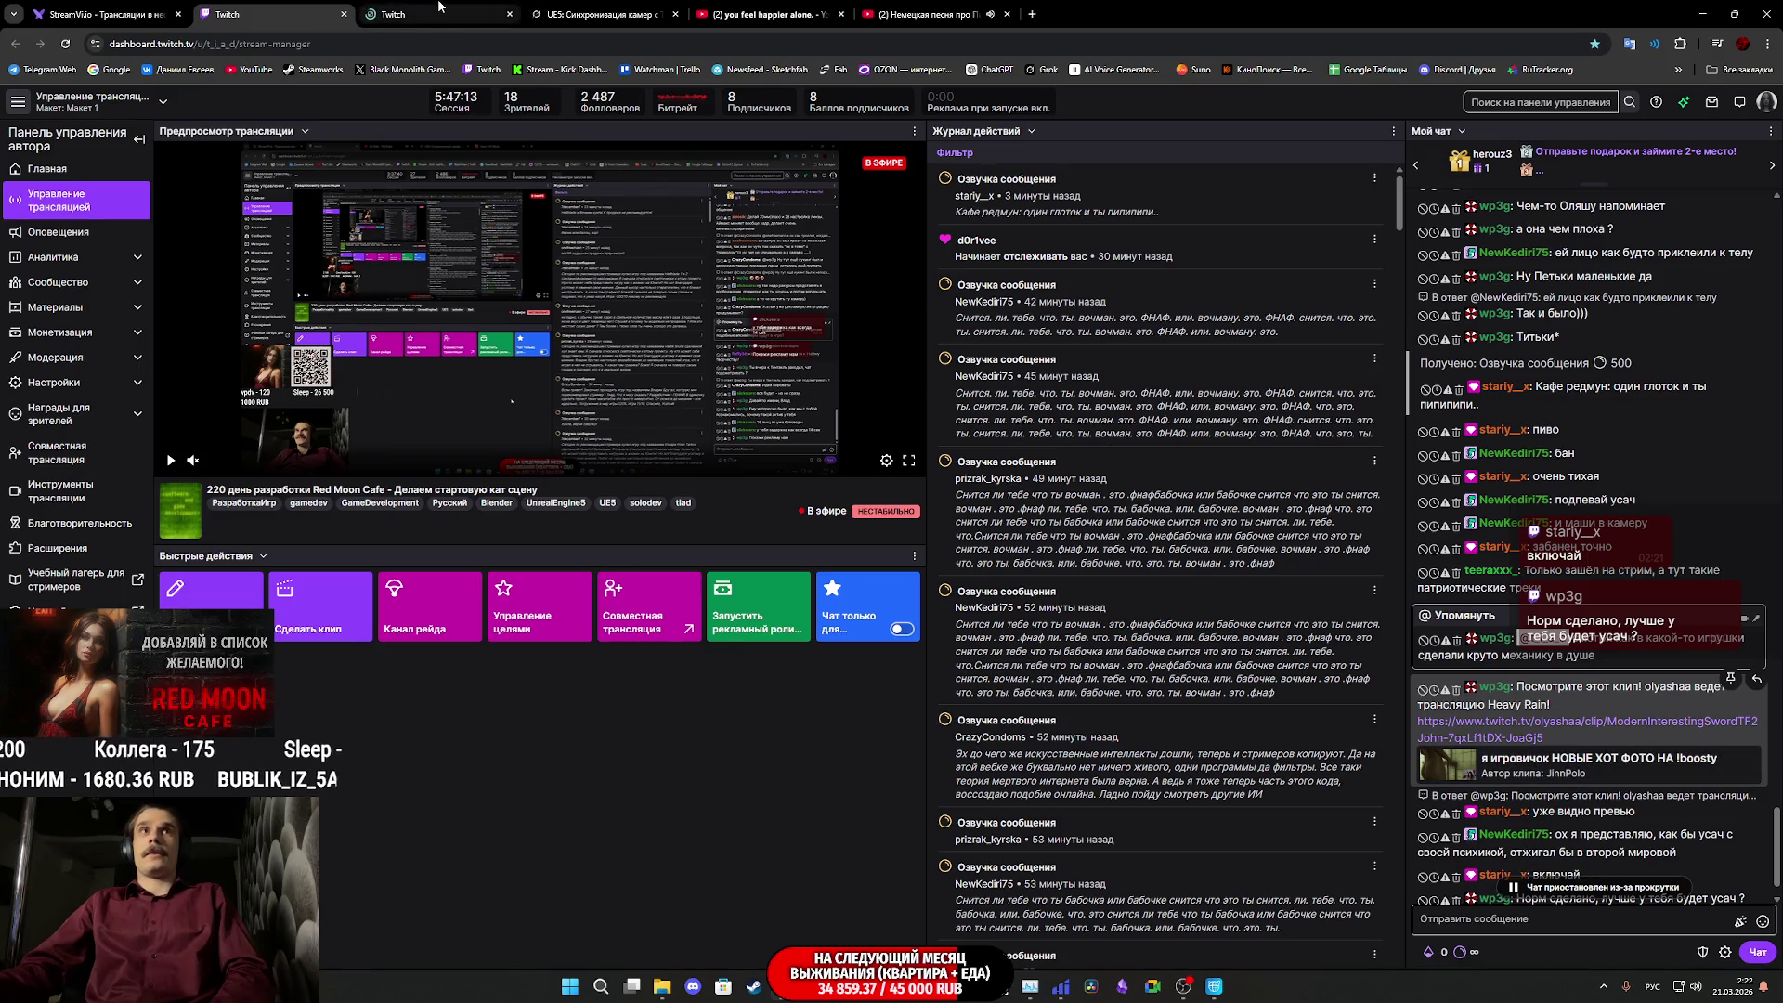
{"action": "left_click", "coordinate": [441, 11]}
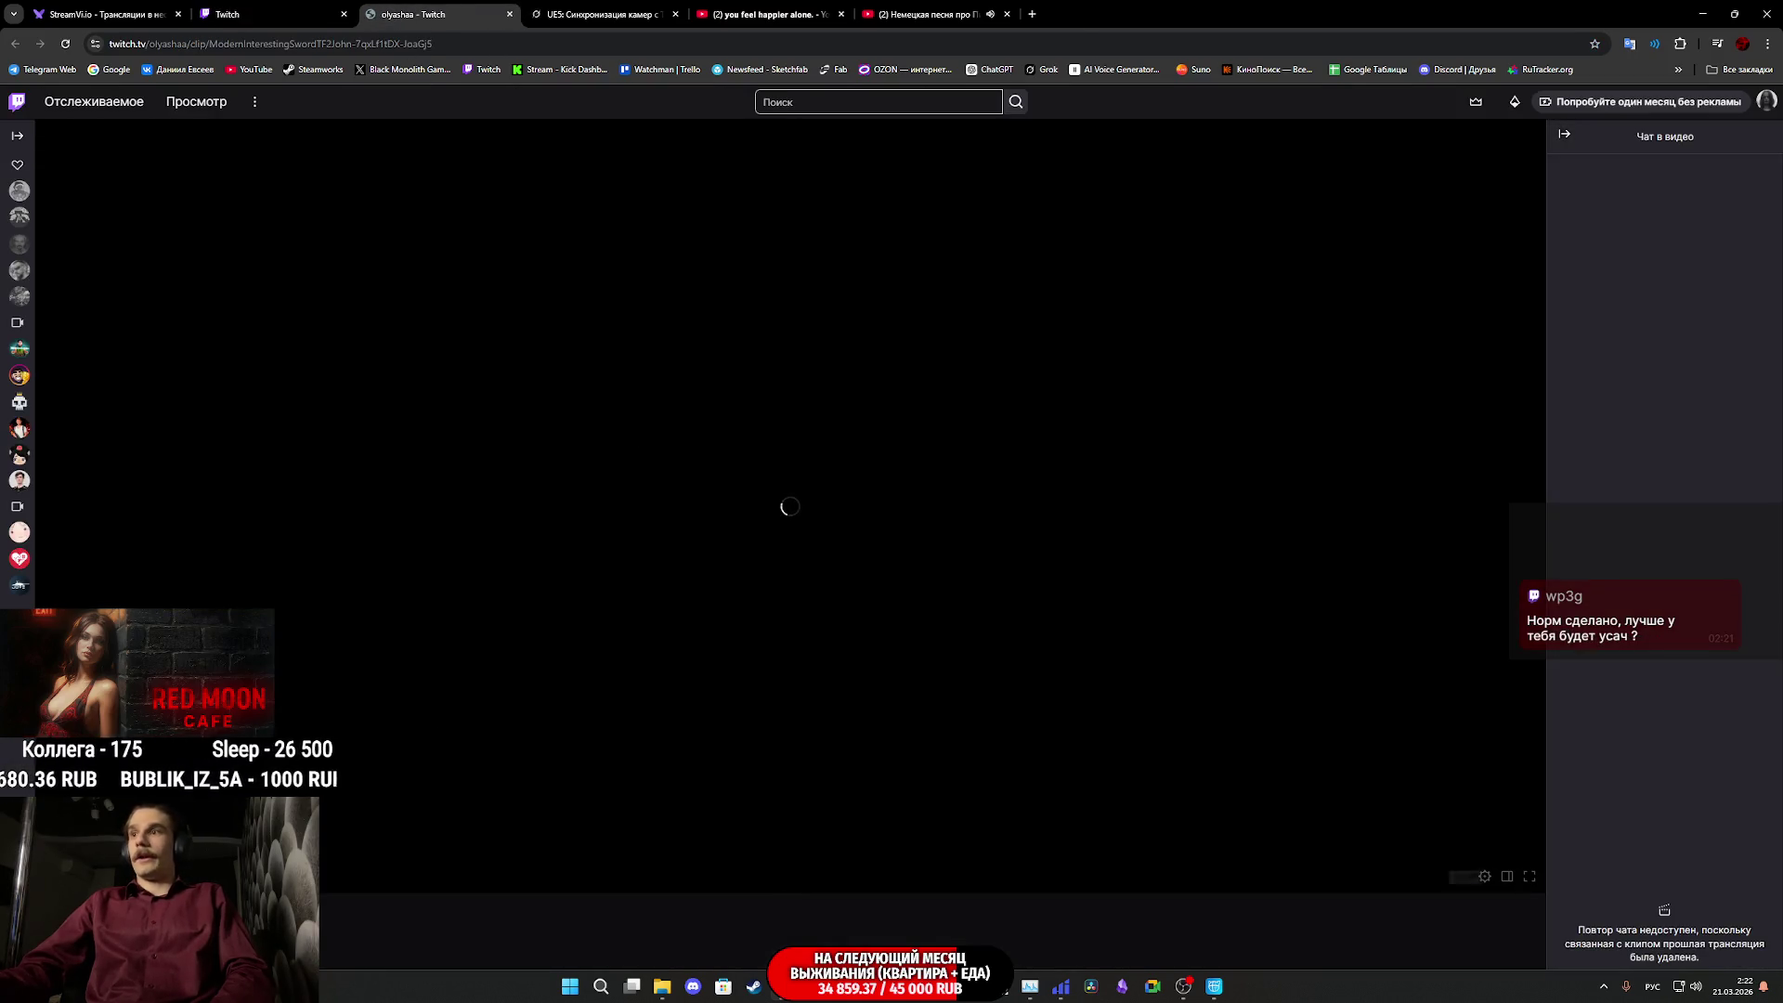
{"action": "double_click", "coordinate": [534, 850]}
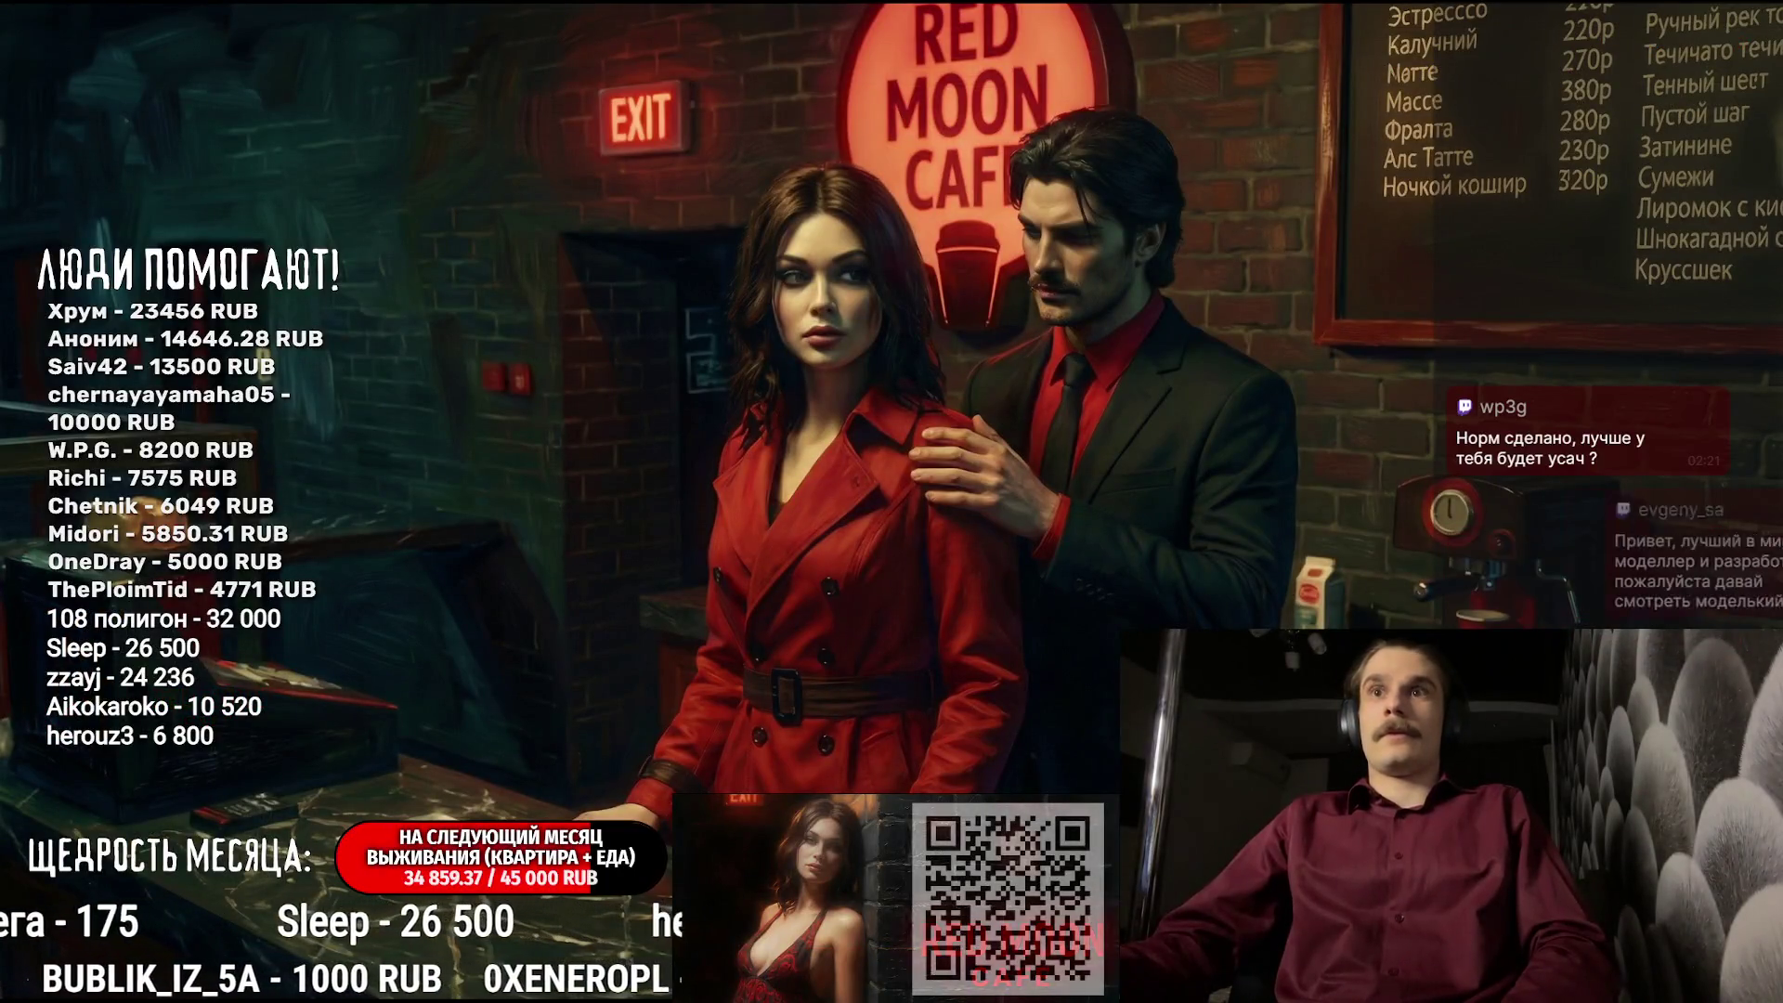
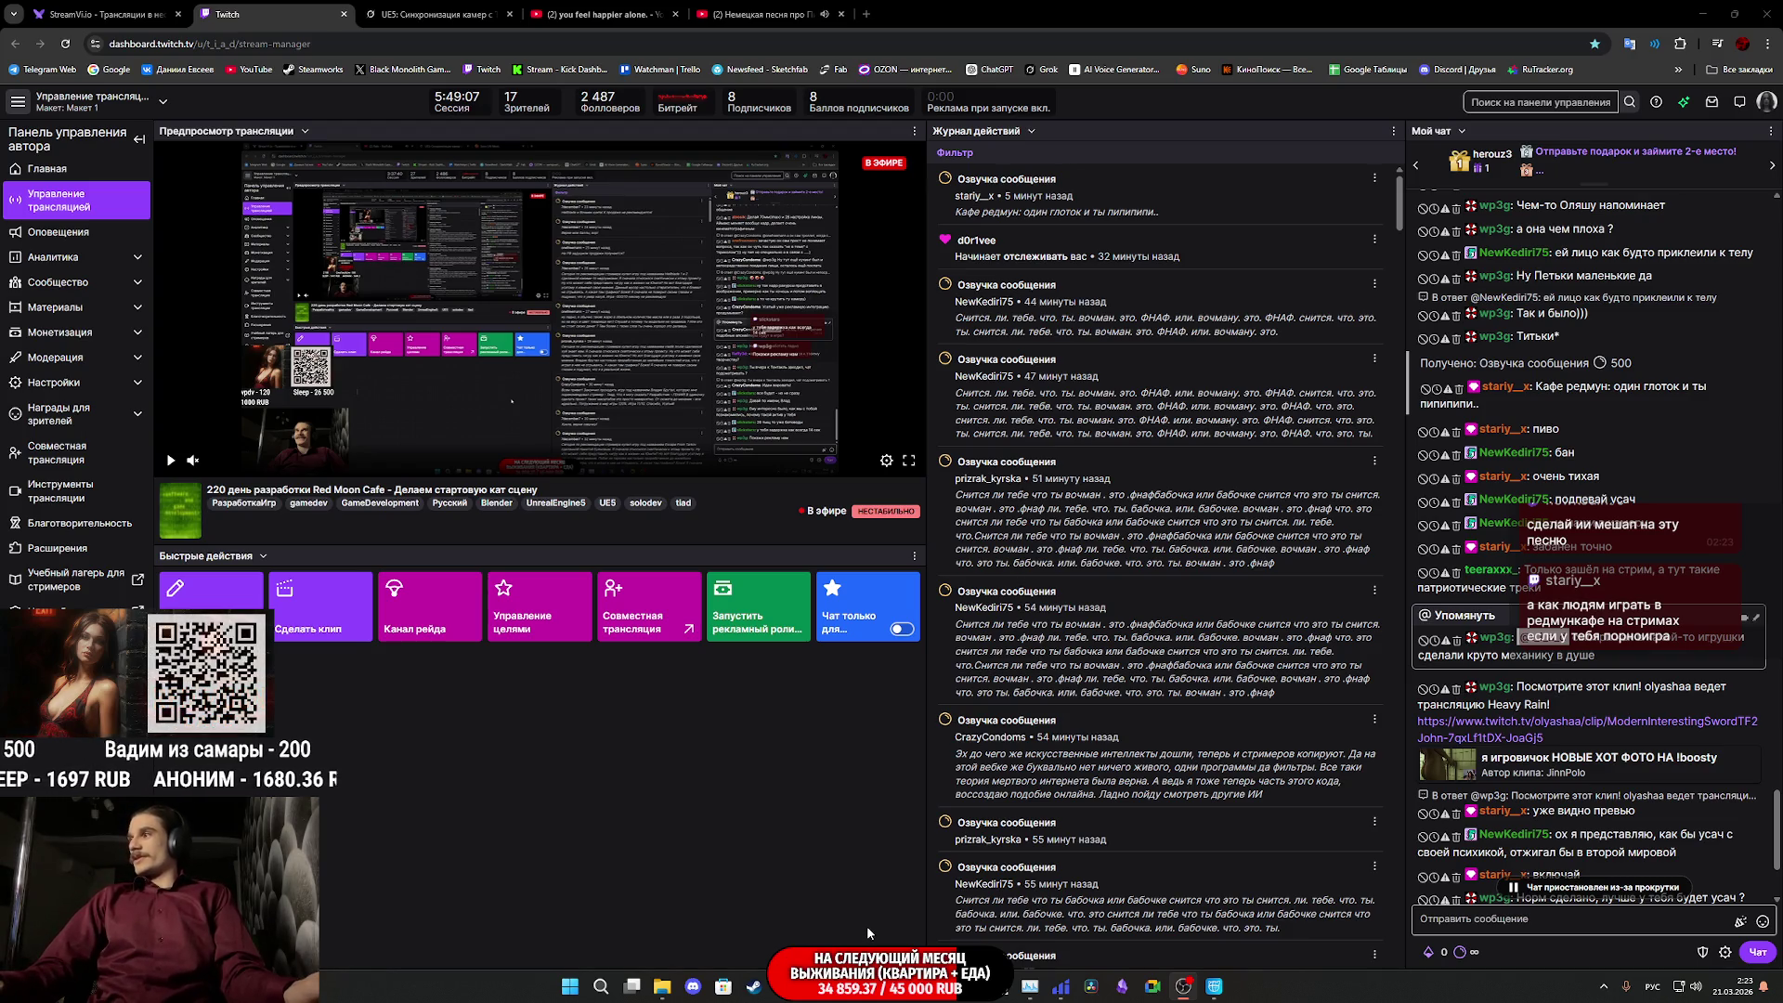
- Switch from the Twitch stream dashboard to the Unreal Editor window with the cafe project
{"action": "mouse_move", "coordinate": [1221, 997]}
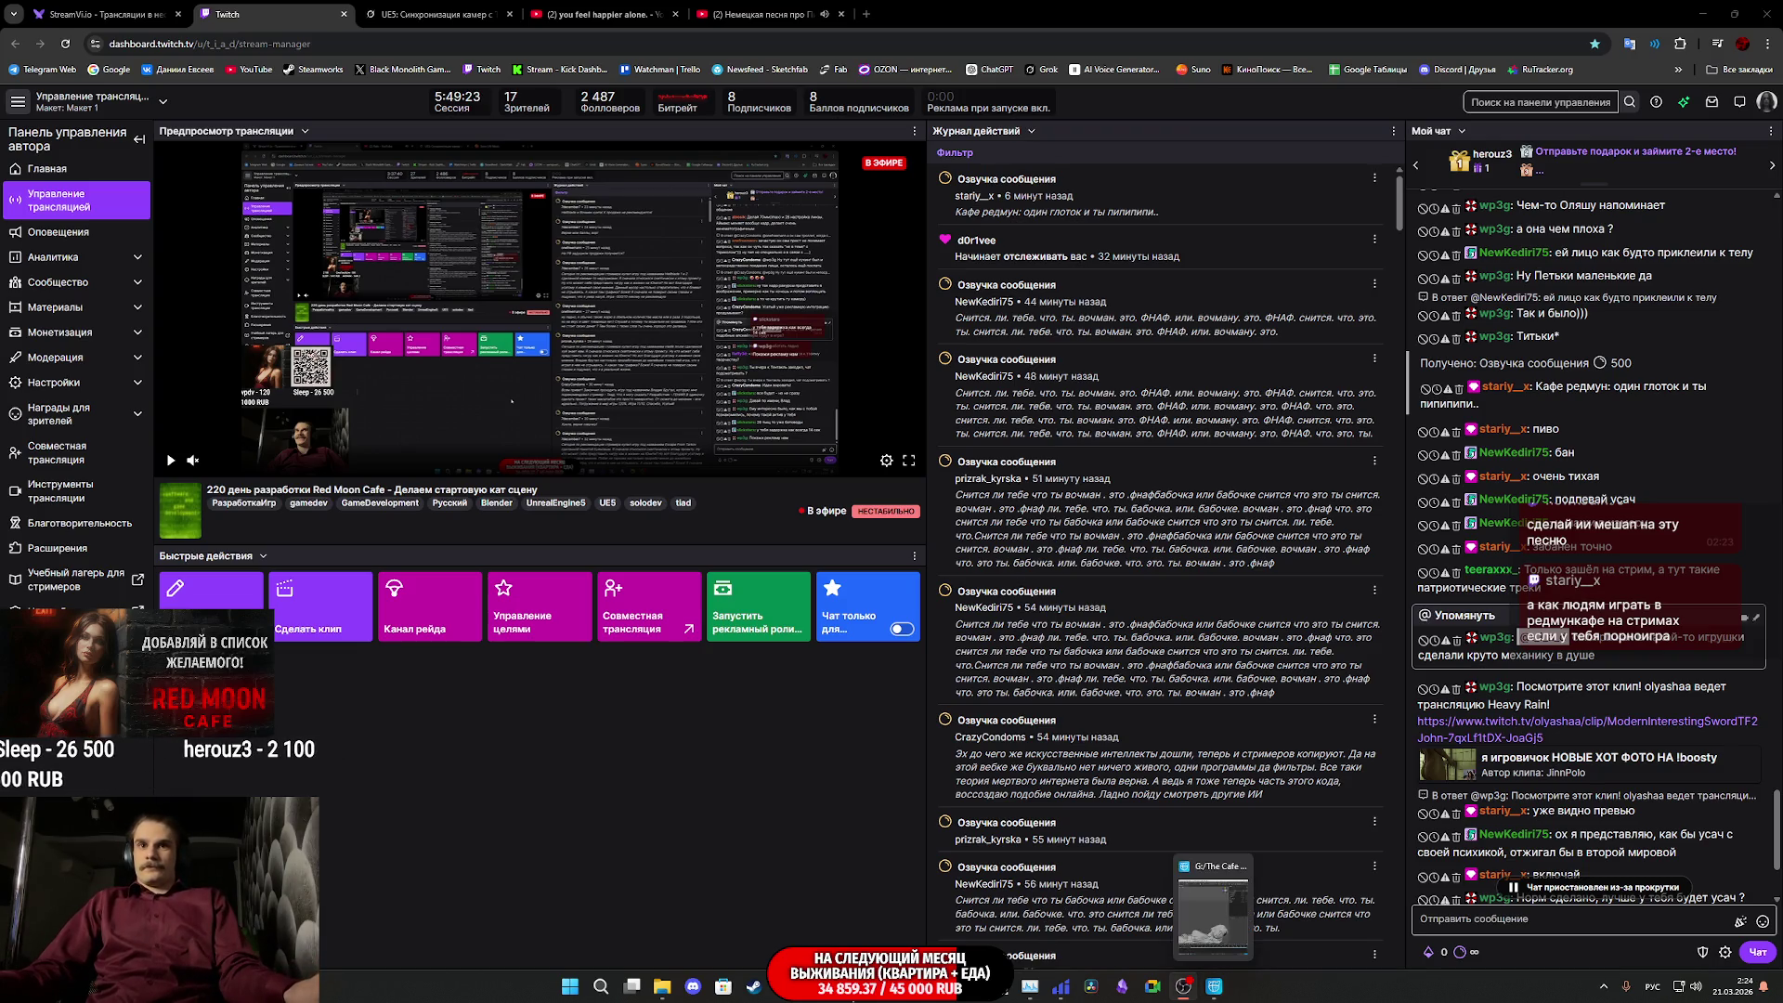
{"action": "left_click", "coordinate": [1214, 989]}
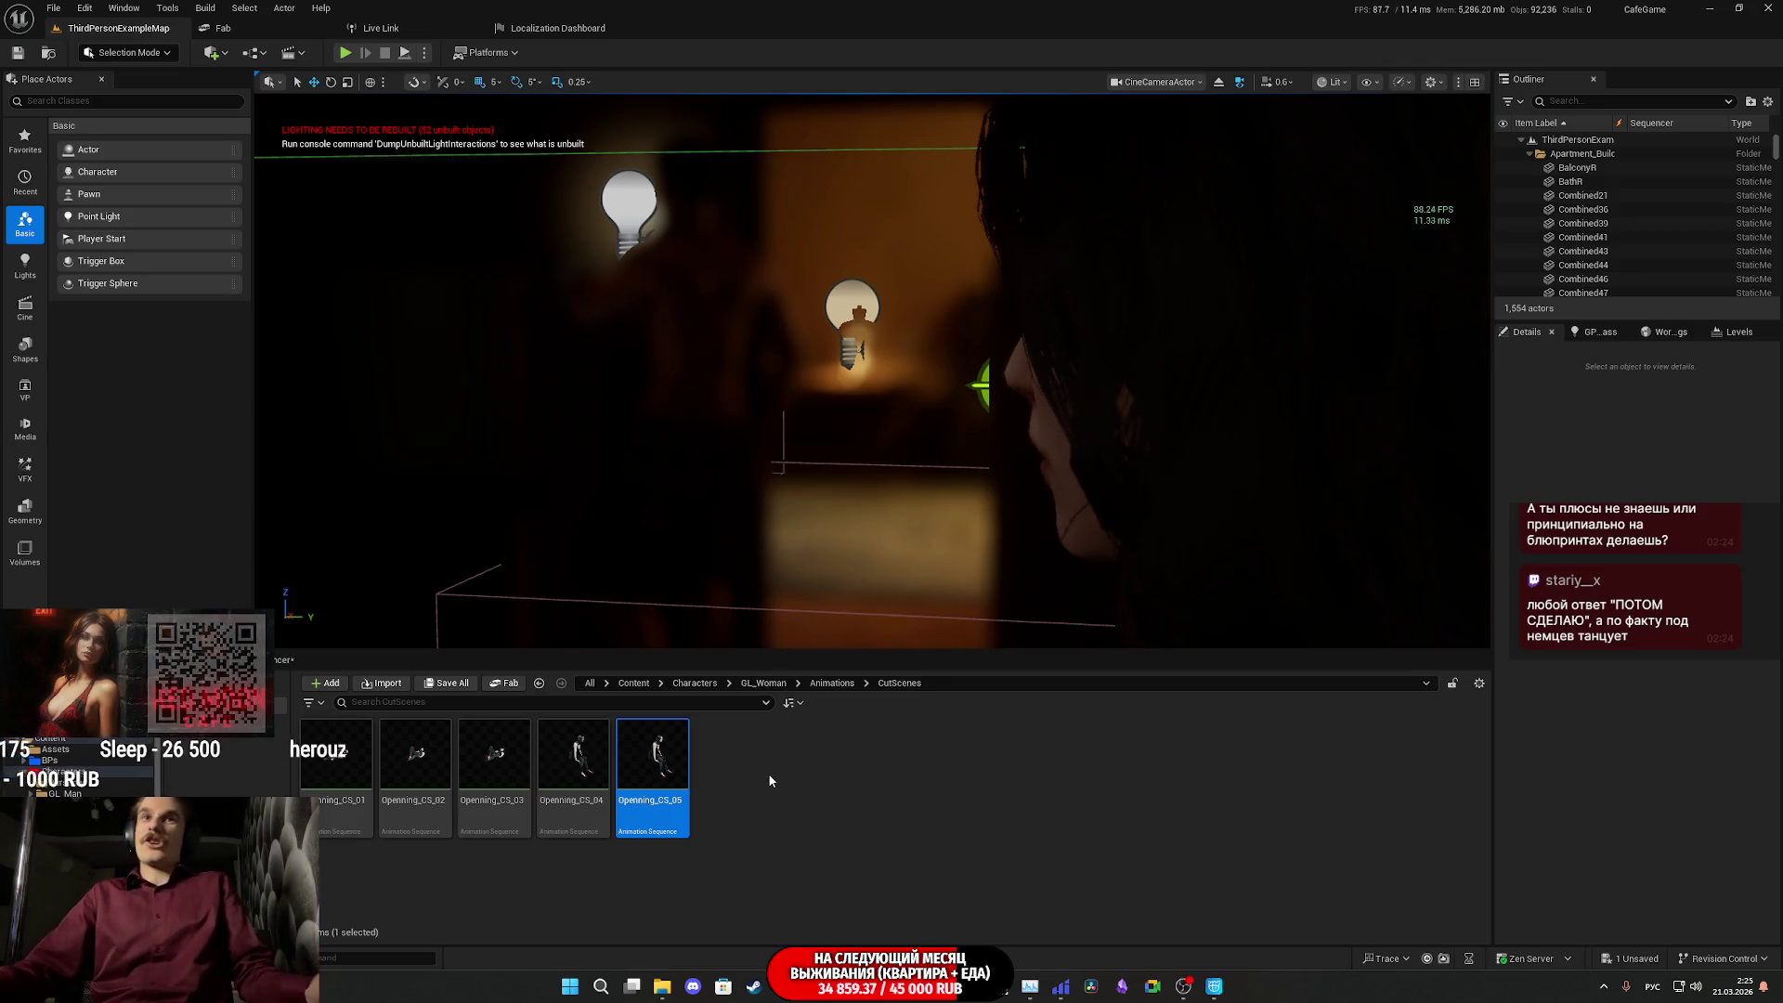
- Show the opening cutscene's Sequencer timeline and list the animations to add to the character
{"action": "left_click", "coordinate": [297, 660]}
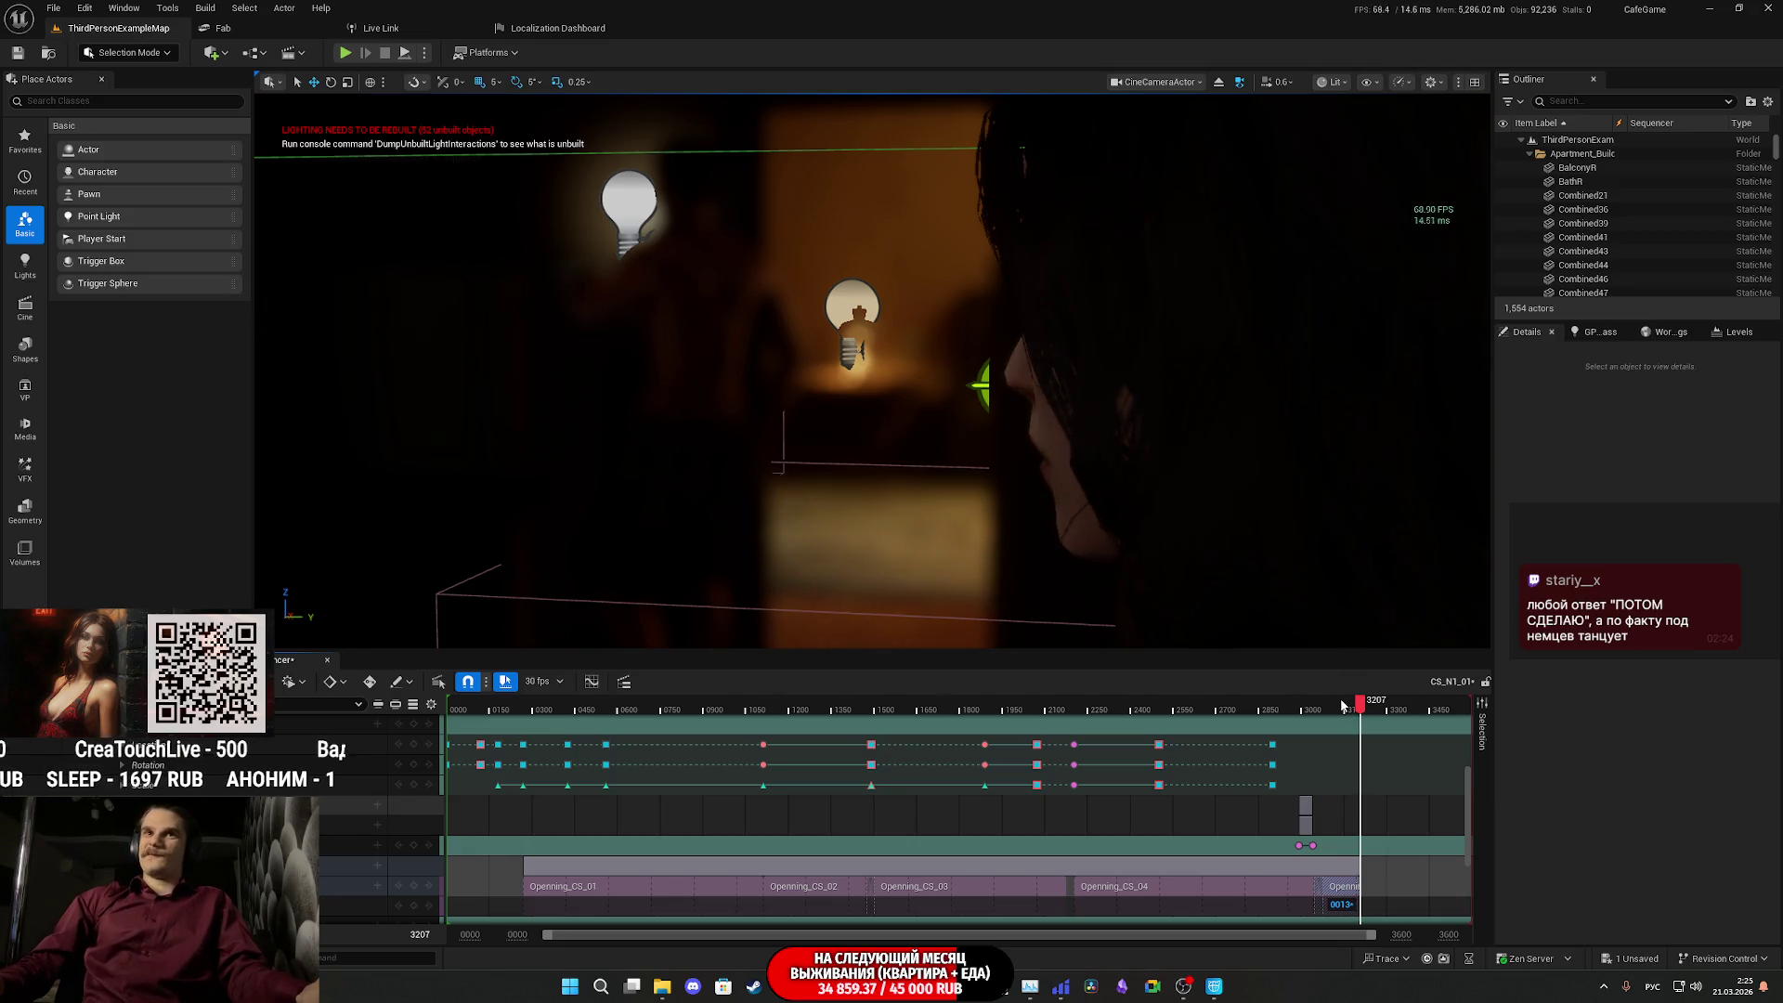
{"action": "left_click", "coordinate": [378, 887]}
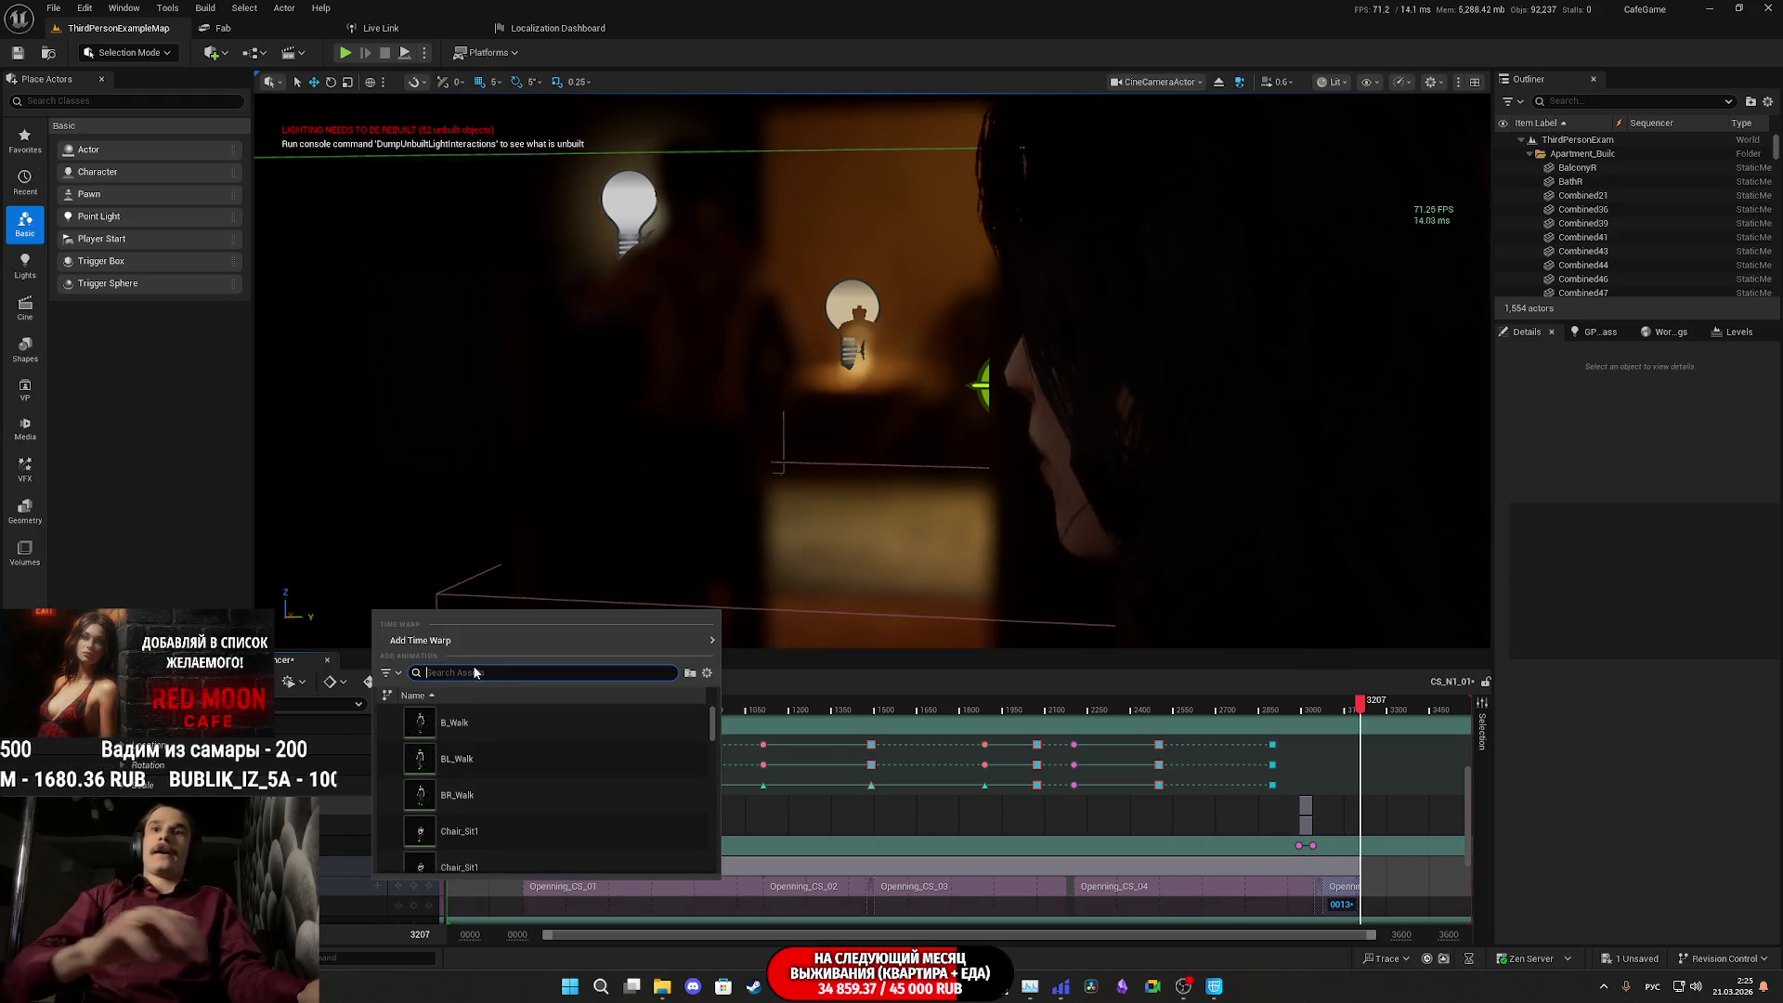
- Filter the animation list by 'ope' and add Openning_CS_04 as a new section
{"action": "type", "text": "шау"}
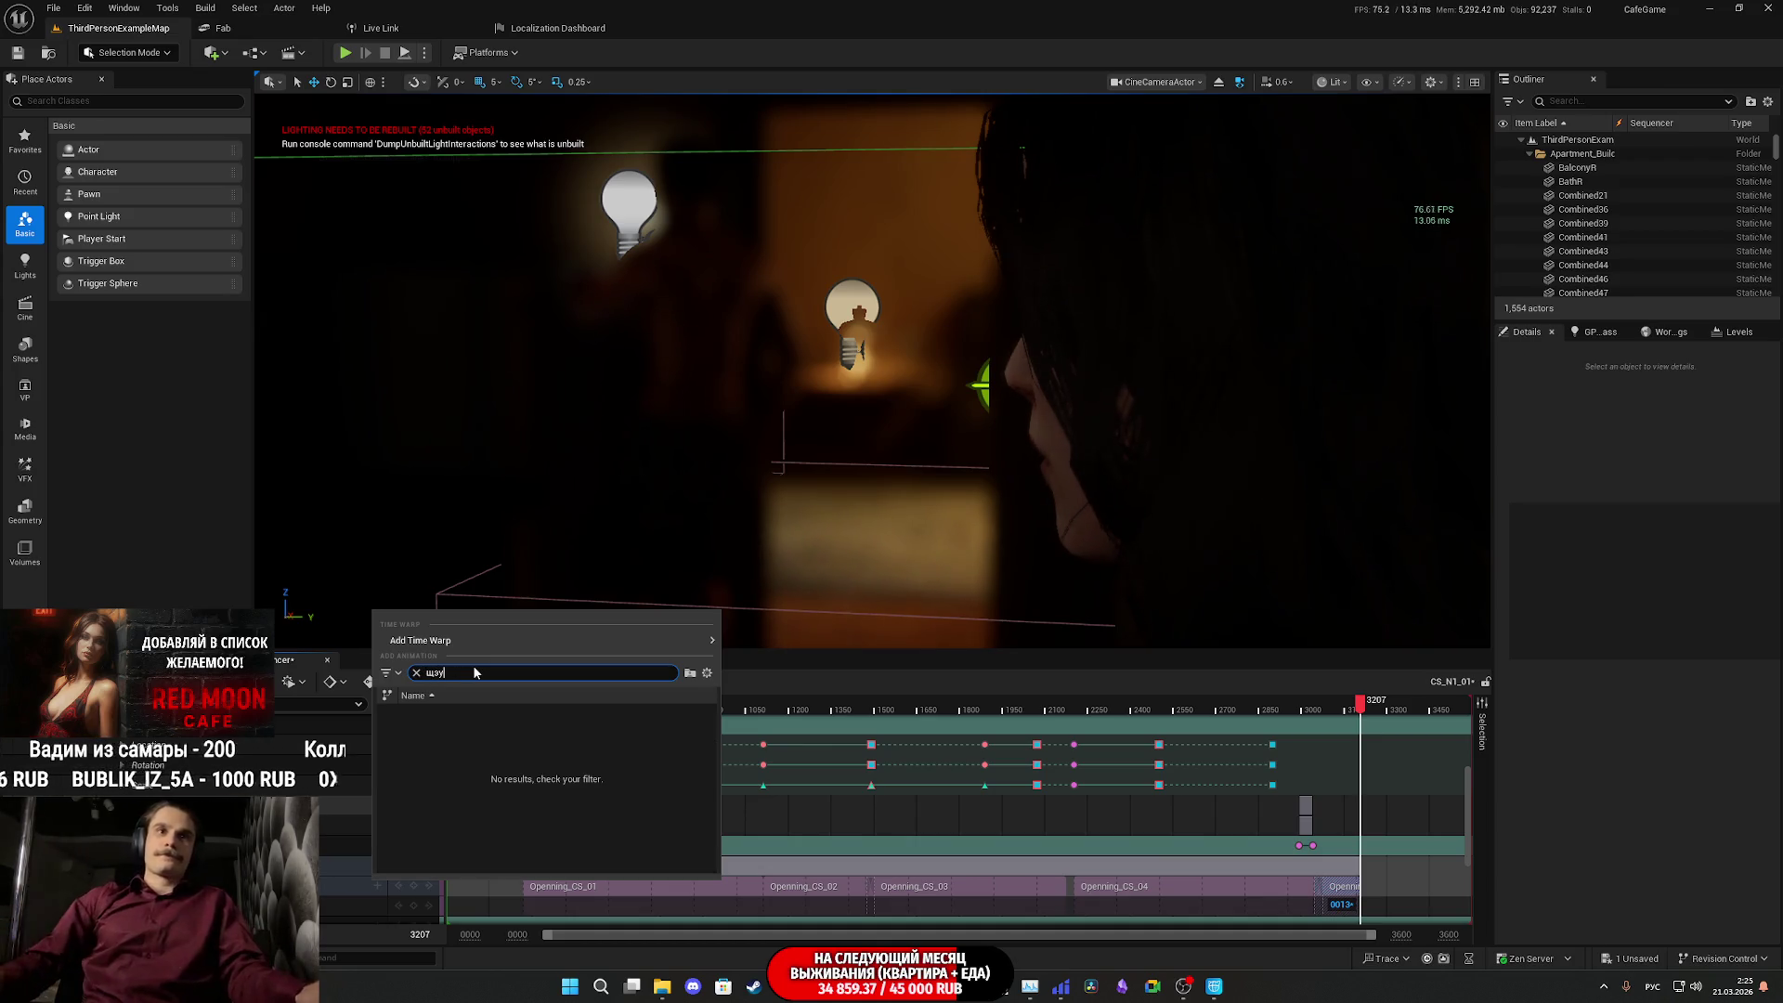
{"action": "key", "text": "alt+shift"}
{"action": "type", "text": "ope"}
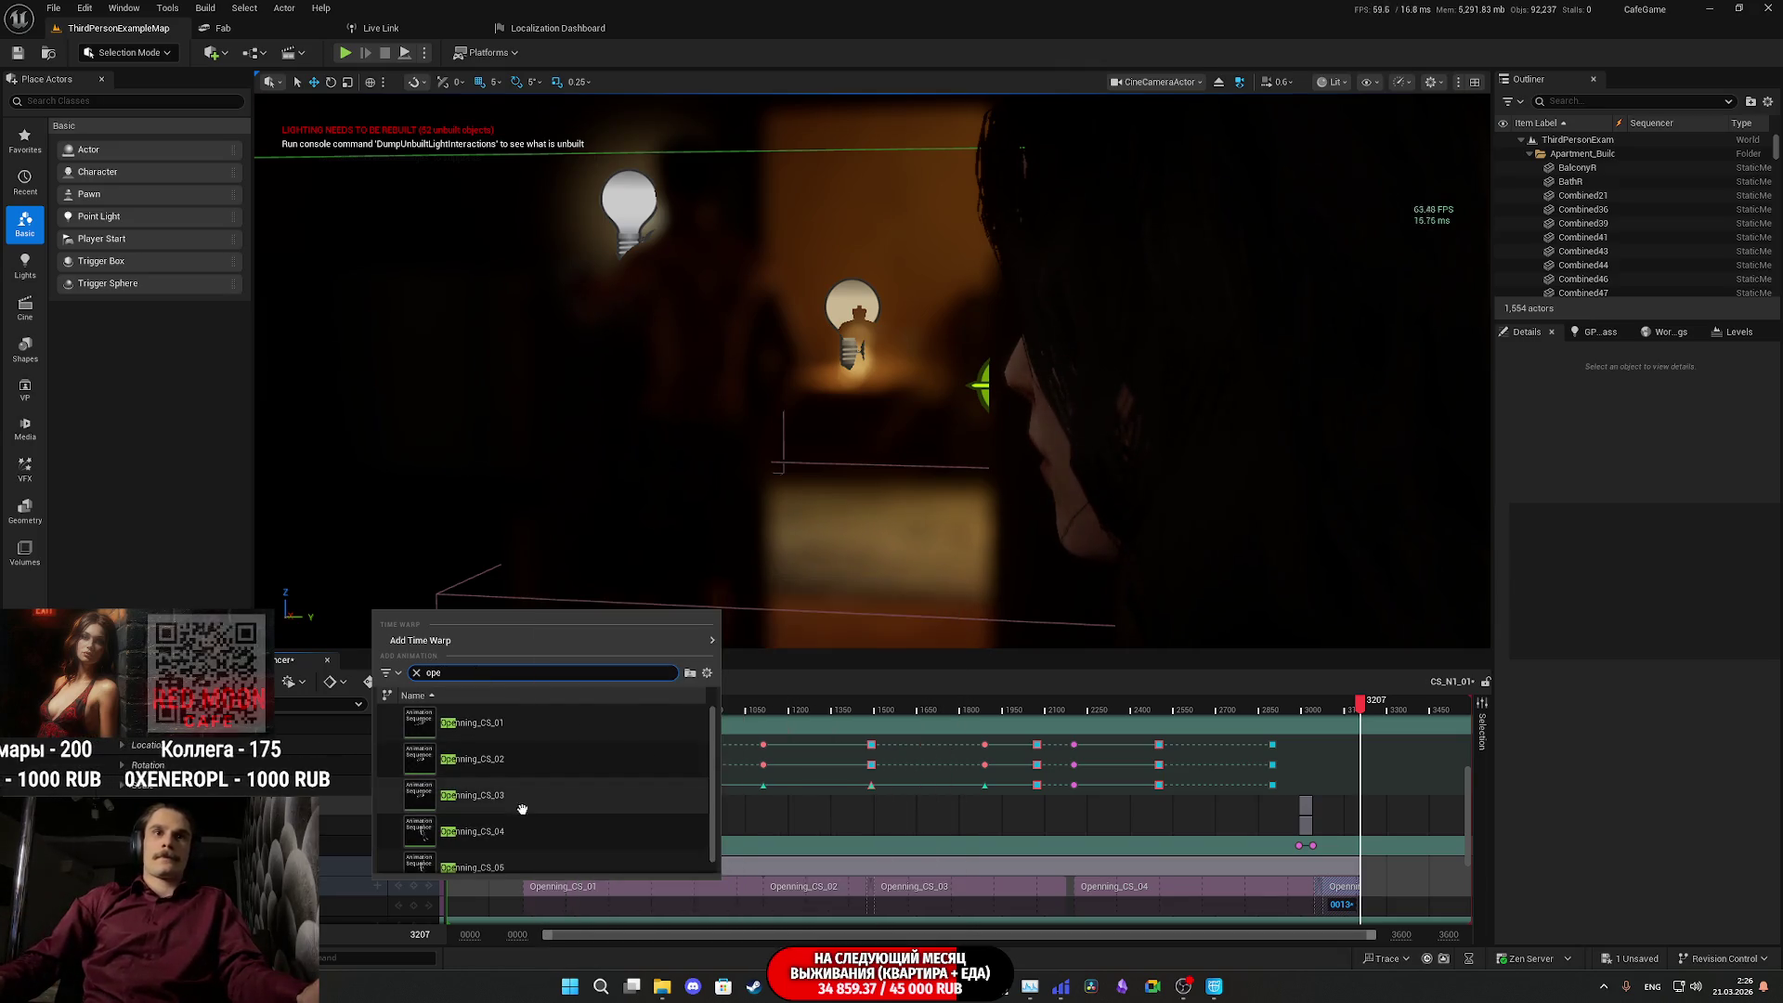
{"action": "mouse_move", "coordinate": [525, 816]}
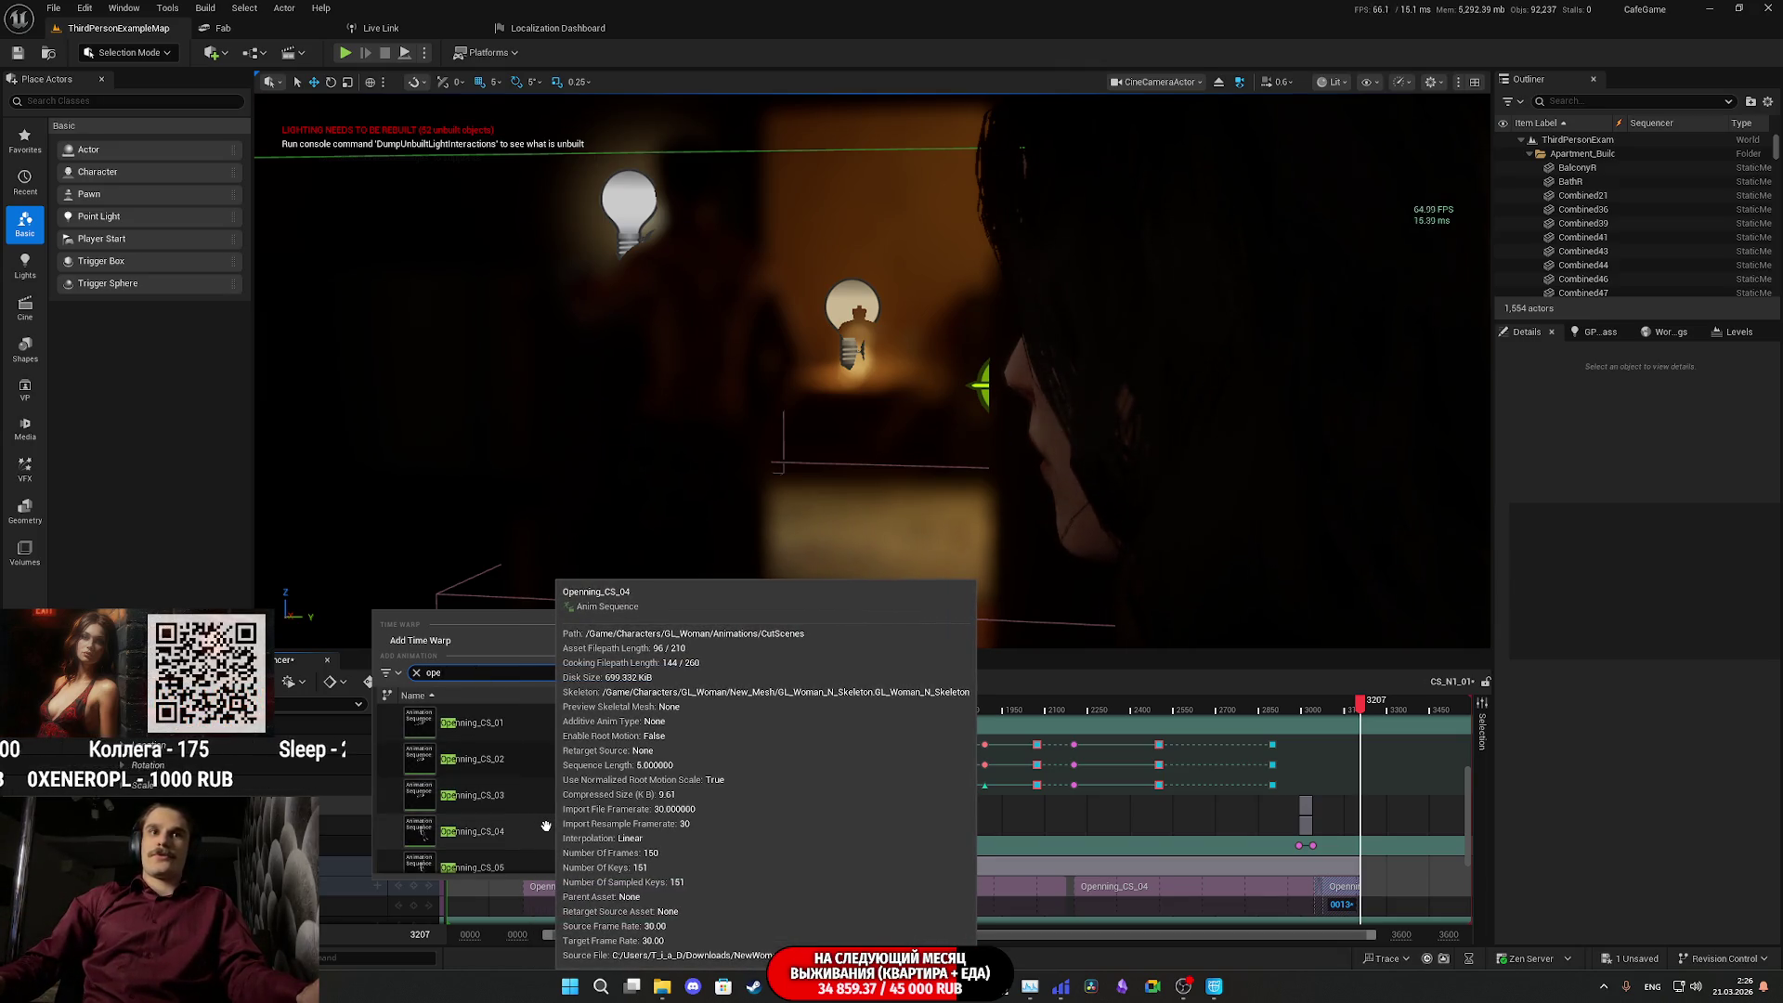
{"action": "left_click", "coordinate": [546, 826]}
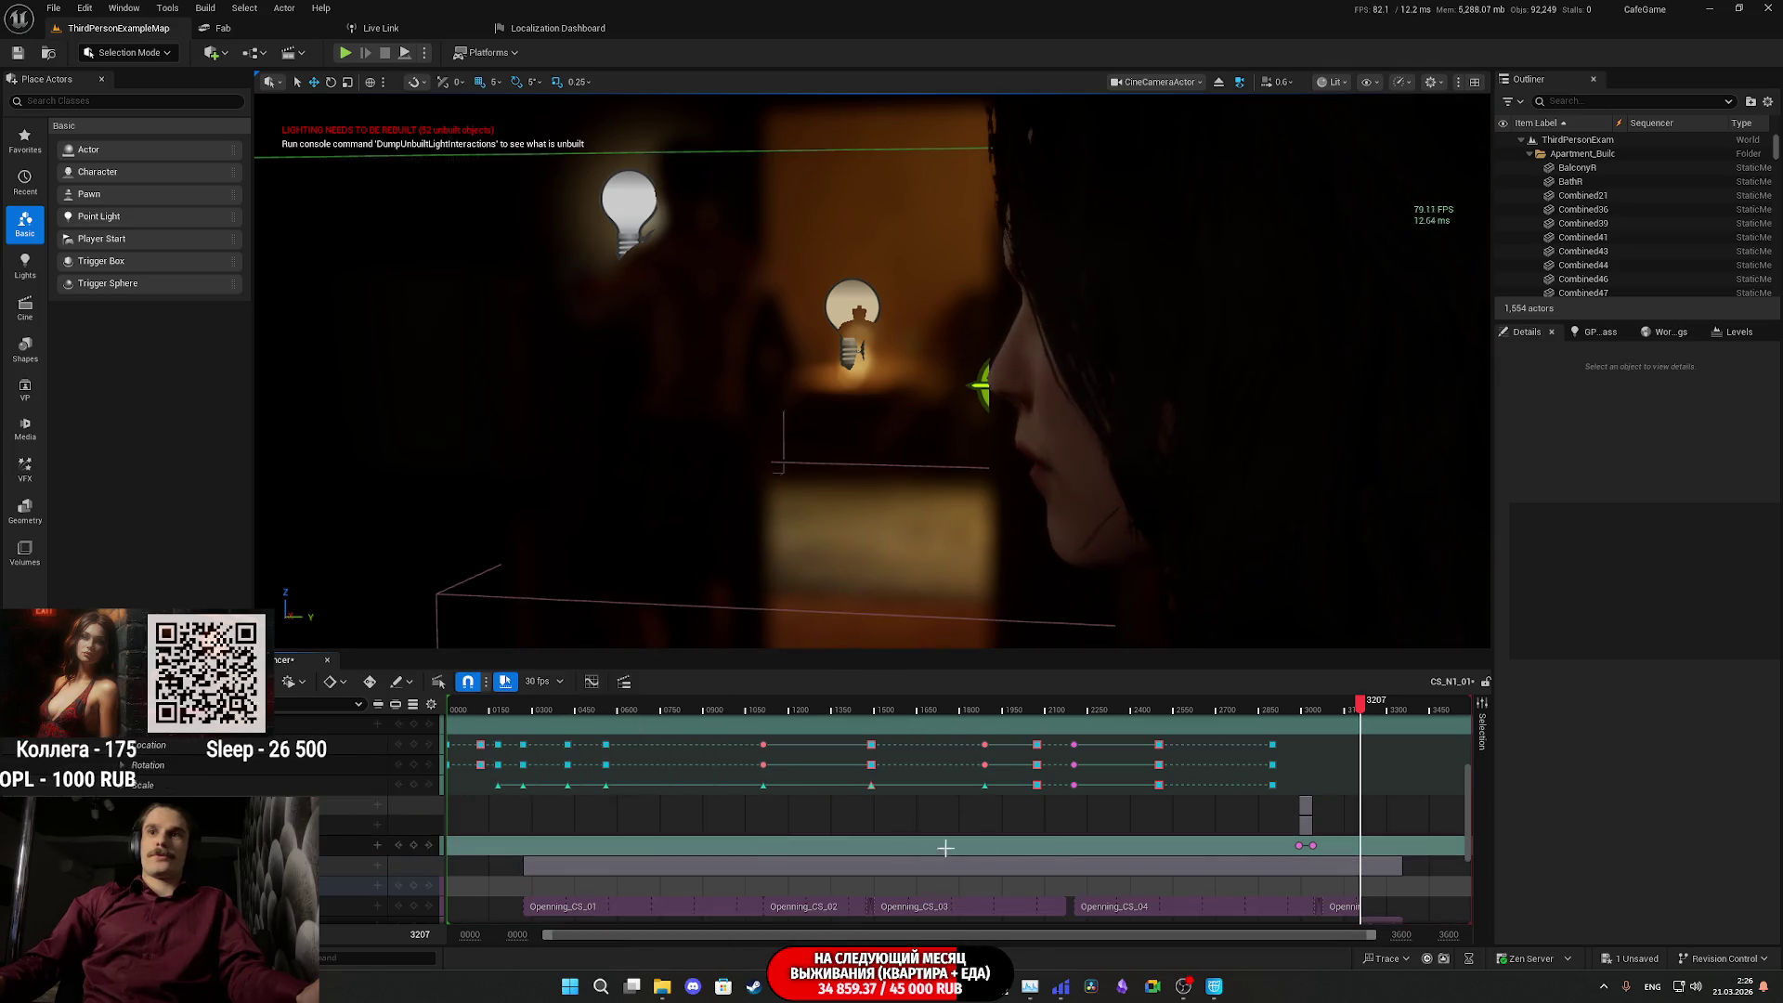
- Move the new Openning_CS_04 section along the track to sit after Openning_CS_05
{"action": "scroll", "coordinate": [1390, 885], "scroll_direction": "down", "scroll_amount": 1}
{"action": "left_click_drag", "start_coordinate": [1390, 885], "coordinate": [1381, 821]}
{"action": "left_click_drag", "start_coordinate": [1361, 711], "coordinate": [1358, 710]}
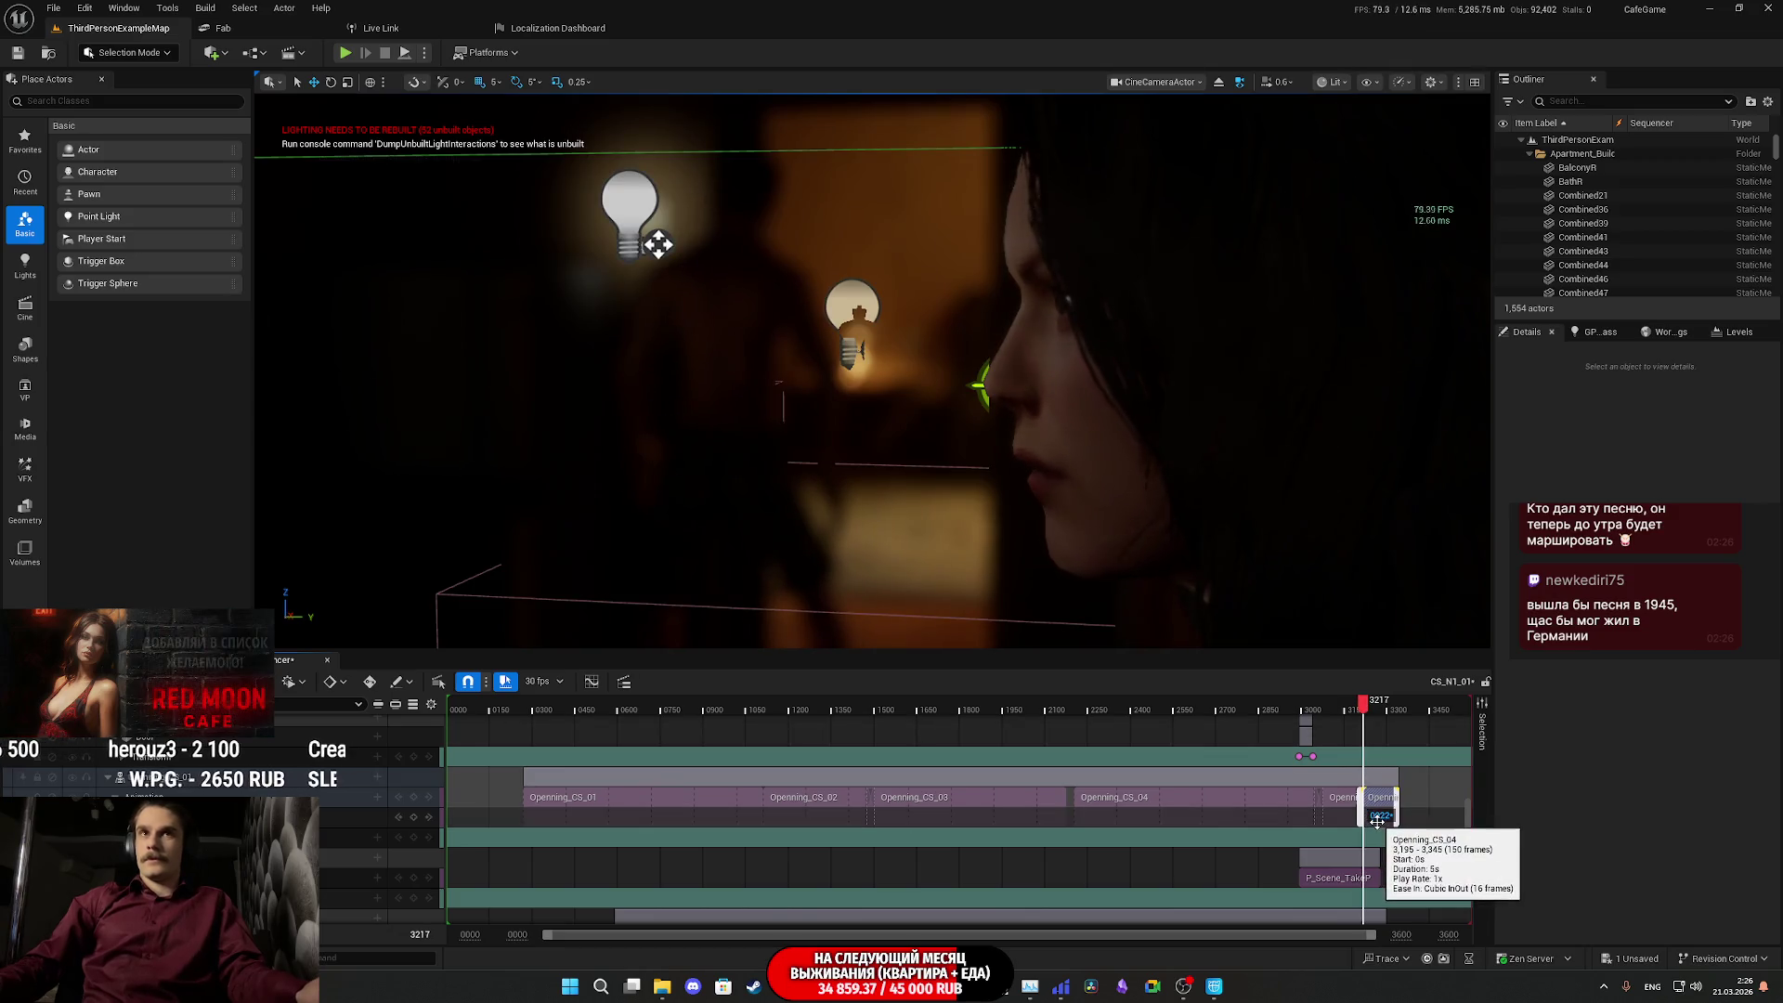
{"action": "scroll", "coordinate": [1380, 821], "scroll_direction": "up", "scroll_amount": 2}
{"action": "scroll", "coordinate": [1380, 821], "scroll_direction": "up", "scroll_amount": 5}
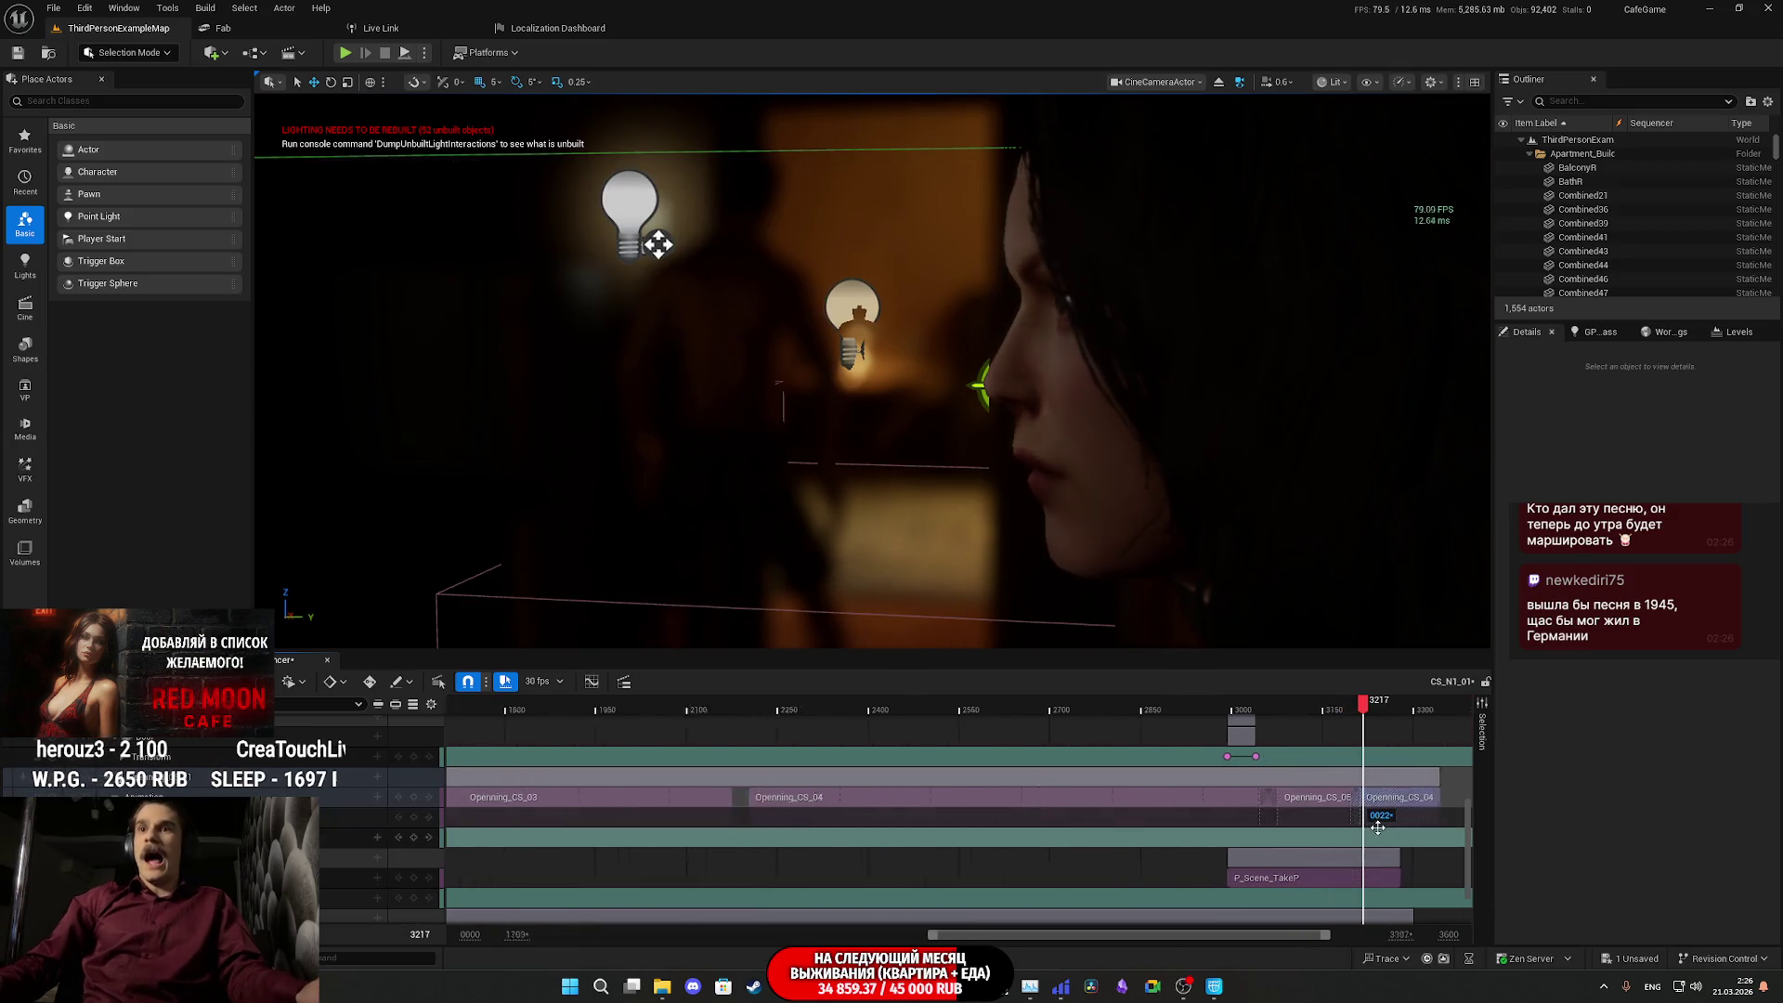
{"action": "scroll", "coordinate": [1356, 810], "scroll_direction": "down", "scroll_amount": 2}
- Trim Openning_CS_04's start later, previewing the blend from around frames 3187–3194
{"action": "left_click_drag", "start_coordinate": [1353, 809], "coordinate": [1364, 808]}
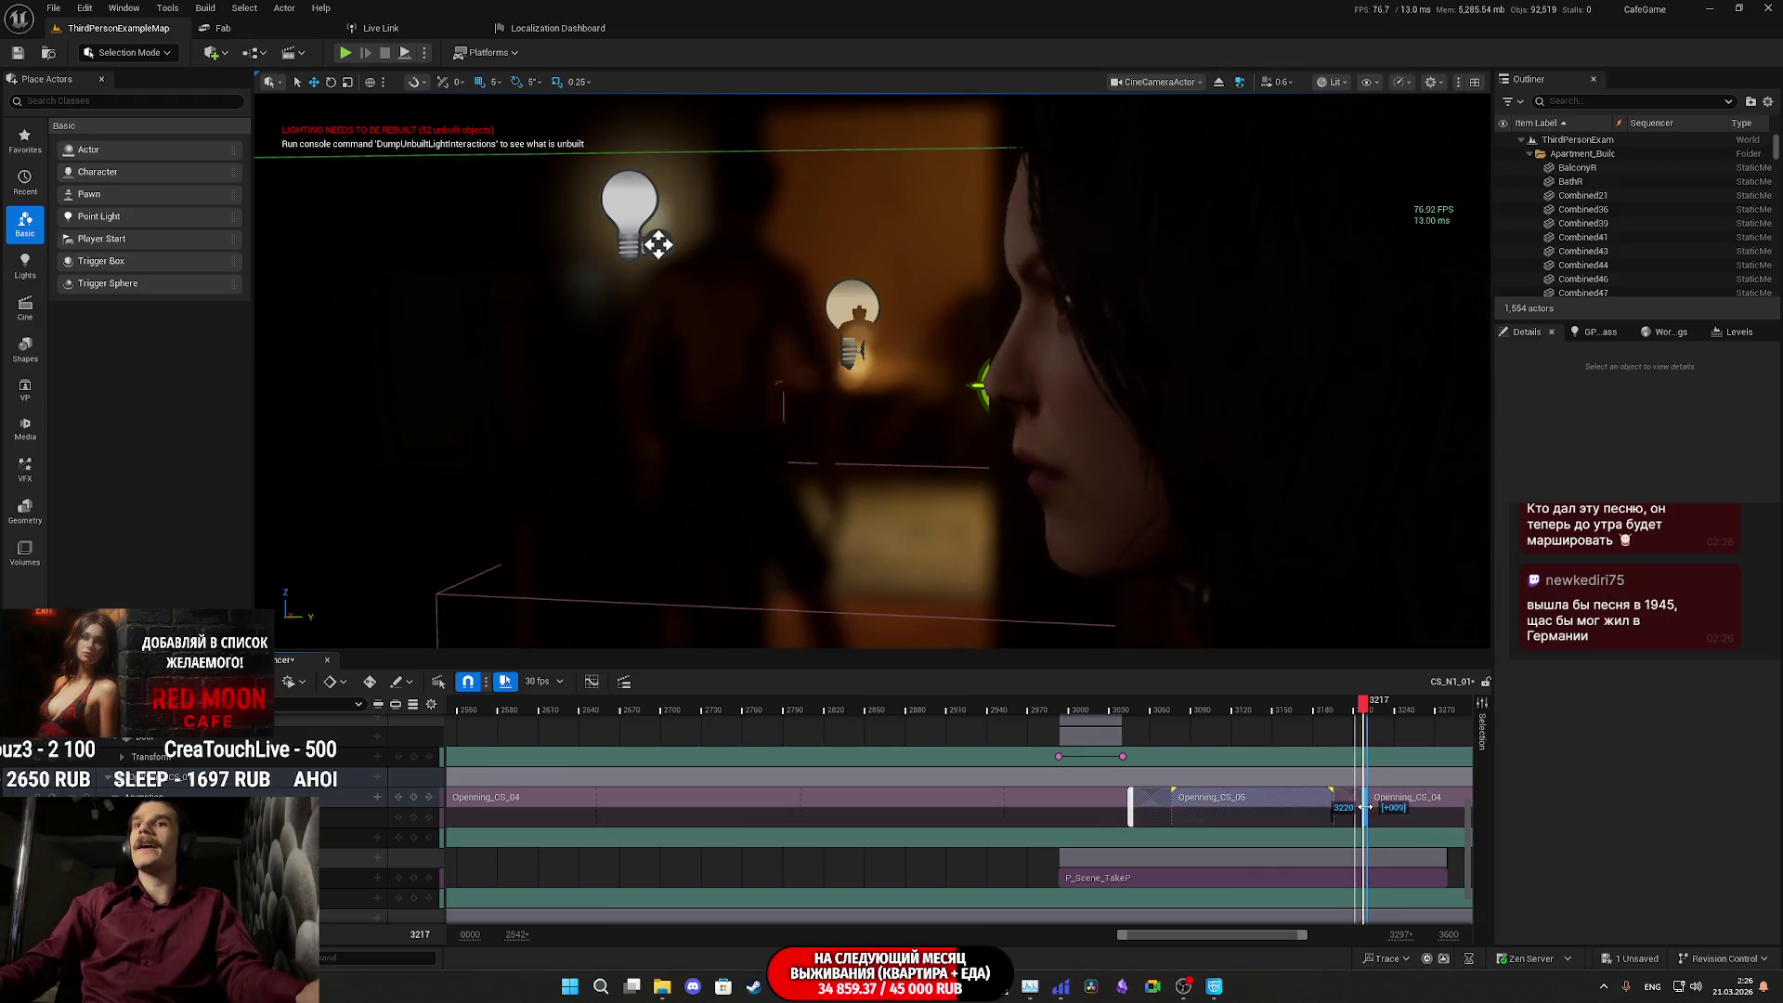
{"action": "left_click", "coordinate": [1334, 715]}
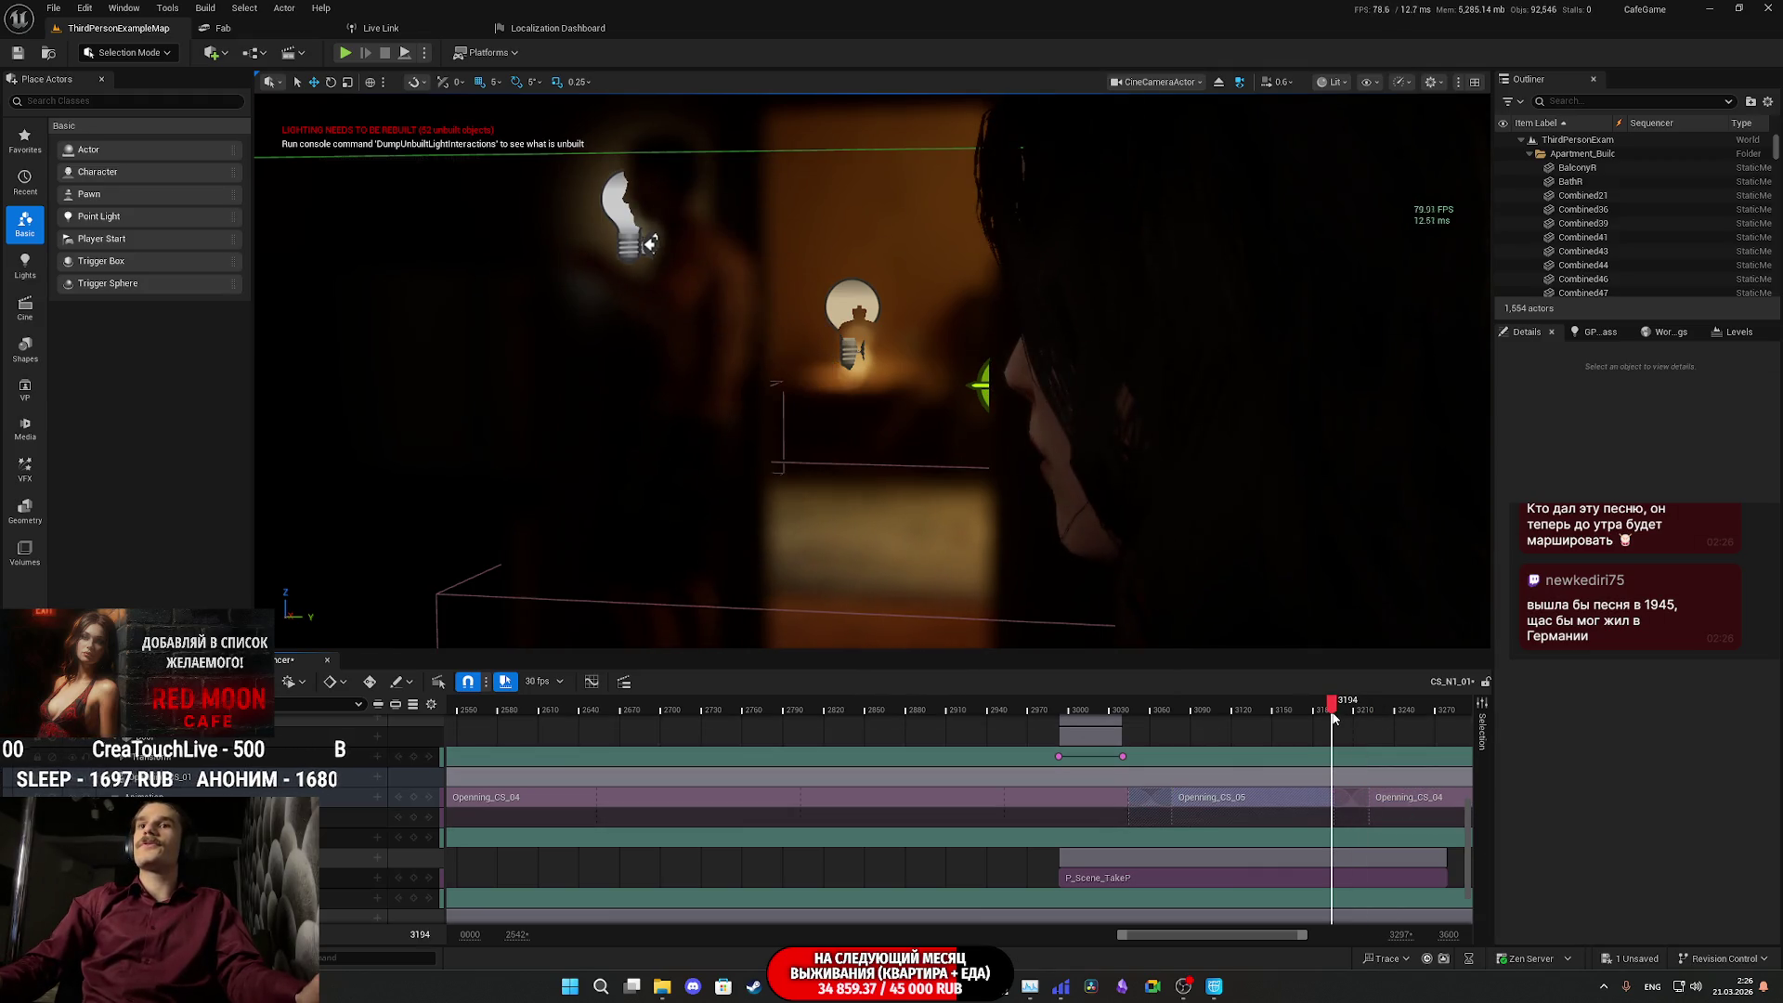
{"action": "key", "text": "space"}
{"action": "key", "text": "space"}
{"action": "left_click_drag", "start_coordinate": [1372, 812], "coordinate": [1385, 811]}
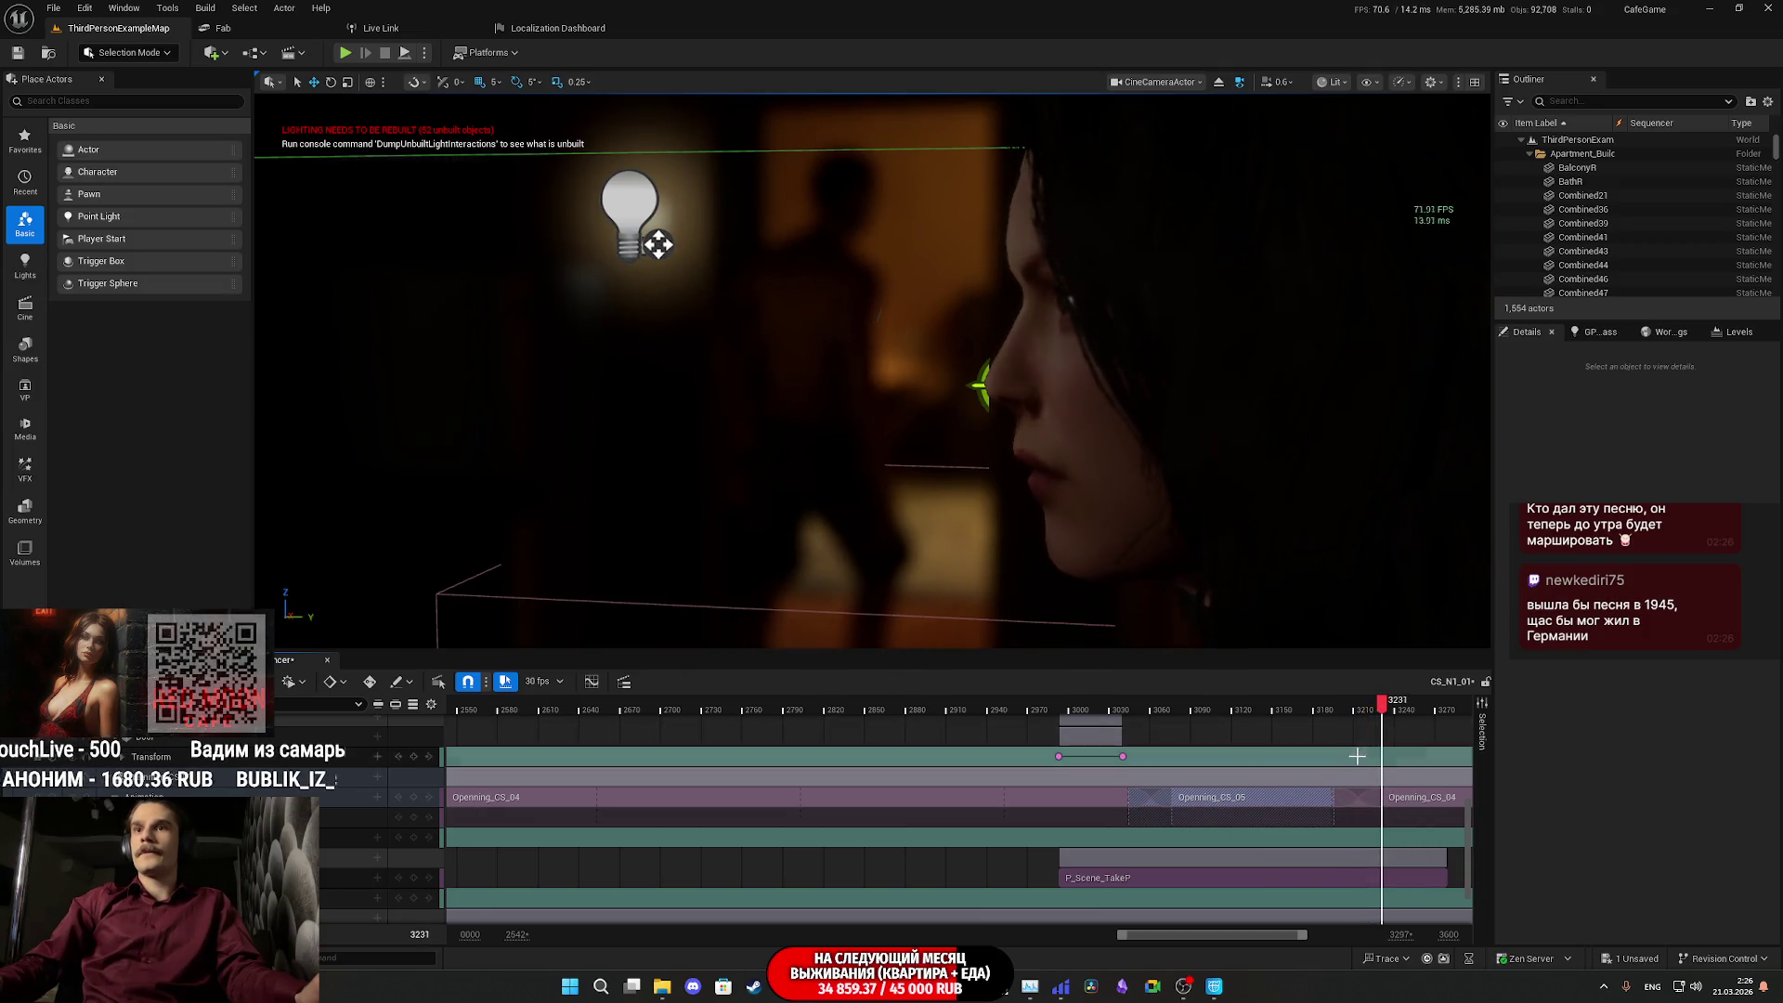
{"action": "left_click", "coordinate": [1332, 711]}
{"action": "key", "text": "space"}
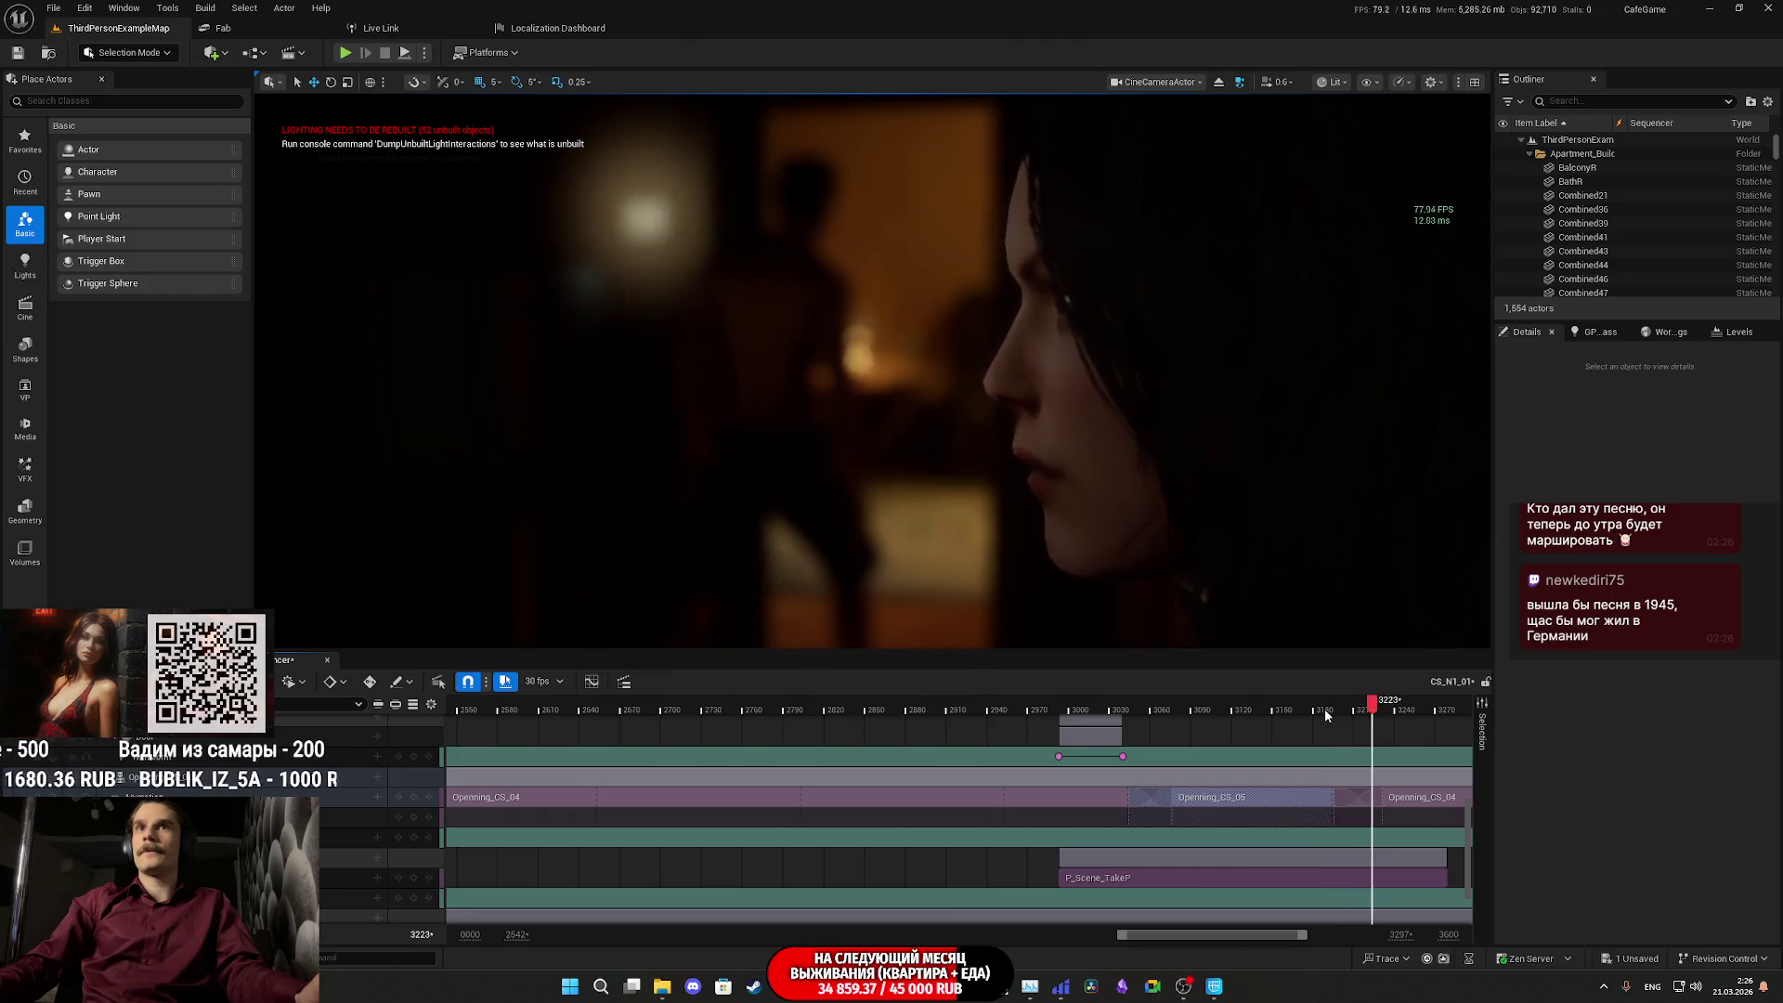
{"action": "left_click", "coordinate": [1323, 709]}
{"action": "key", "text": "space"}
- Stretch Openning_CS_04's end out to about frame 3587
{"action": "scroll", "coordinate": [1328, 719], "scroll_direction": "down", "scroll_amount": 5}
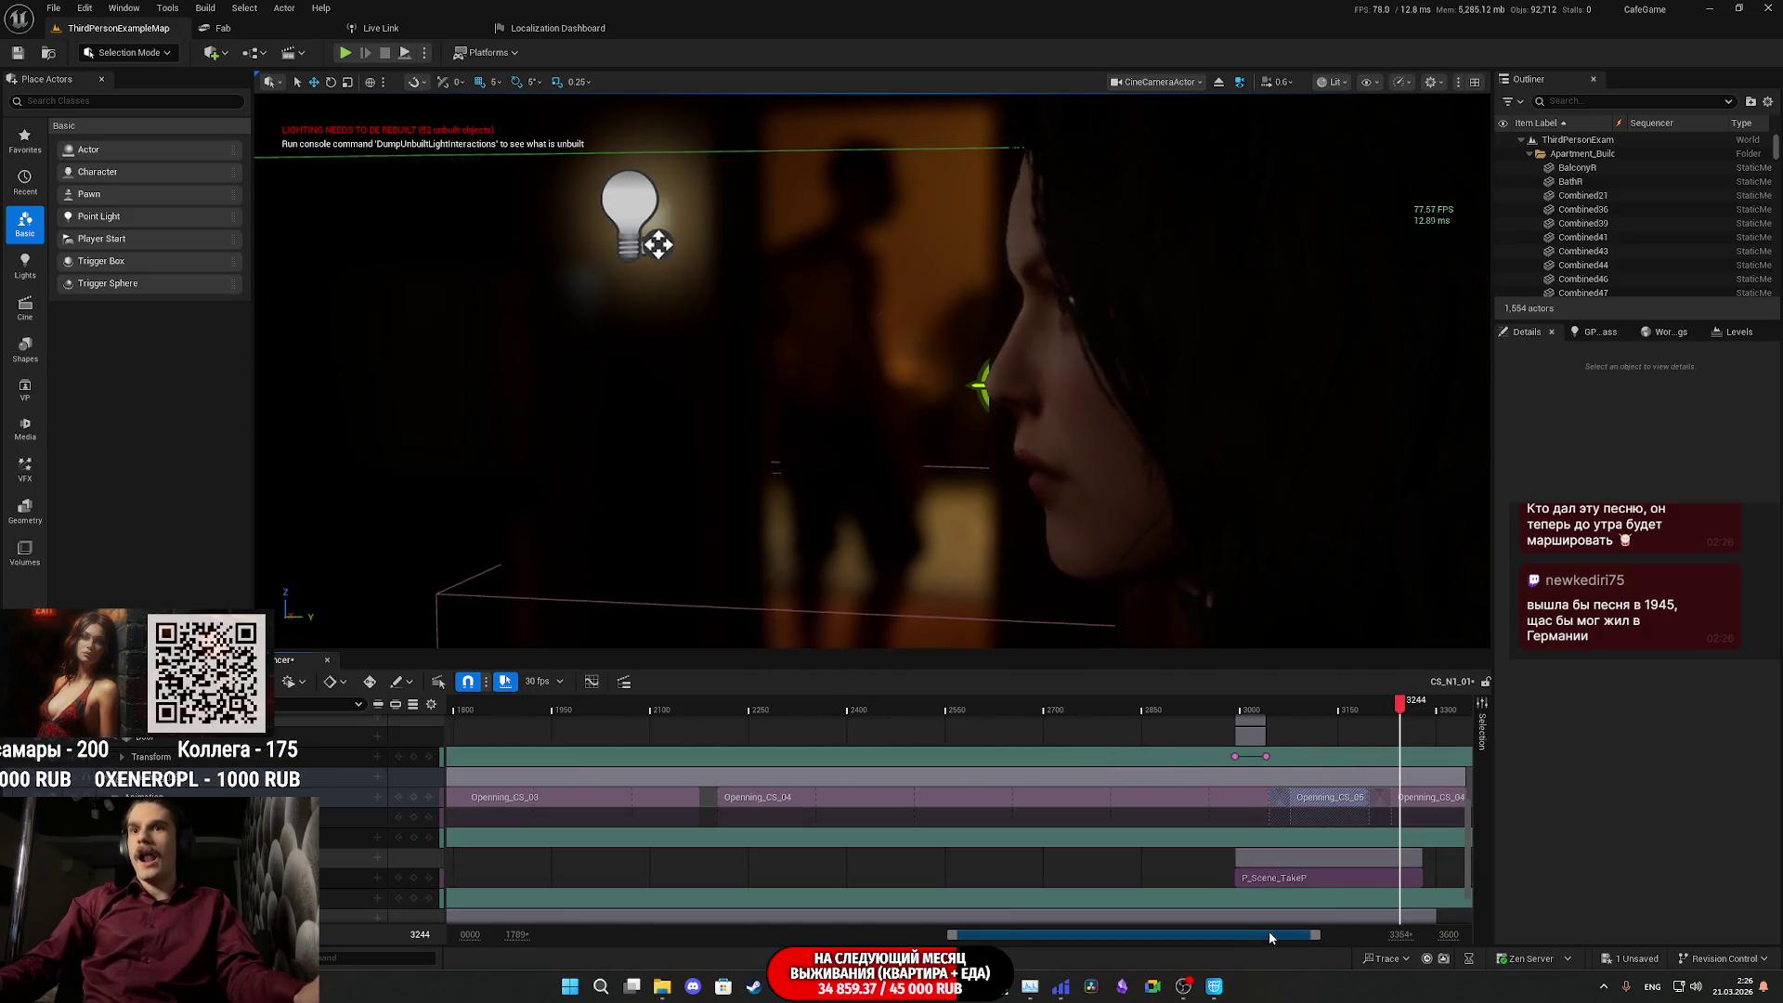
{"action": "left_click_drag", "start_coordinate": [1269, 936], "coordinate": [1329, 935]}
{"action": "left_click_drag", "start_coordinate": [1302, 804], "coordinate": [1468, 802]}
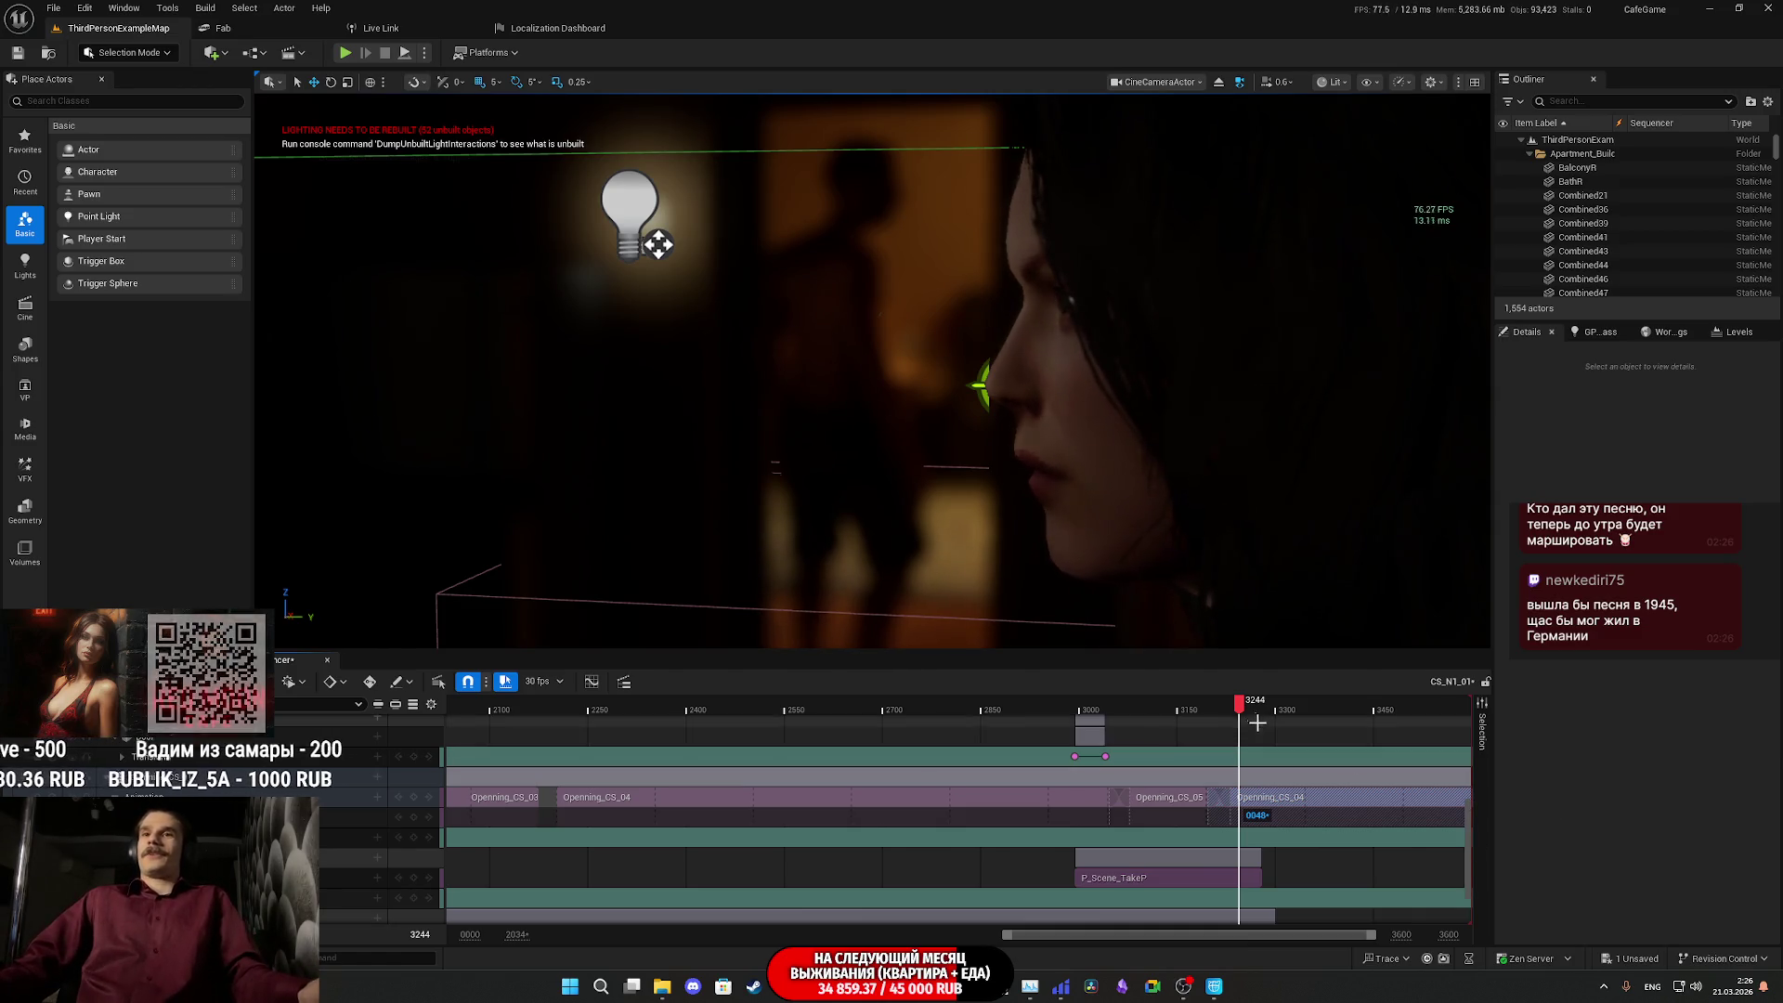
{"action": "left_click", "coordinate": [1105, 713]}
{"action": "key", "text": "g"}
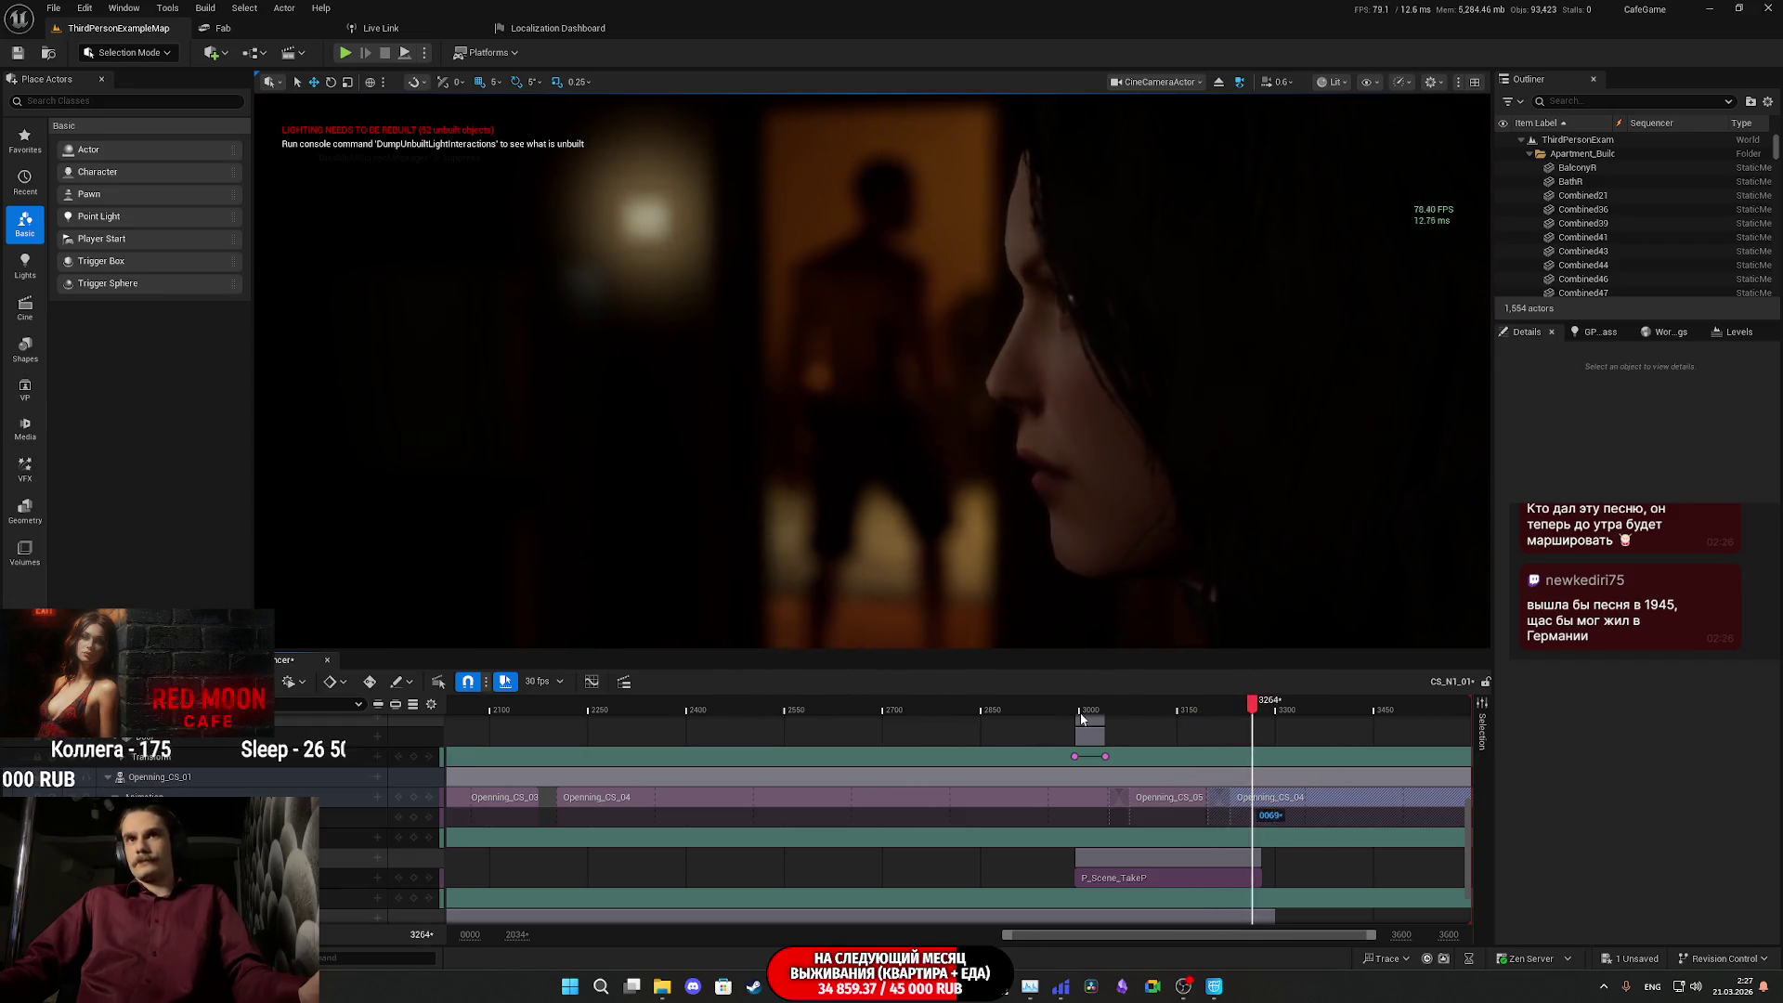
{"action": "key", "text": "space"}
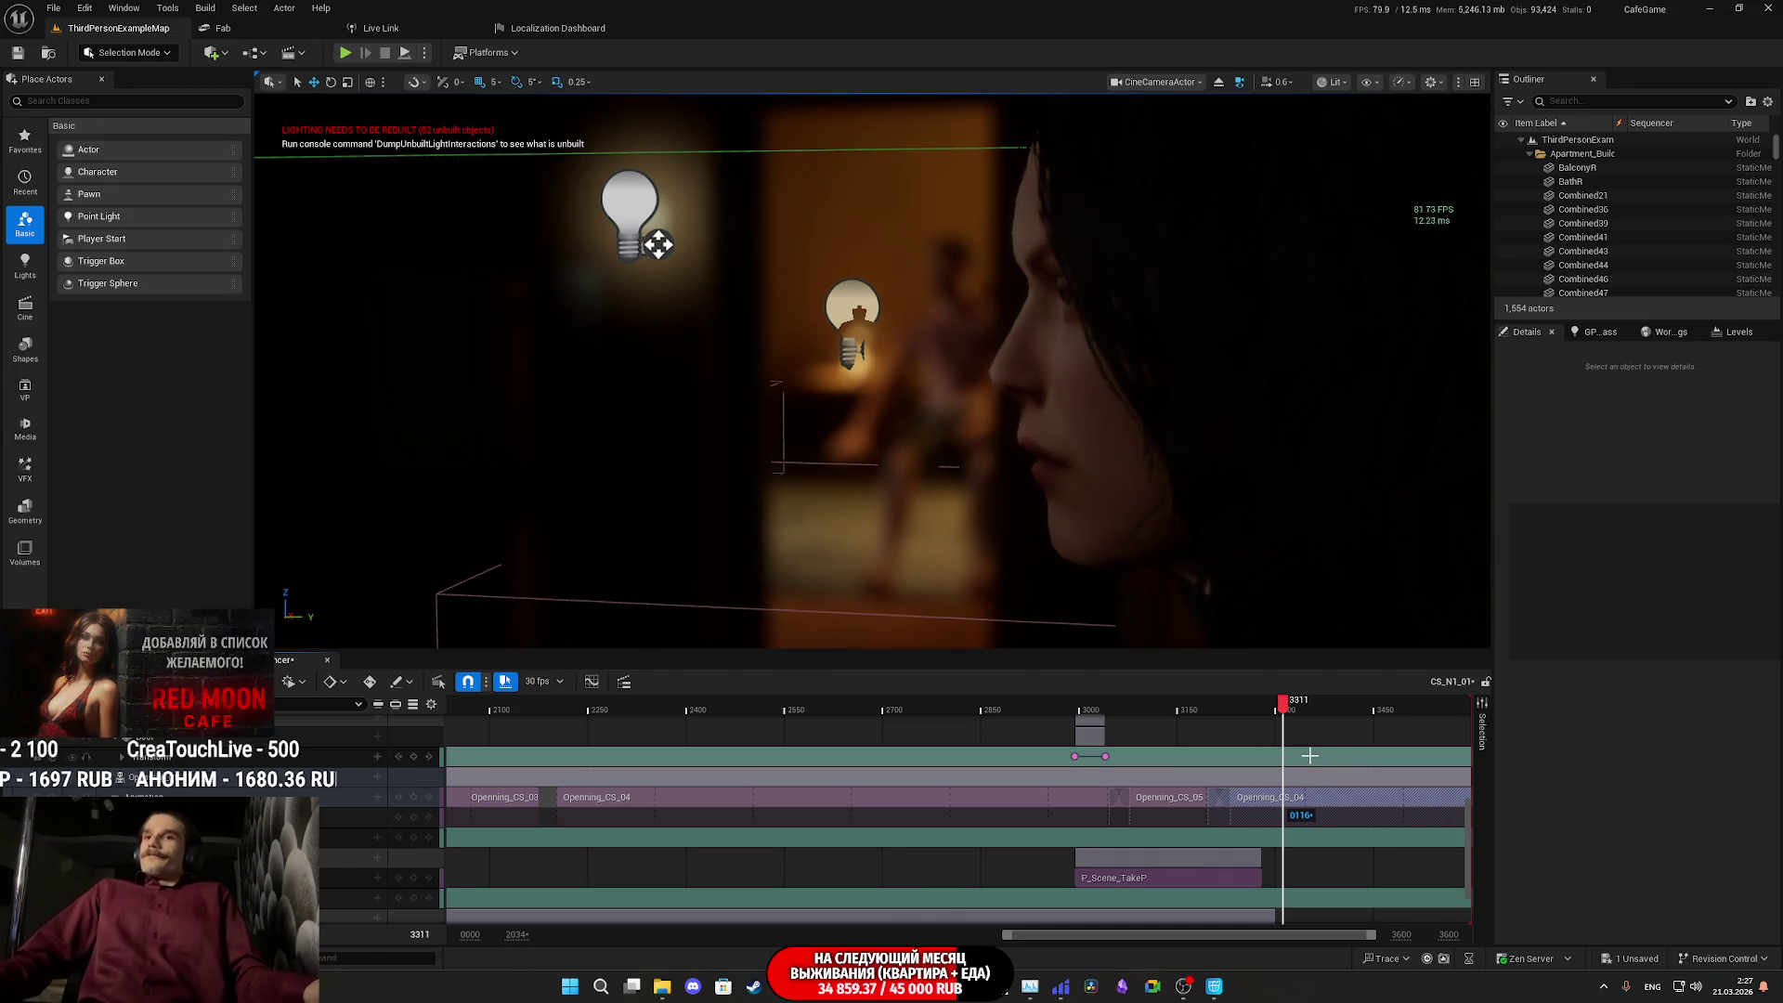
{"action": "left_click", "coordinate": [1261, 716]}
{"action": "left_click_drag", "start_coordinate": [1261, 715], "coordinate": [1263, 715]}
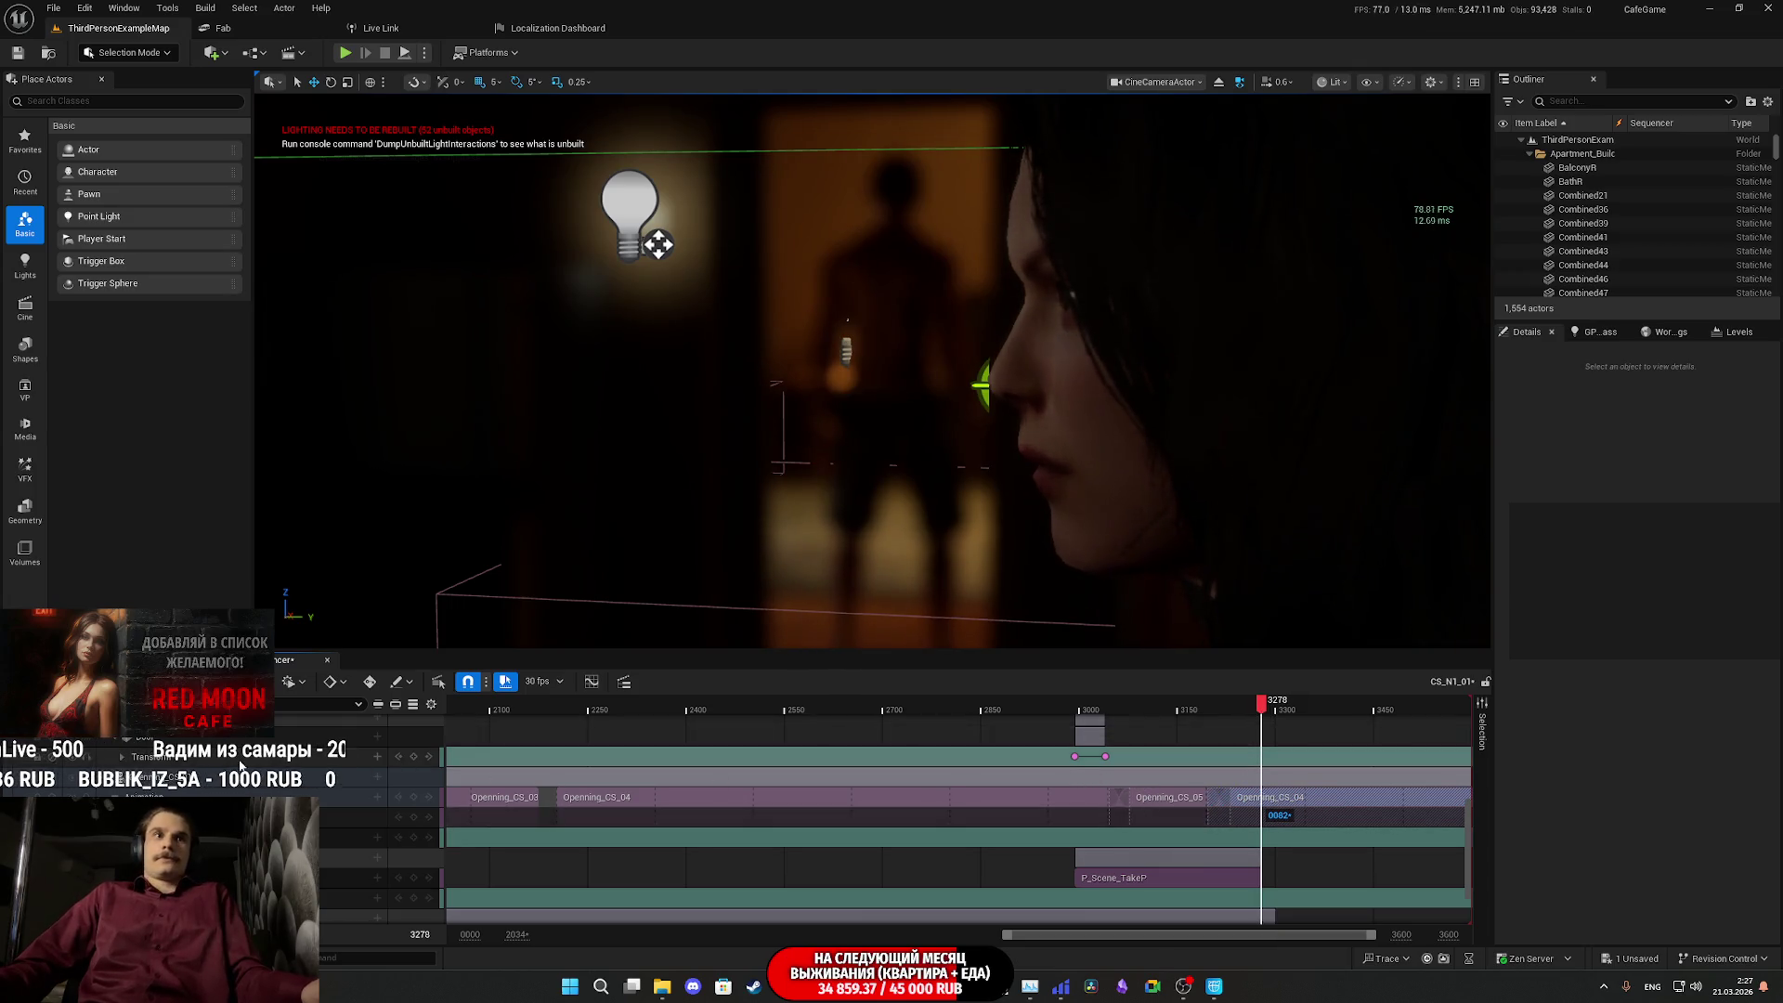
{"action": "scroll", "coordinate": [240, 764], "scroll_direction": "up", "scroll_amount": 2}
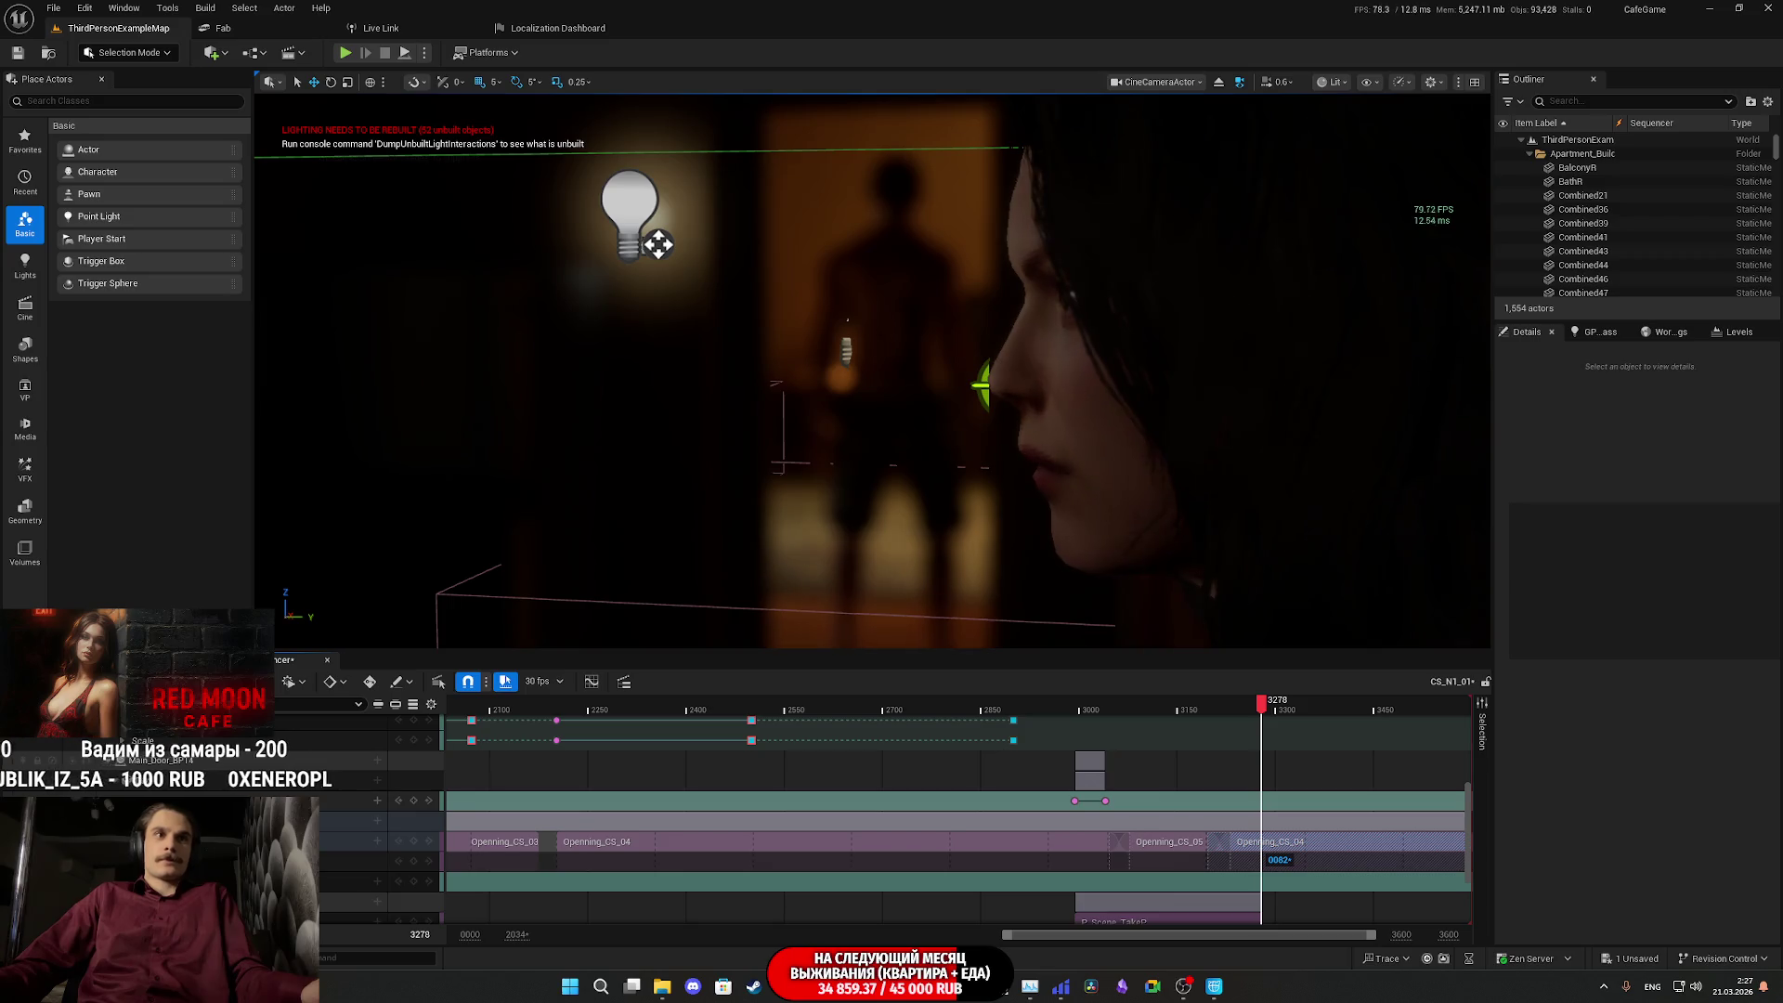
- Select the three stacked end keyframes and shift them about 250 frames later, to frame 3232
{"action": "scroll", "coordinate": [892, 859], "scroll_direction": "up", "scroll_amount": 2}
{"action": "scroll", "coordinate": [892, 859], "scroll_direction": "up", "scroll_amount": 2}
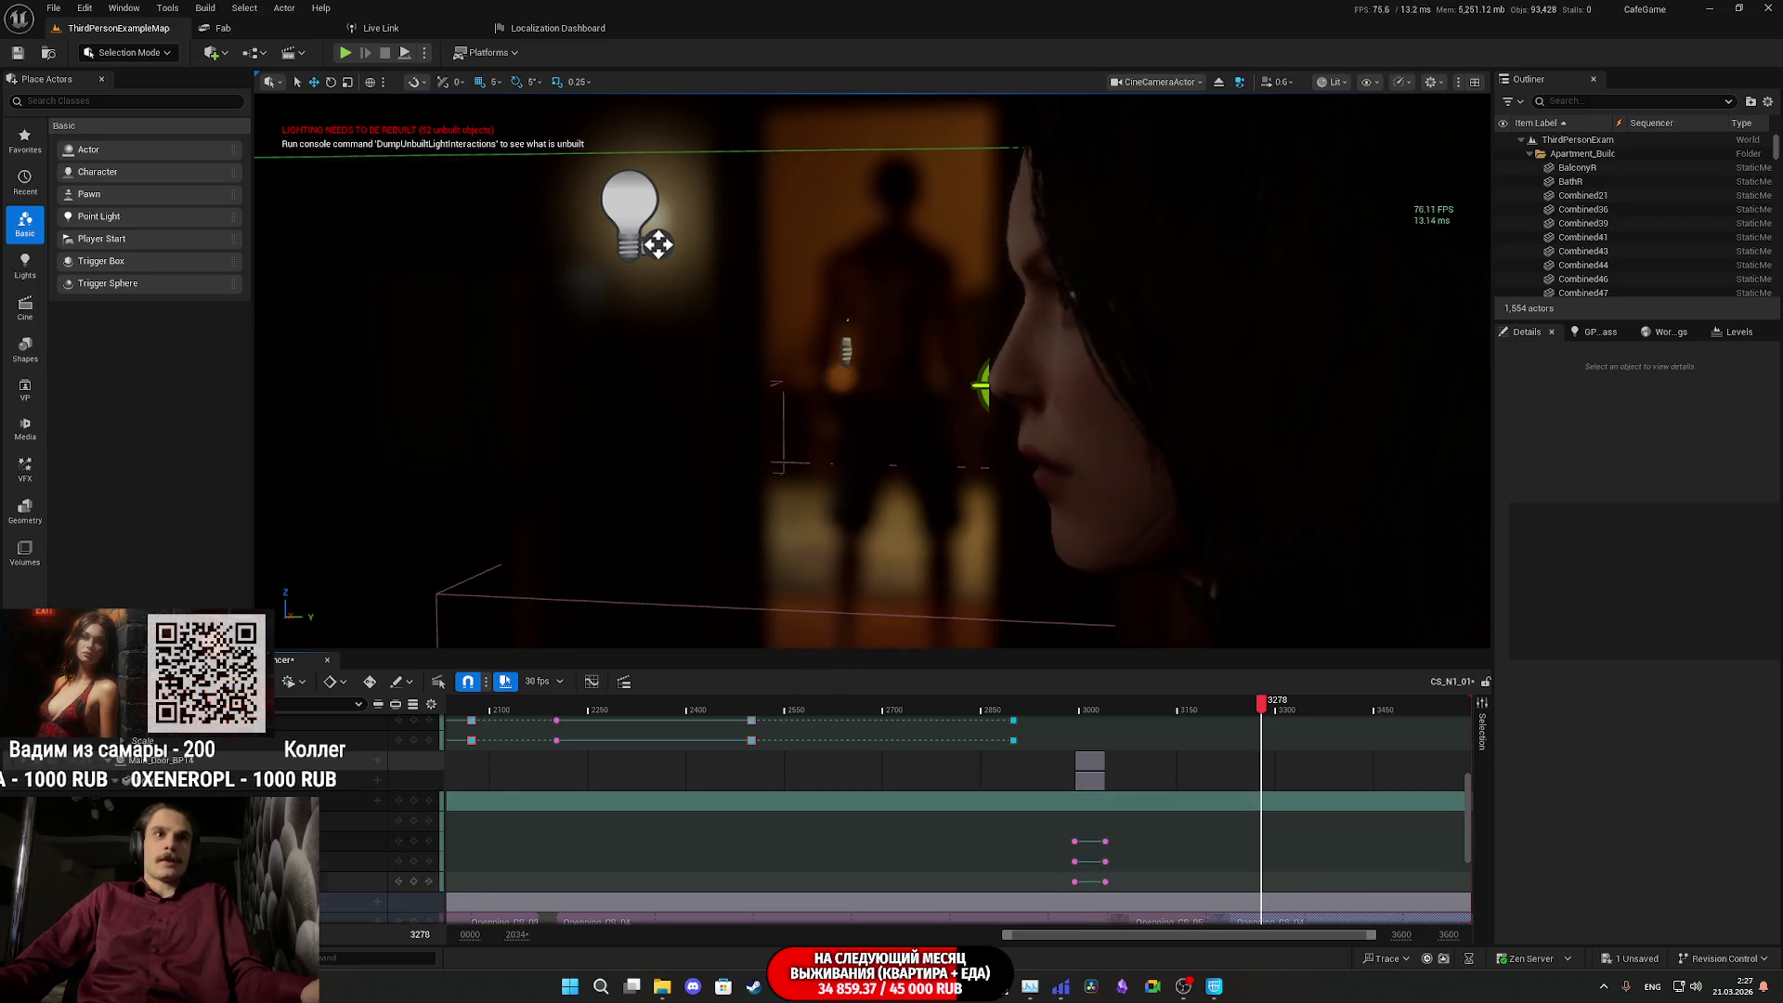
{"action": "scroll", "coordinate": [1060, 787], "scroll_direction": "up", "scroll_amount": 1}
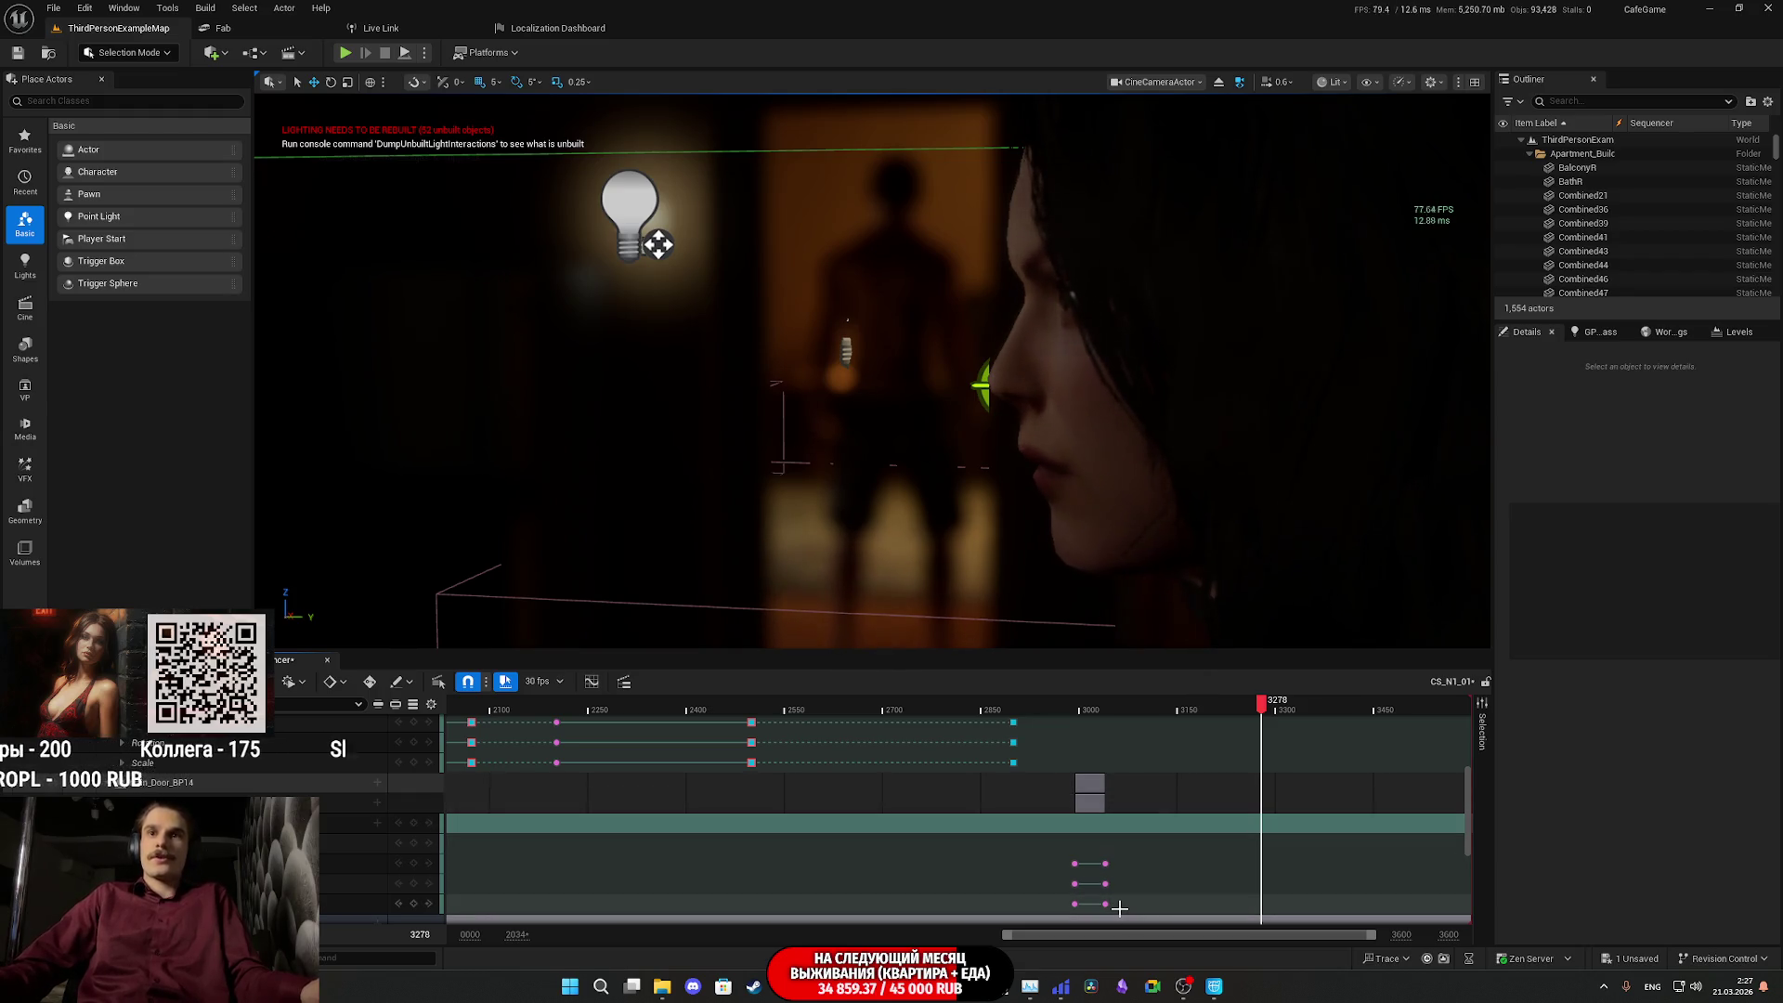
{"action": "mouse_move", "coordinate": [1121, 909]}
{"action": "left_mouse_down"}
{"action": "mouse_move", "coordinate": [1103, 836]}
{"action": "mouse_move", "coordinate": [1141, 866]}
{"action": "left_mouse_up"}
{"action": "key", "text": "ctrl+z"}
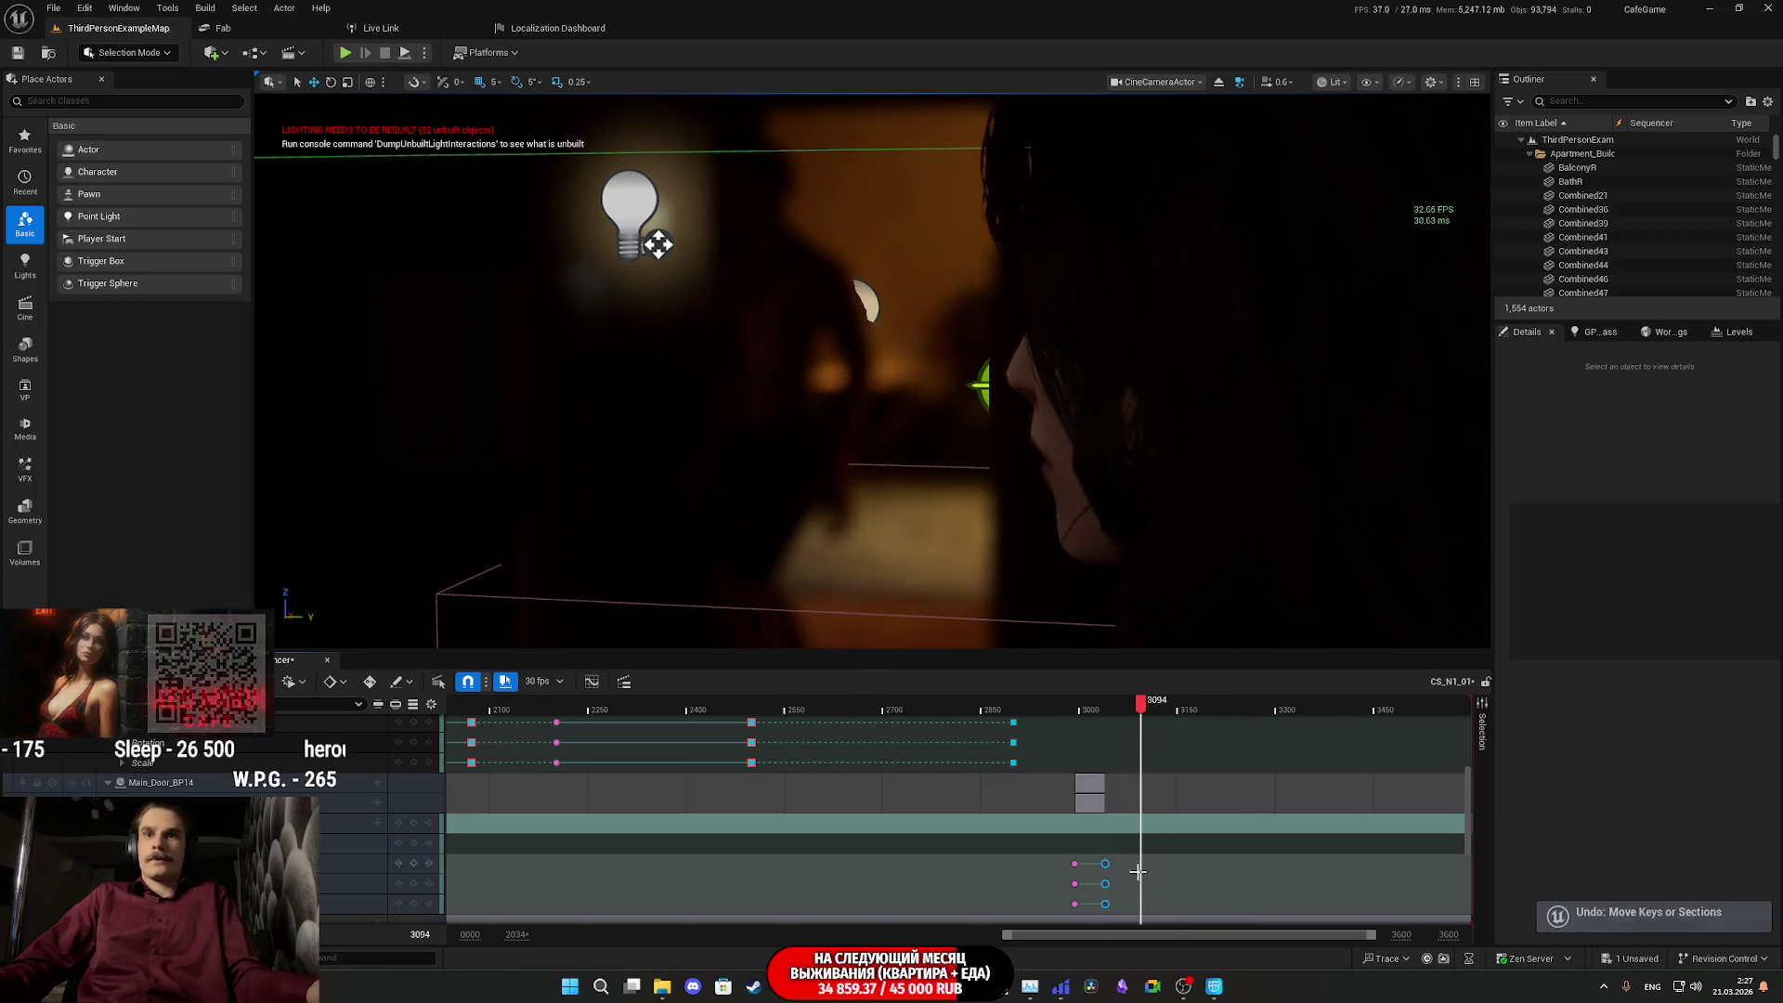
{"action": "mouse_move", "coordinate": [1105, 864]}
{"action": "left_mouse_down"}
{"action": "mouse_move", "coordinate": [1271, 868]}
{"action": "mouse_move", "coordinate": [1226, 871]}
{"action": "left_mouse_up"}
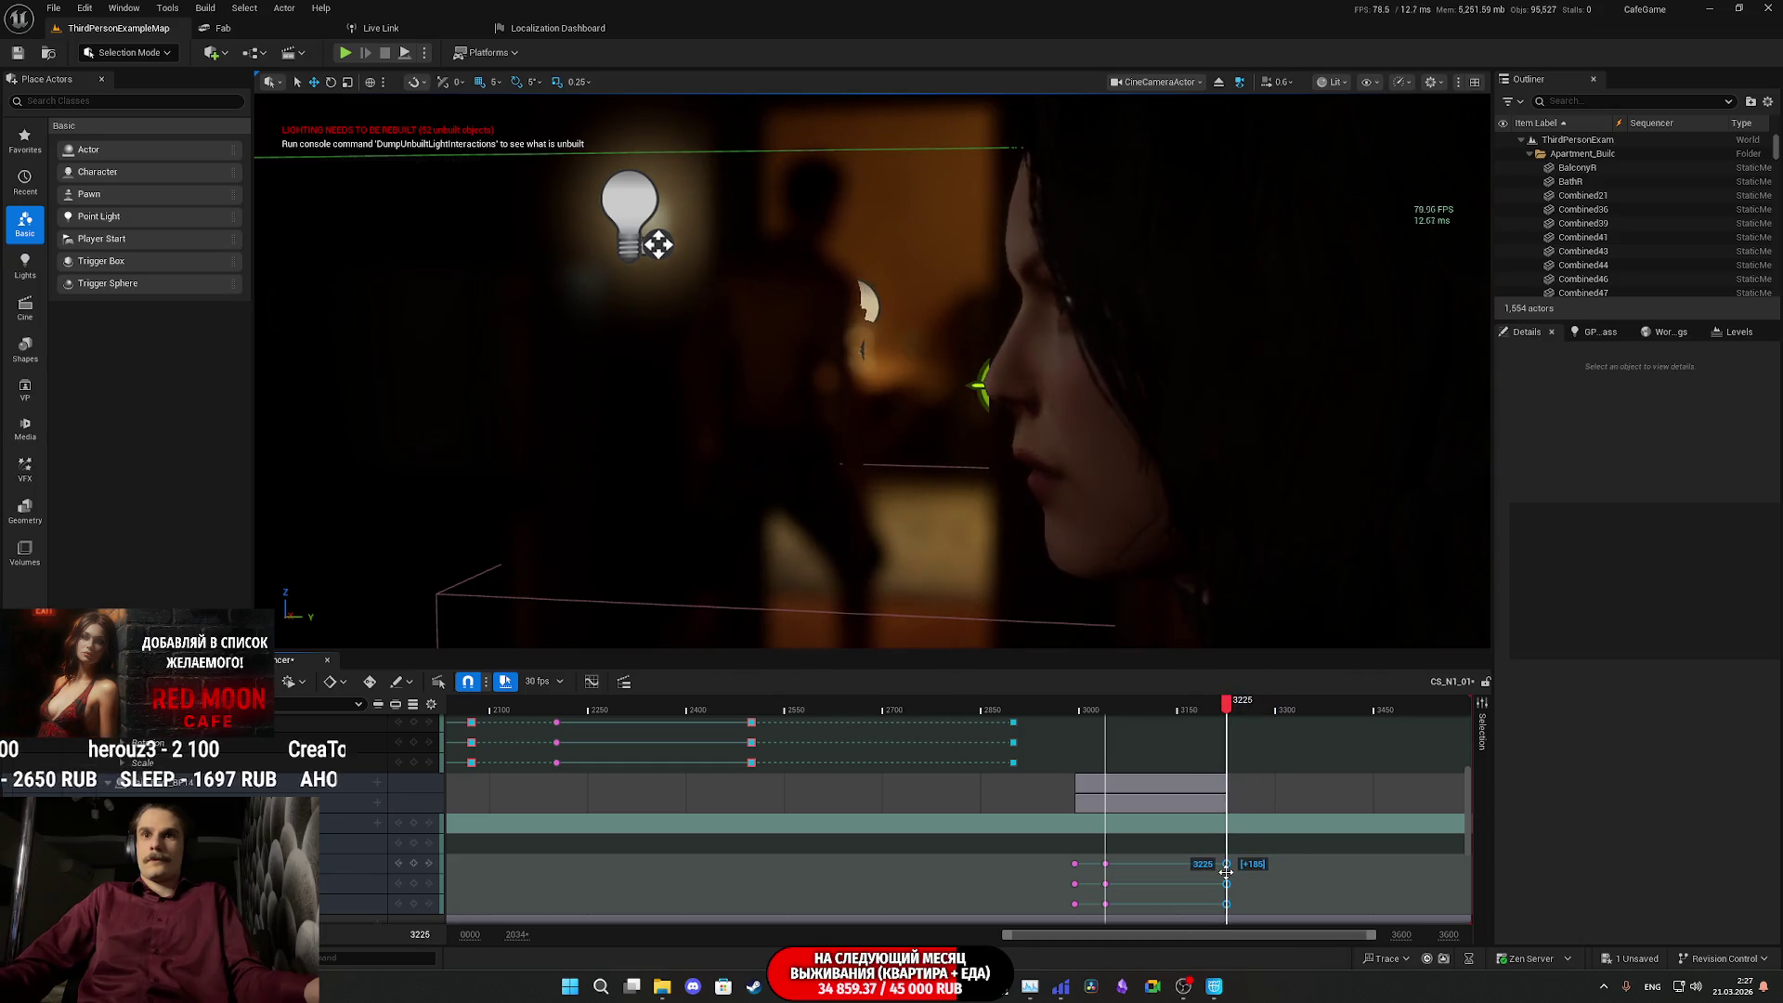
- Add a keyframe at frame 3279 on the bottom track and play back from frame 3214
{"action": "left_click_drag", "start_coordinate": [1228, 713], "coordinate": [1263, 718]}
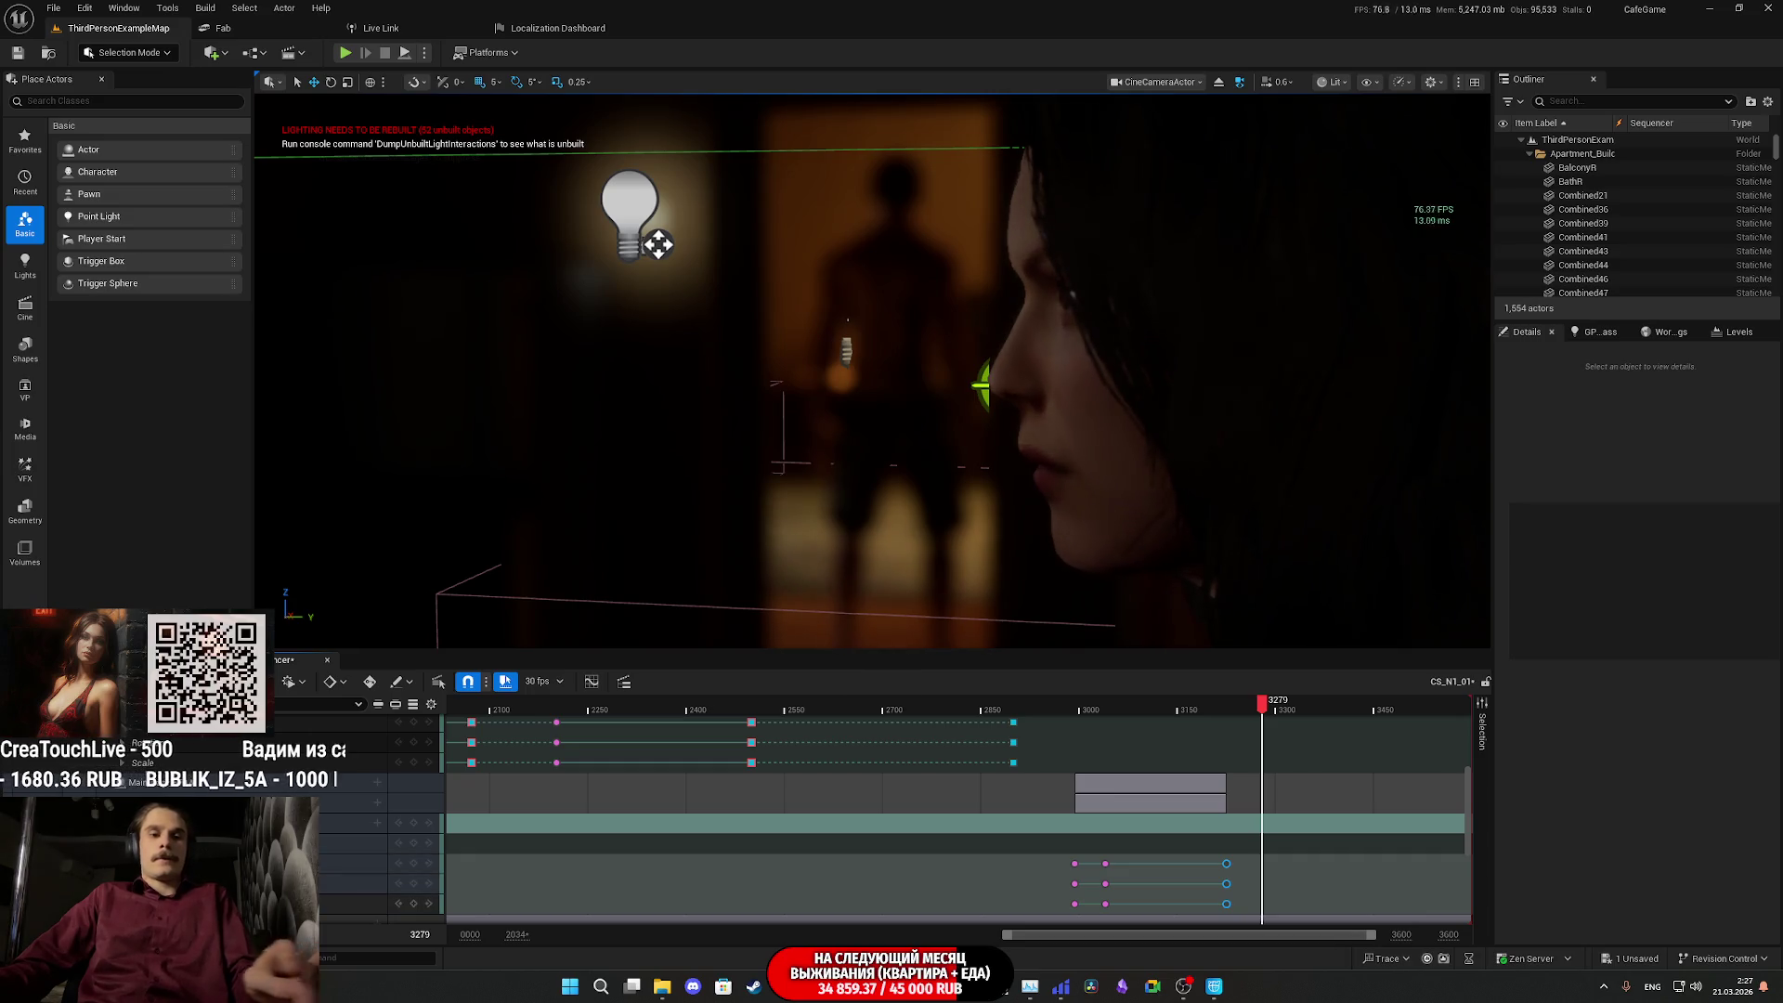
{"action": "left_click", "coordinate": [413, 904]}
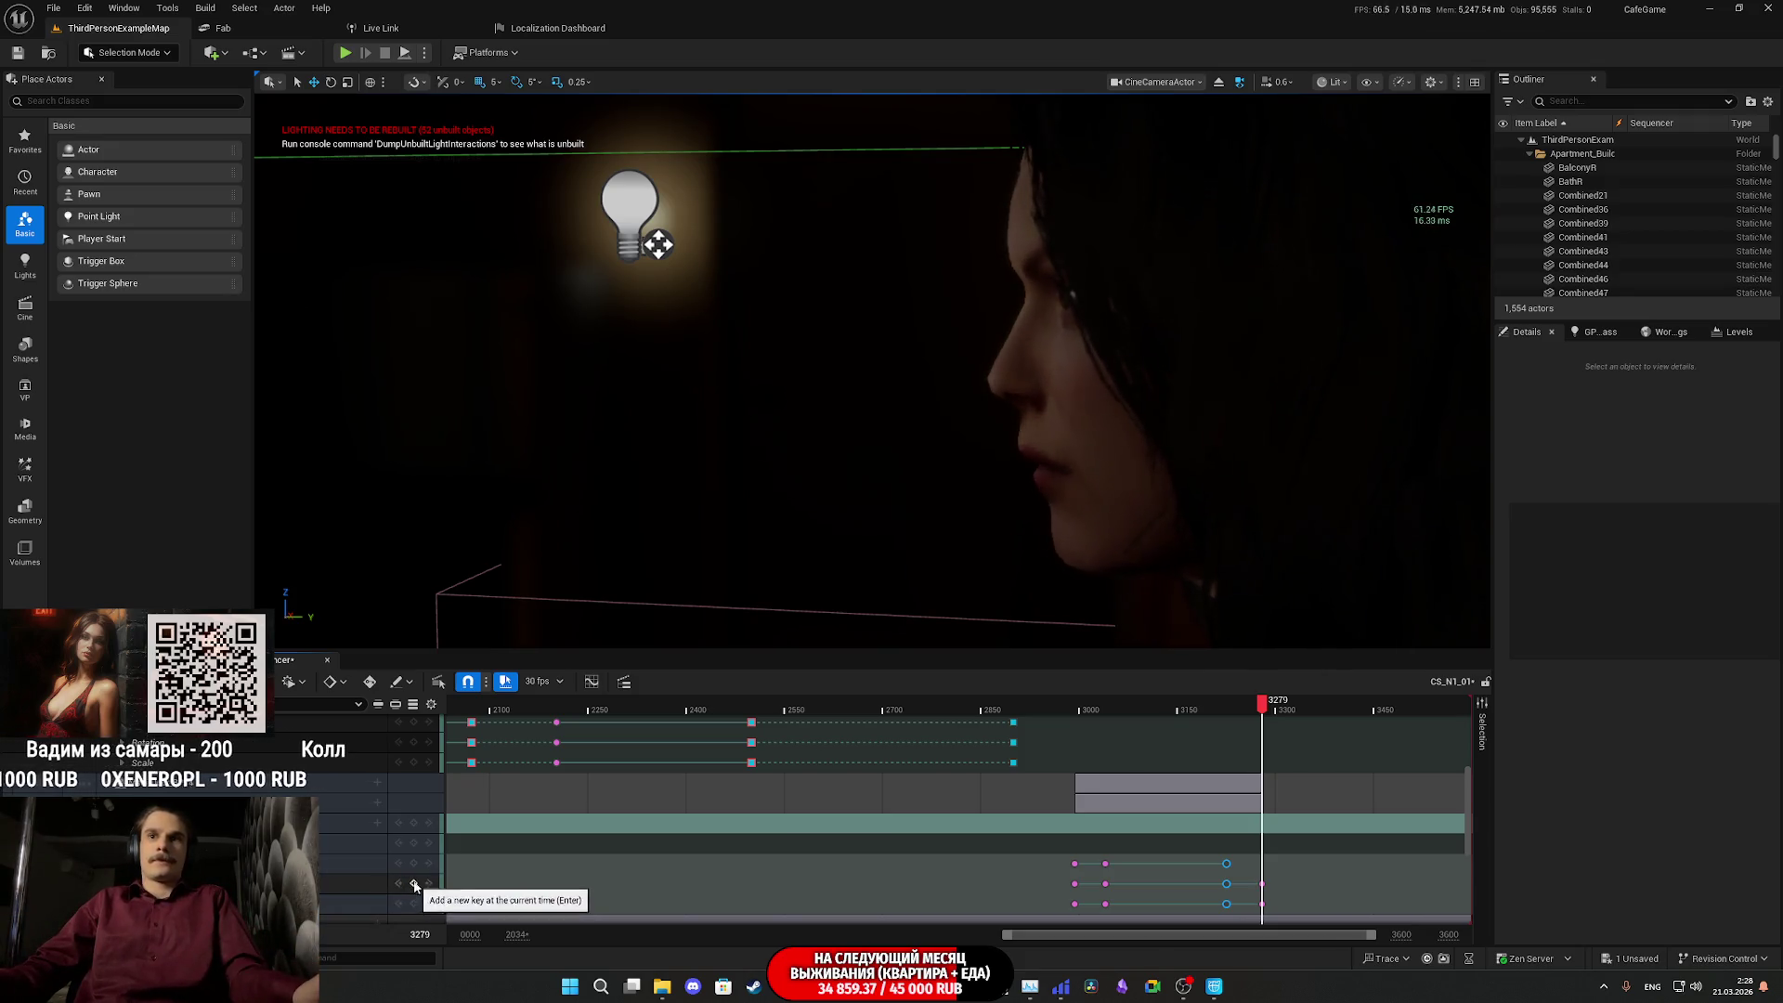
{"action": "left_click_drag", "start_coordinate": [1261, 703], "coordinate": [1214, 706]}
{"action": "key", "text": "space"}
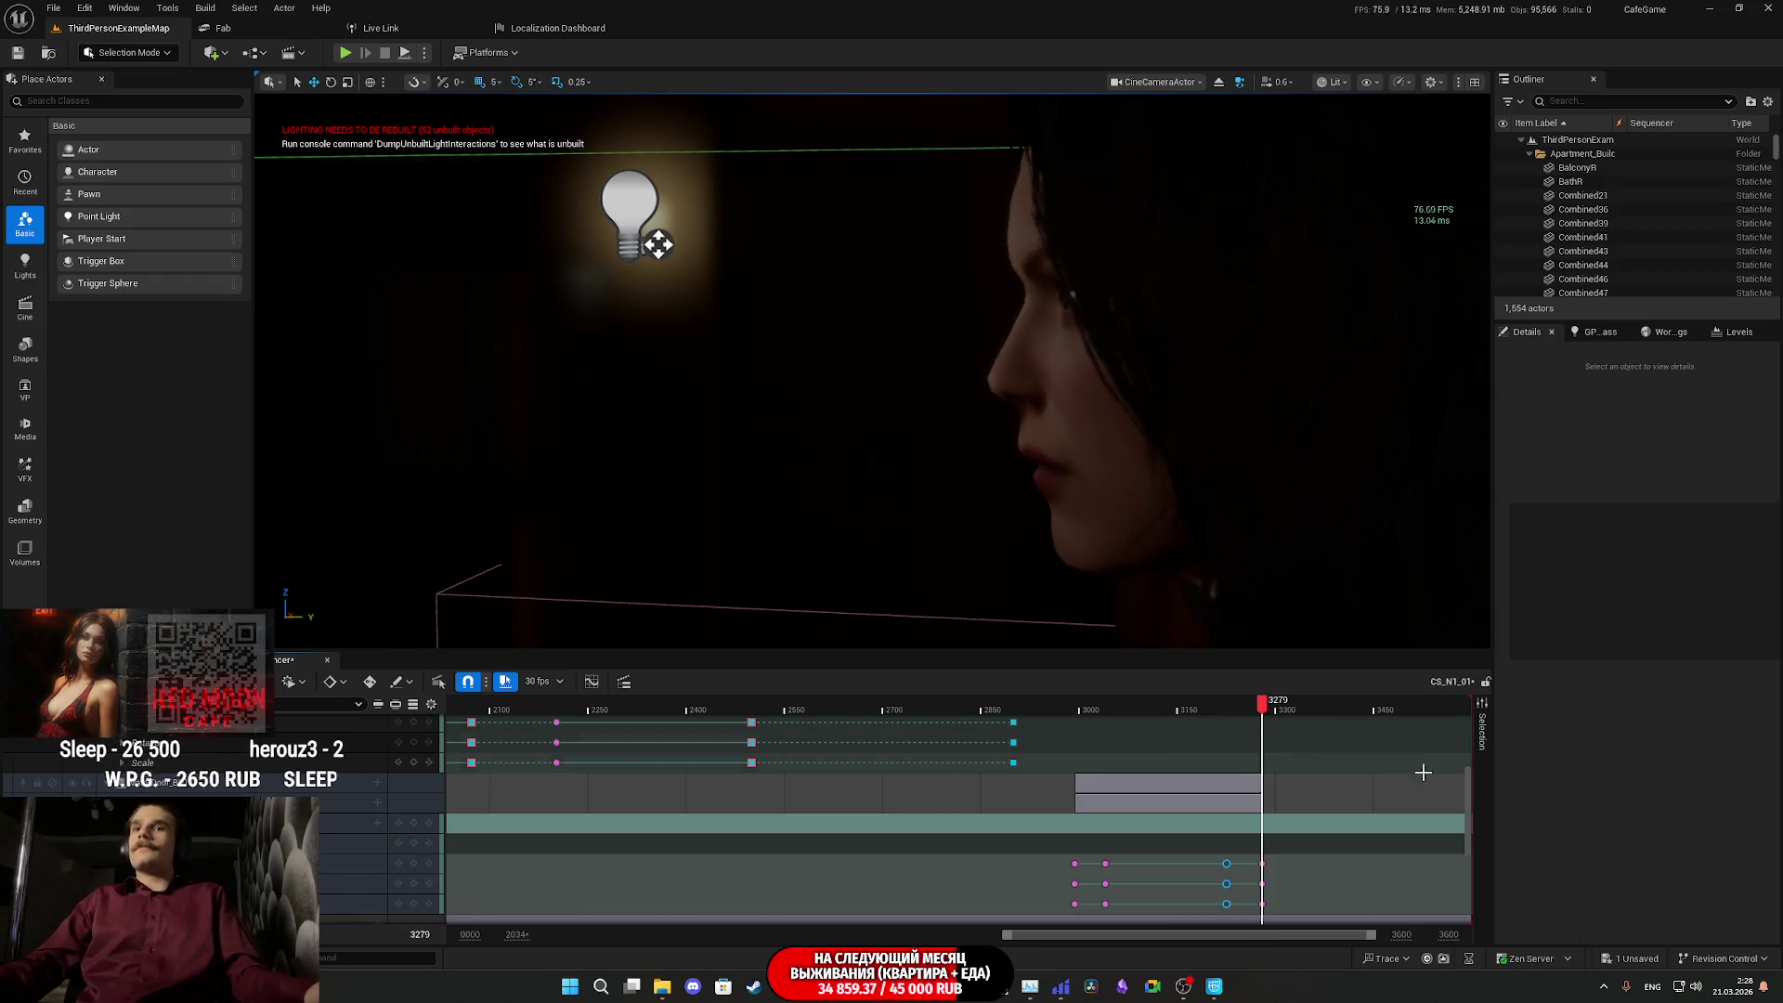
- Select the keyframes near the shot end, then preview from about frame 2980 in game view
{"action": "mouse_move", "coordinate": [1202, 856]}
{"action": "left_mouse_down"}
{"action": "mouse_move", "coordinate": [1232, 906]}
{"action": "mouse_move", "coordinate": [1234, 860]}
{"action": "left_mouse_up"}
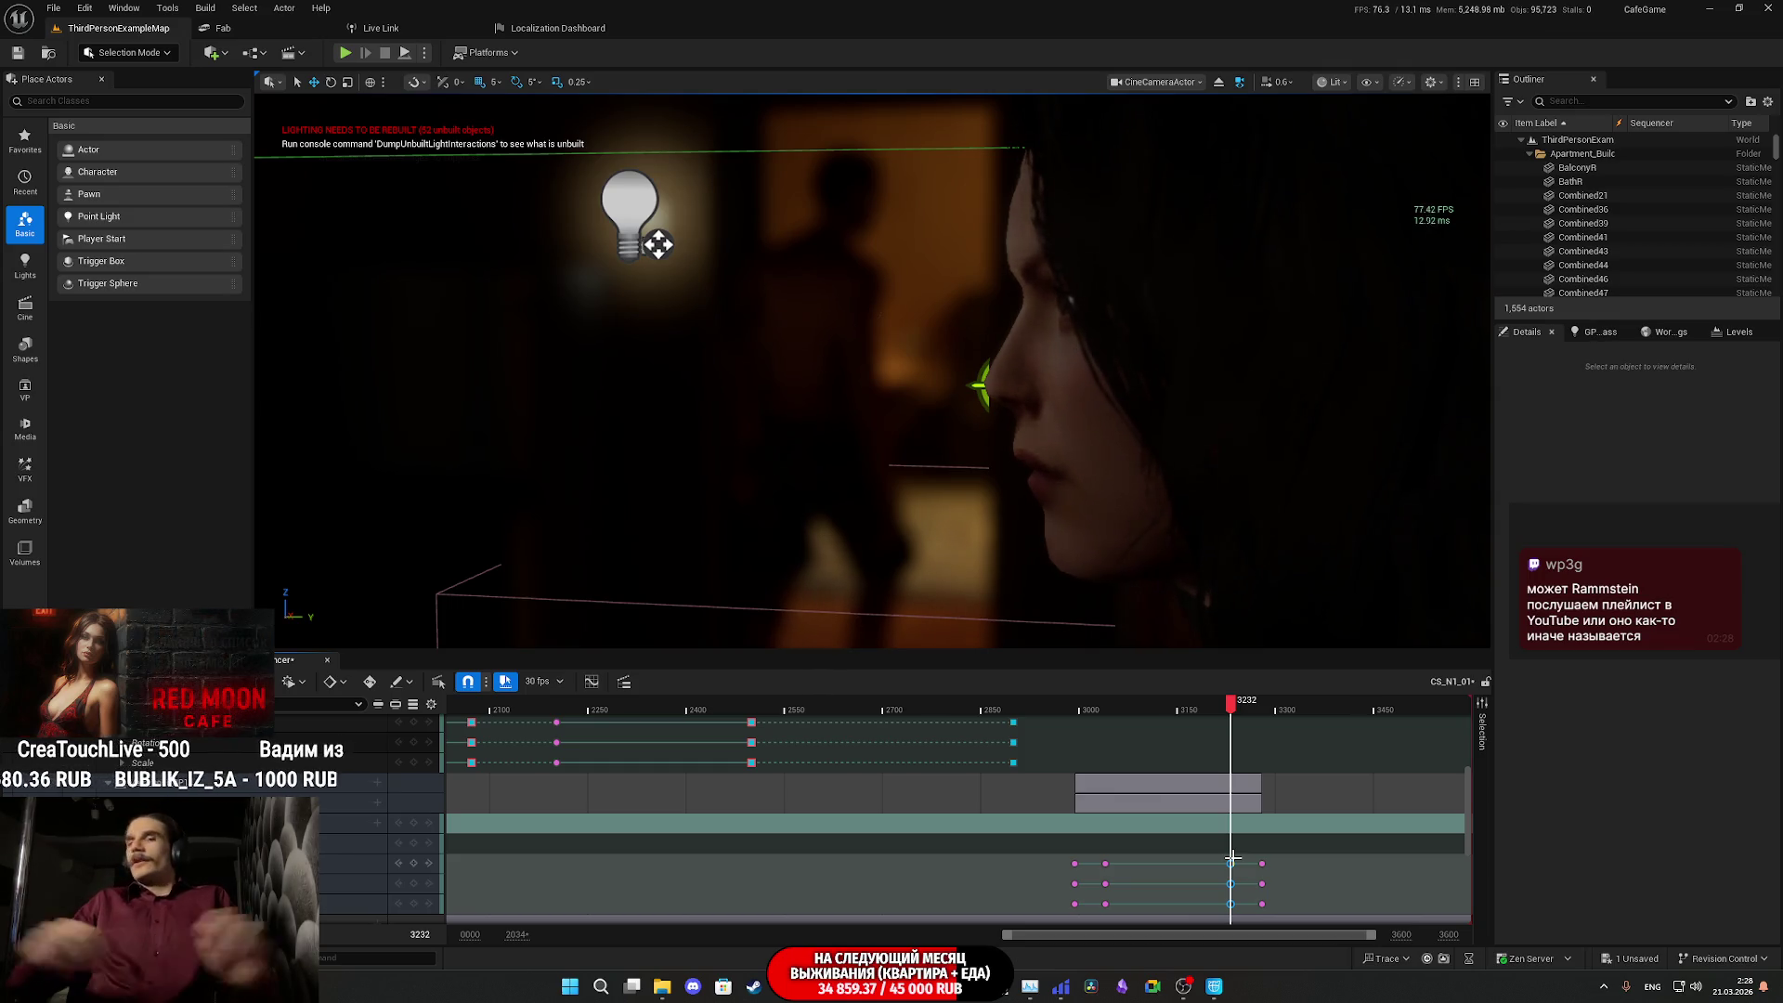
{"action": "left_click_drag", "start_coordinate": [1230, 751], "coordinate": [1066, 736]}
{"action": "key", "text": "g"}
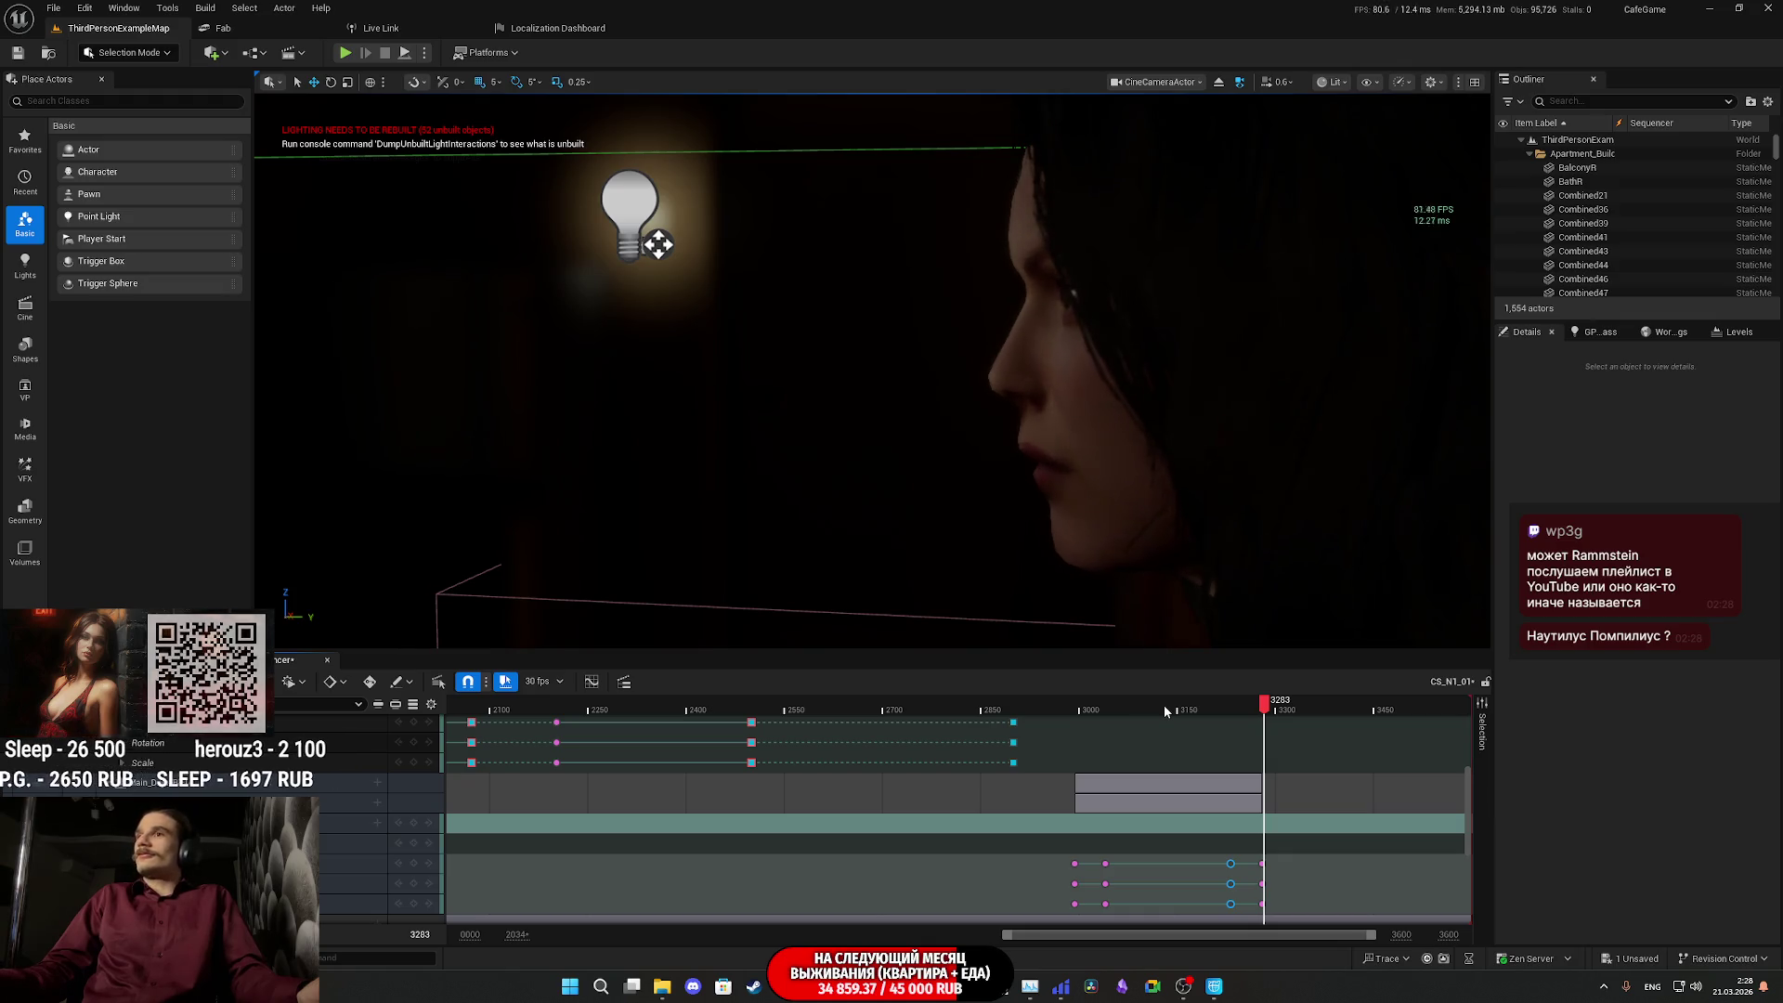
- Play the cutscene back from frame 2961
{"action": "mouse_move", "coordinate": [1112, 711]}
{"action": "left_mouse_down"}
{"action": "mouse_move", "coordinate": [1069, 718]}
{"action": "mouse_move", "coordinate": [1217, 711]}
{"action": "mouse_move", "coordinate": [1055, 712]}
{"action": "mouse_move", "coordinate": [1073, 703]}
{"action": "left_mouse_up"}
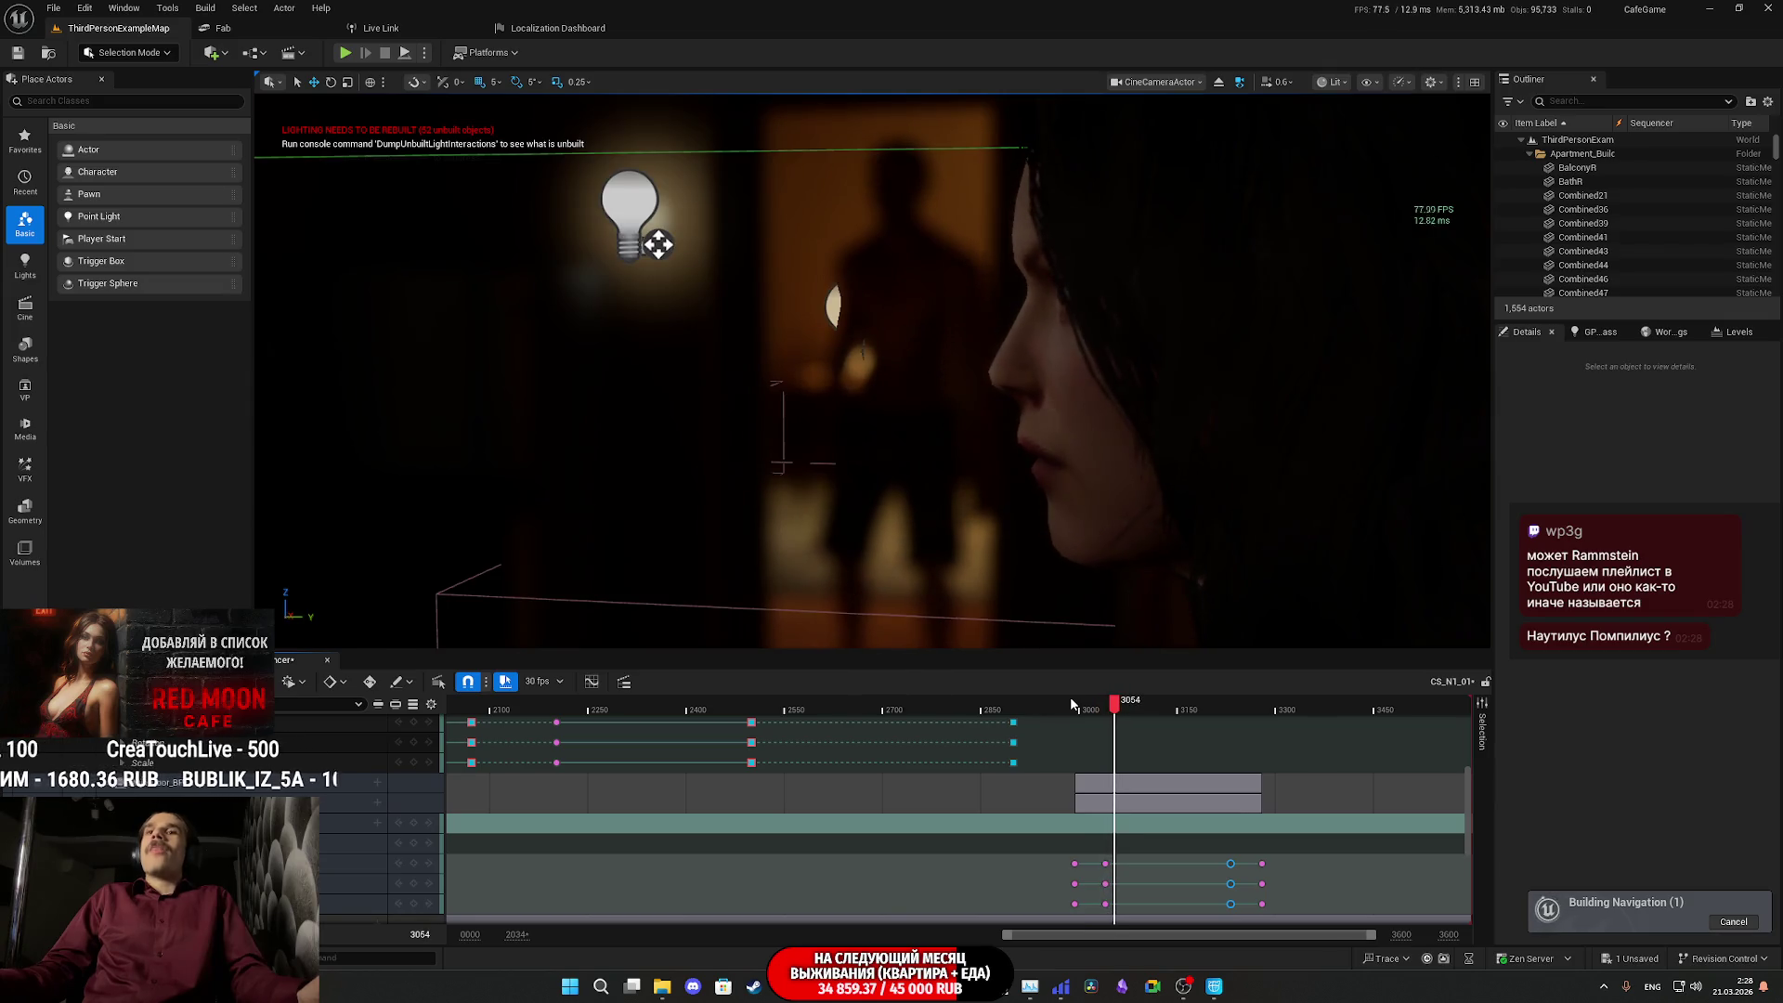
{"action": "left_click", "coordinate": [1055, 708]}
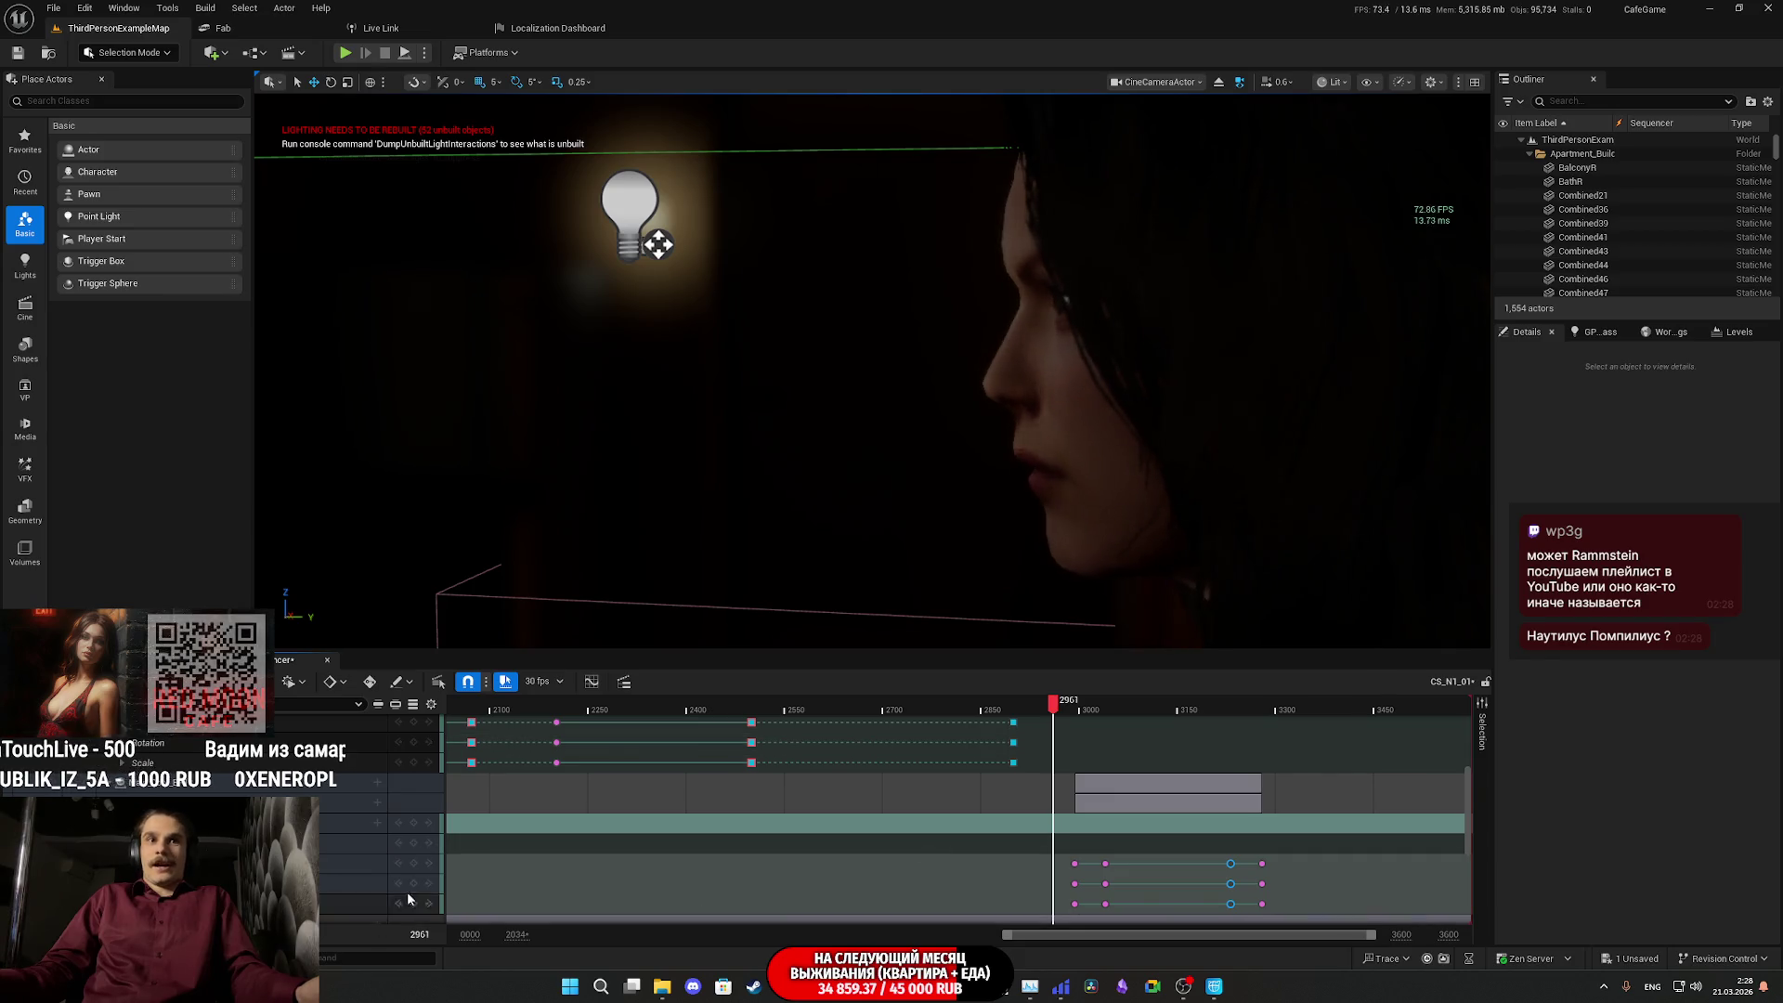
{"action": "key", "text": "space"}
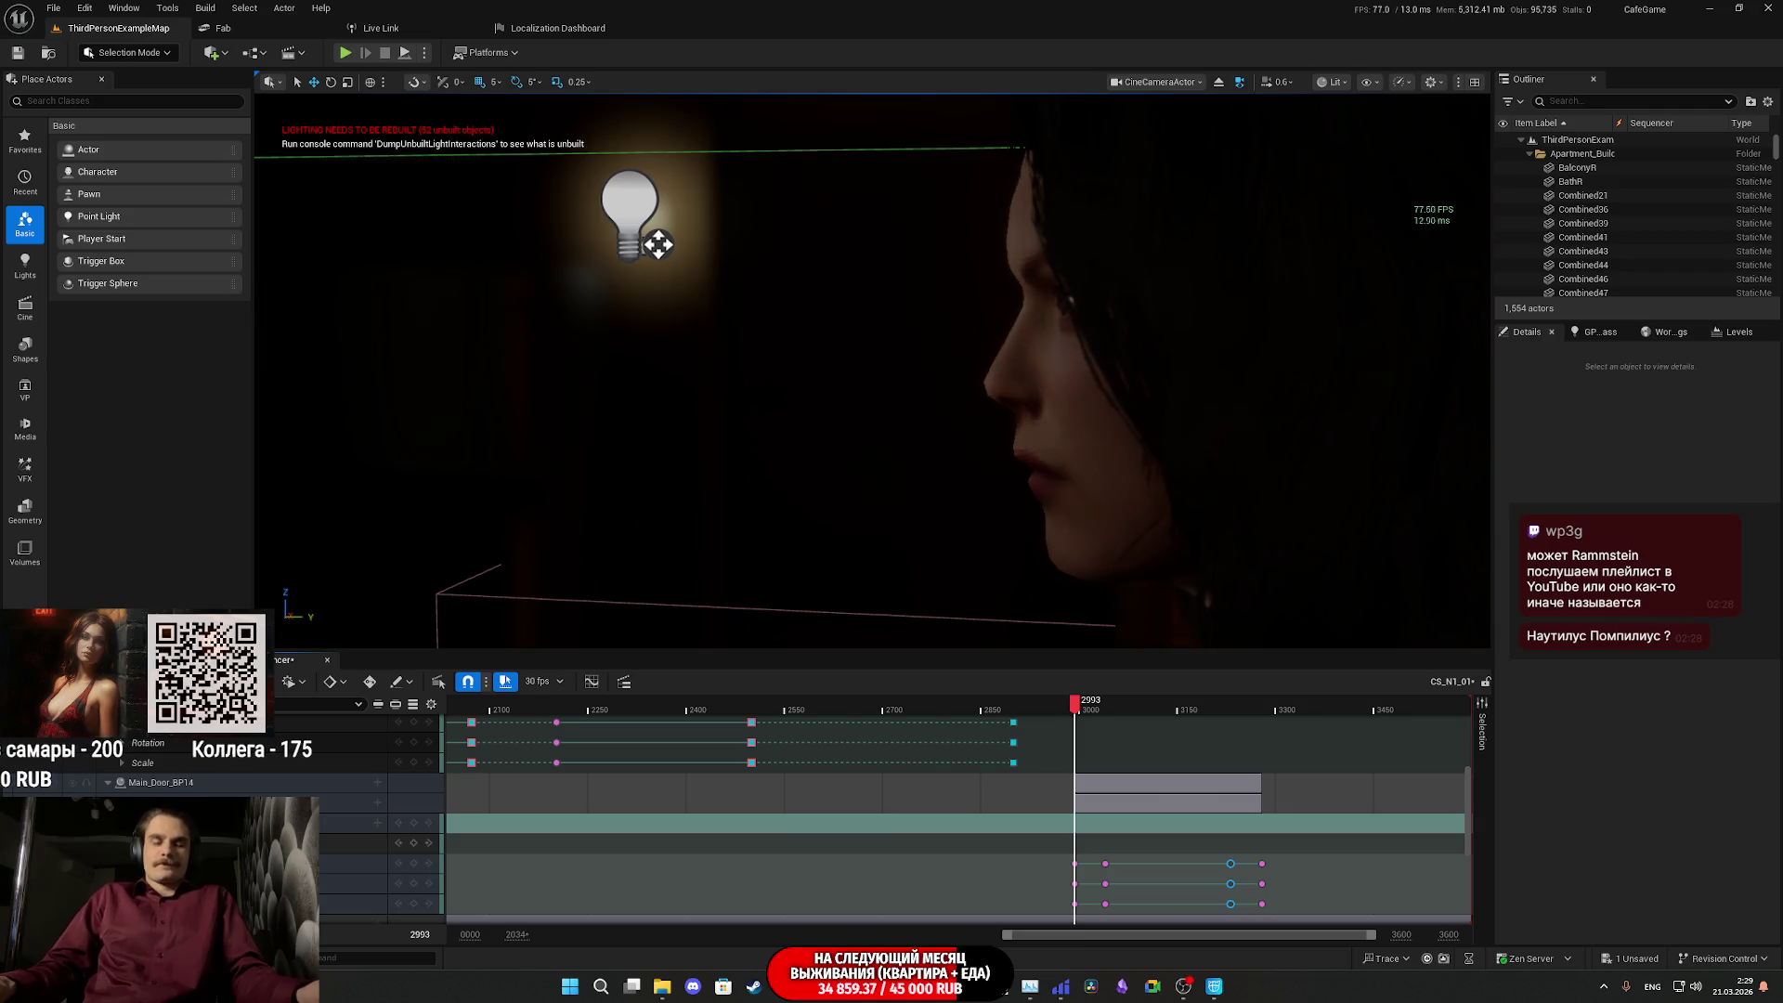
- Collapse the keyed track, park at frame 3044 and select the CineCameraActor track
{"action": "left_click", "coordinate": [121, 843]}
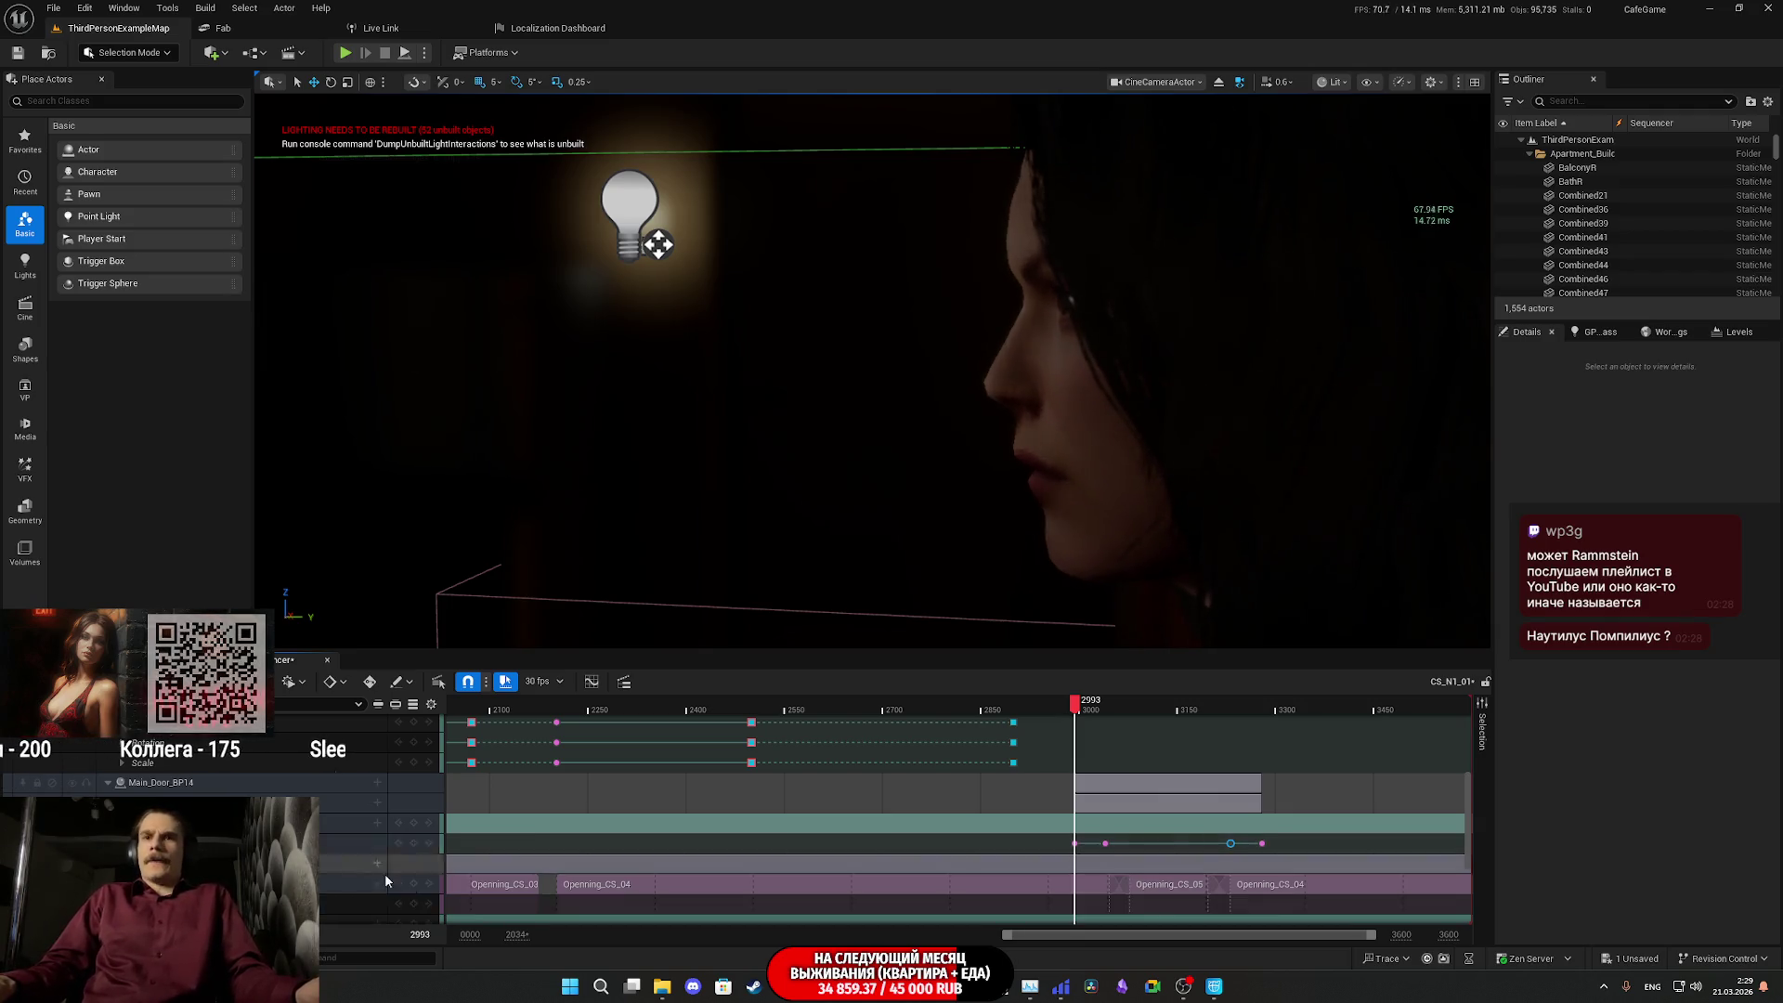
{"action": "left_click", "coordinate": [1102, 706]}
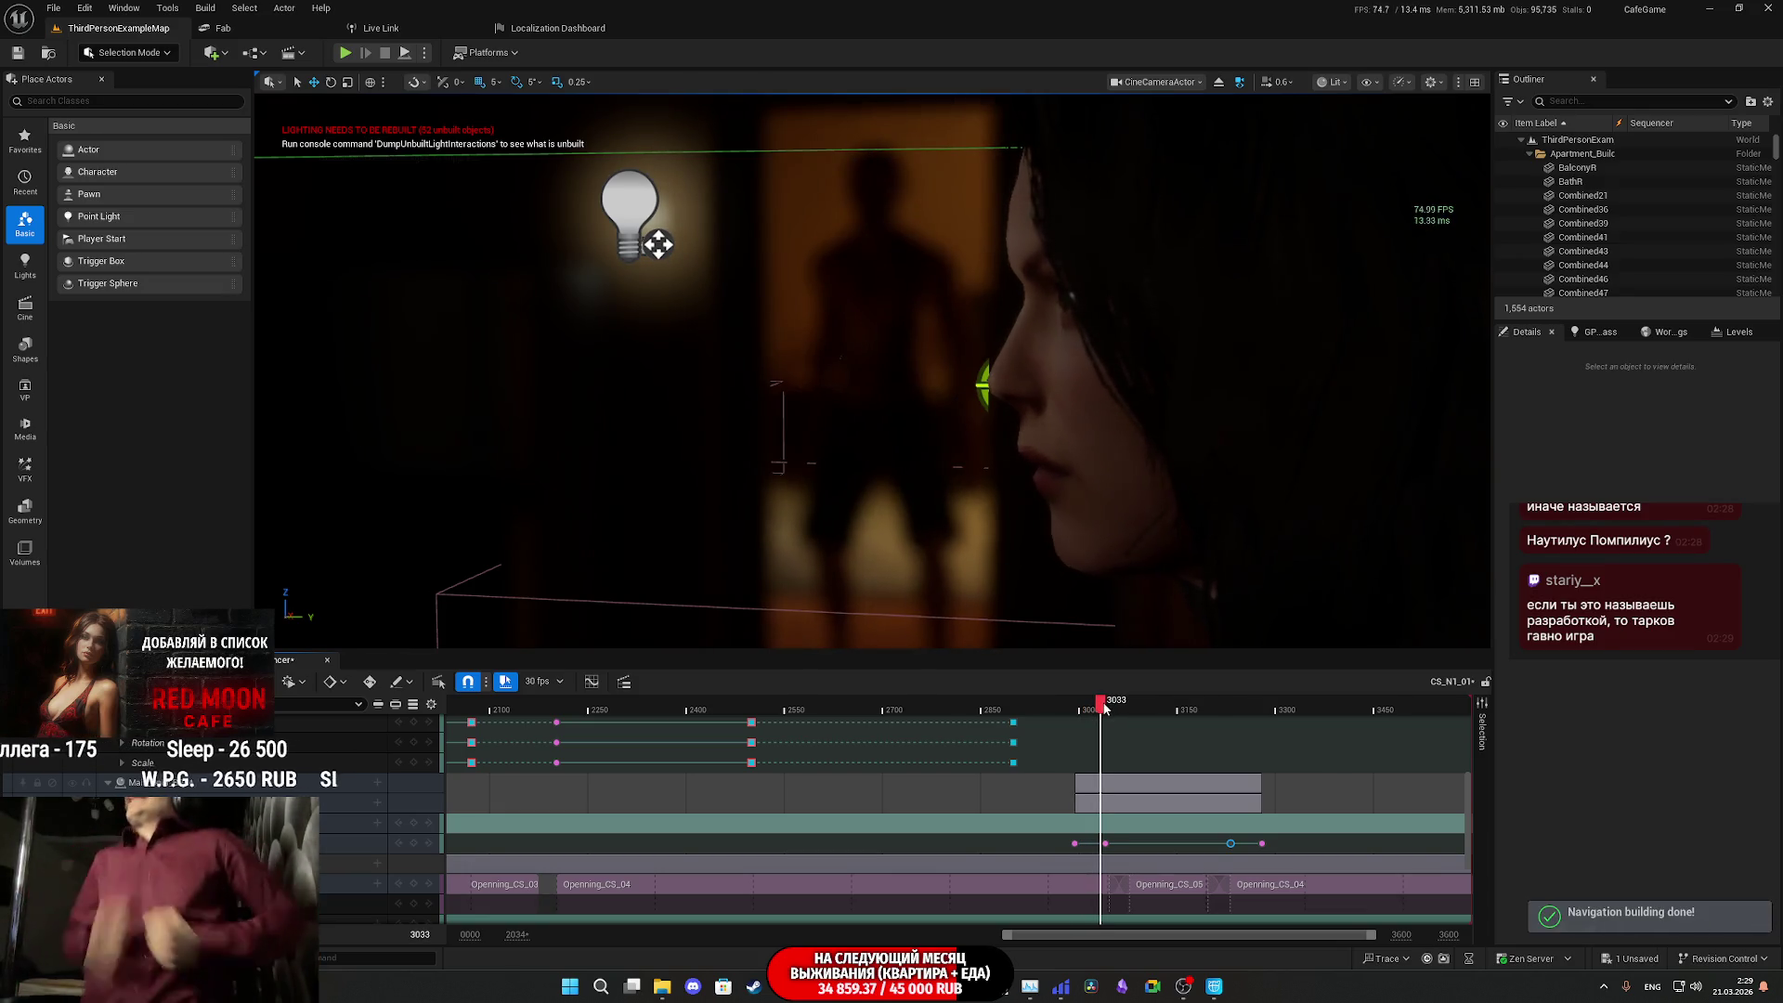
{"action": "left_click", "coordinate": [1105, 708]}
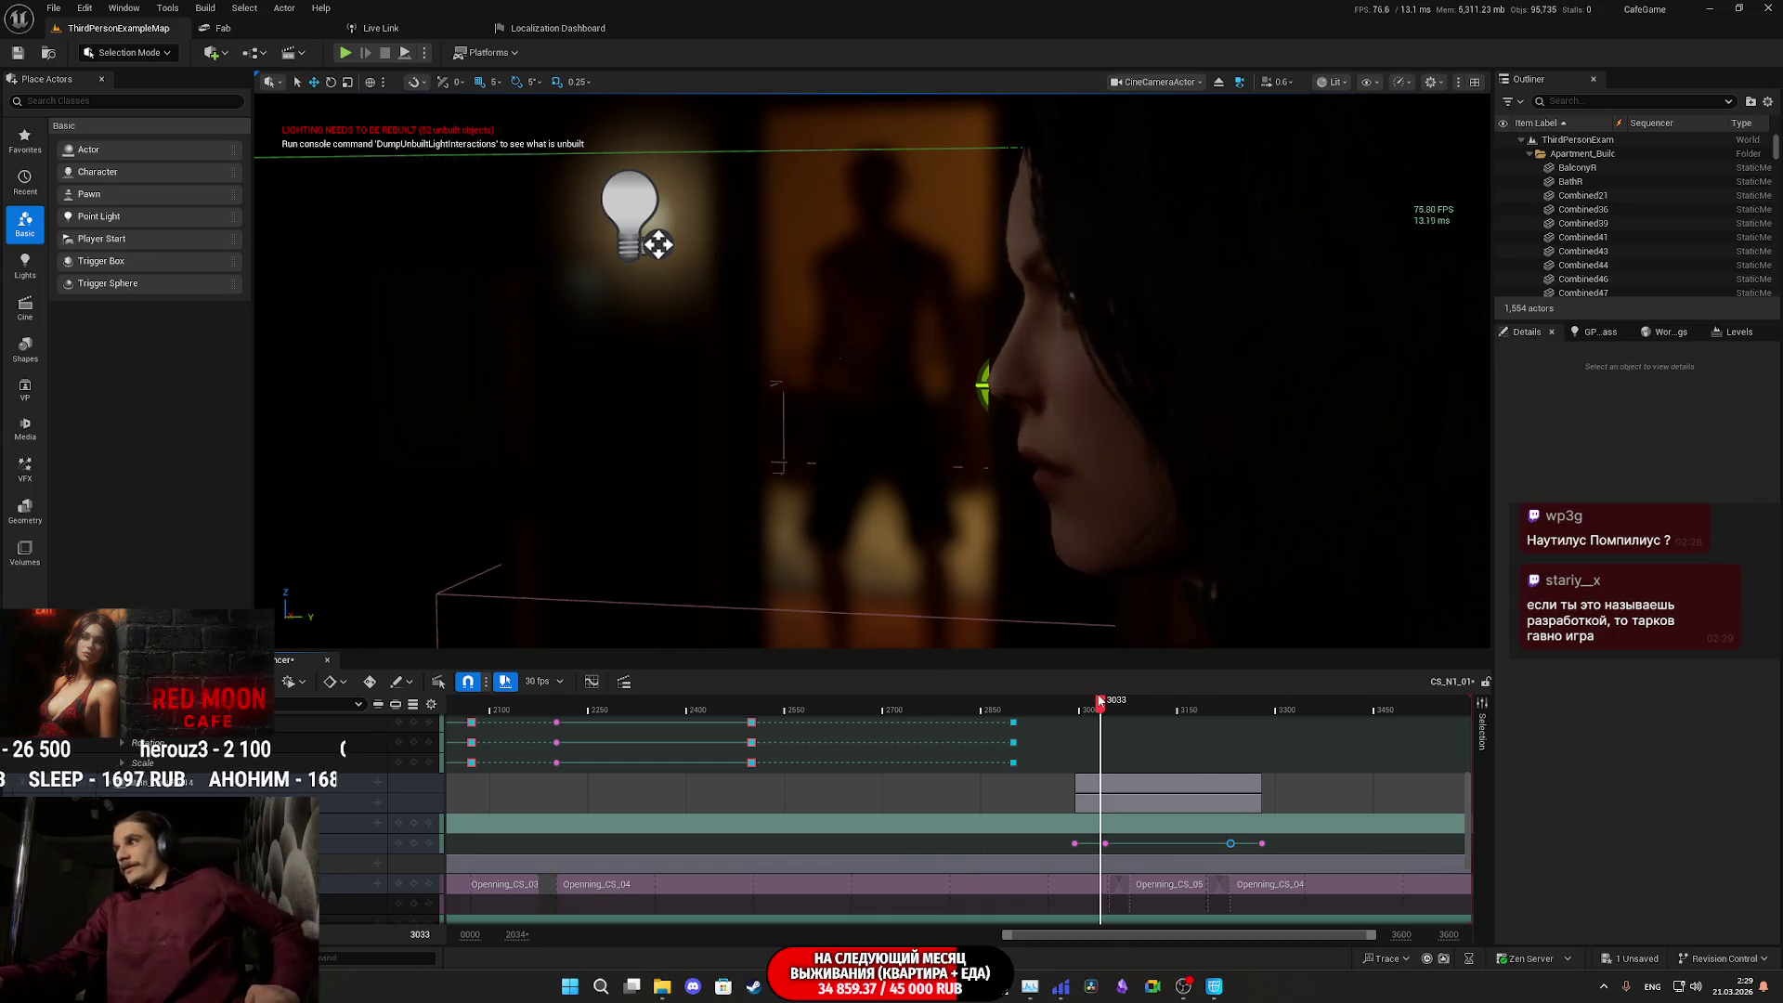
{"action": "left_click", "coordinate": [1104, 701]}
{"action": "left_click_drag", "start_coordinate": [1105, 701], "coordinate": [1108, 701]}
{"action": "key", "text": "g"}
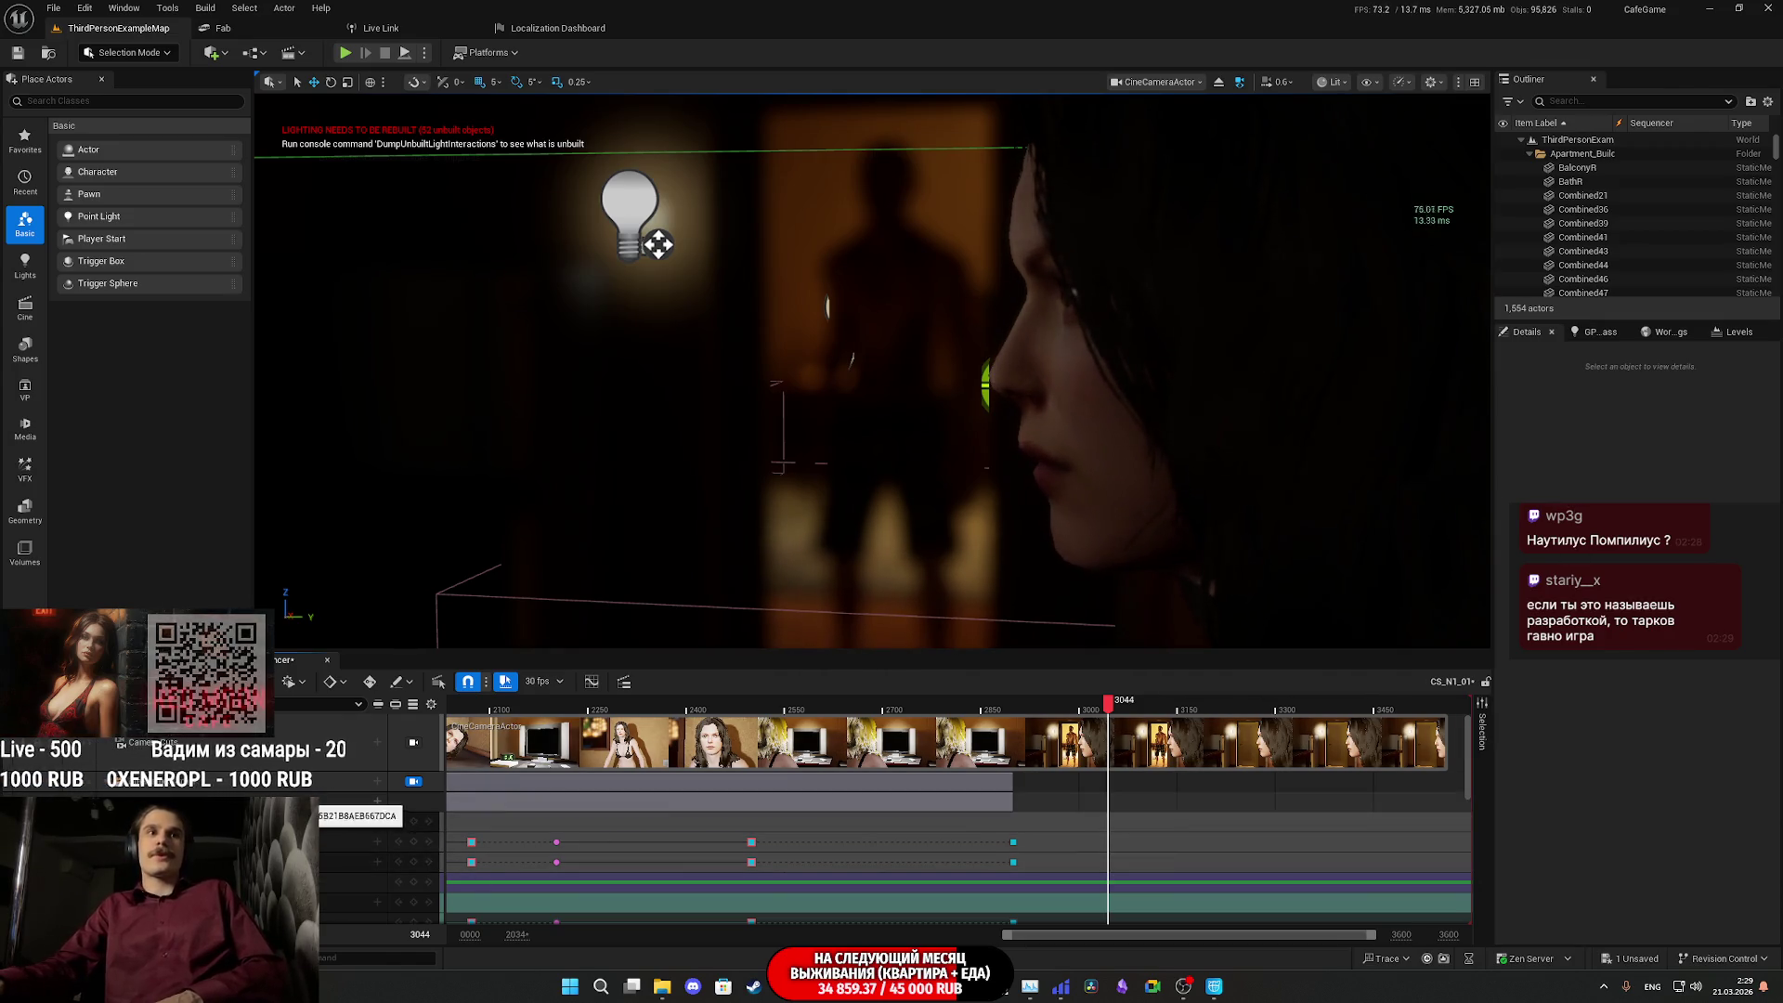
{"action": "left_click", "coordinate": [279, 781]}
- Enable Draw Debug Focus Plane on the cine camera and move the playhead from 3044 to about 3097
{"action": "left_click", "coordinate": [1629, 791]}
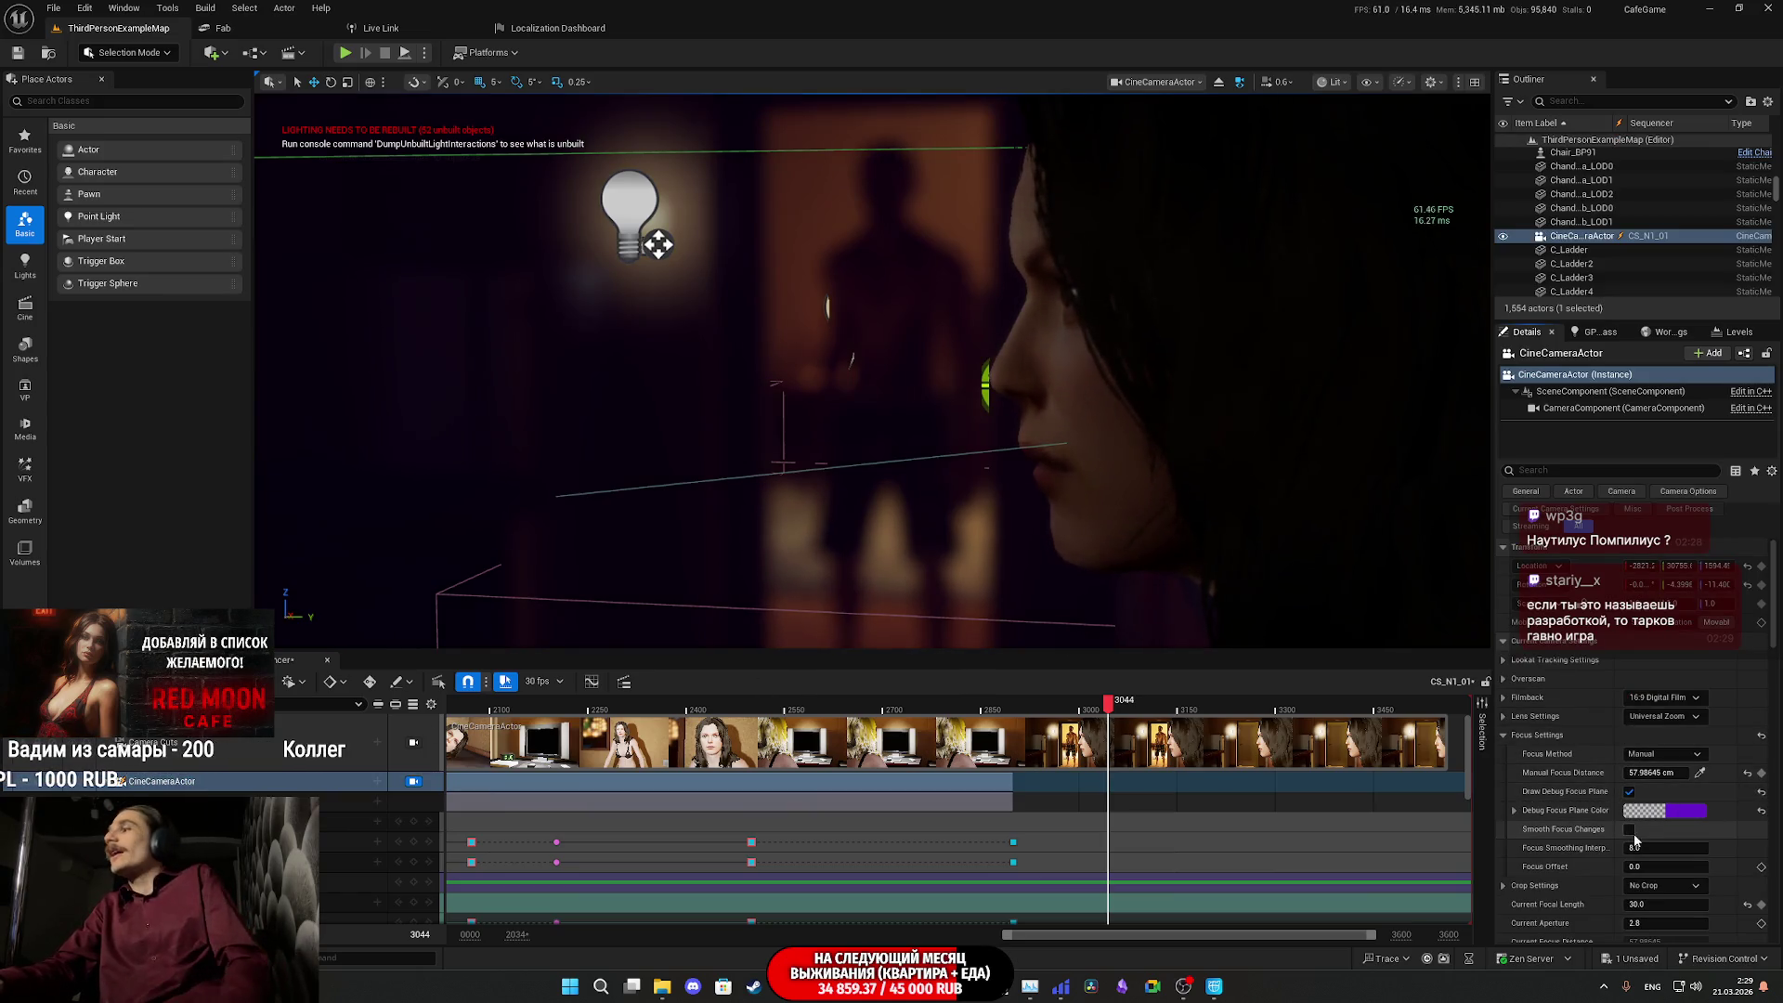
{"action": "scroll", "coordinate": [1262, 849], "scroll_direction": "down", "scroll_amount": 5}
{"action": "scroll", "coordinate": [1207, 799], "scroll_direction": "down", "scroll_amount": 1}
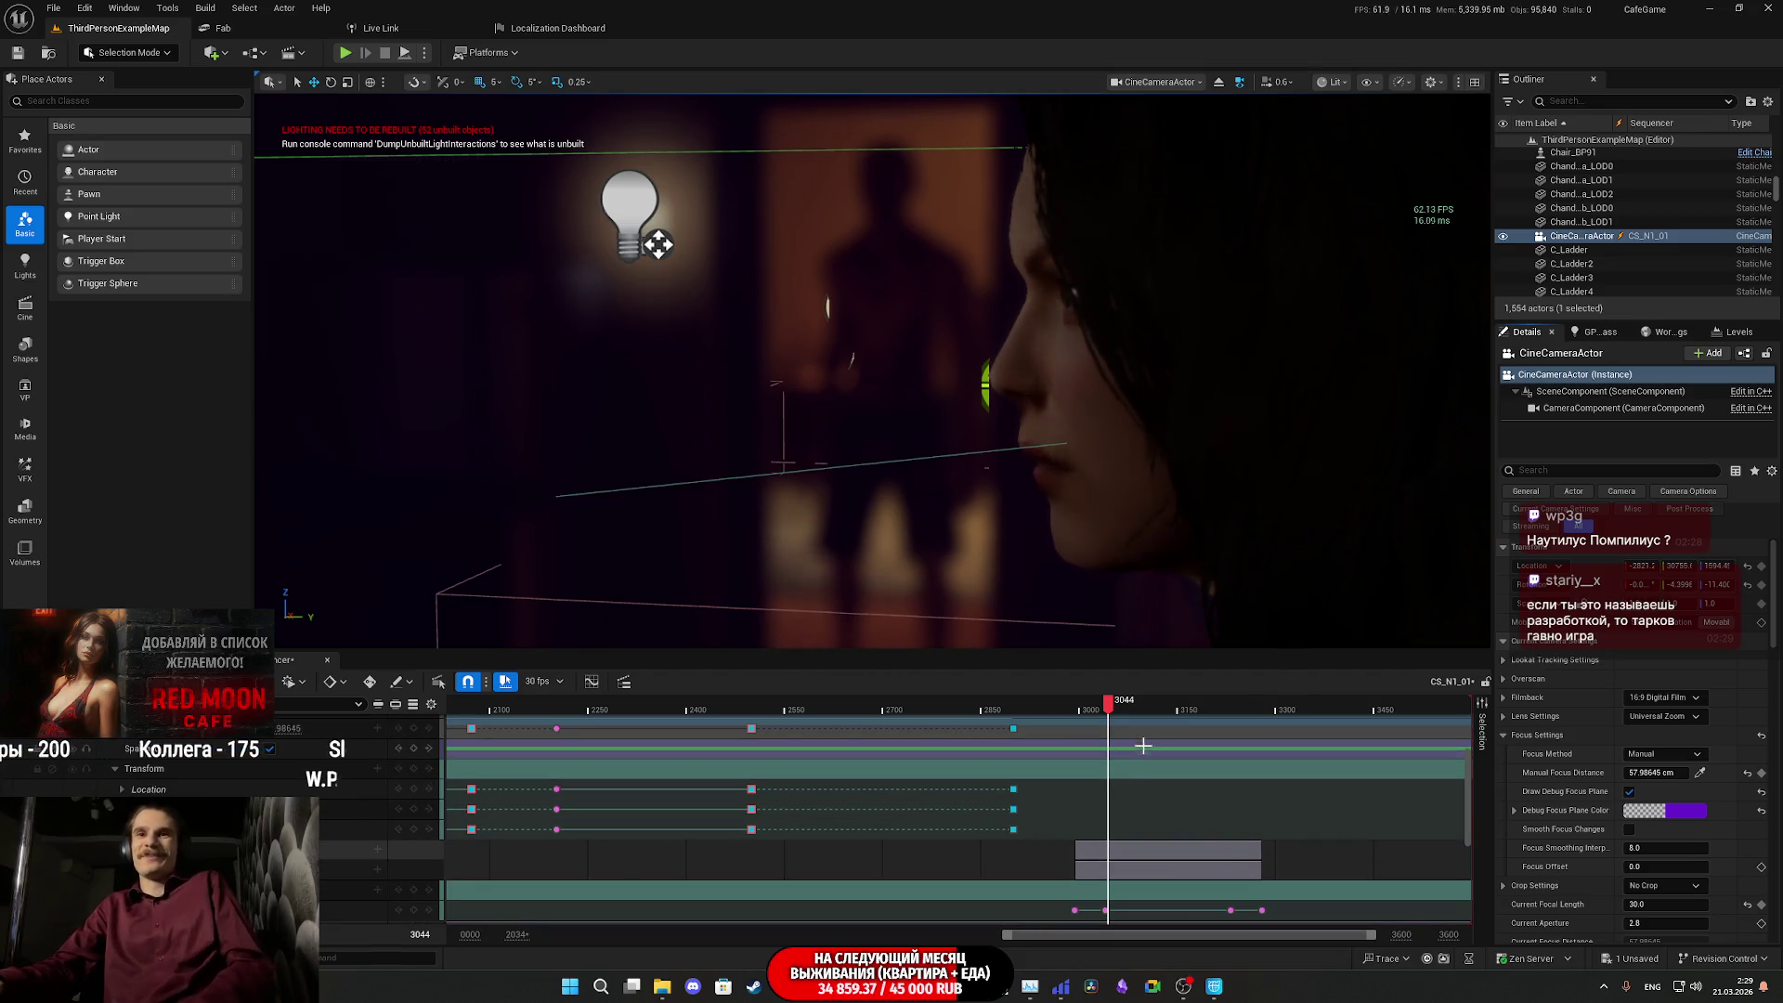
{"action": "scroll", "coordinate": [1199, 821], "scroll_direction": "down", "scroll_amount": 3}
{"action": "scroll", "coordinate": [1199, 821], "scroll_direction": "up", "scroll_amount": 3}
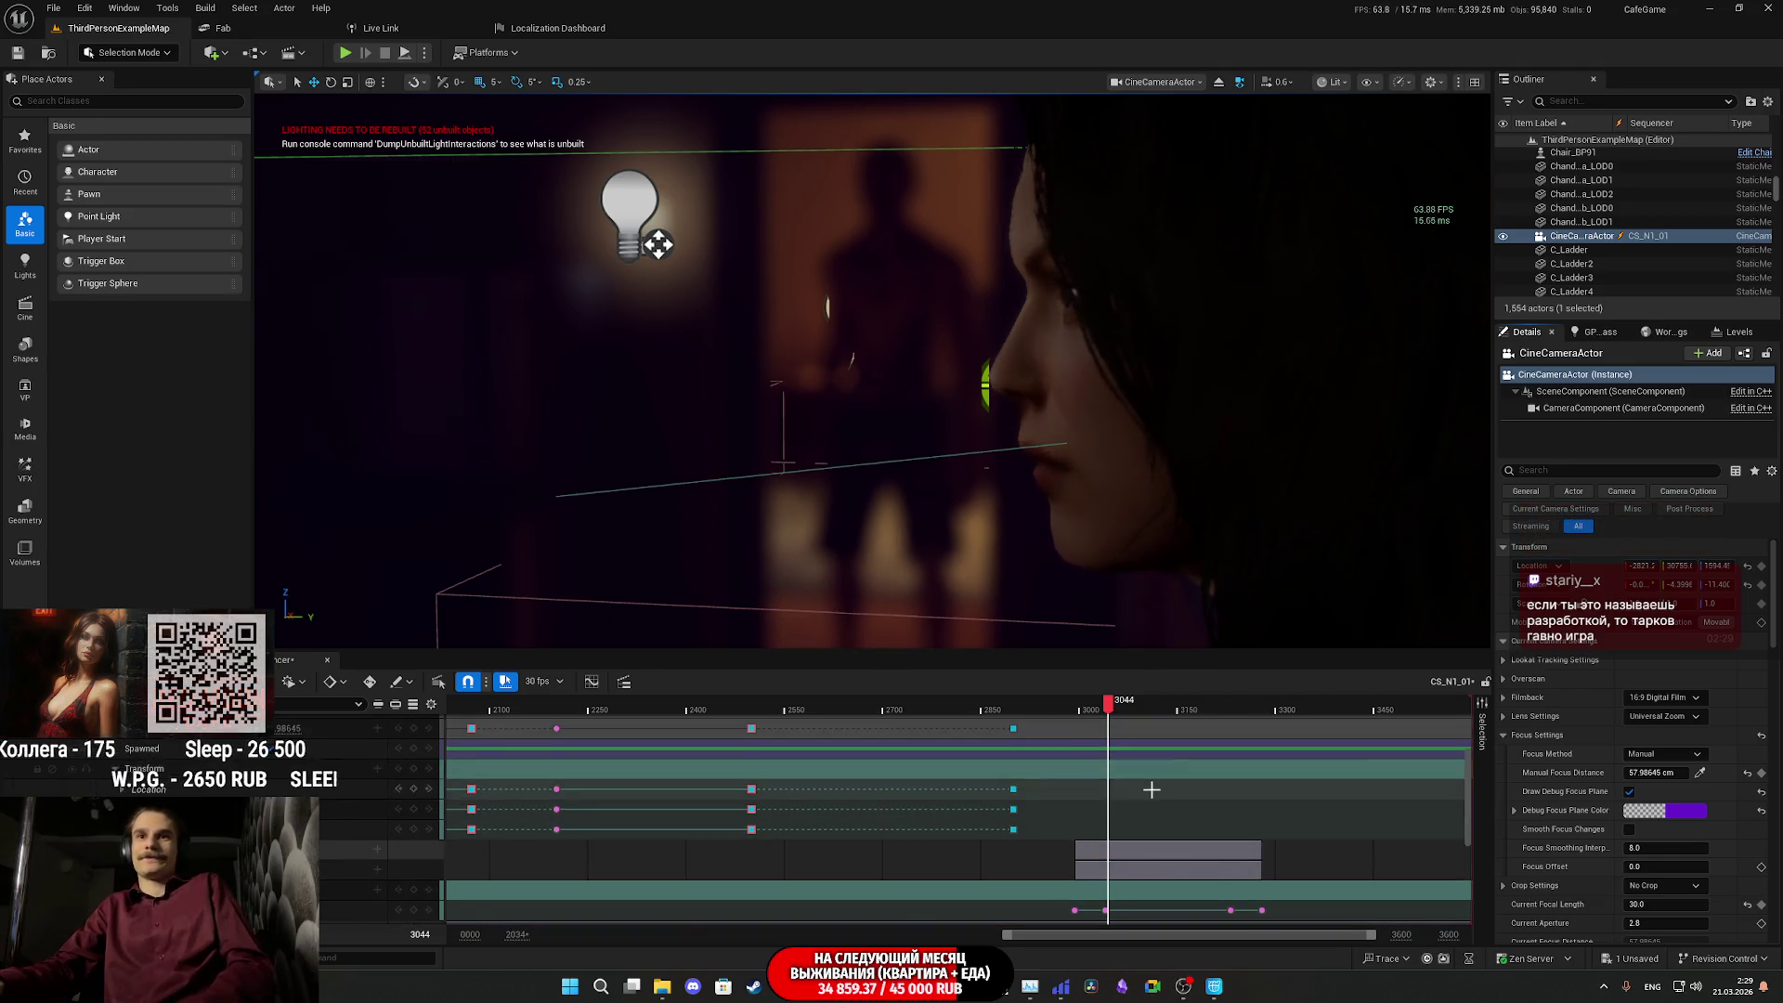
{"action": "scroll", "coordinate": [1152, 790], "scroll_direction": "up", "scroll_amount": 4}
{"action": "scroll", "coordinate": [1151, 789], "scroll_direction": "up", "scroll_amount": 2}
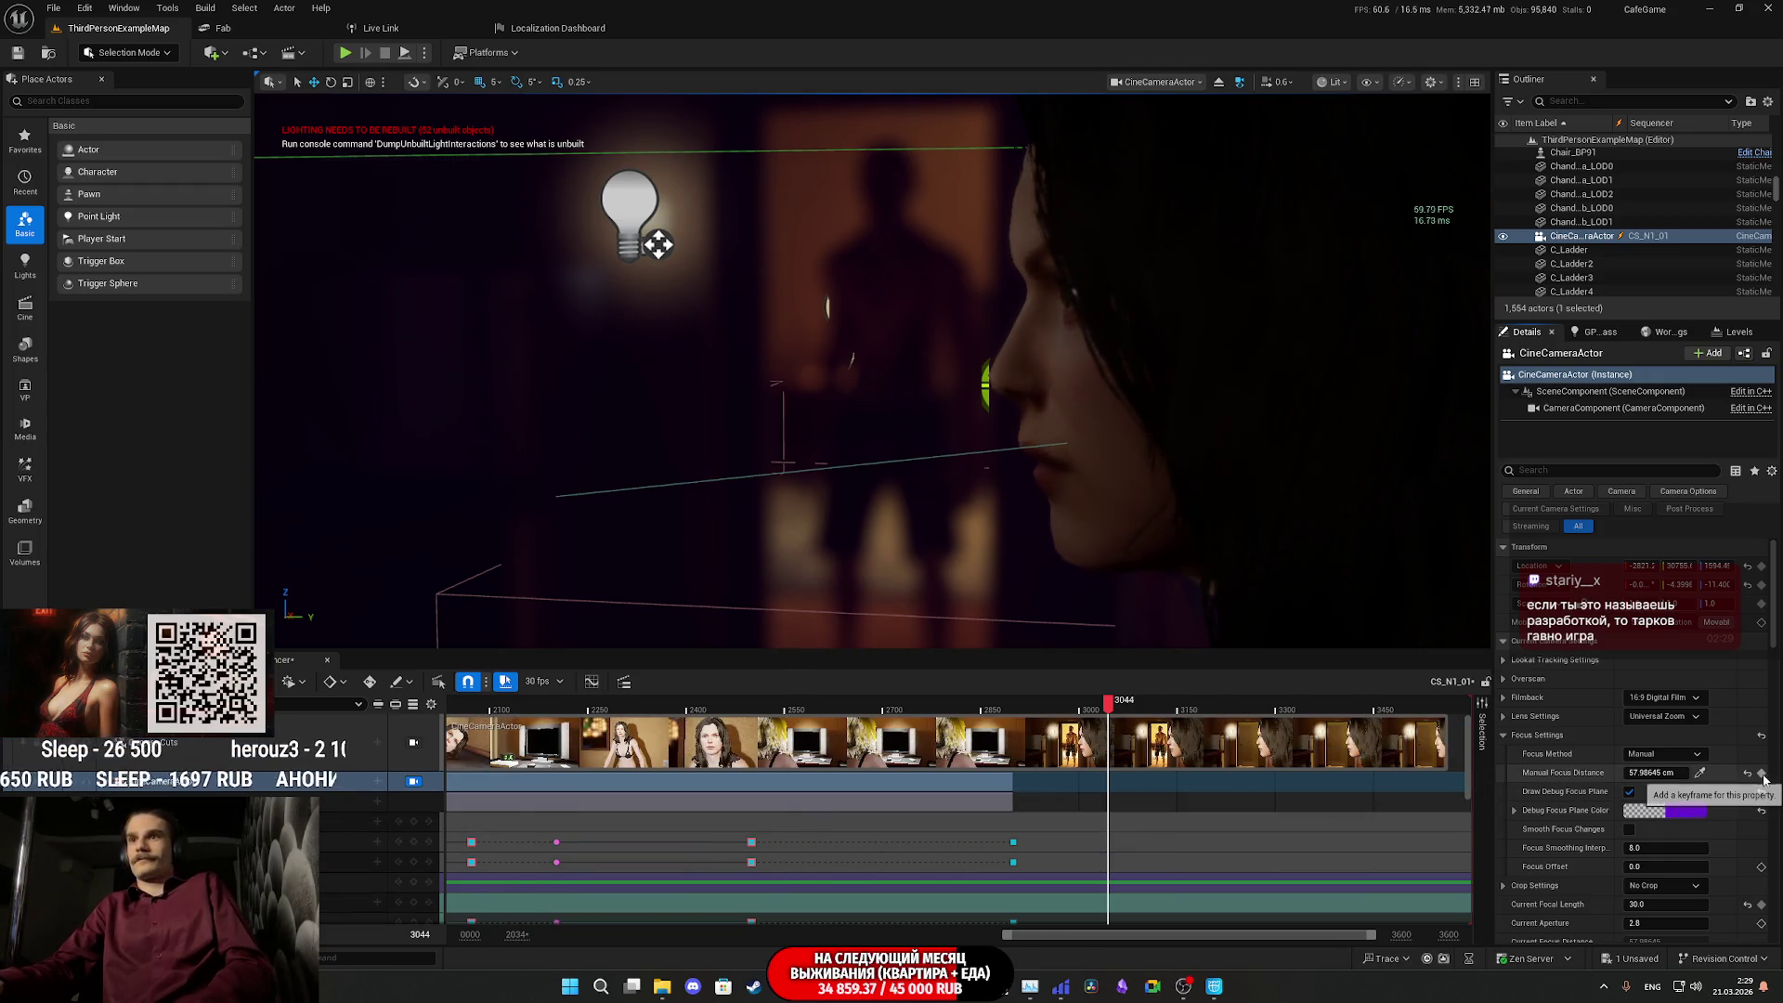
{"action": "mouse_move", "coordinate": [1111, 707]}
{"action": "left_mouse_down"}
{"action": "mouse_move", "coordinate": [1050, 711]}
{"action": "mouse_move", "coordinate": [1144, 720]}
{"action": "left_mouse_up"}
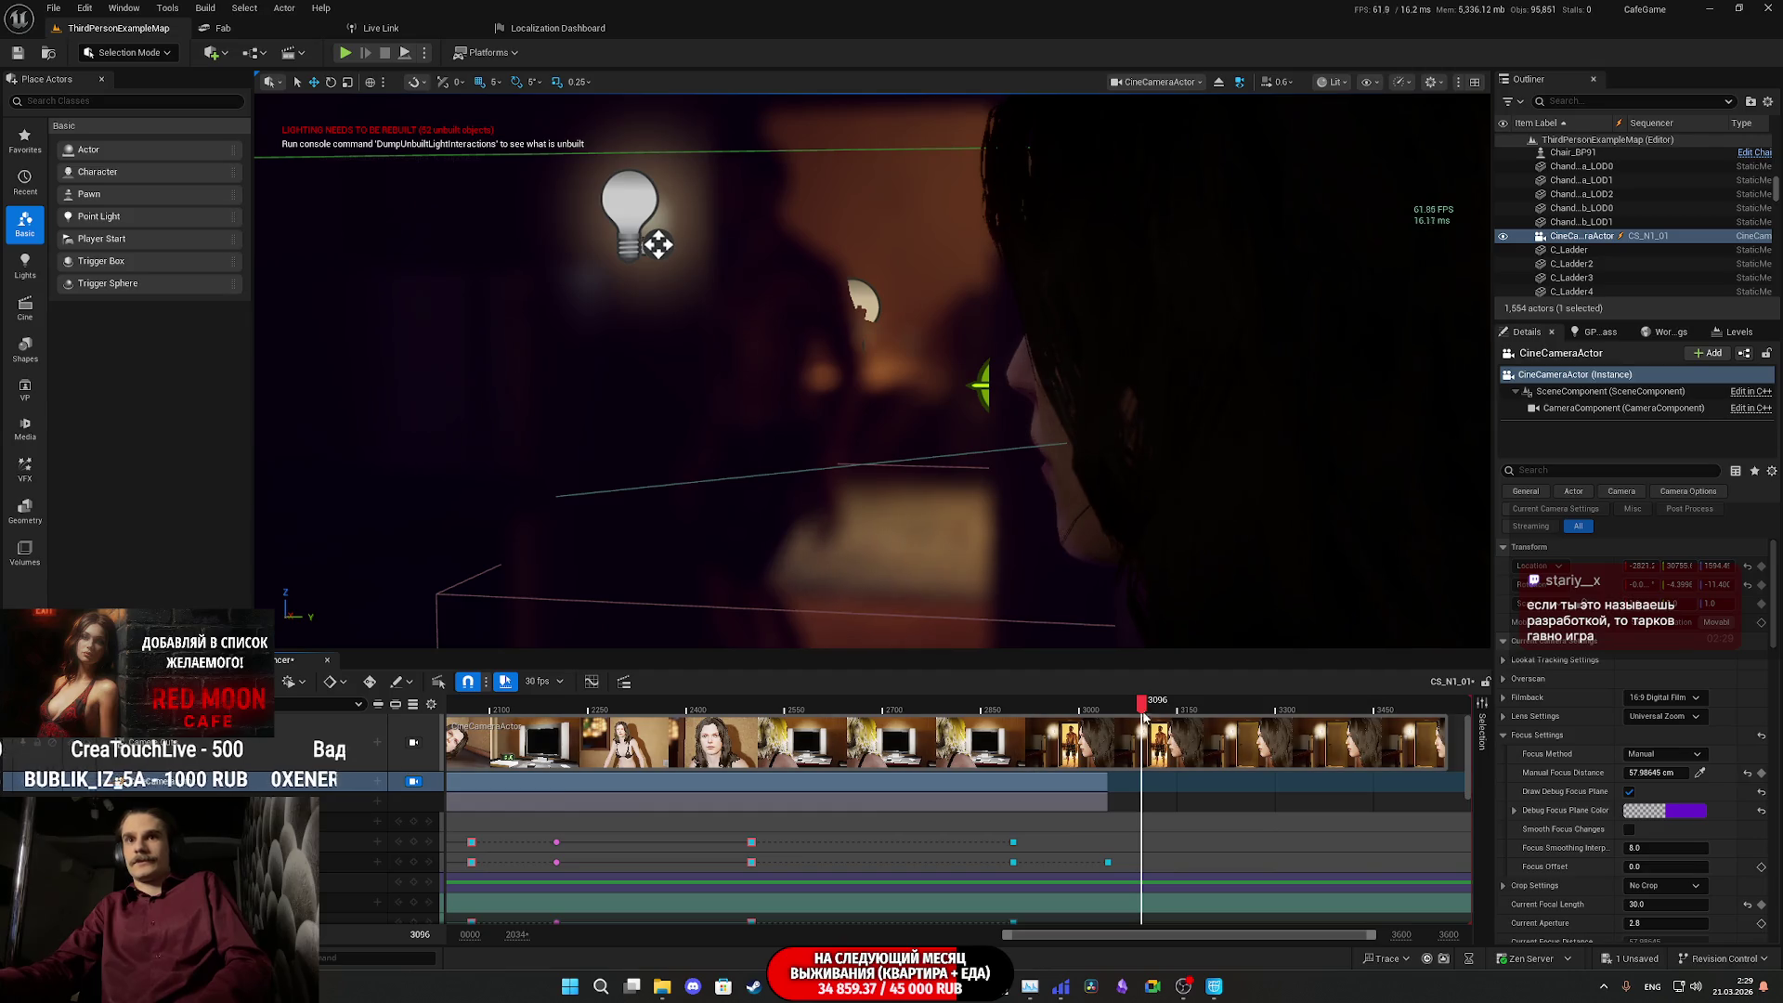
{"action": "left_click_drag", "start_coordinate": [1143, 704], "coordinate": [1146, 704]}
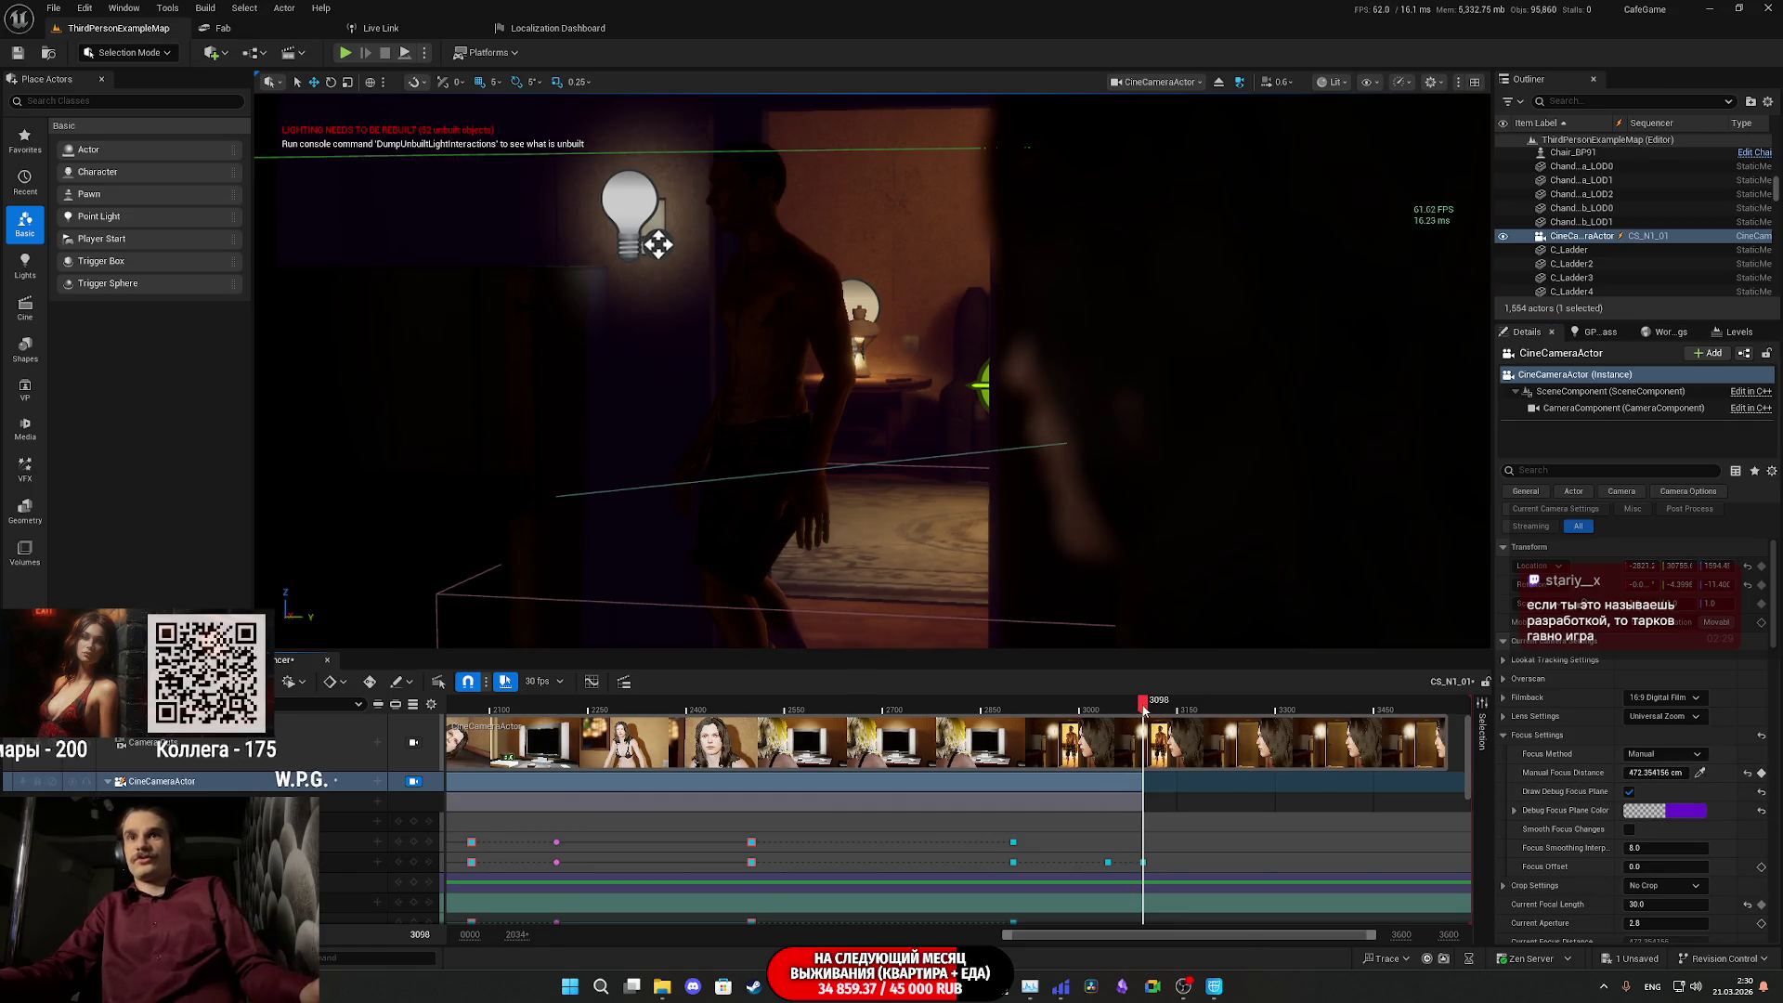
- Play from frame 3102 to frame 3200 for the hold key, then scrub to frame 3249
{"action": "left_click", "coordinate": [1146, 708]}
{"action": "key", "text": "space"}
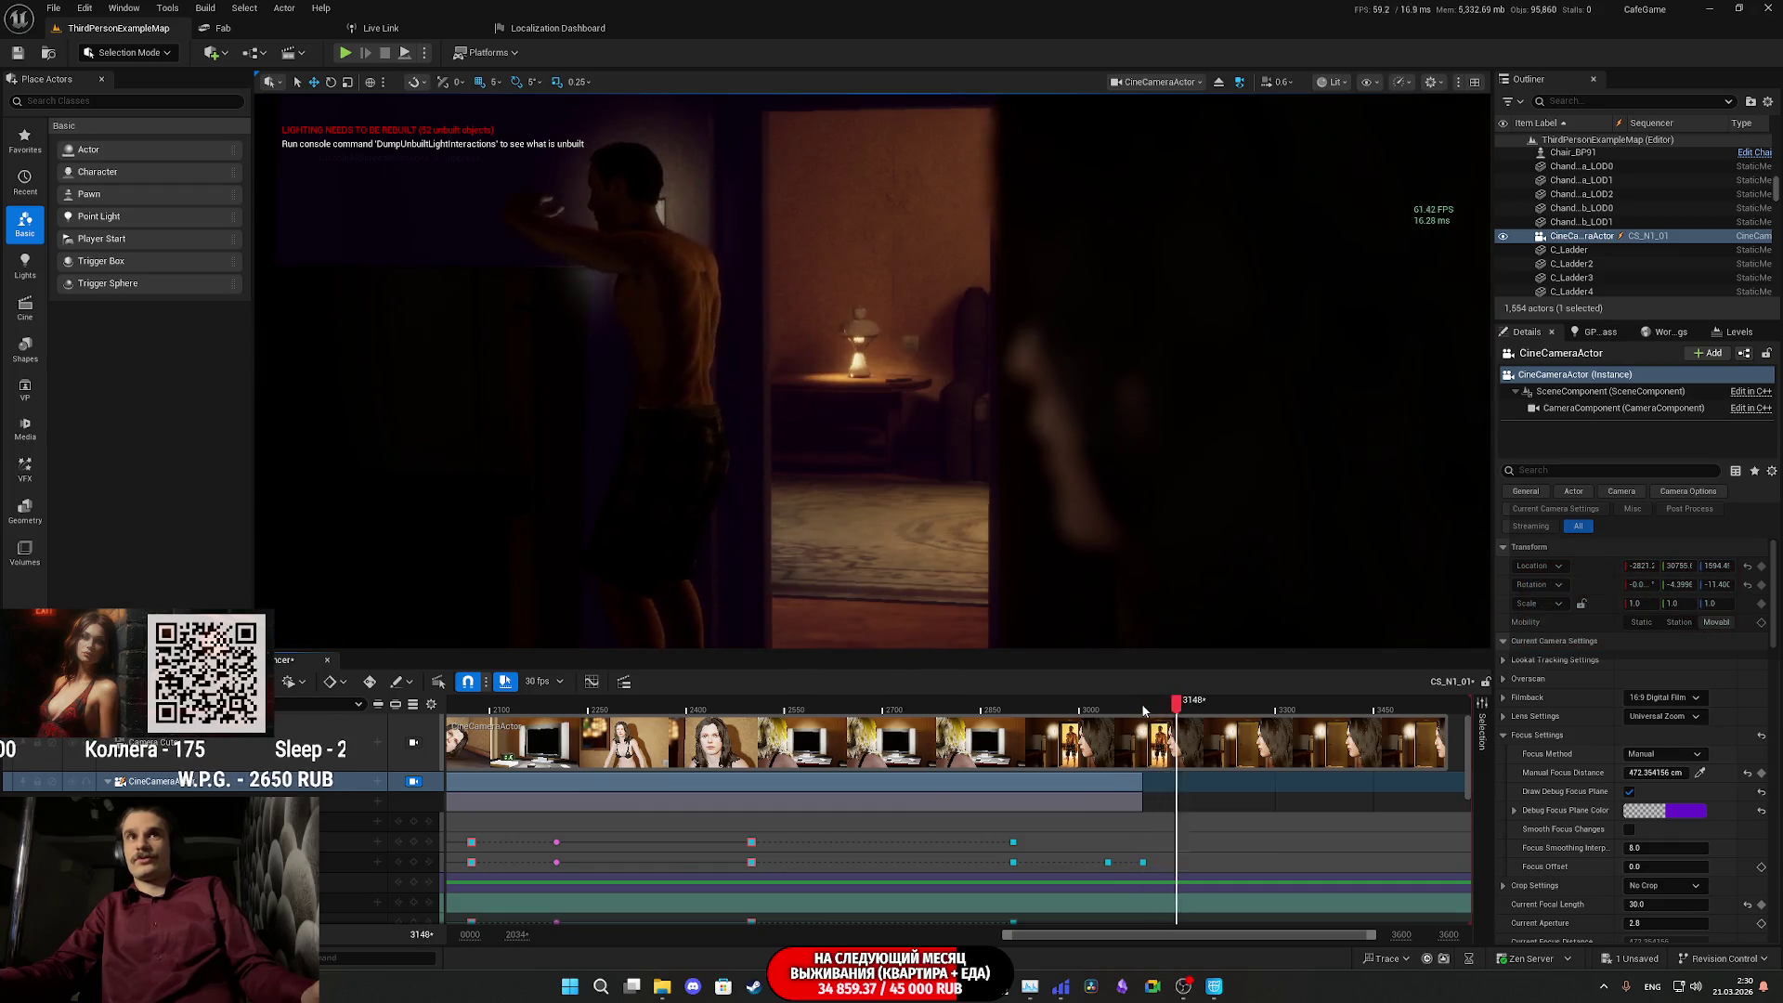
{"action": "key", "text": "space"}
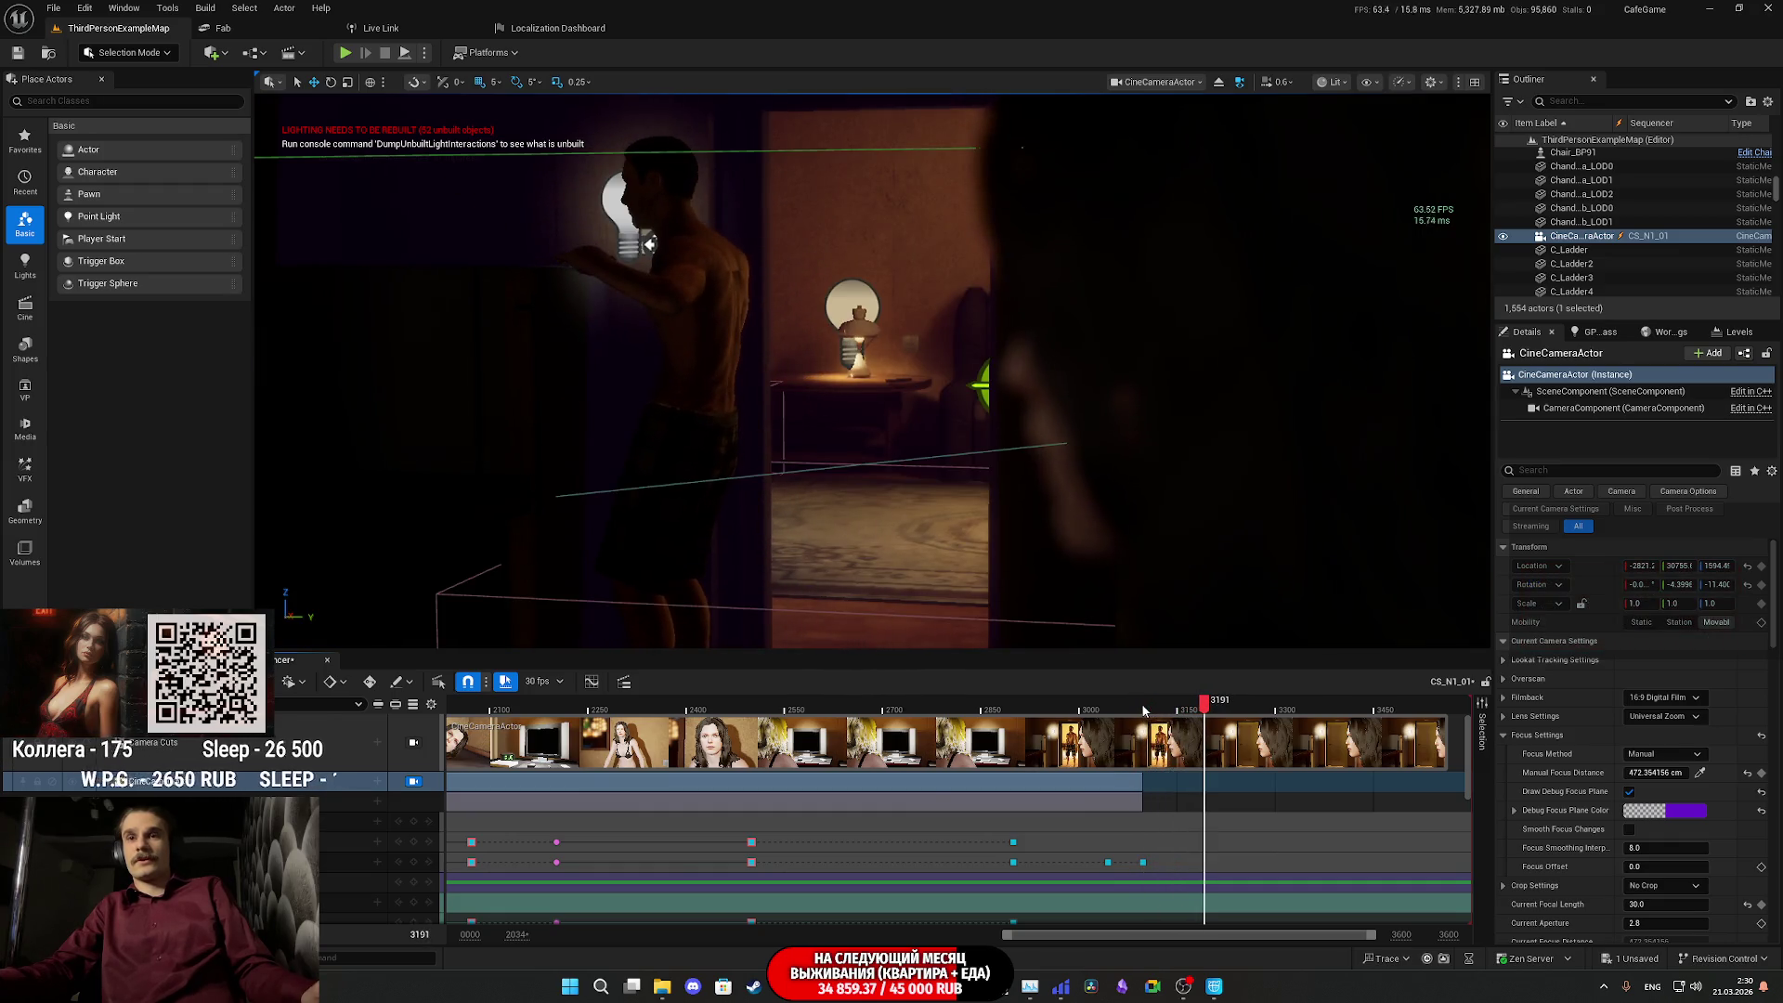
{"action": "key", "text": "Right"}
{"action": "key", "text": "Right"}
{"action": "key", "text": "Right"}
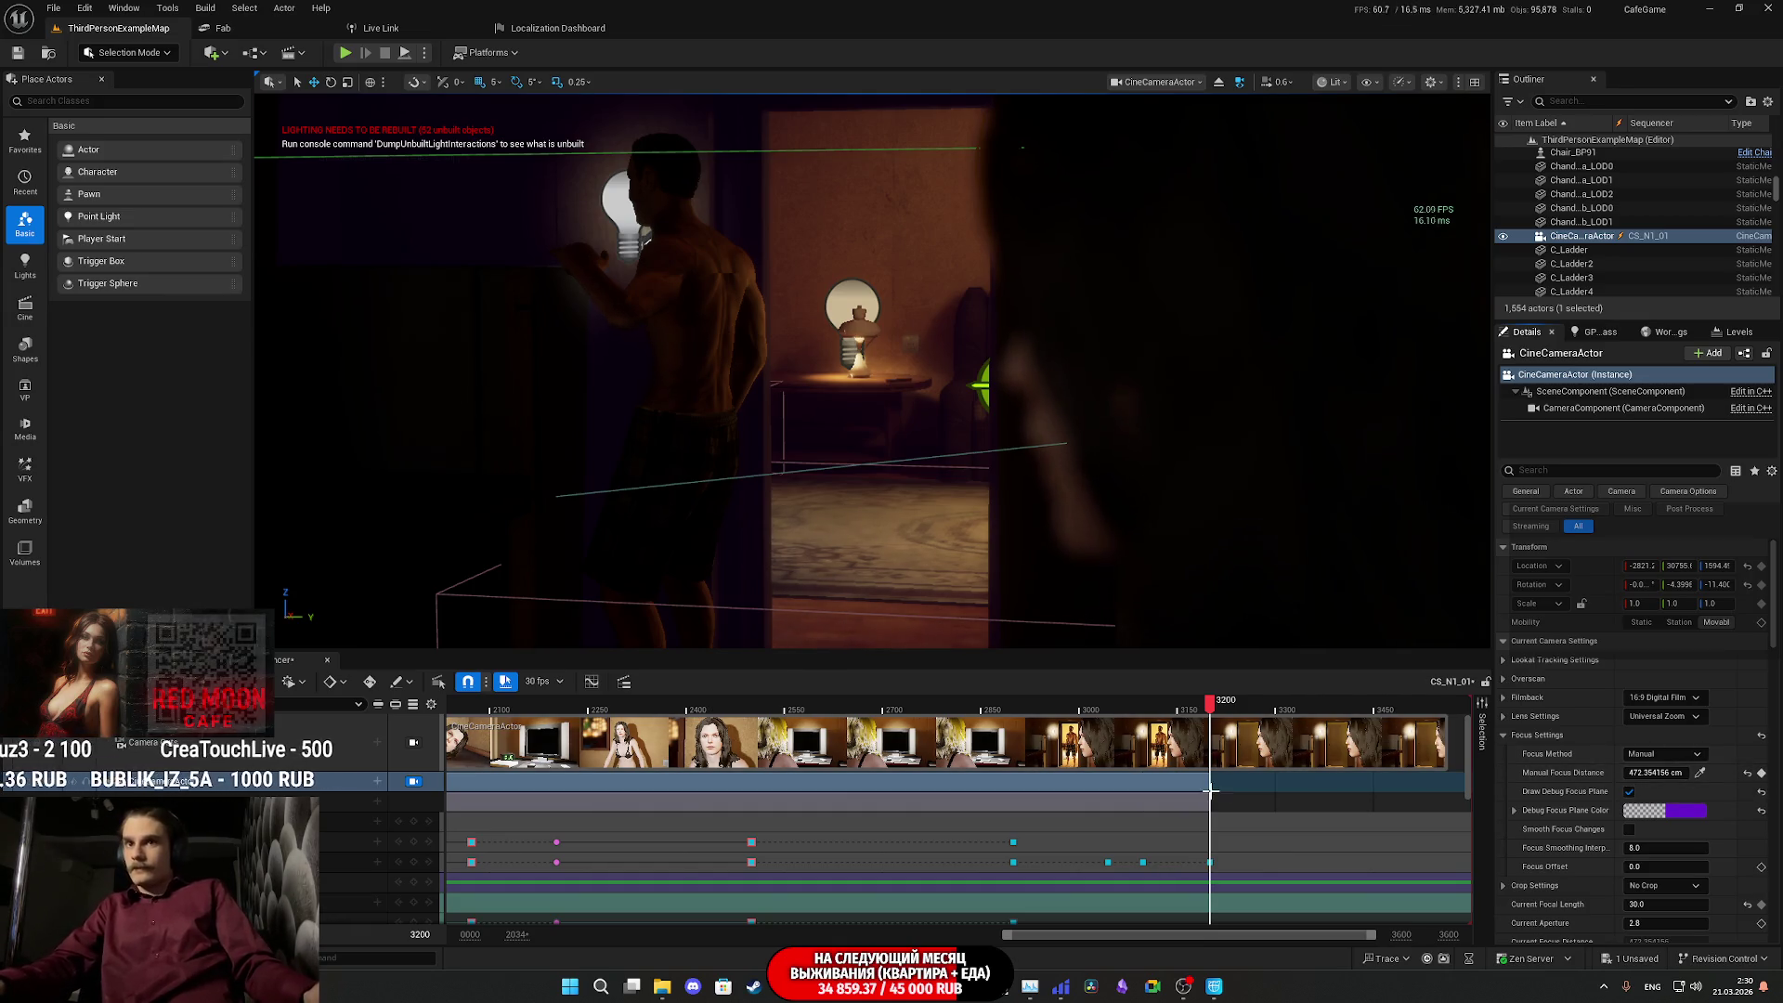
{"action": "left_click", "coordinate": [1219, 706]}
{"action": "left_click_drag", "start_coordinate": [1219, 706], "coordinate": [1244, 699]}
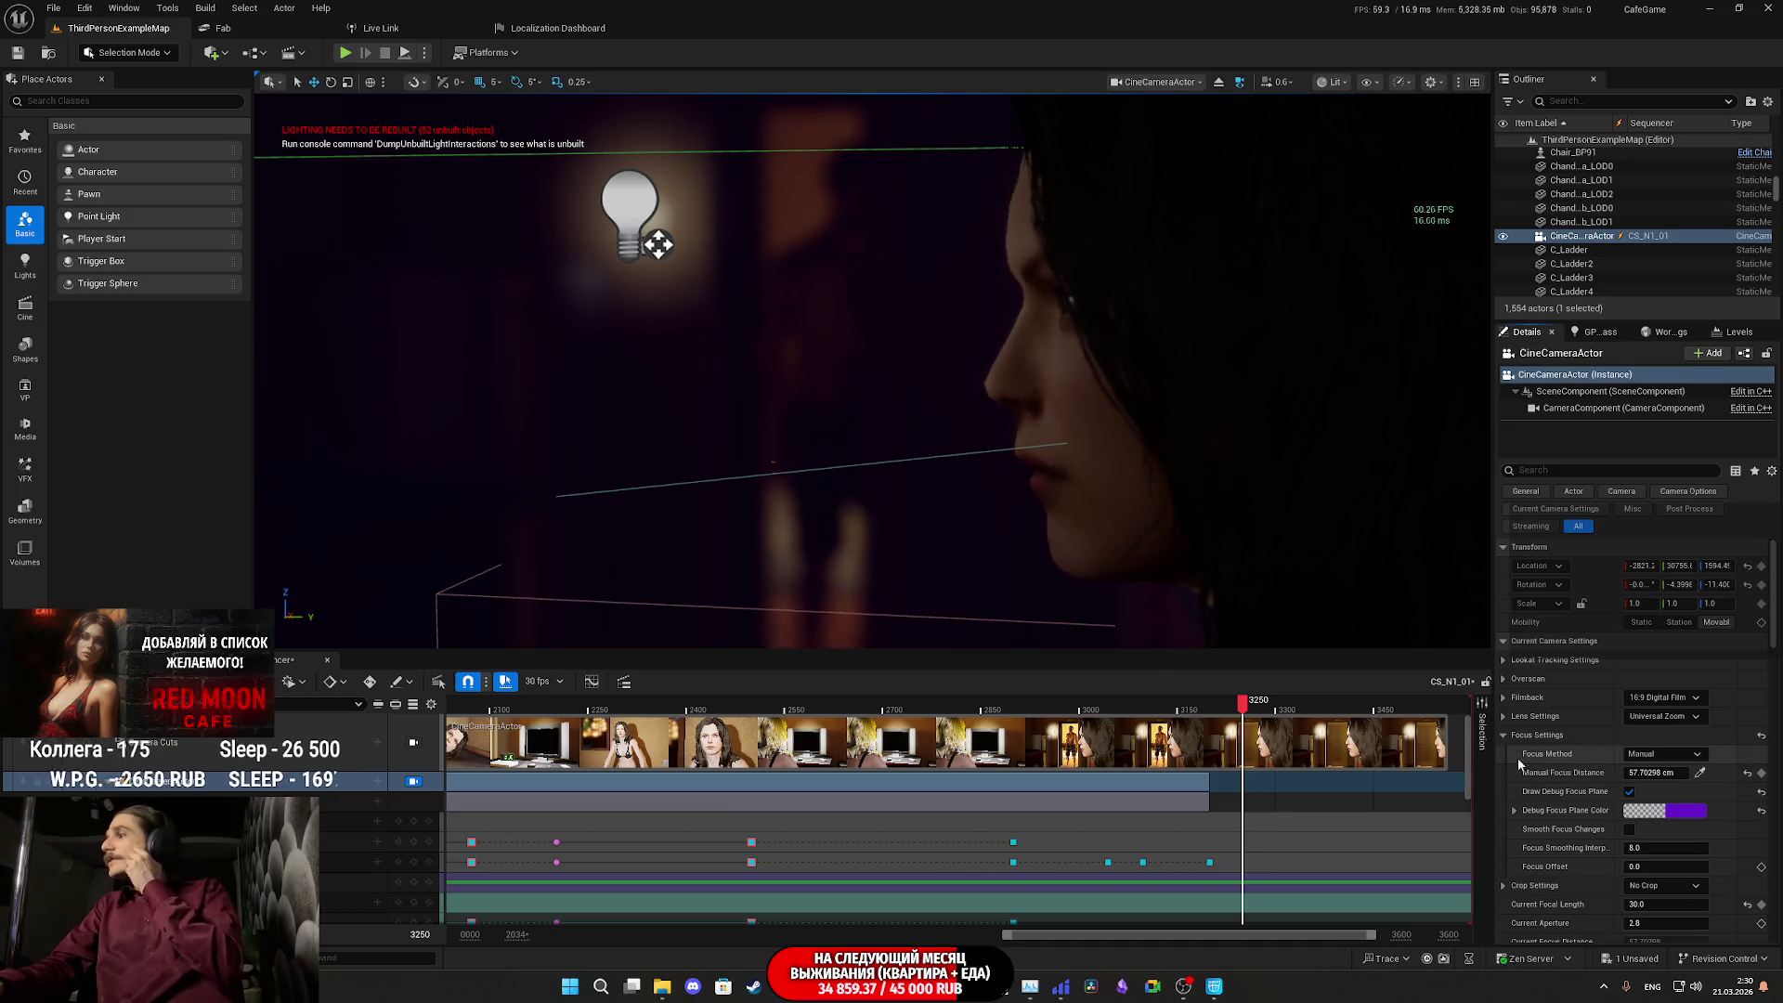
- Key Manual Focus Distance 57.70 cm at frame 3250, hide the debug focus plane, and review from 2852
{"action": "left_click", "coordinate": [1762, 773]}
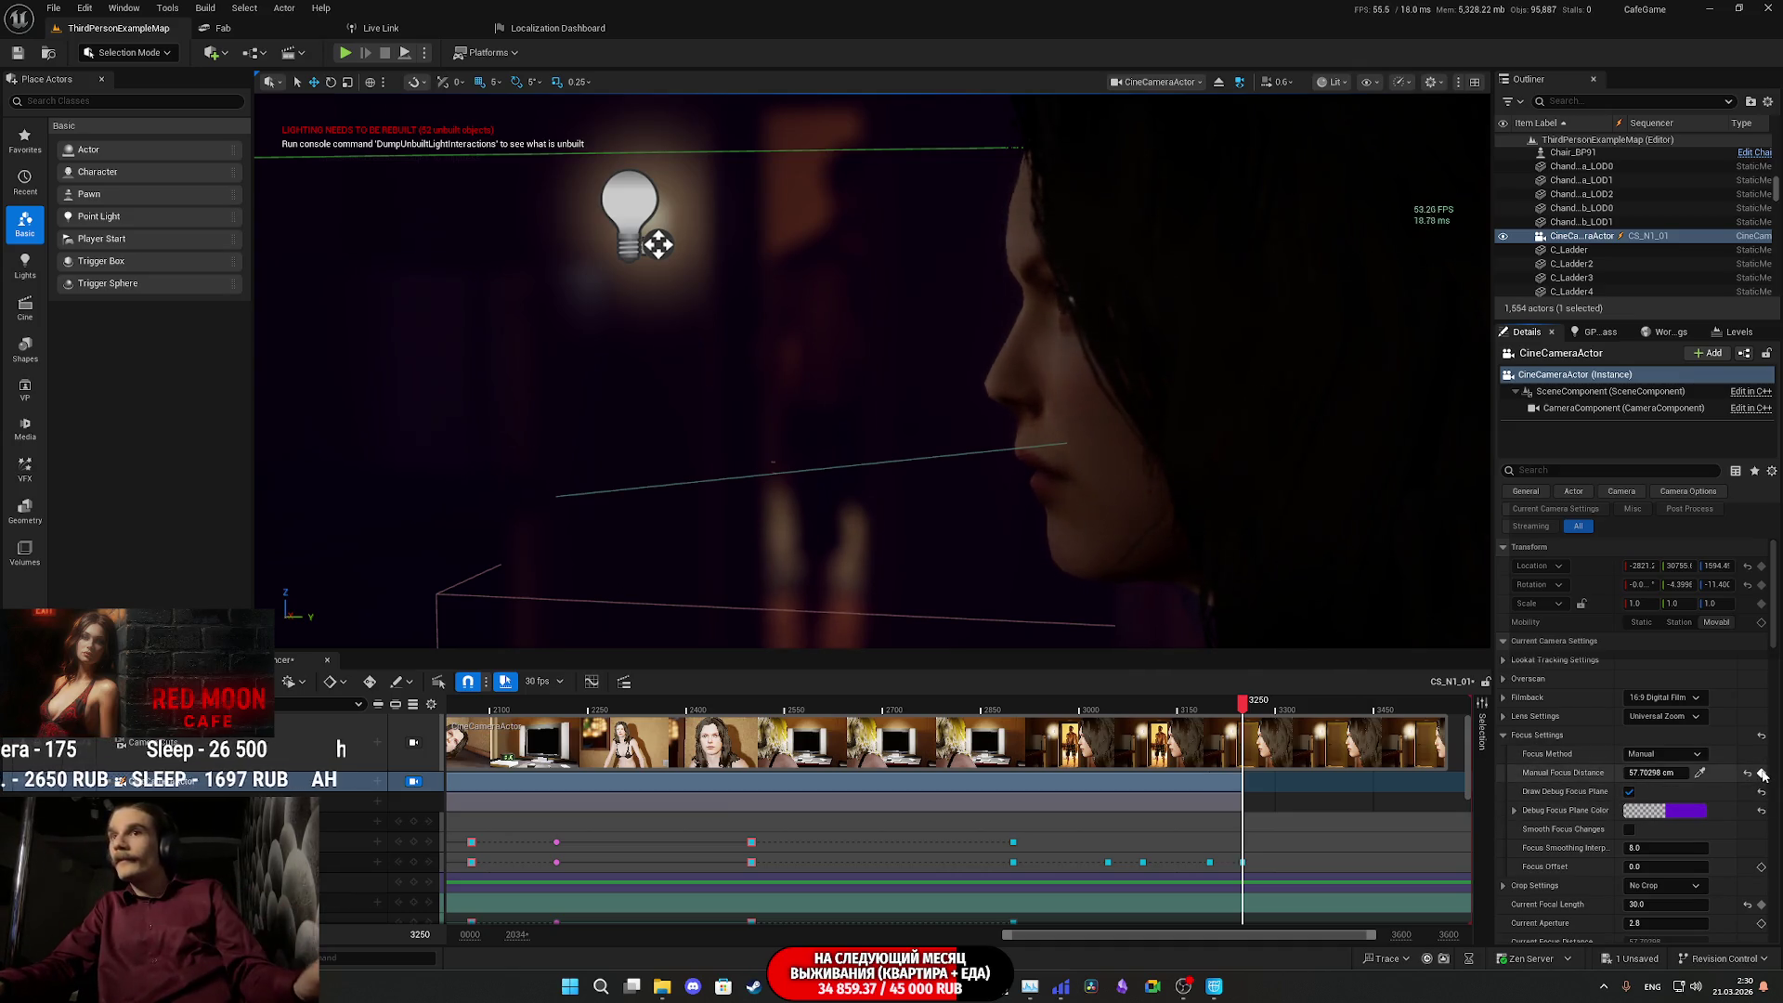
{"action": "left_click", "coordinate": [1630, 791]}
{"action": "left_click_drag", "start_coordinate": [1243, 729], "coordinate": [983, 724]}
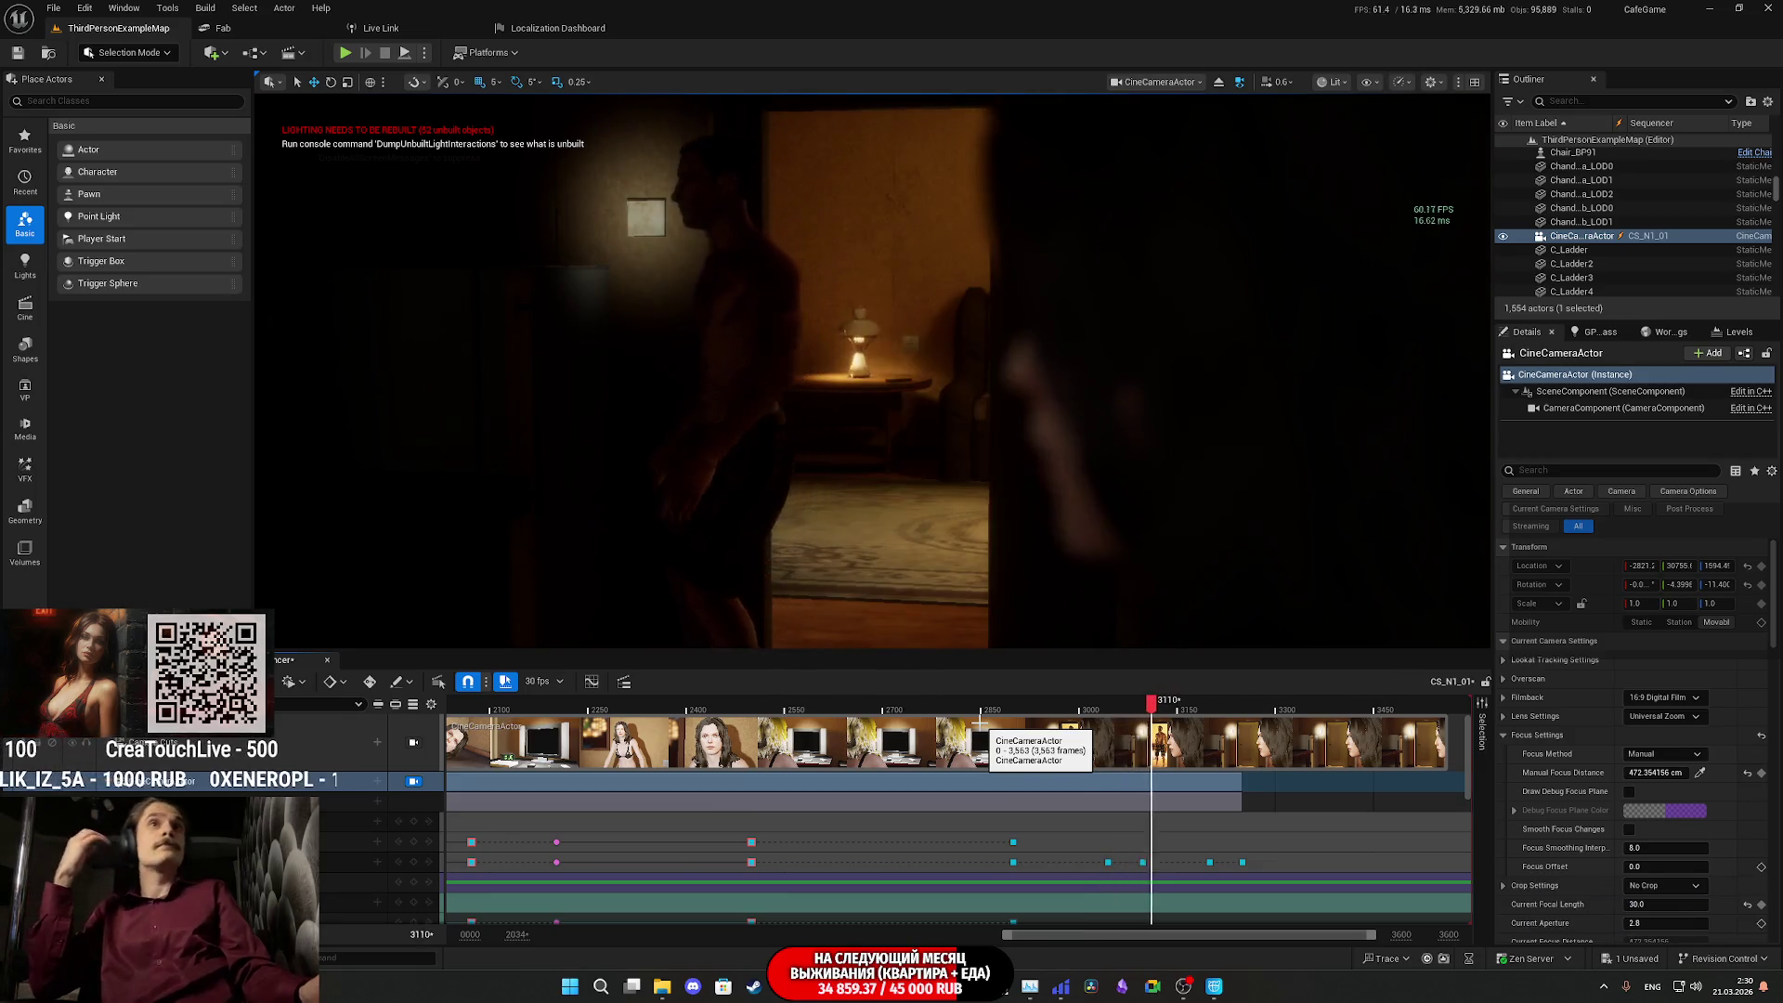
{"action": "key", "text": "space"}
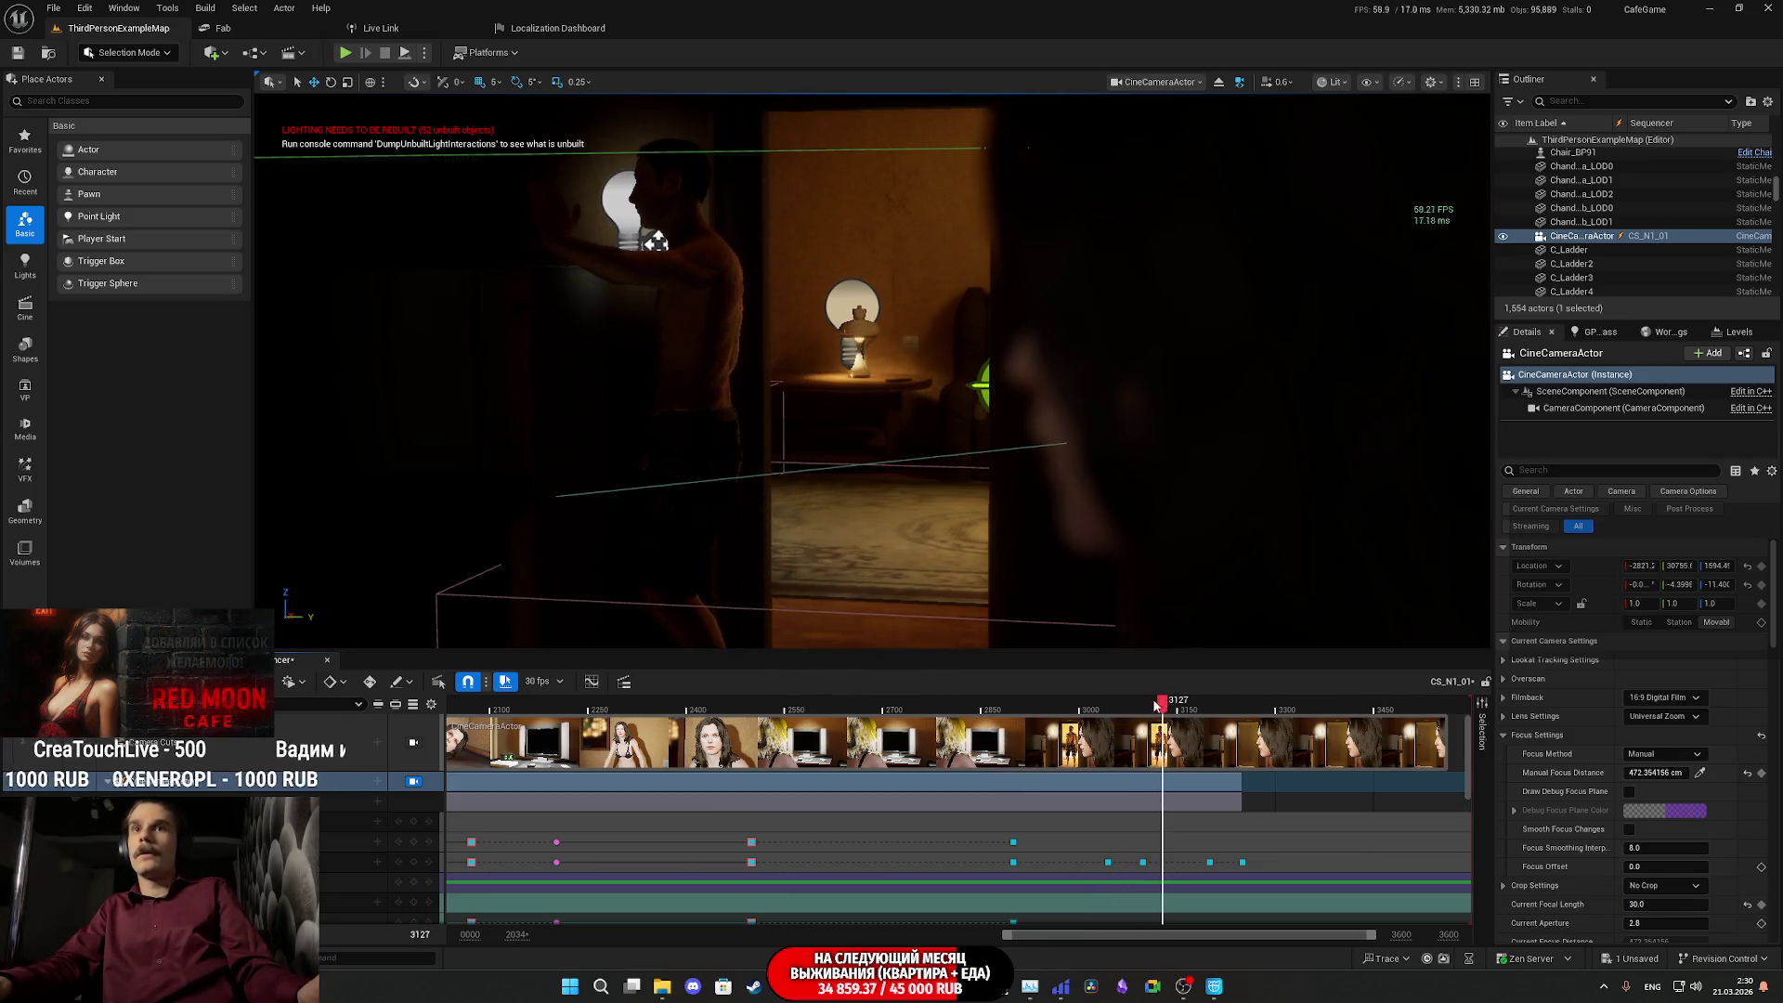
{"action": "left_click_drag", "start_coordinate": [1157, 704], "coordinate": [1131, 704]}
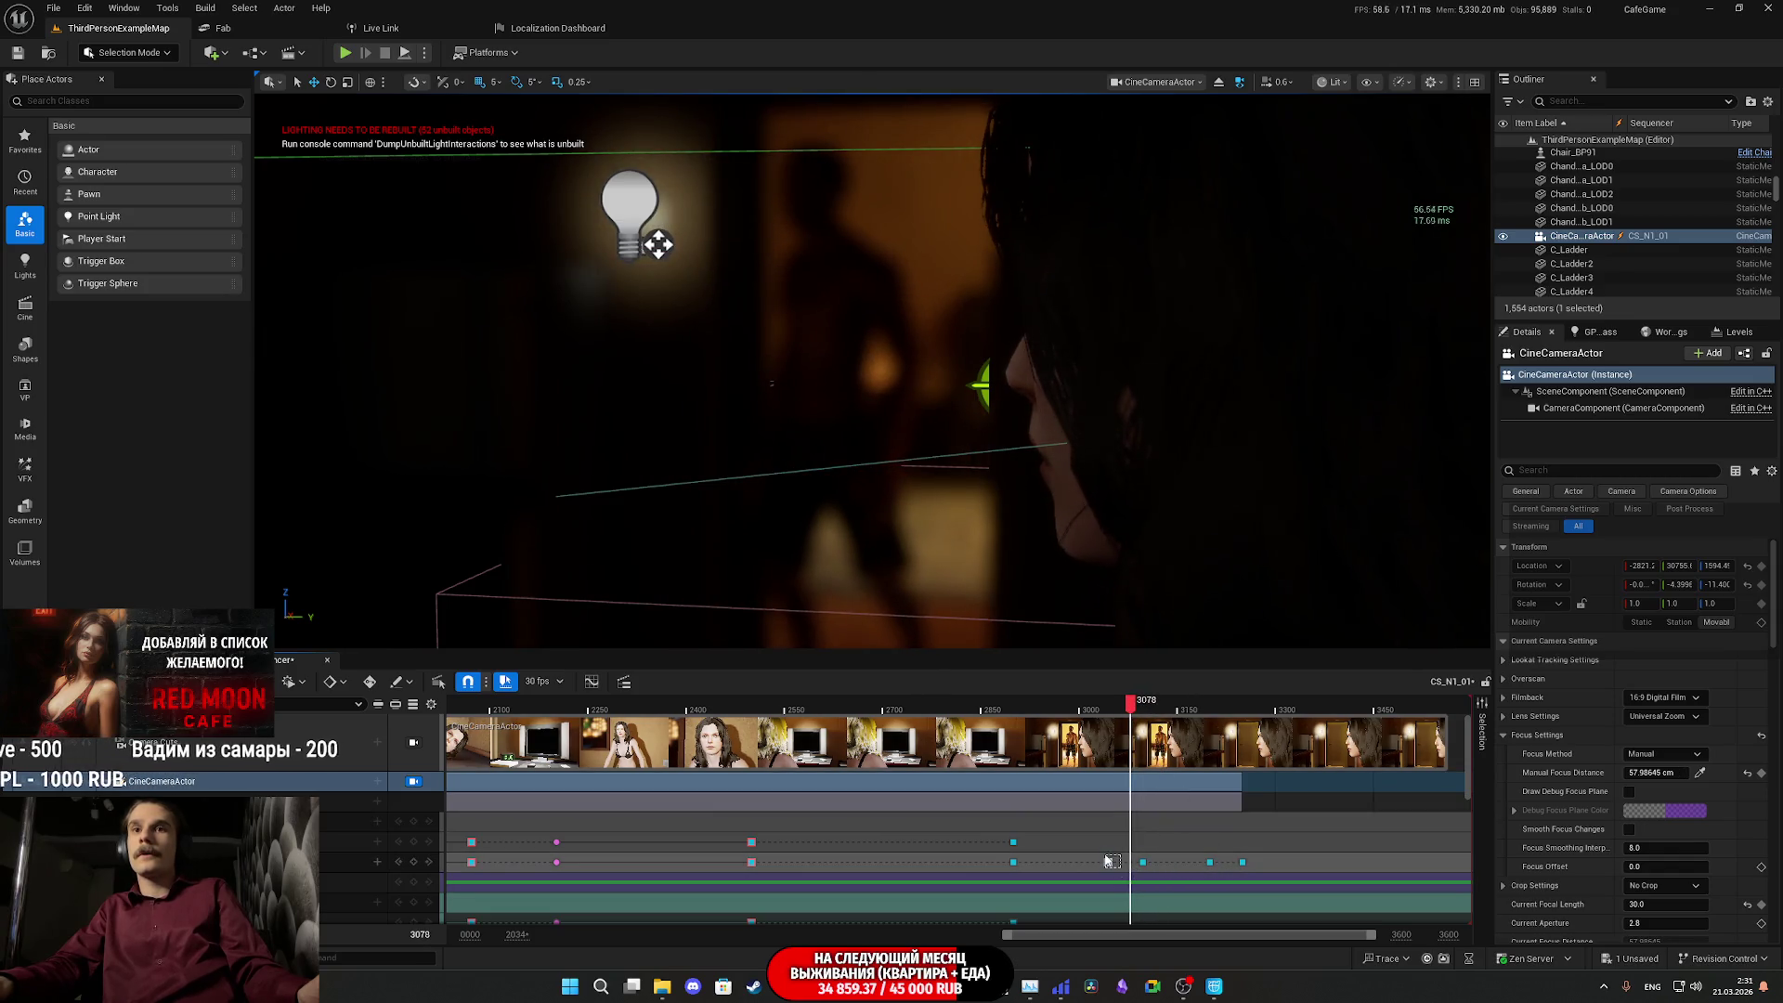
- Give the focus key at frame 3044 Cubic interpolation and play it back from frame 3037
{"action": "left_click", "coordinate": [1110, 862]}
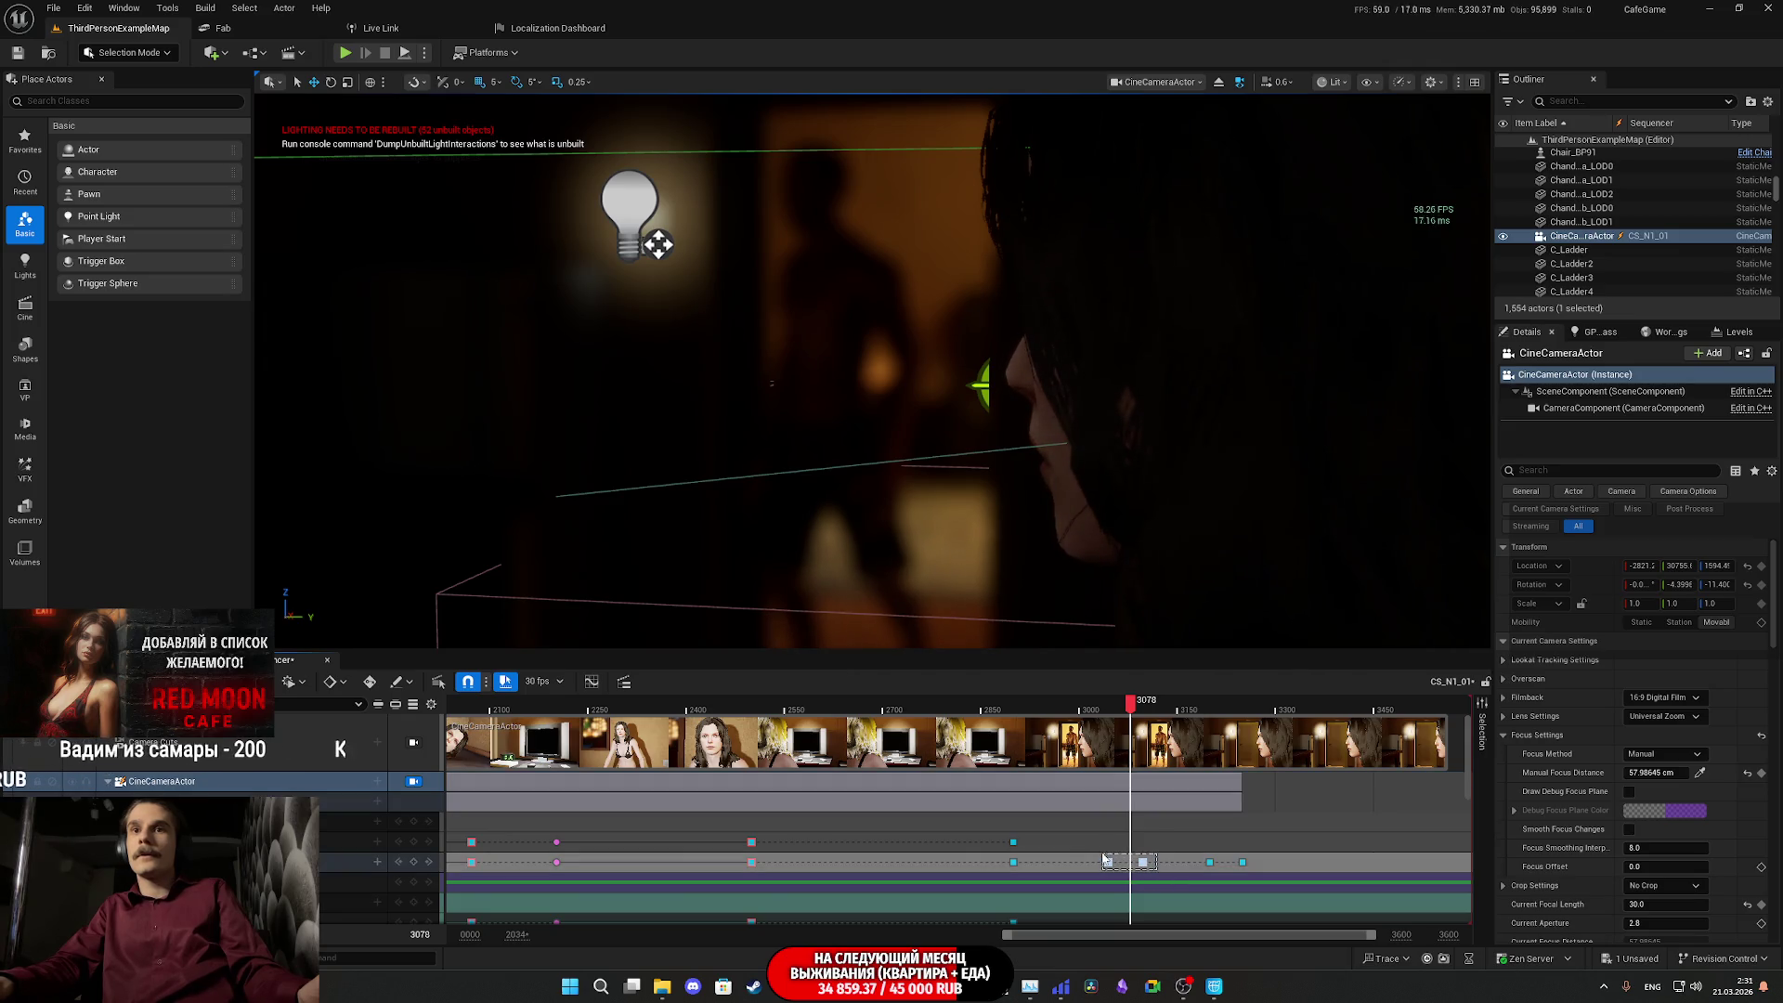
{"action": "right_click", "coordinate": [1110, 862]}
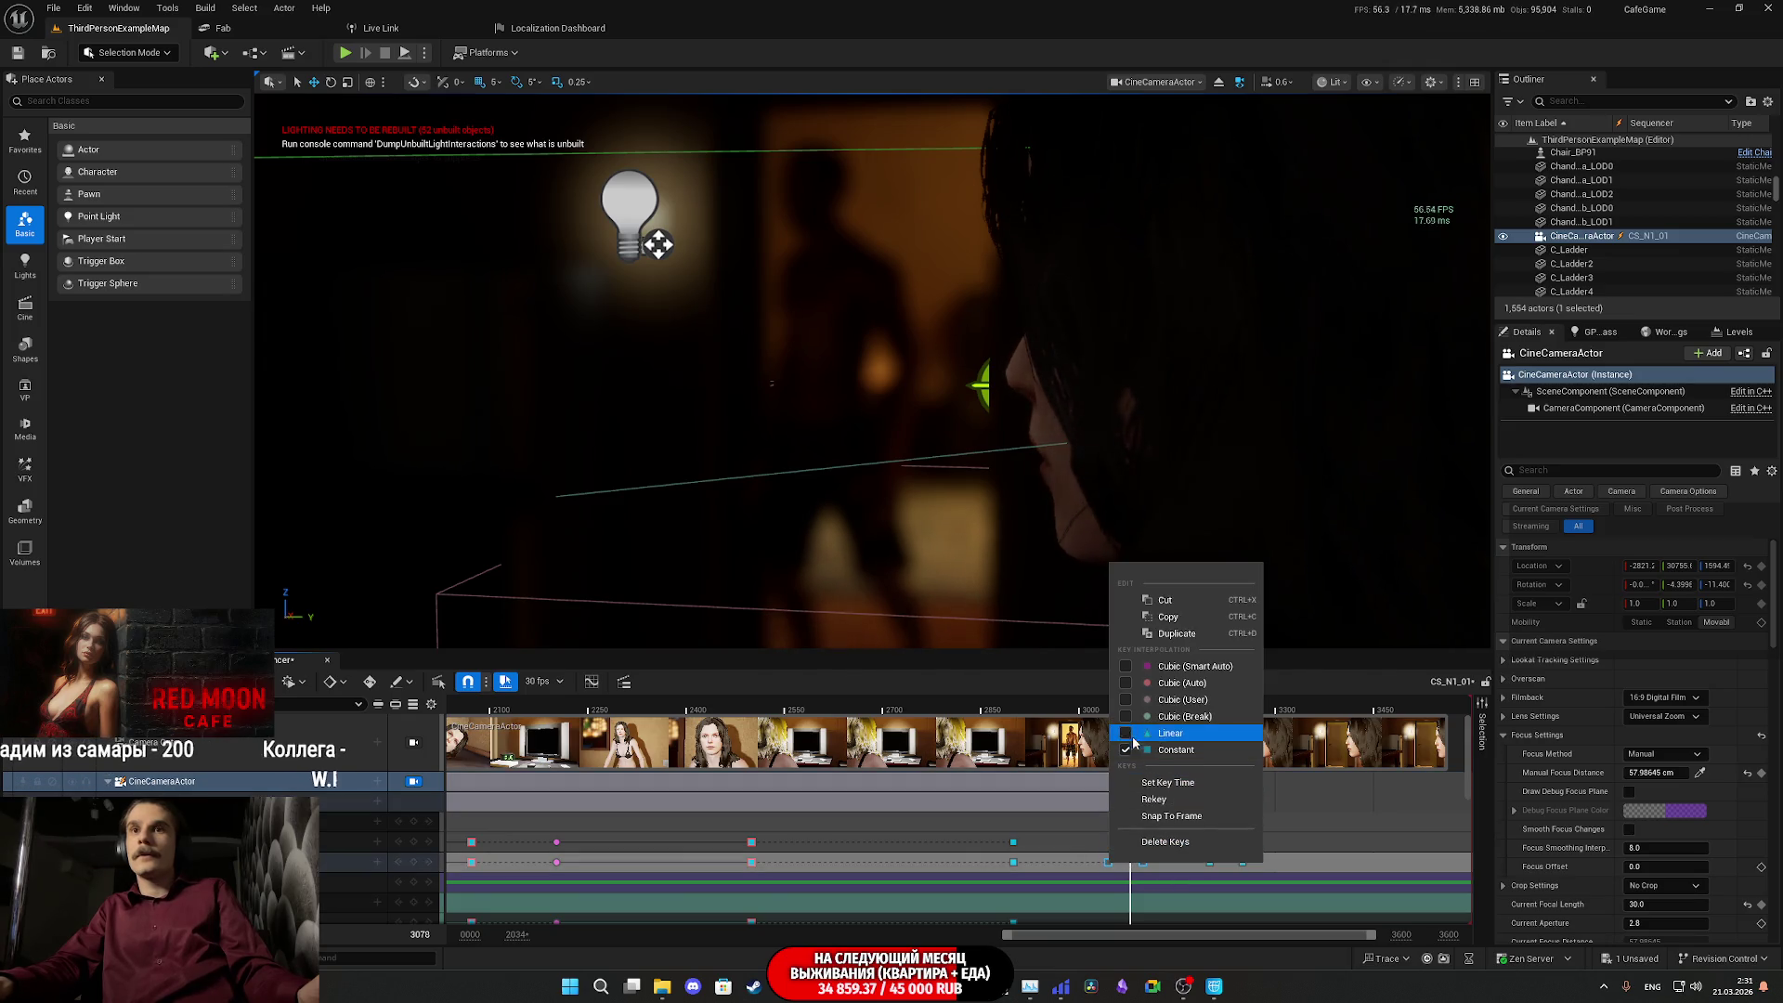
{"action": "left_click", "coordinate": [1128, 667]}
{"action": "left_click_drag", "start_coordinate": [1131, 704], "coordinate": [1103, 711]}
{"action": "key", "text": "space"}
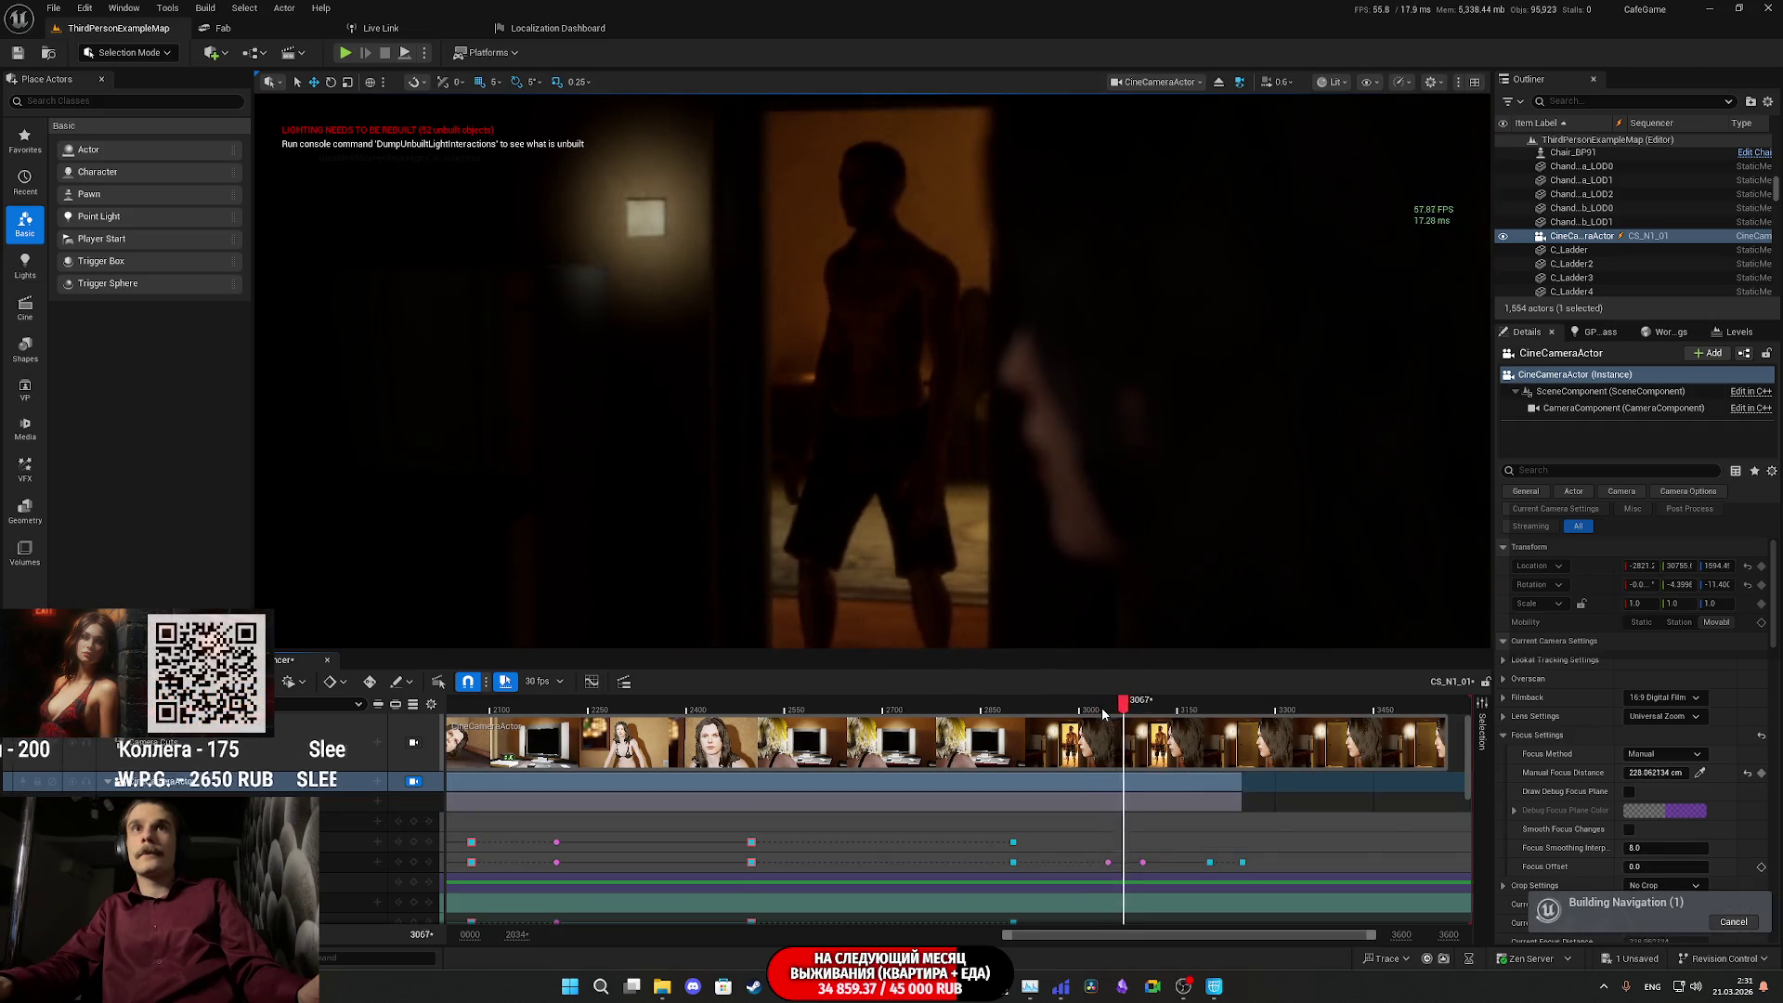
{"action": "left_click", "coordinate": [1104, 709]}
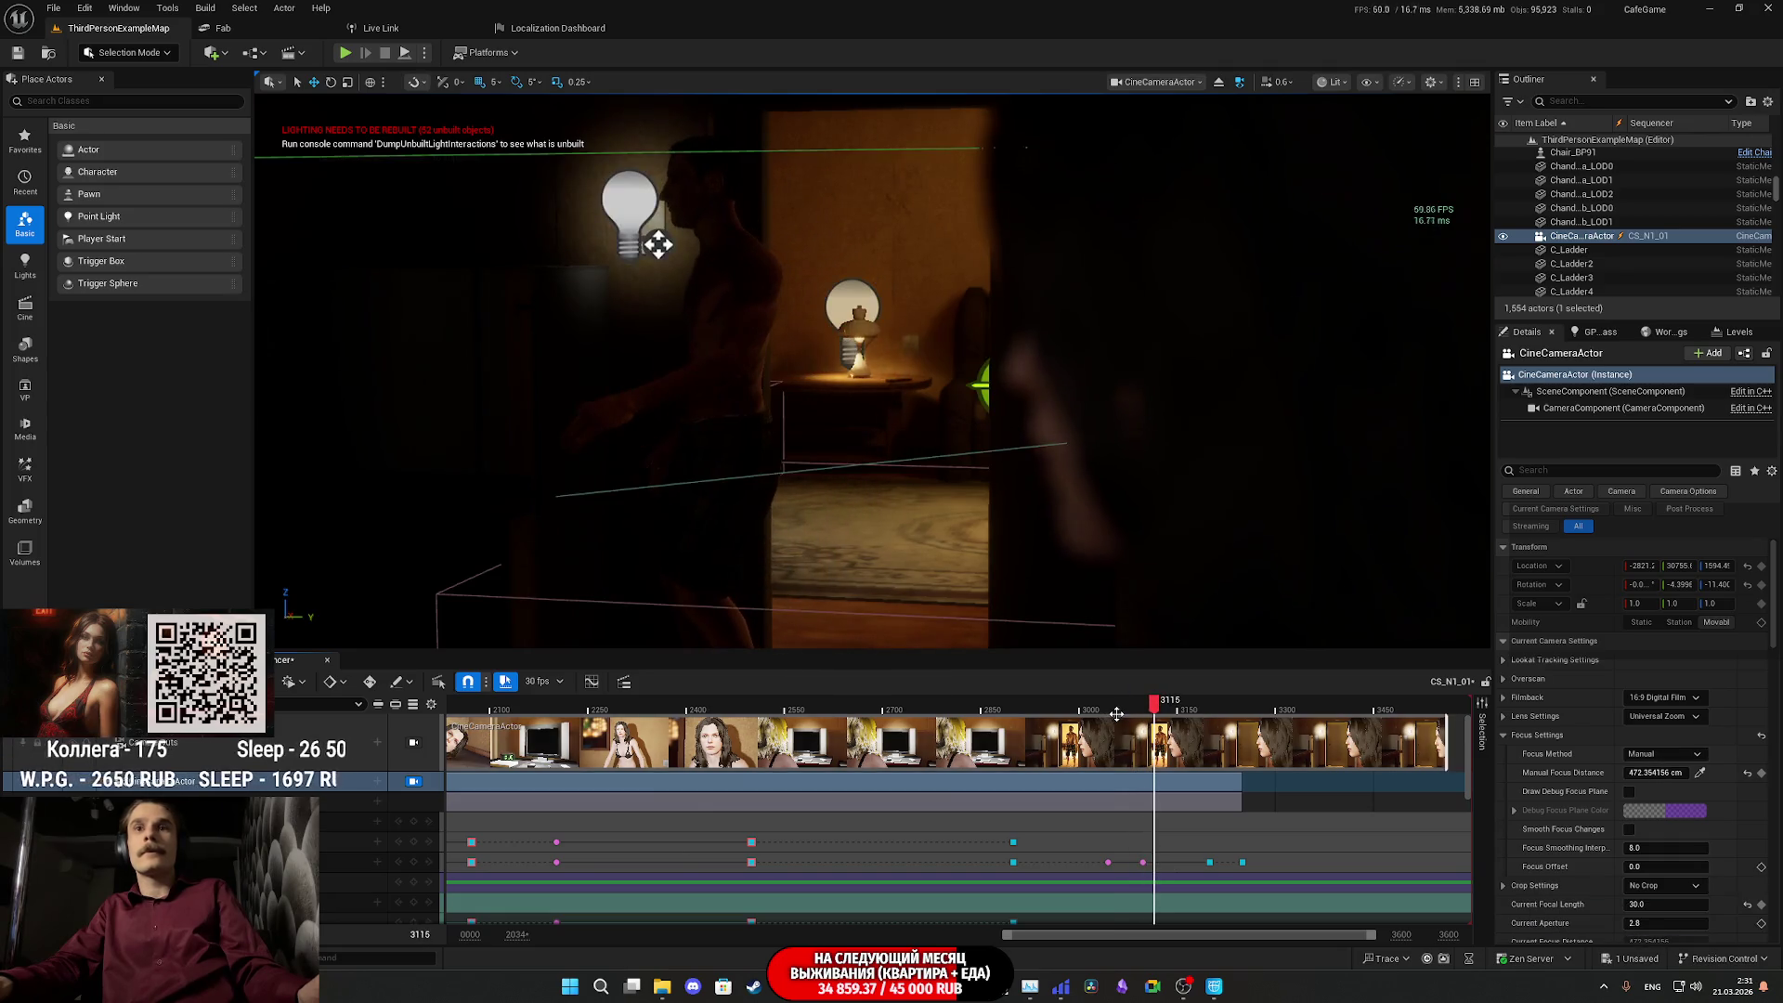
{"action": "key", "text": "space"}
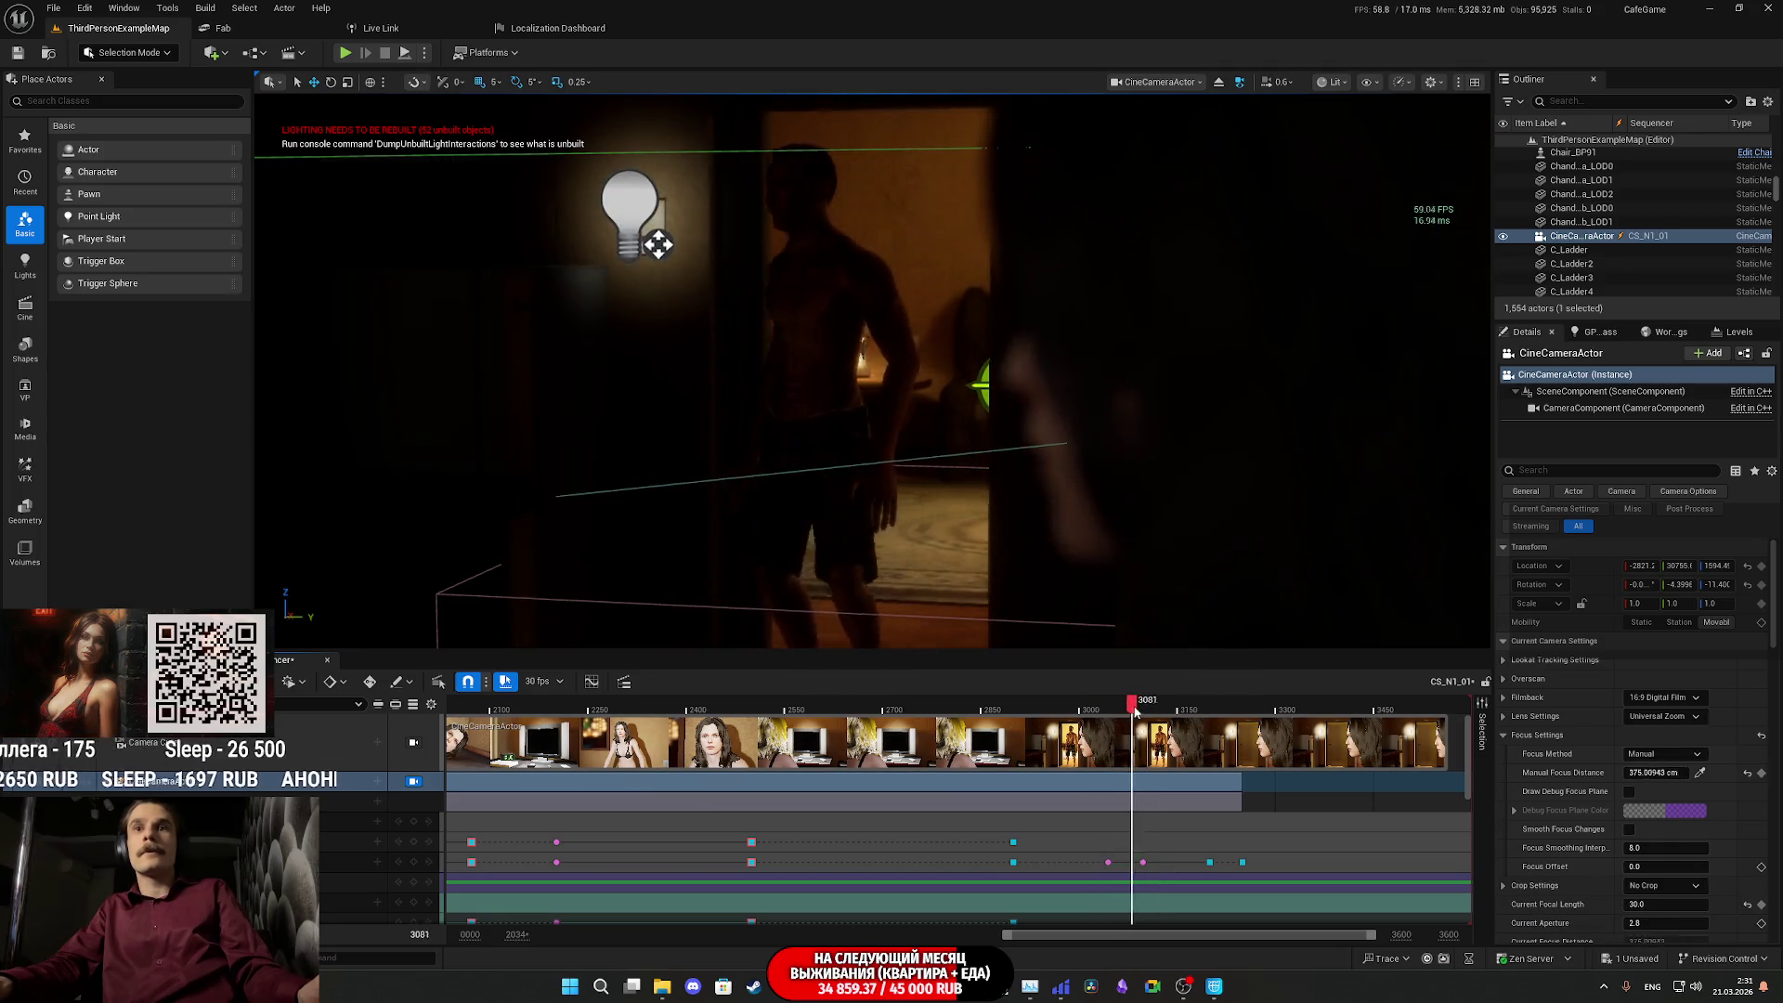
- Switch the later focus keyframe to Cubic (User) interpolation and review the focus on the doorway man
{"action": "left_click", "coordinate": [1208, 860]}
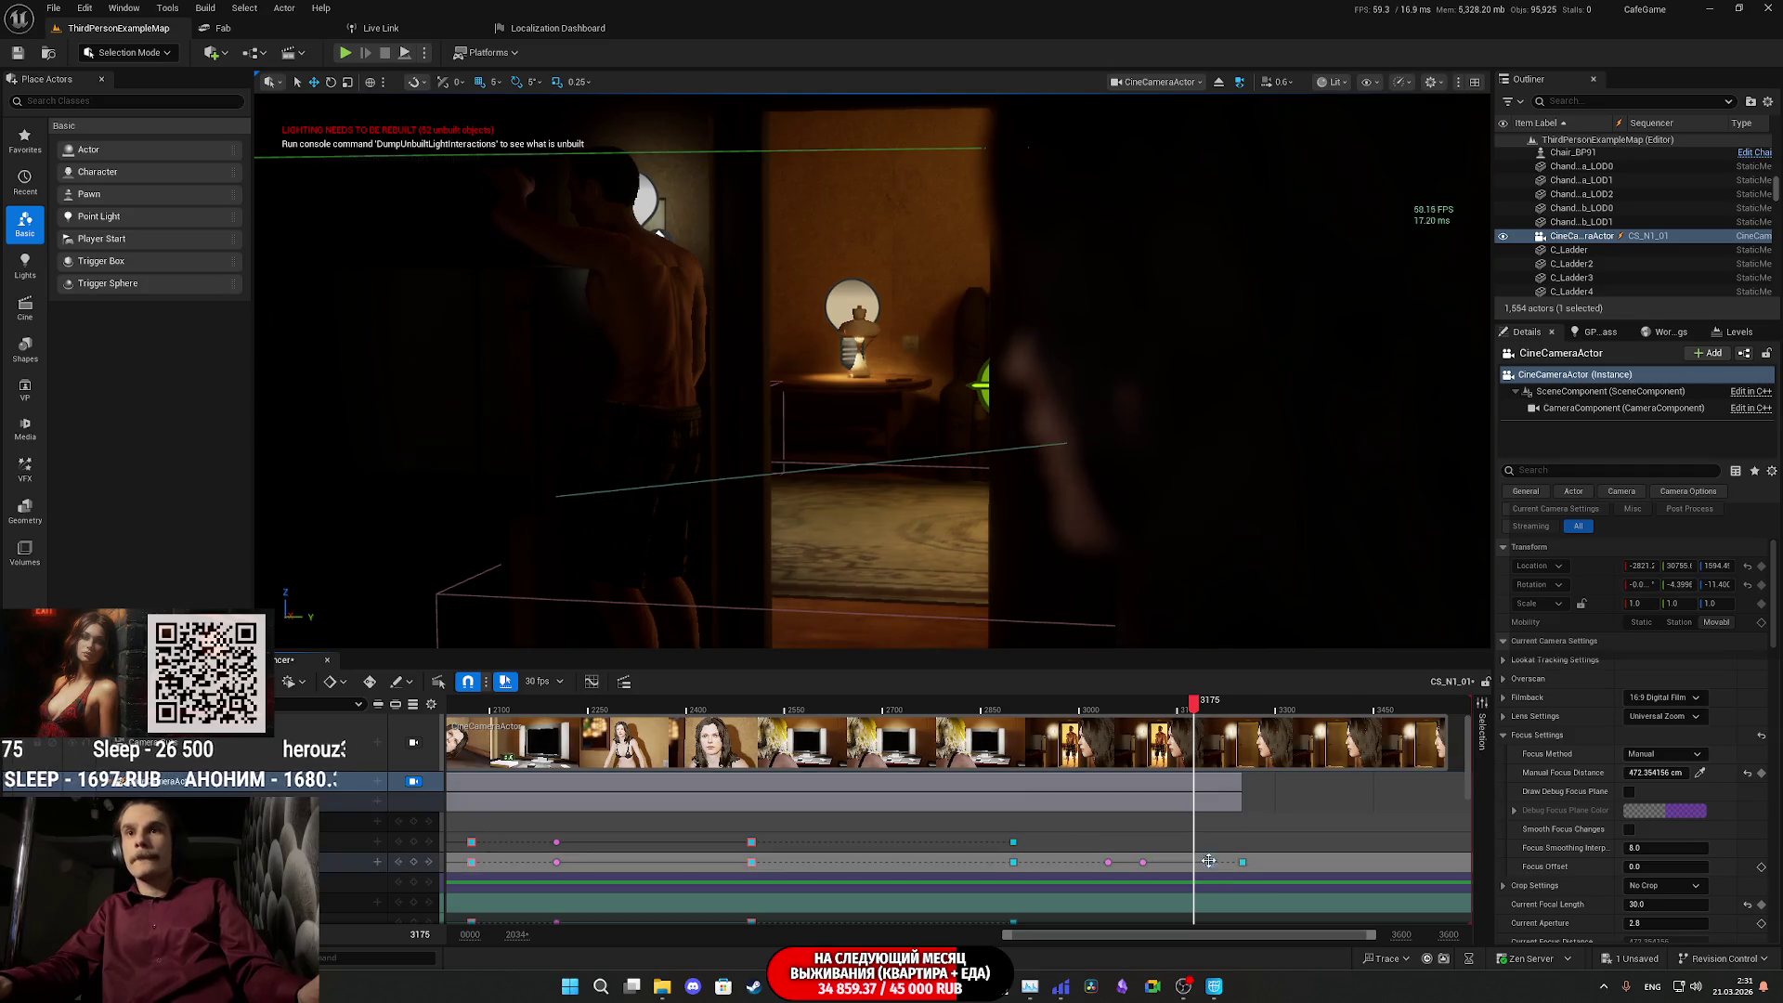
{"action": "right_click", "coordinate": [1210, 862]}
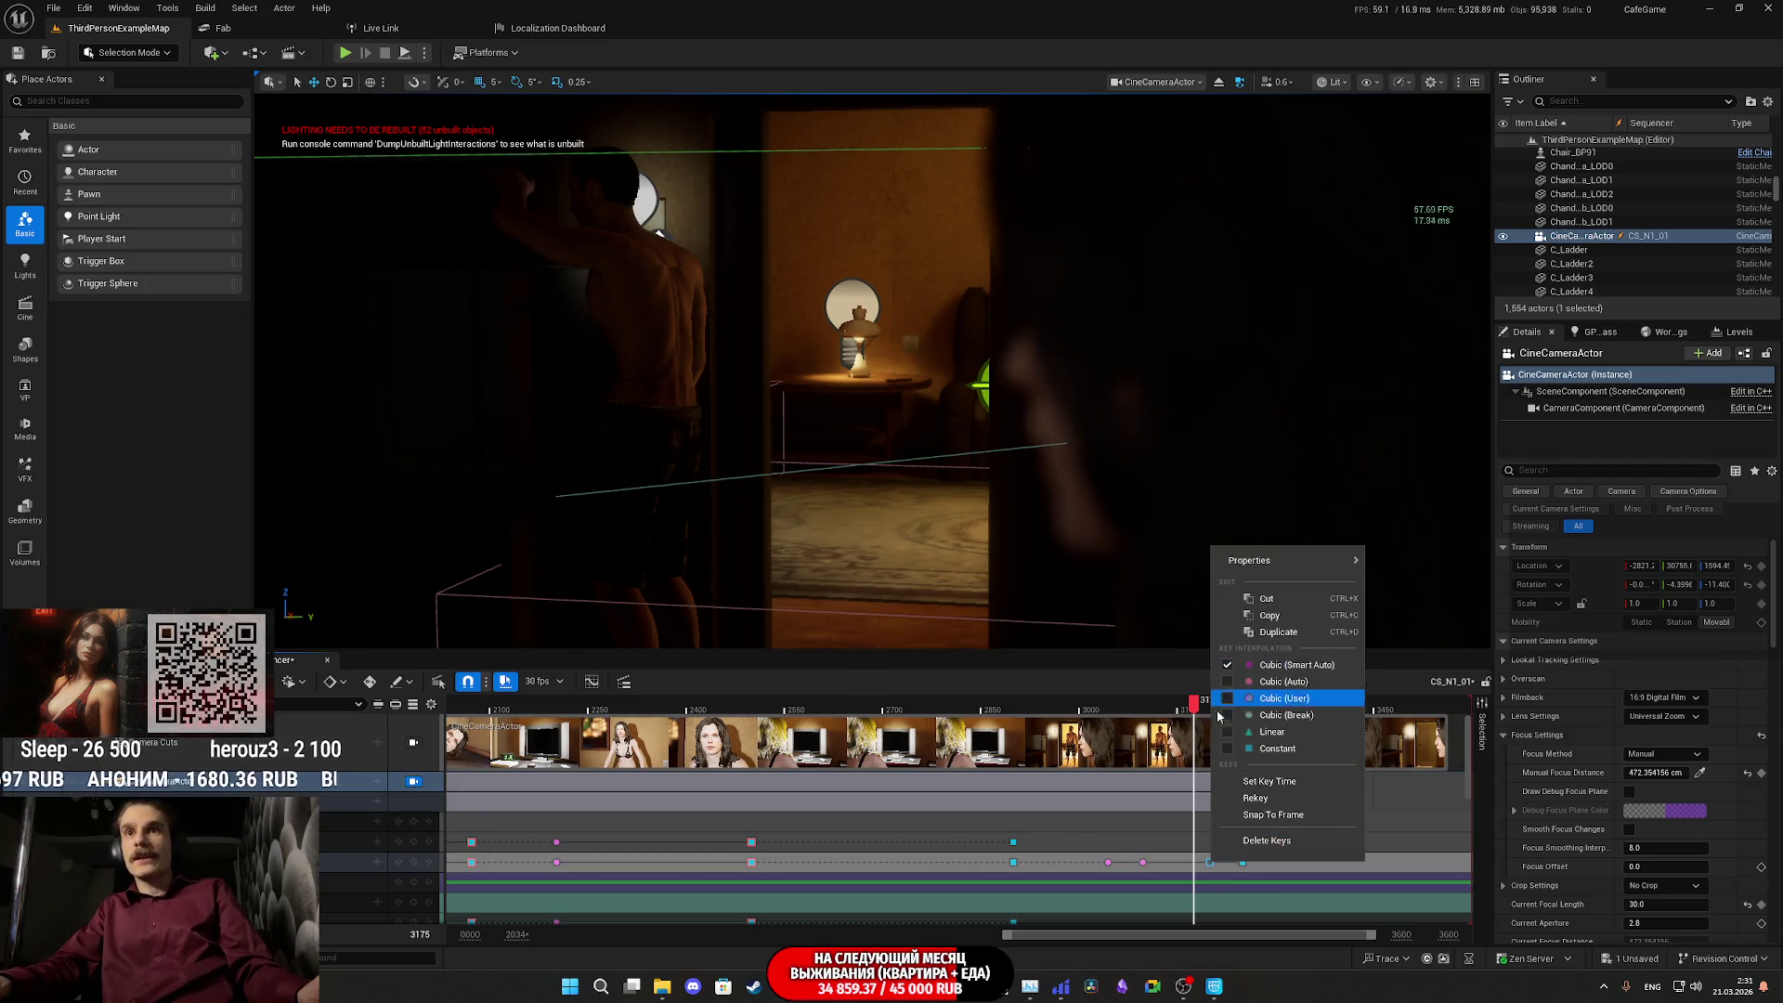
{"action": "left_click", "coordinate": [1236, 665]}
{"action": "left_click_drag", "start_coordinate": [1192, 704], "coordinate": [1127, 704]}
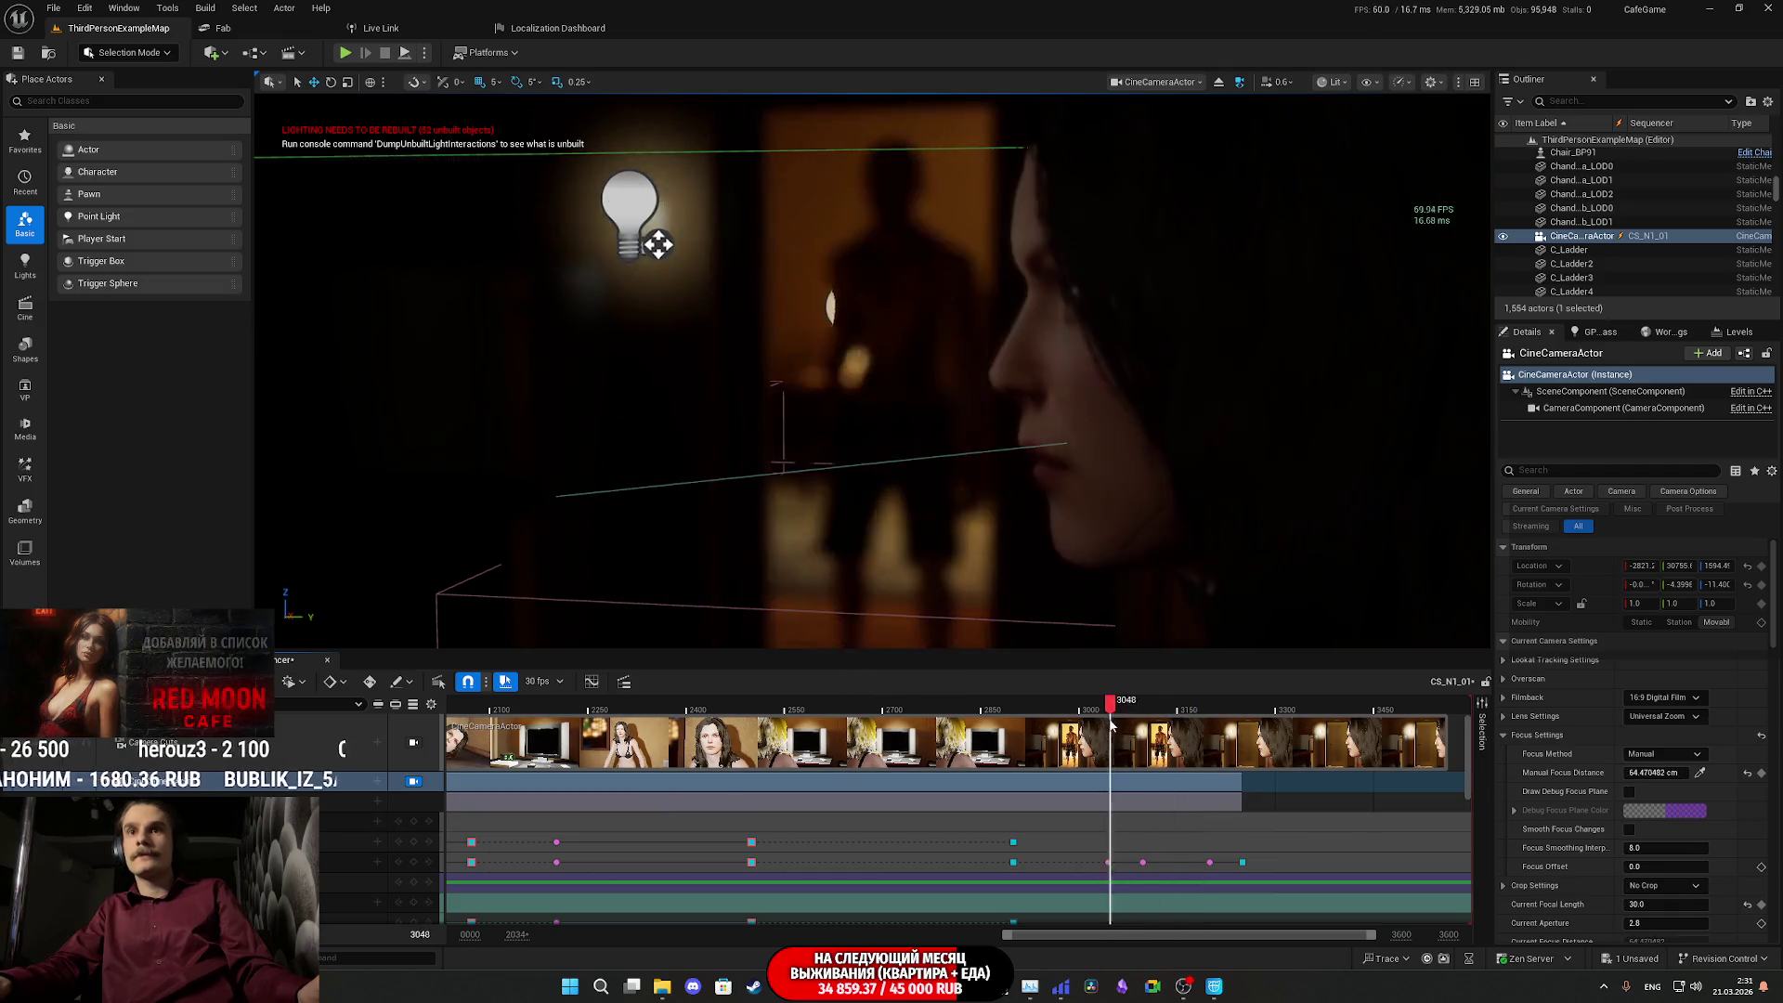
{"action": "key", "text": "space"}
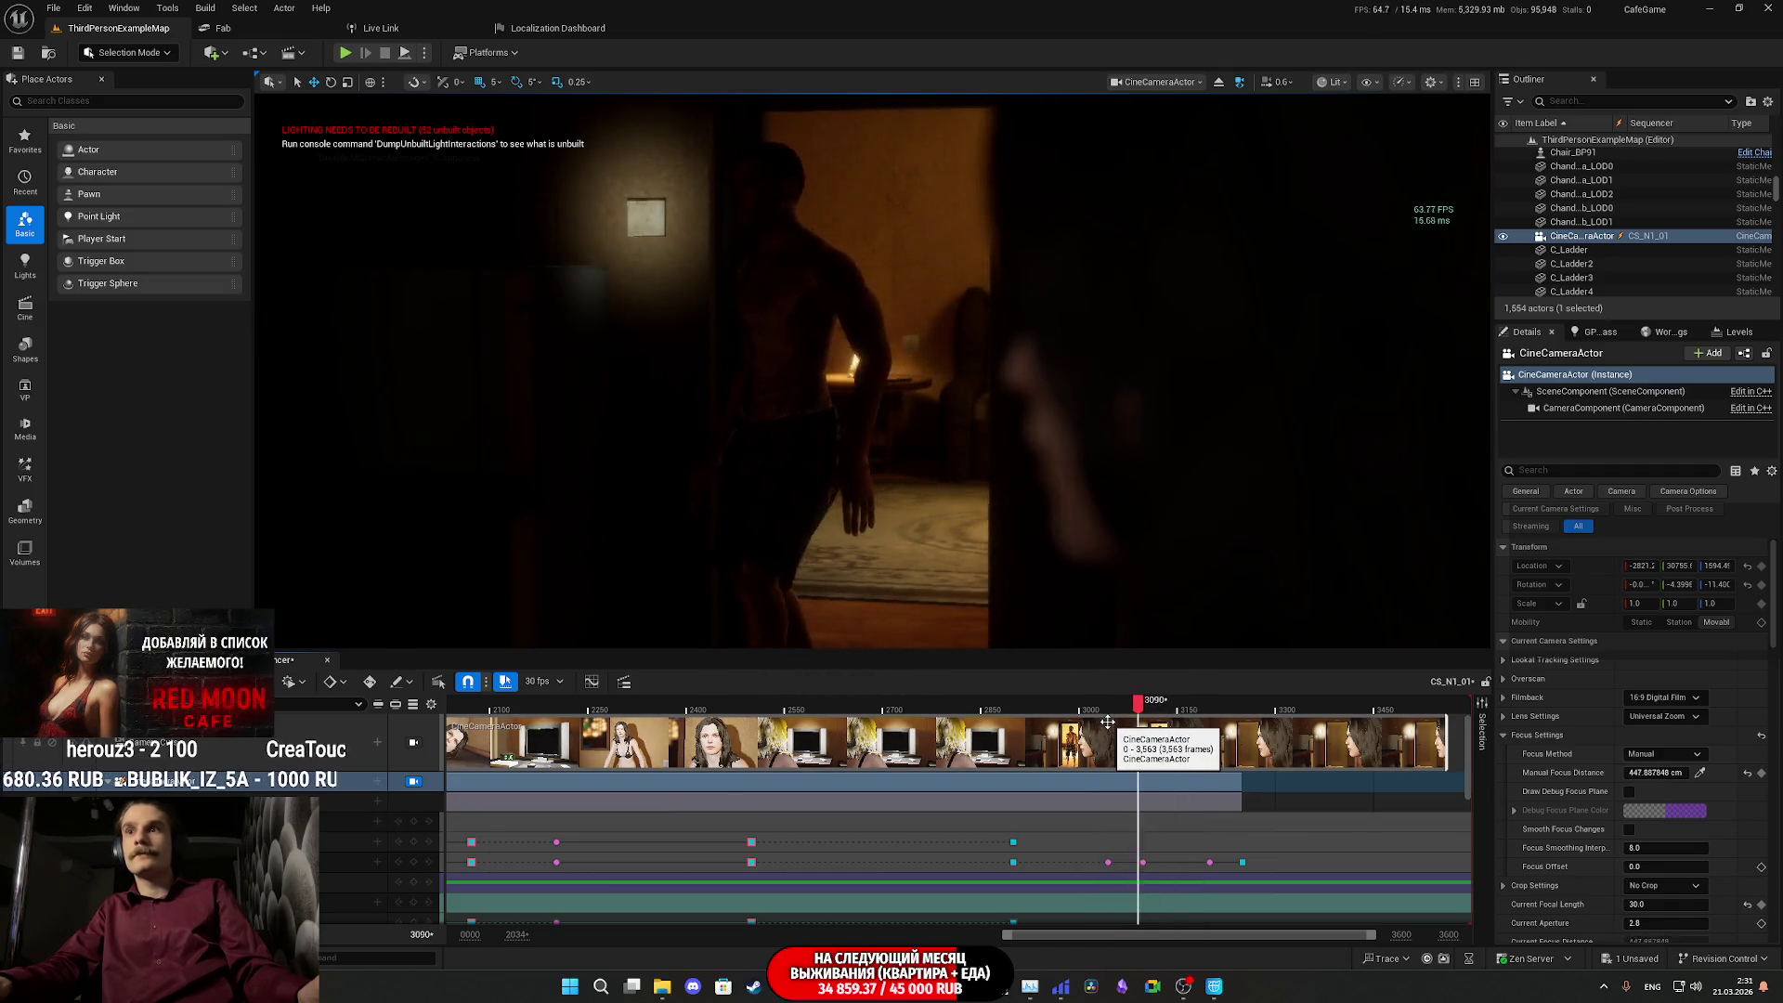
- Move the camera focus keyframe earlier to frame 3022 in the woman's close-up
{"action": "left_click", "coordinate": [1091, 708]}
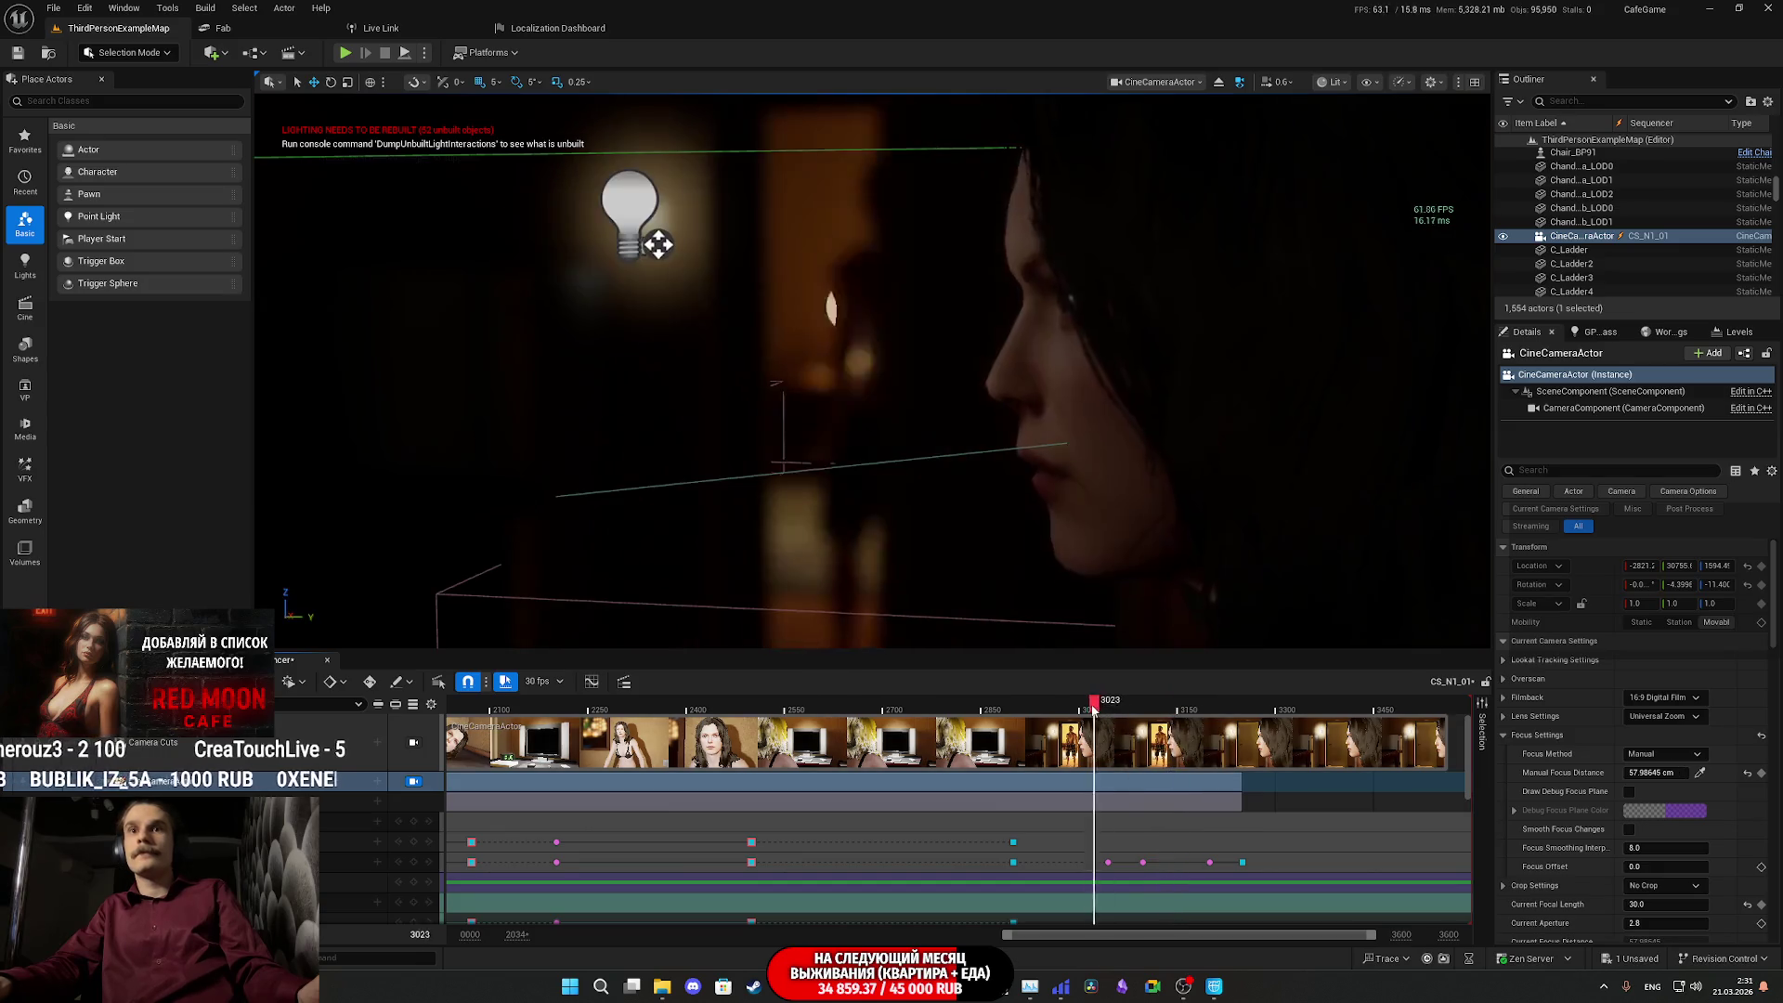
{"action": "left_click_drag", "start_coordinate": [1091, 709], "coordinate": [1126, 709]}
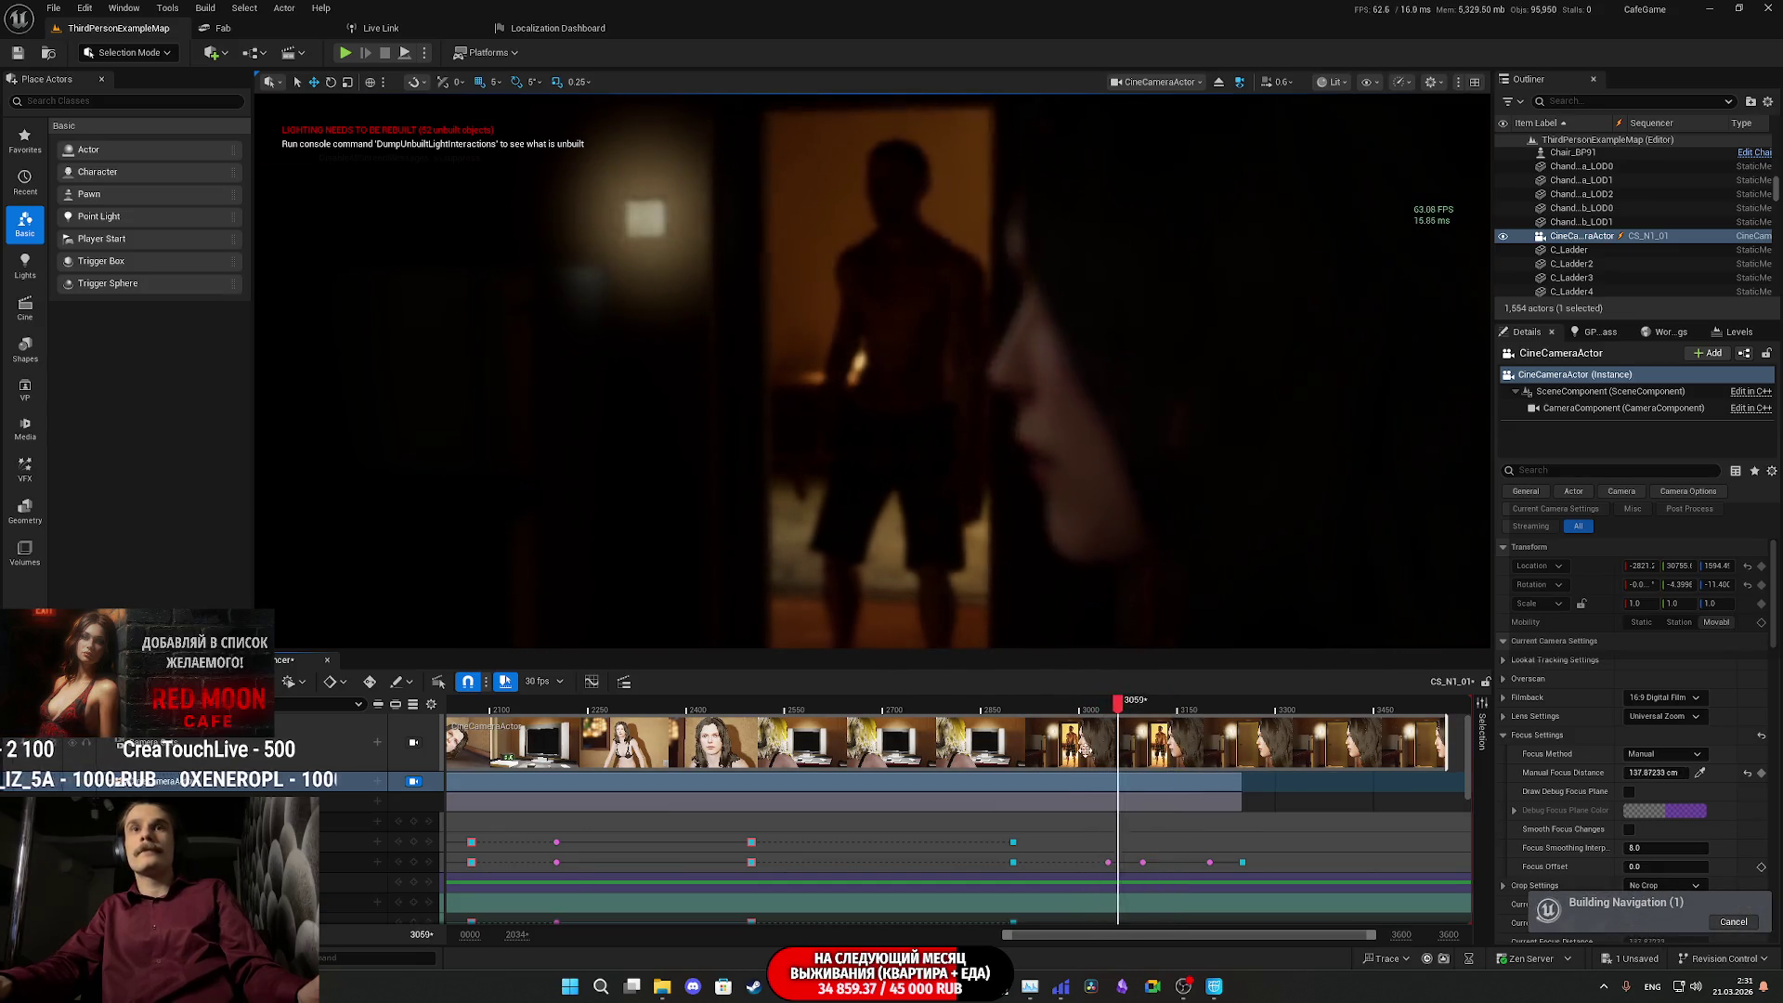
{"action": "left_click", "coordinate": [1106, 862]}
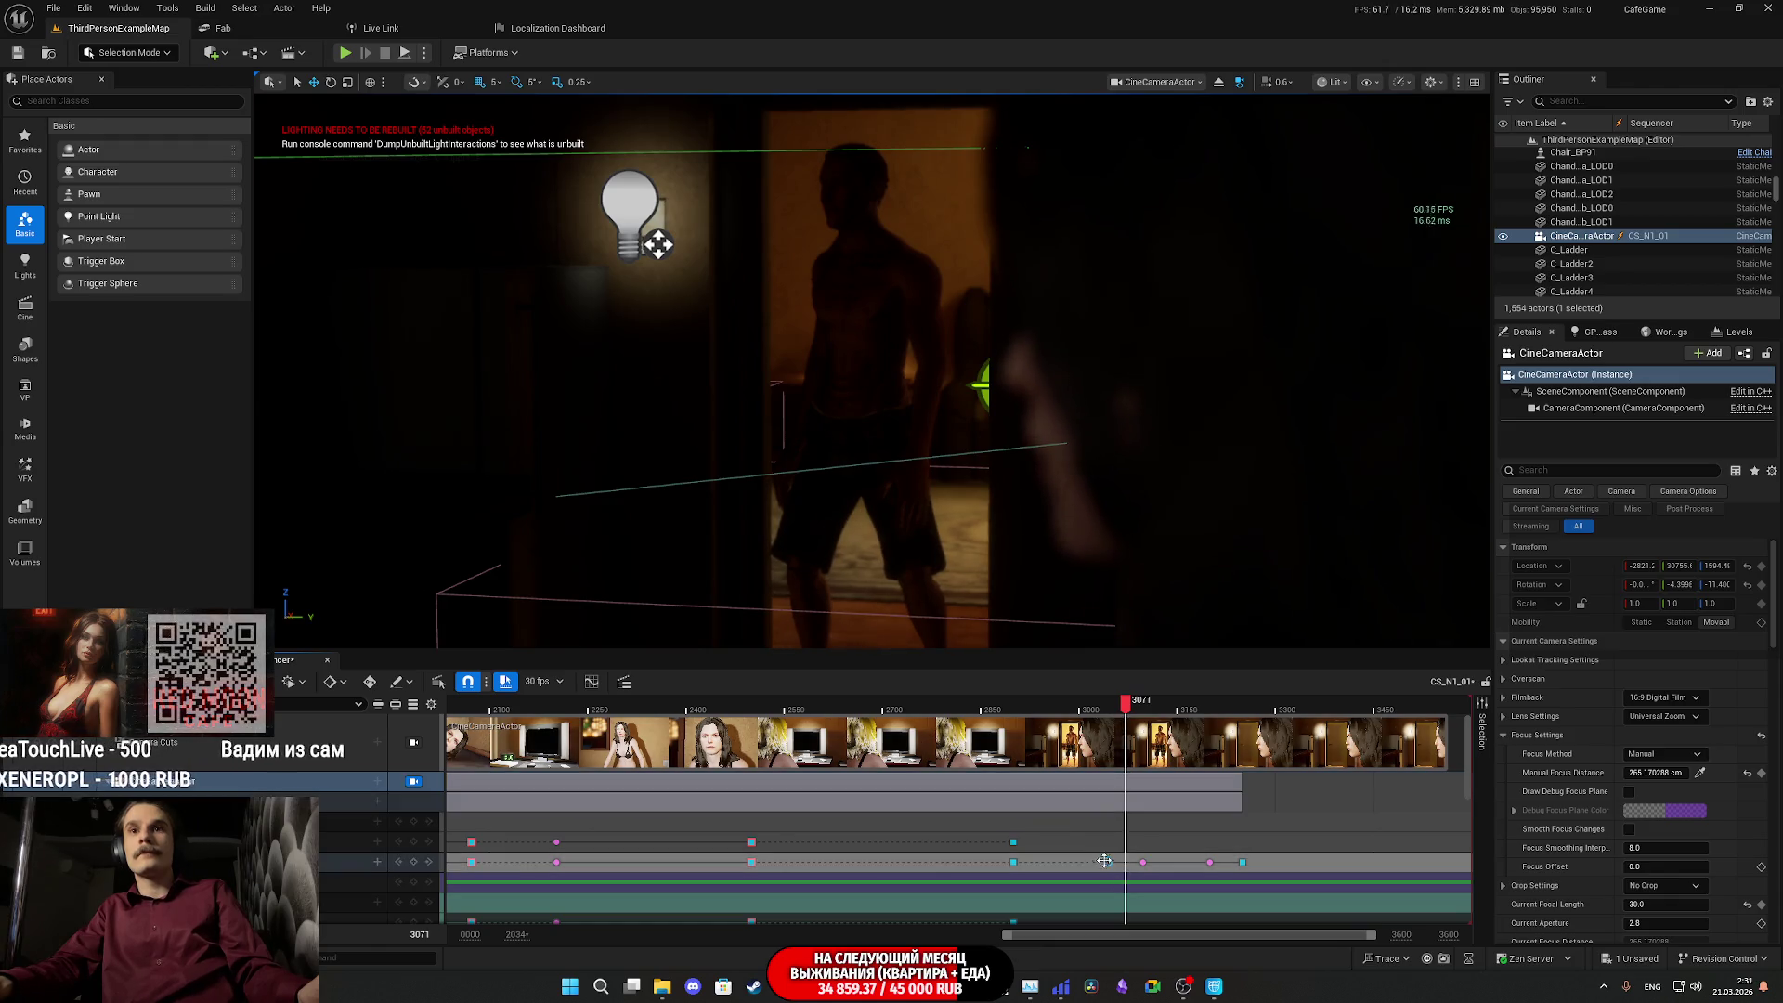
{"action": "left_click_drag", "start_coordinate": [1108, 863], "coordinate": [1093, 865]}
- Replay the close-up from frame 2989 to check the earlier focus shift
{"action": "key", "text": "space"}
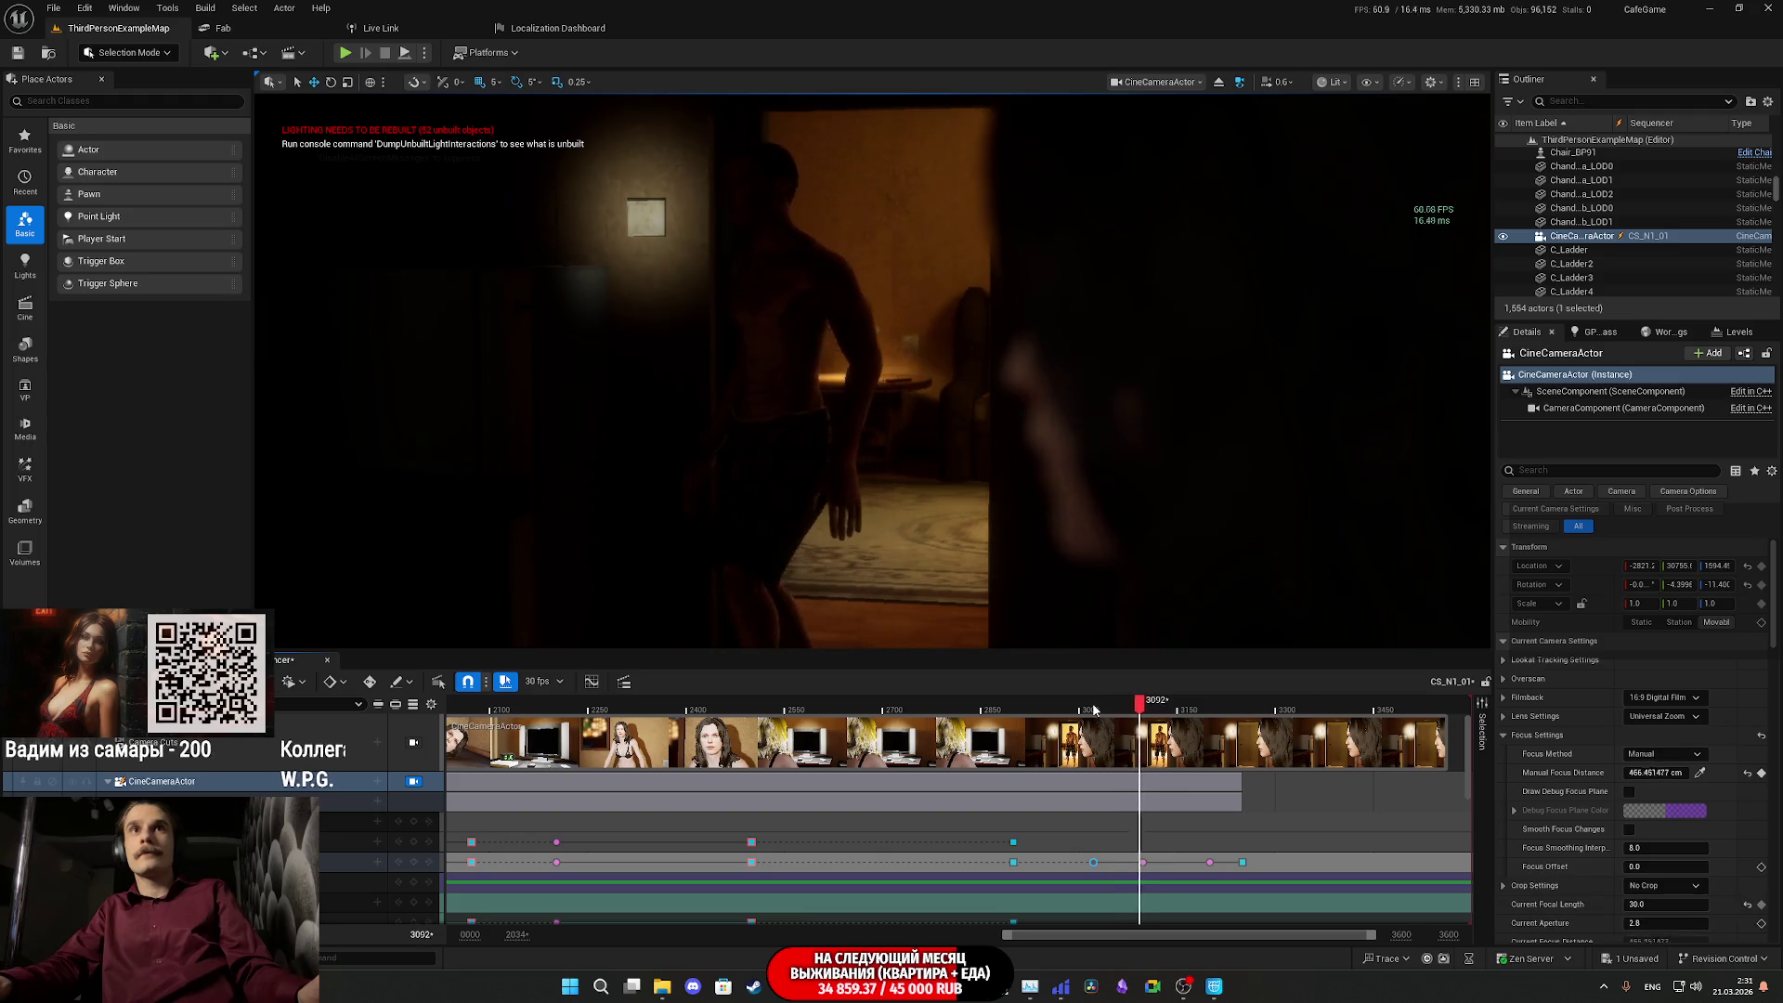
{"action": "left_click", "coordinate": [1074, 710]}
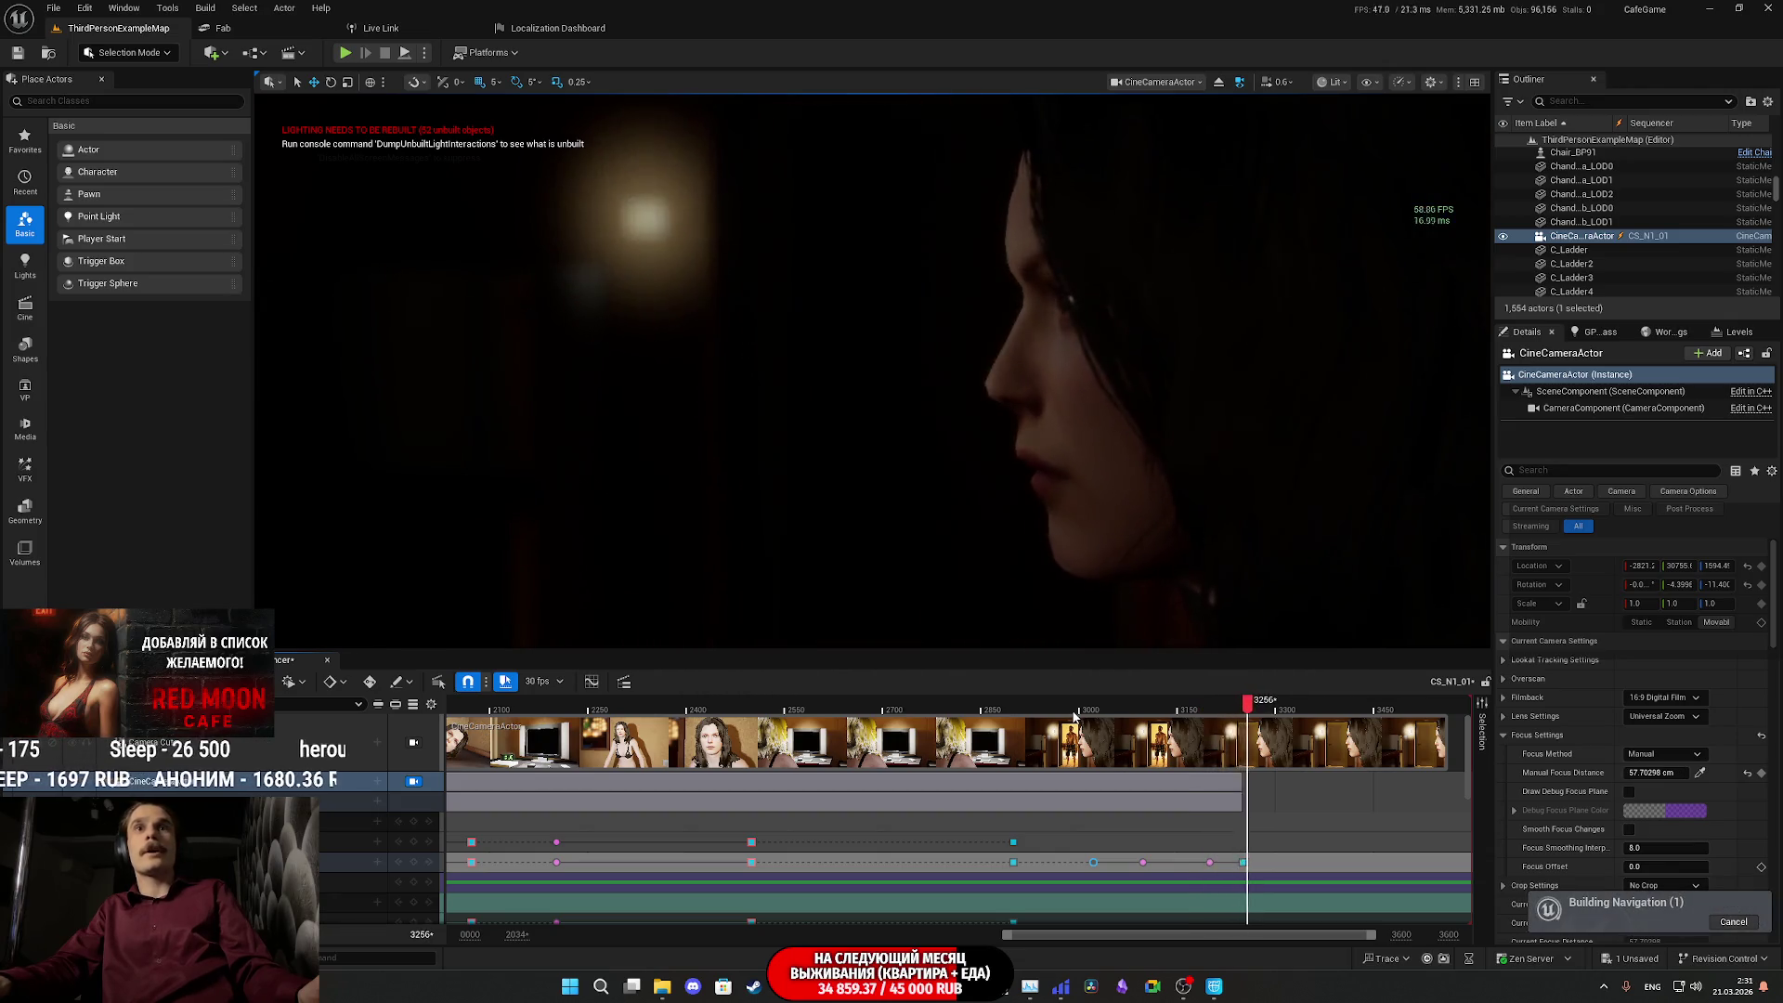
{"action": "left_click", "coordinate": [1201, 709]}
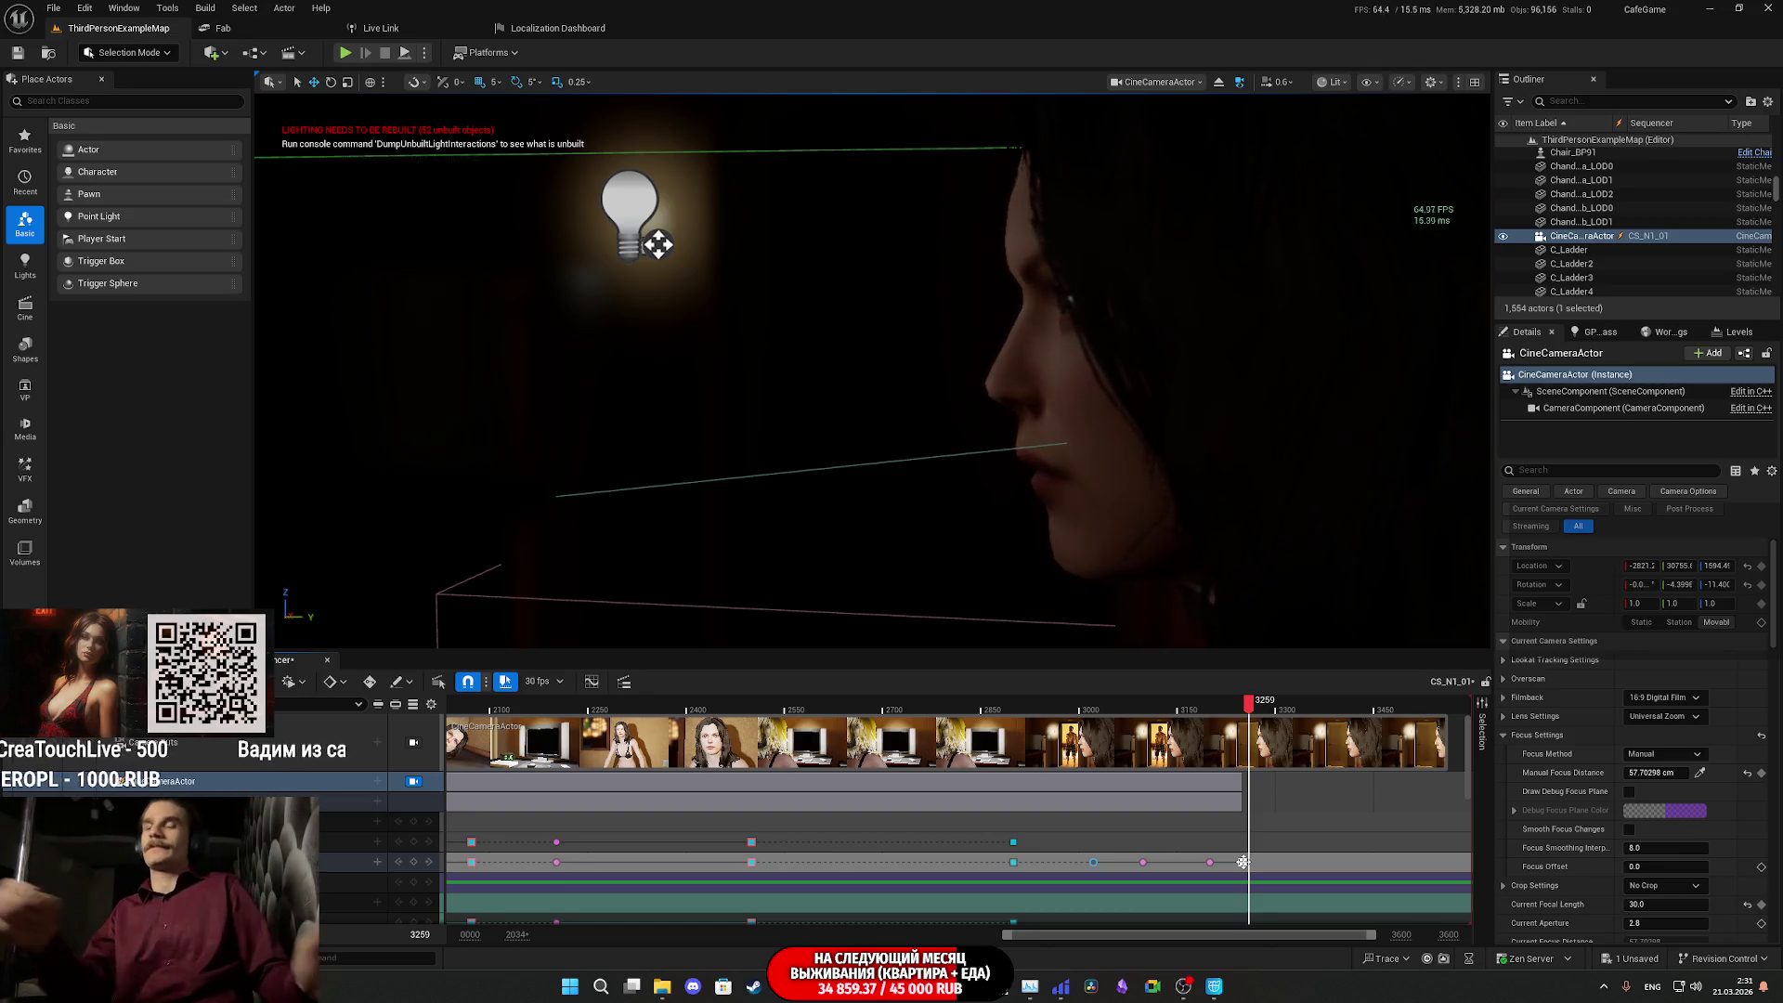
{"action": "left_click", "coordinate": [994, 705]}
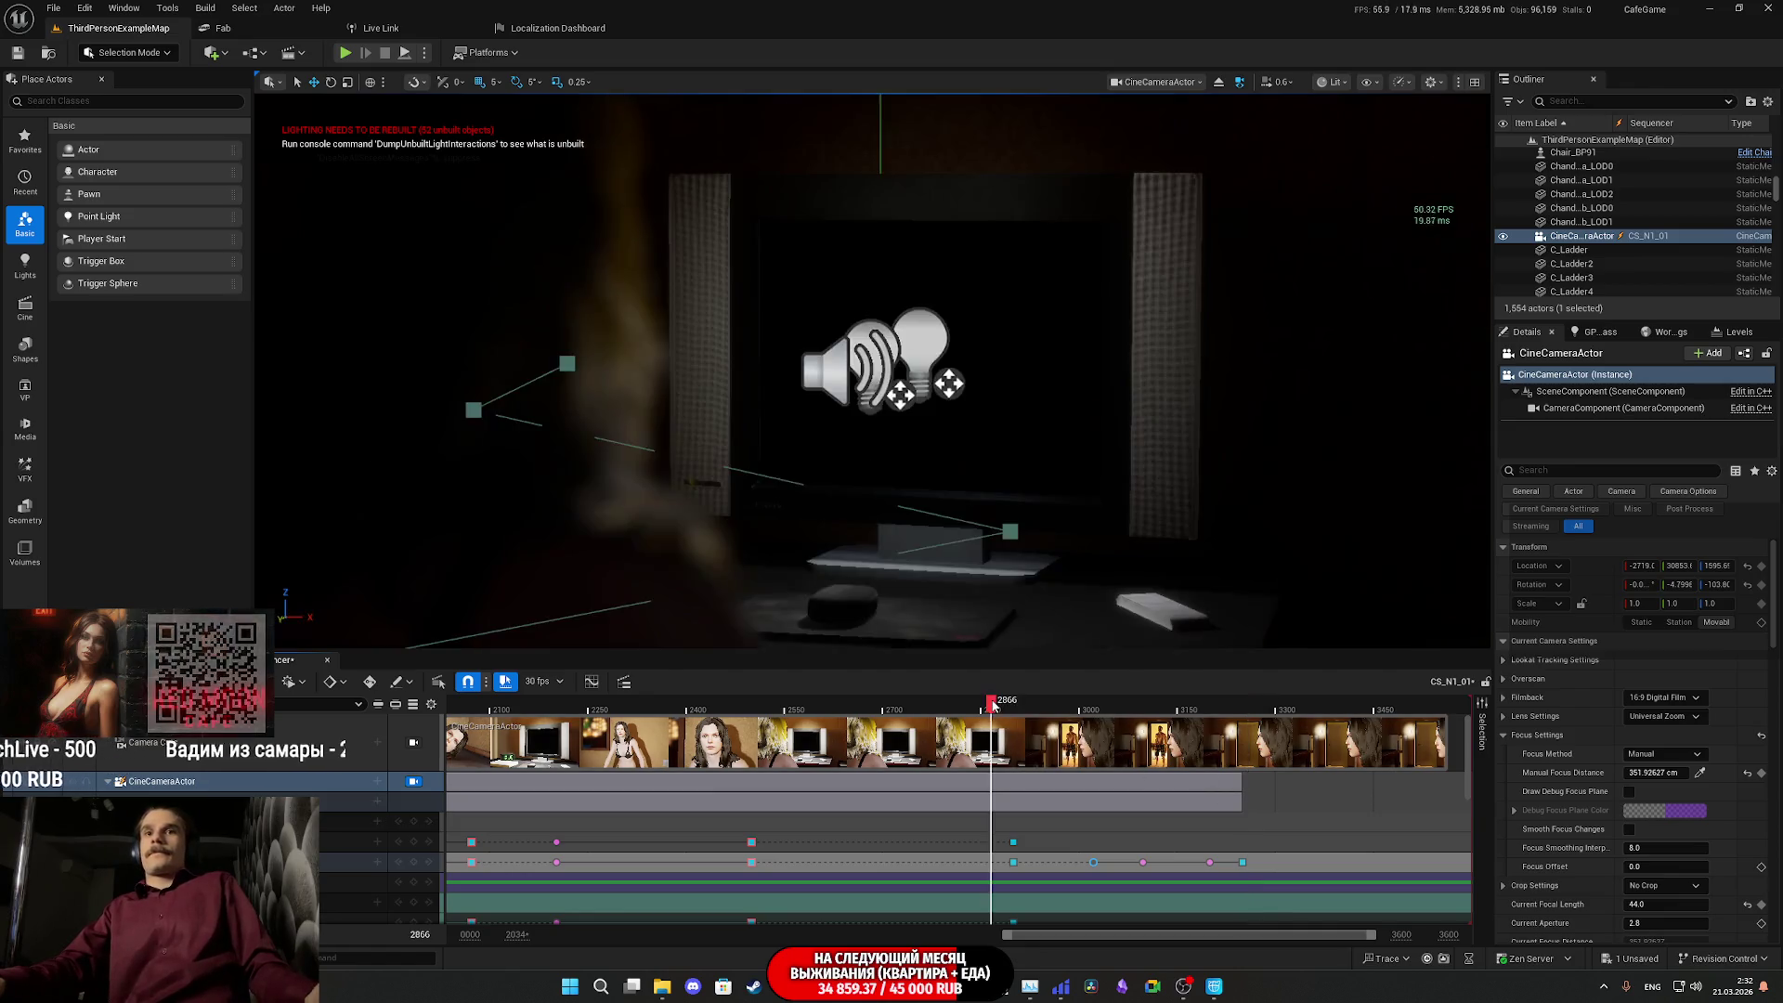
- Move the last focus keyframe earlier to about frame 3193 and replay the focus change
{"action": "key", "text": "space"}
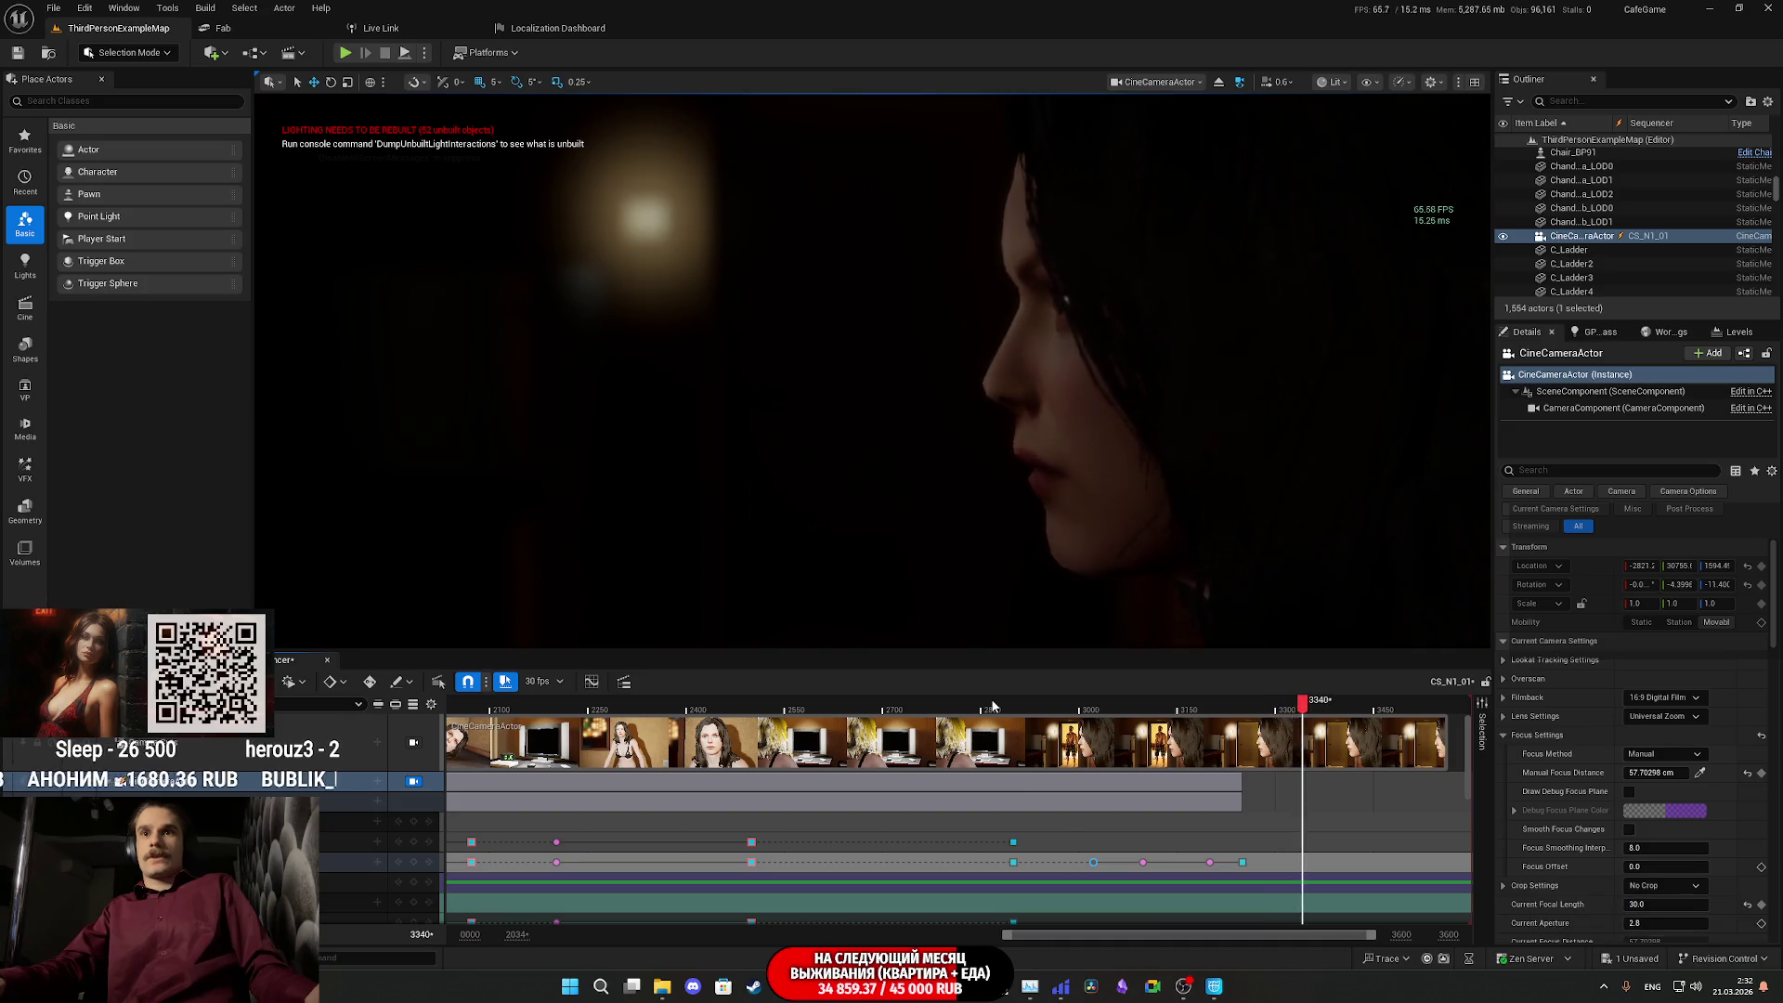
{"action": "key", "text": "space"}
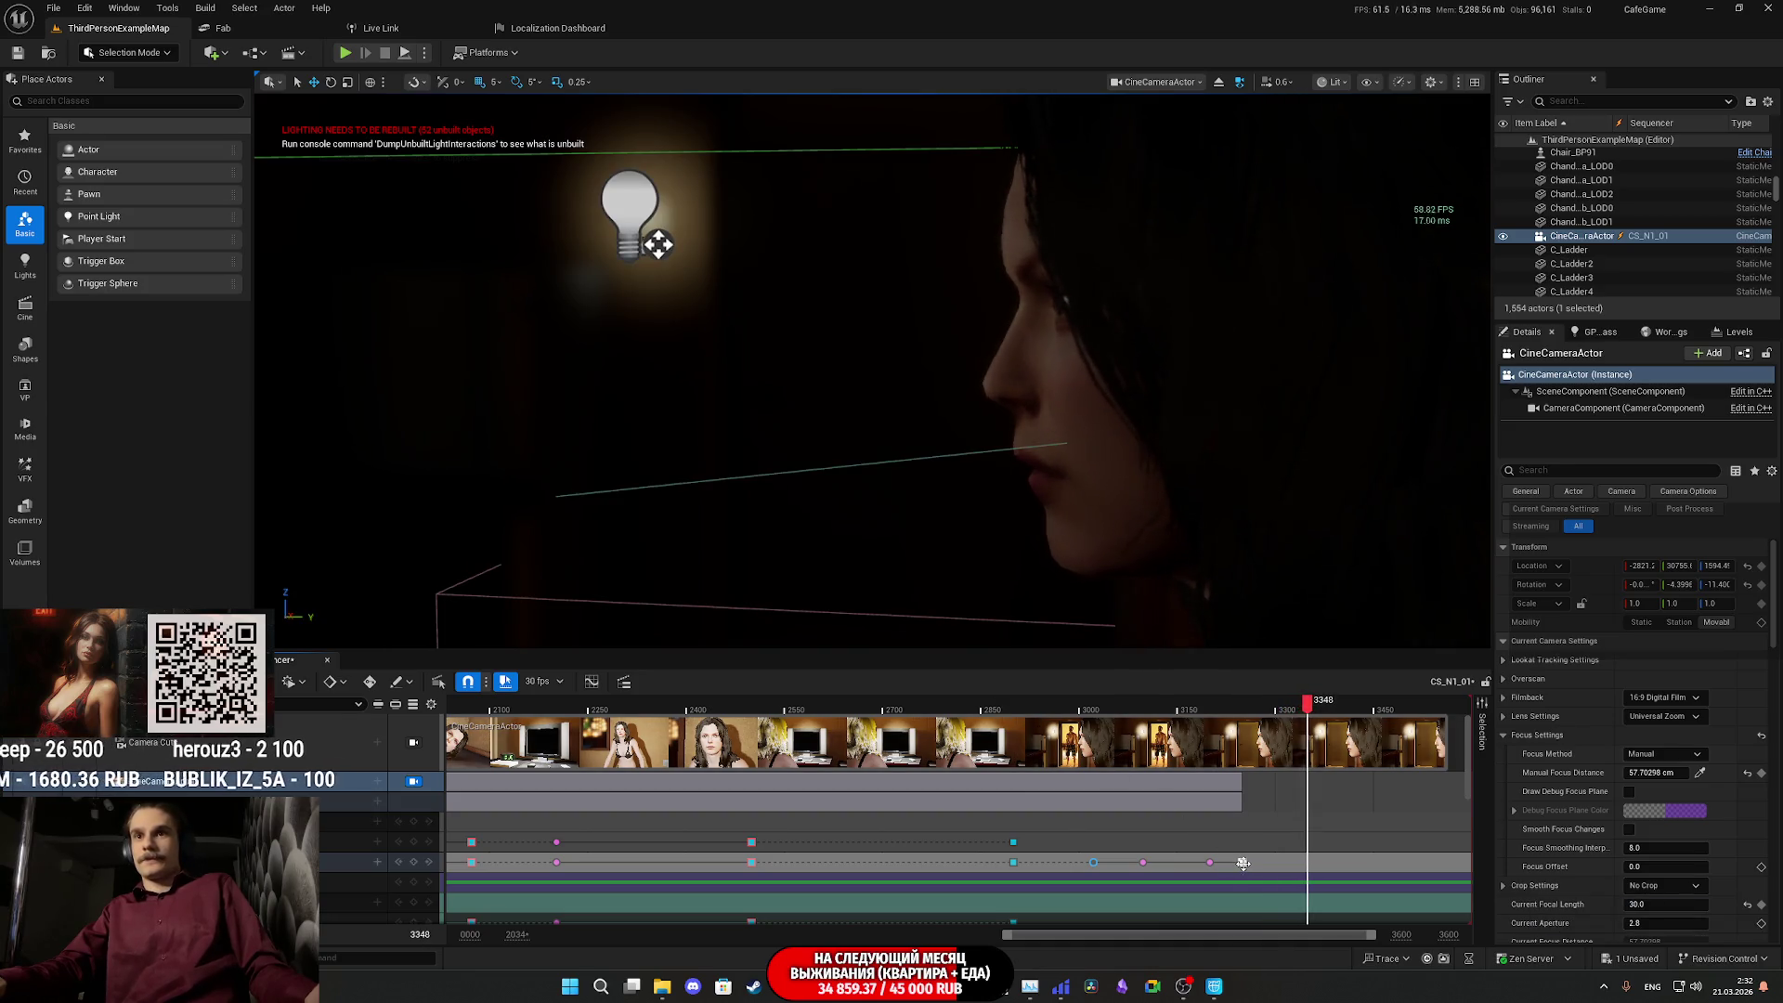
{"action": "left_click_drag", "start_coordinate": [1210, 863], "coordinate": [1205, 862]}
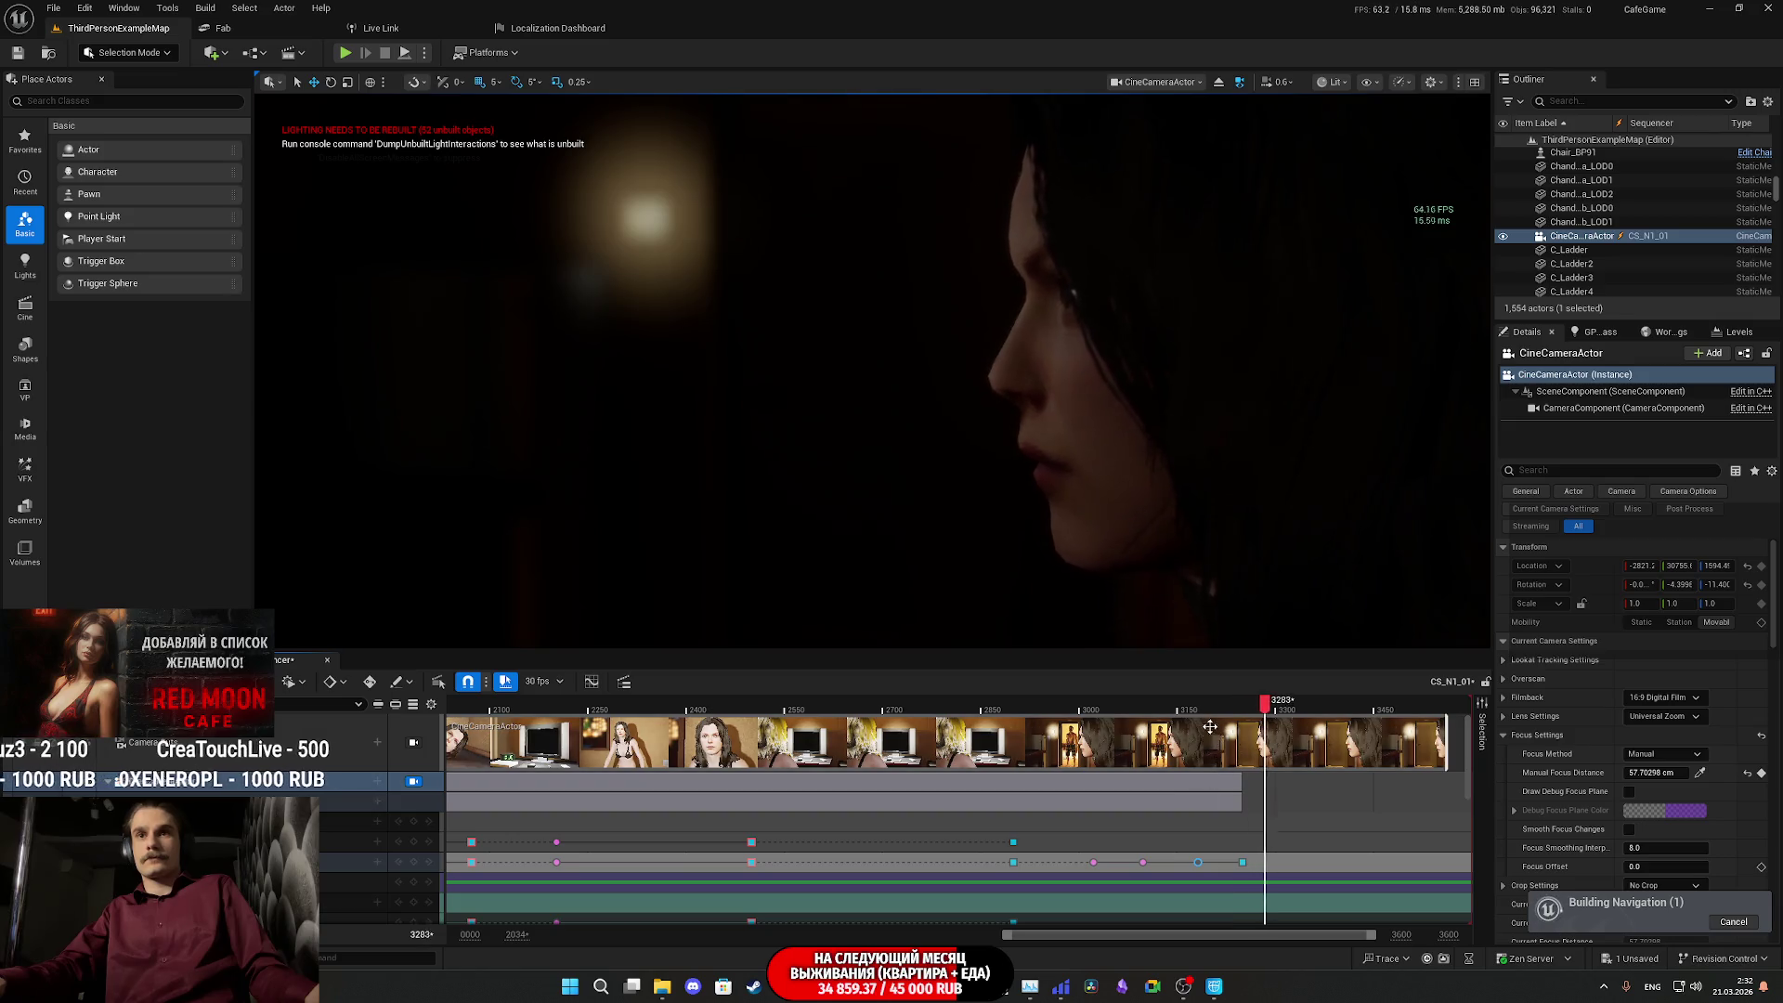
{"action": "left_click", "coordinate": [1193, 710]}
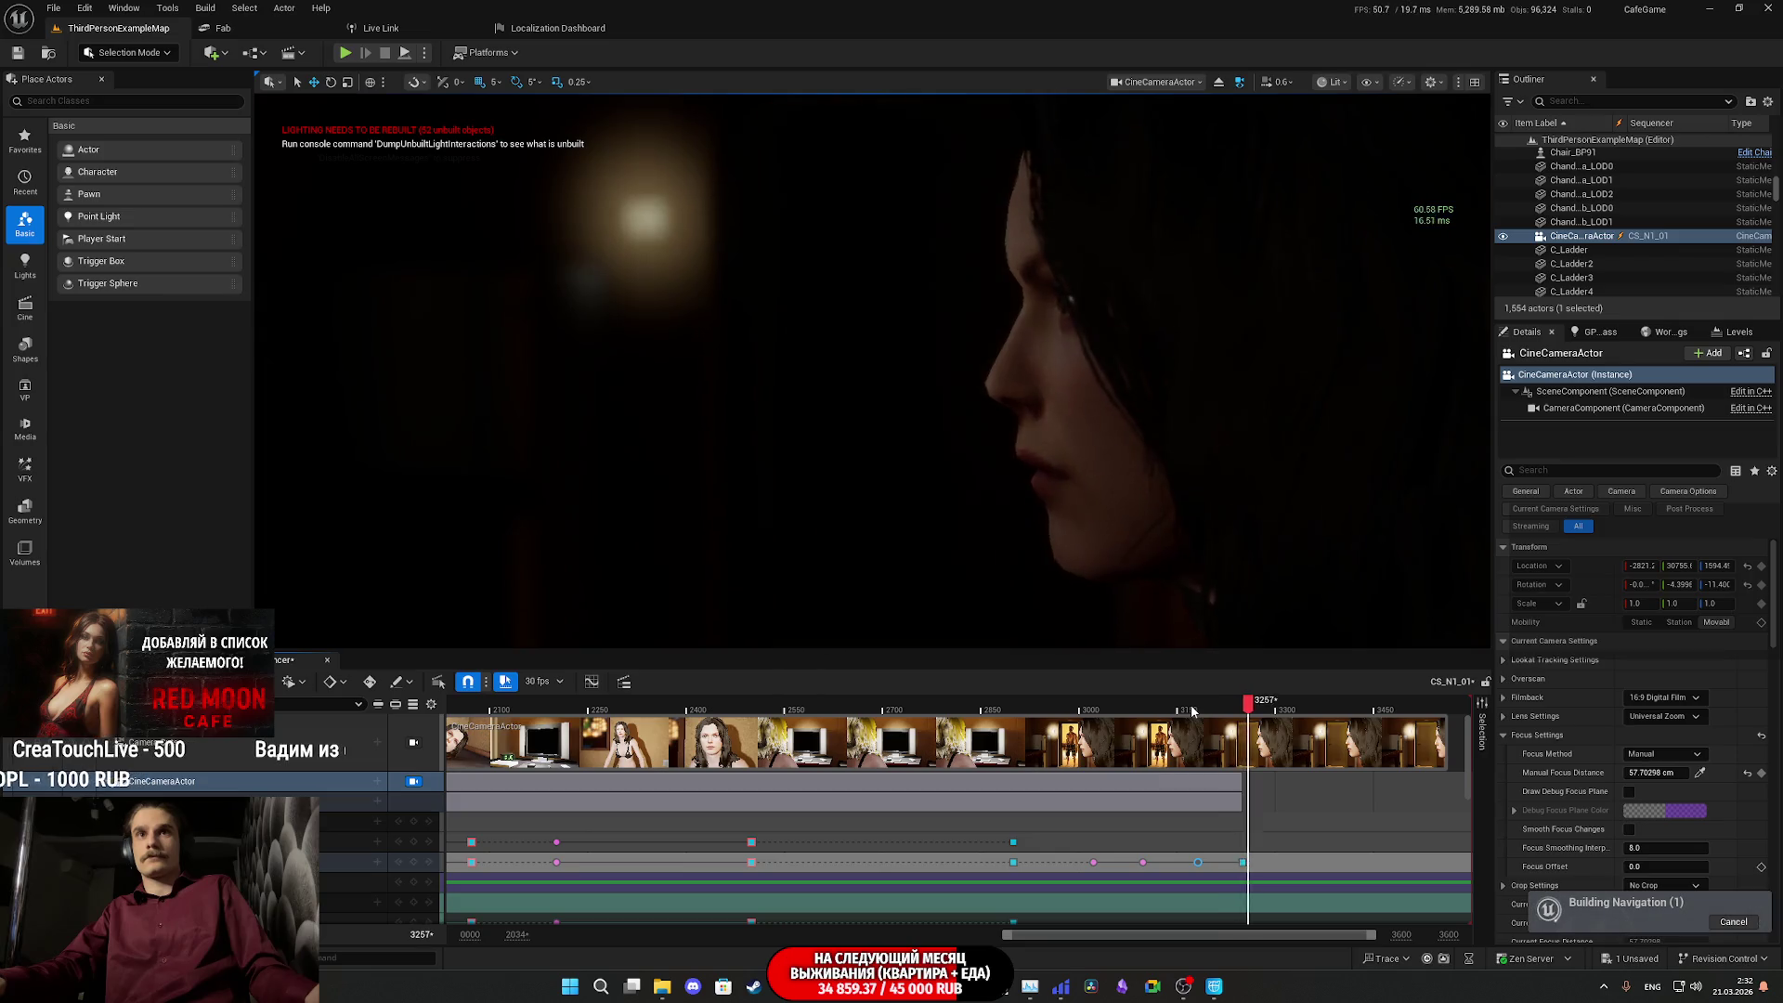
{"action": "key", "text": "space"}
{"action": "left_click", "coordinate": [1201, 709]}
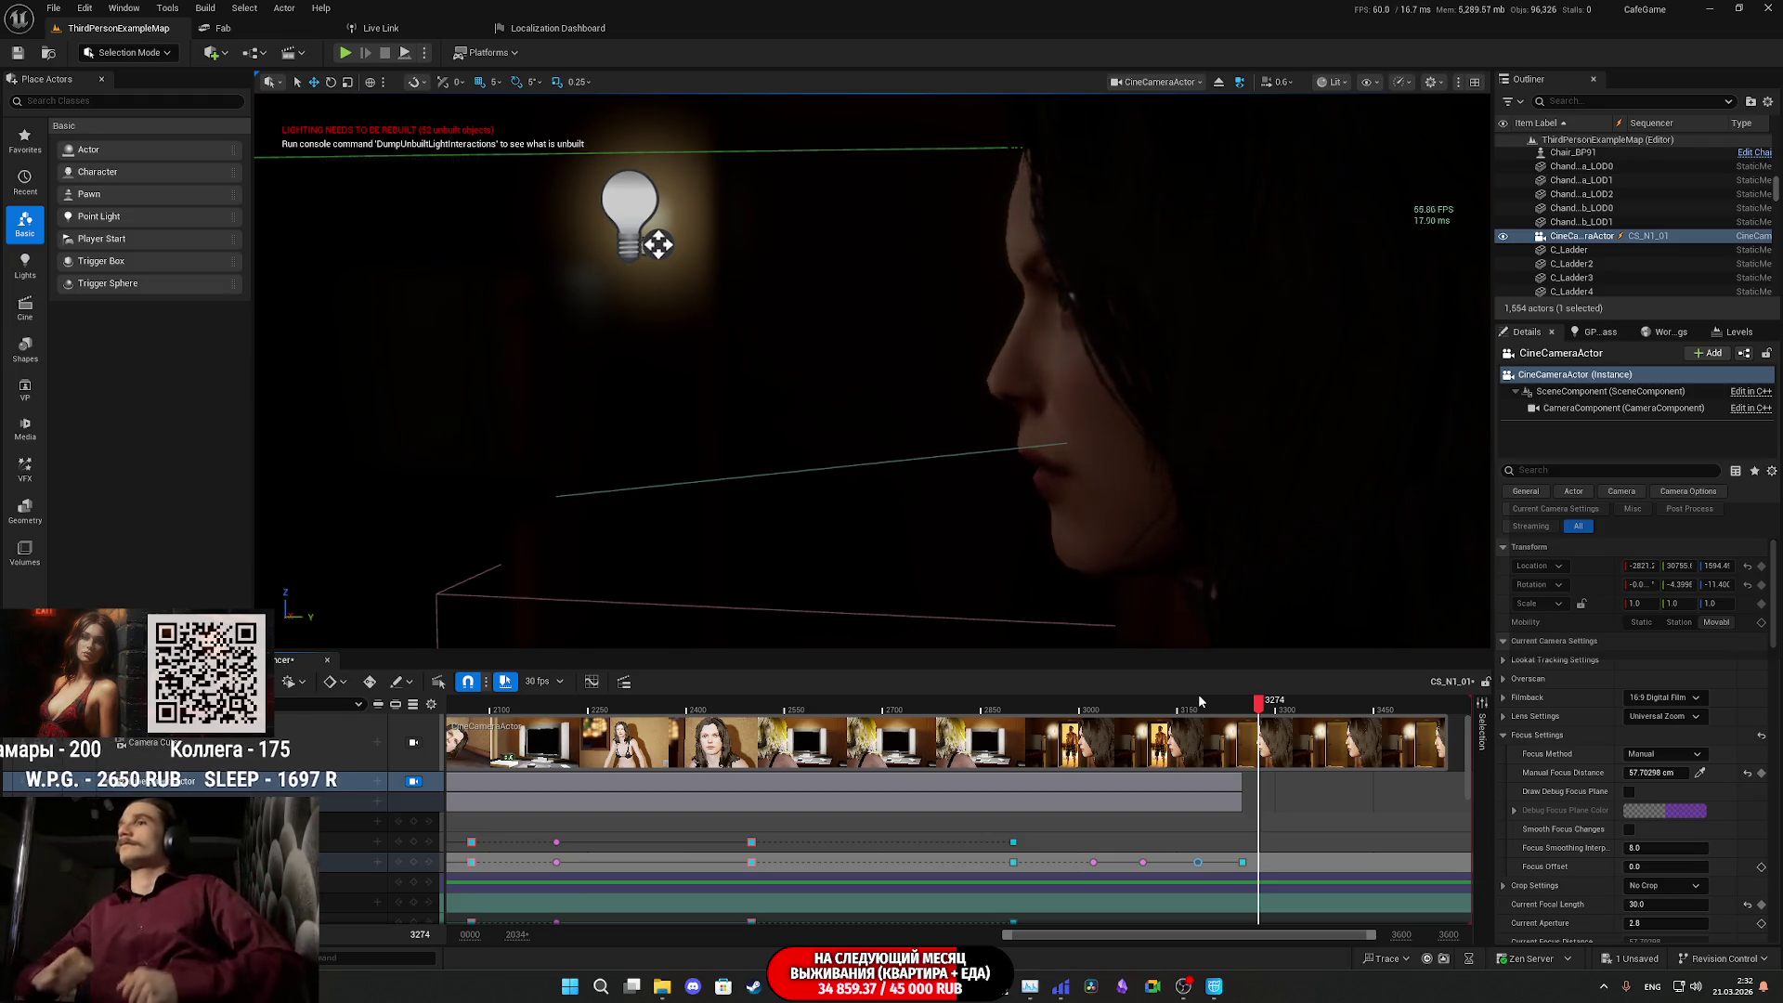
- Widen the timeline view and replay the cutscene from its opening, through frame 0095, to the TV-room shot
{"action": "left_click", "coordinate": [969, 706]}
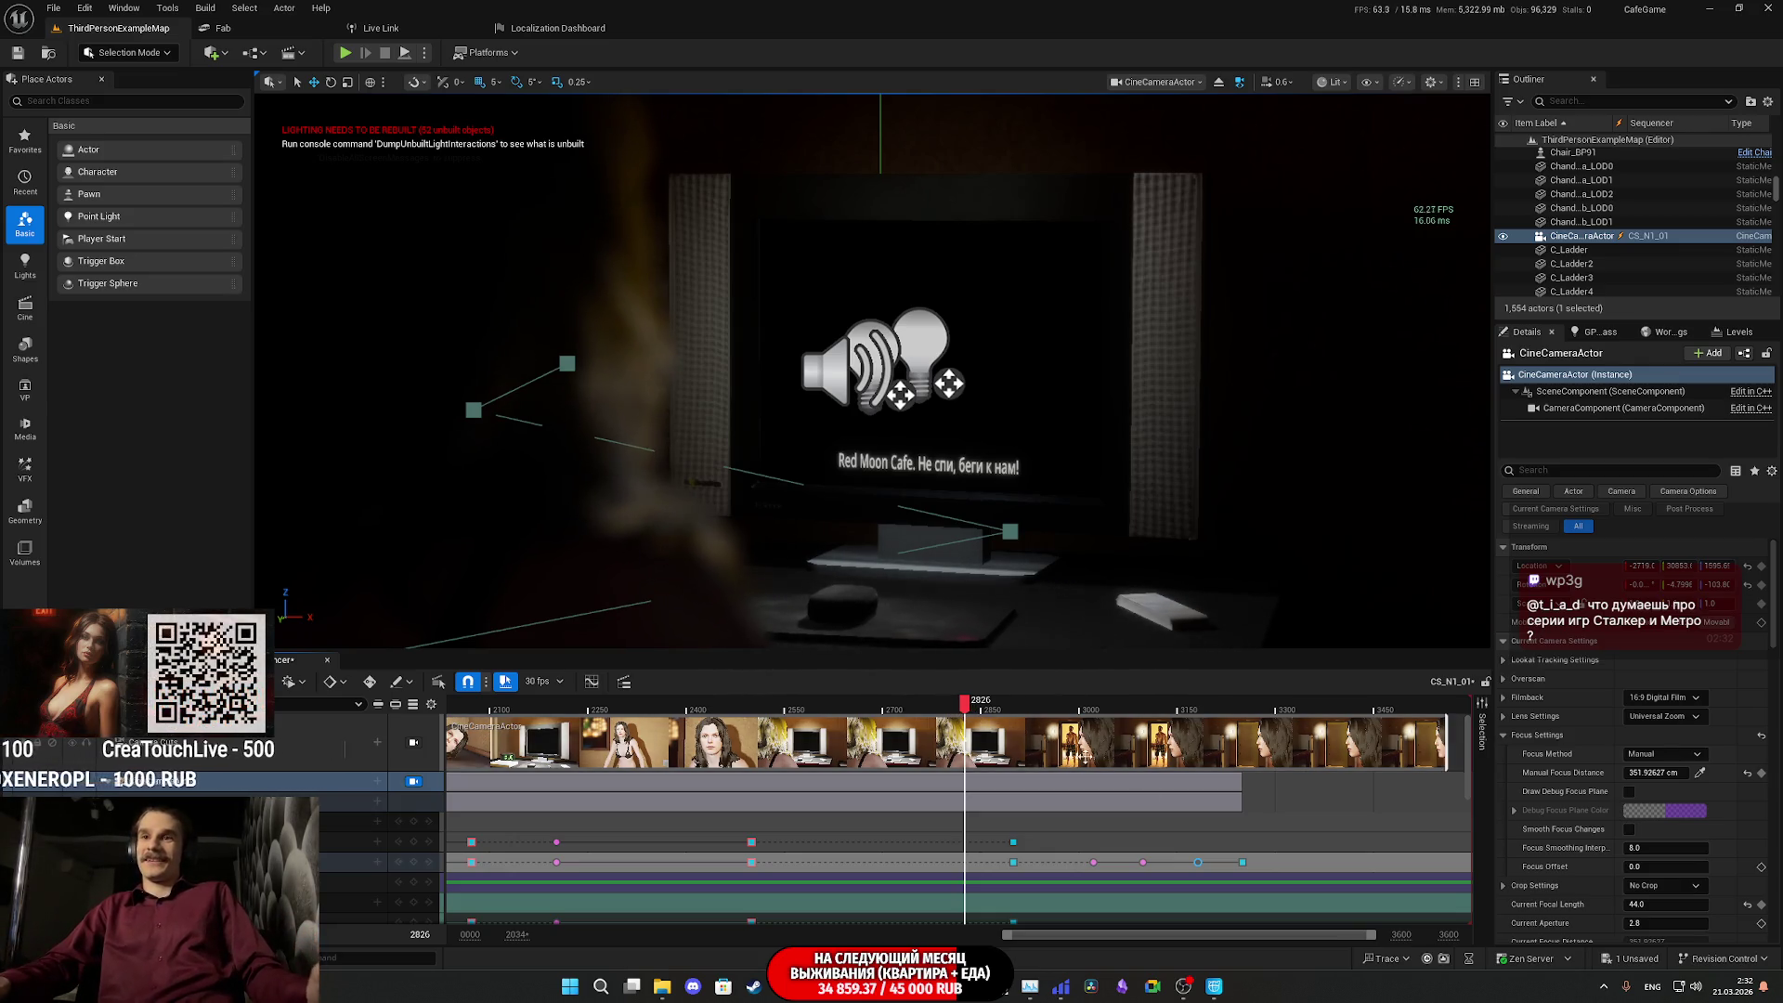
{"action": "left_click_drag", "start_coordinate": [1004, 942], "coordinate": [525, 947]}
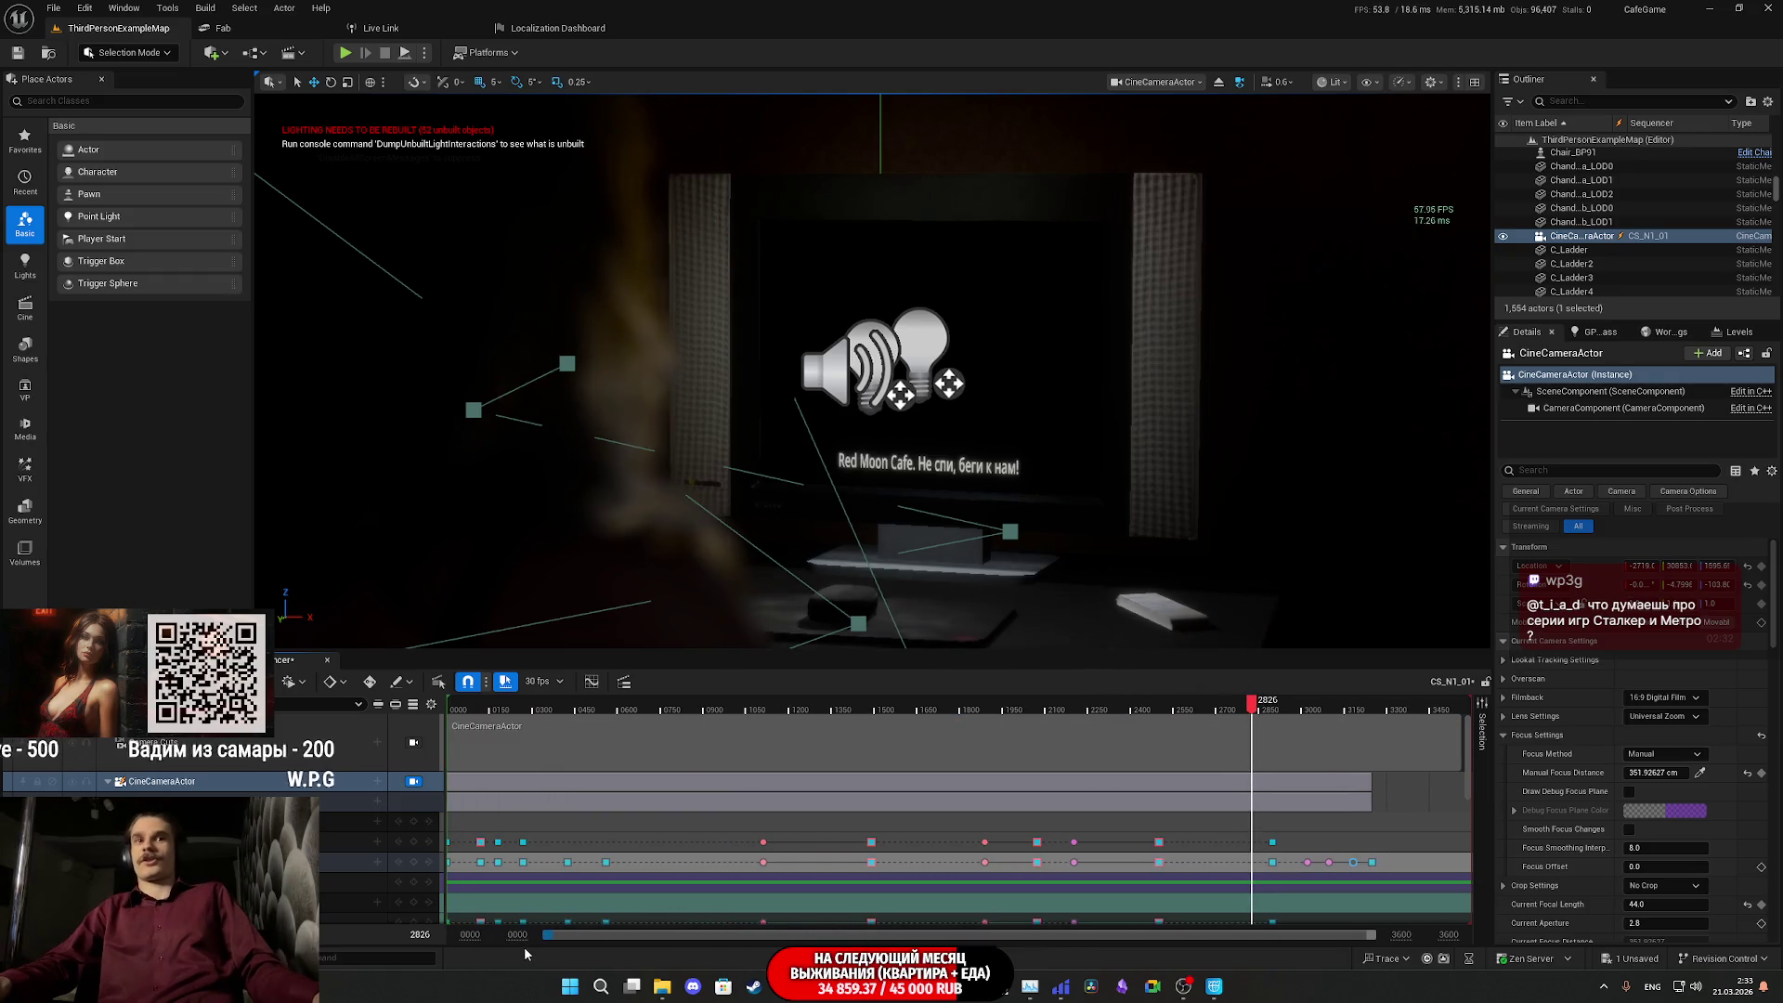
{"action": "left_click", "coordinate": [480, 707]}
{"action": "key", "text": "space"}
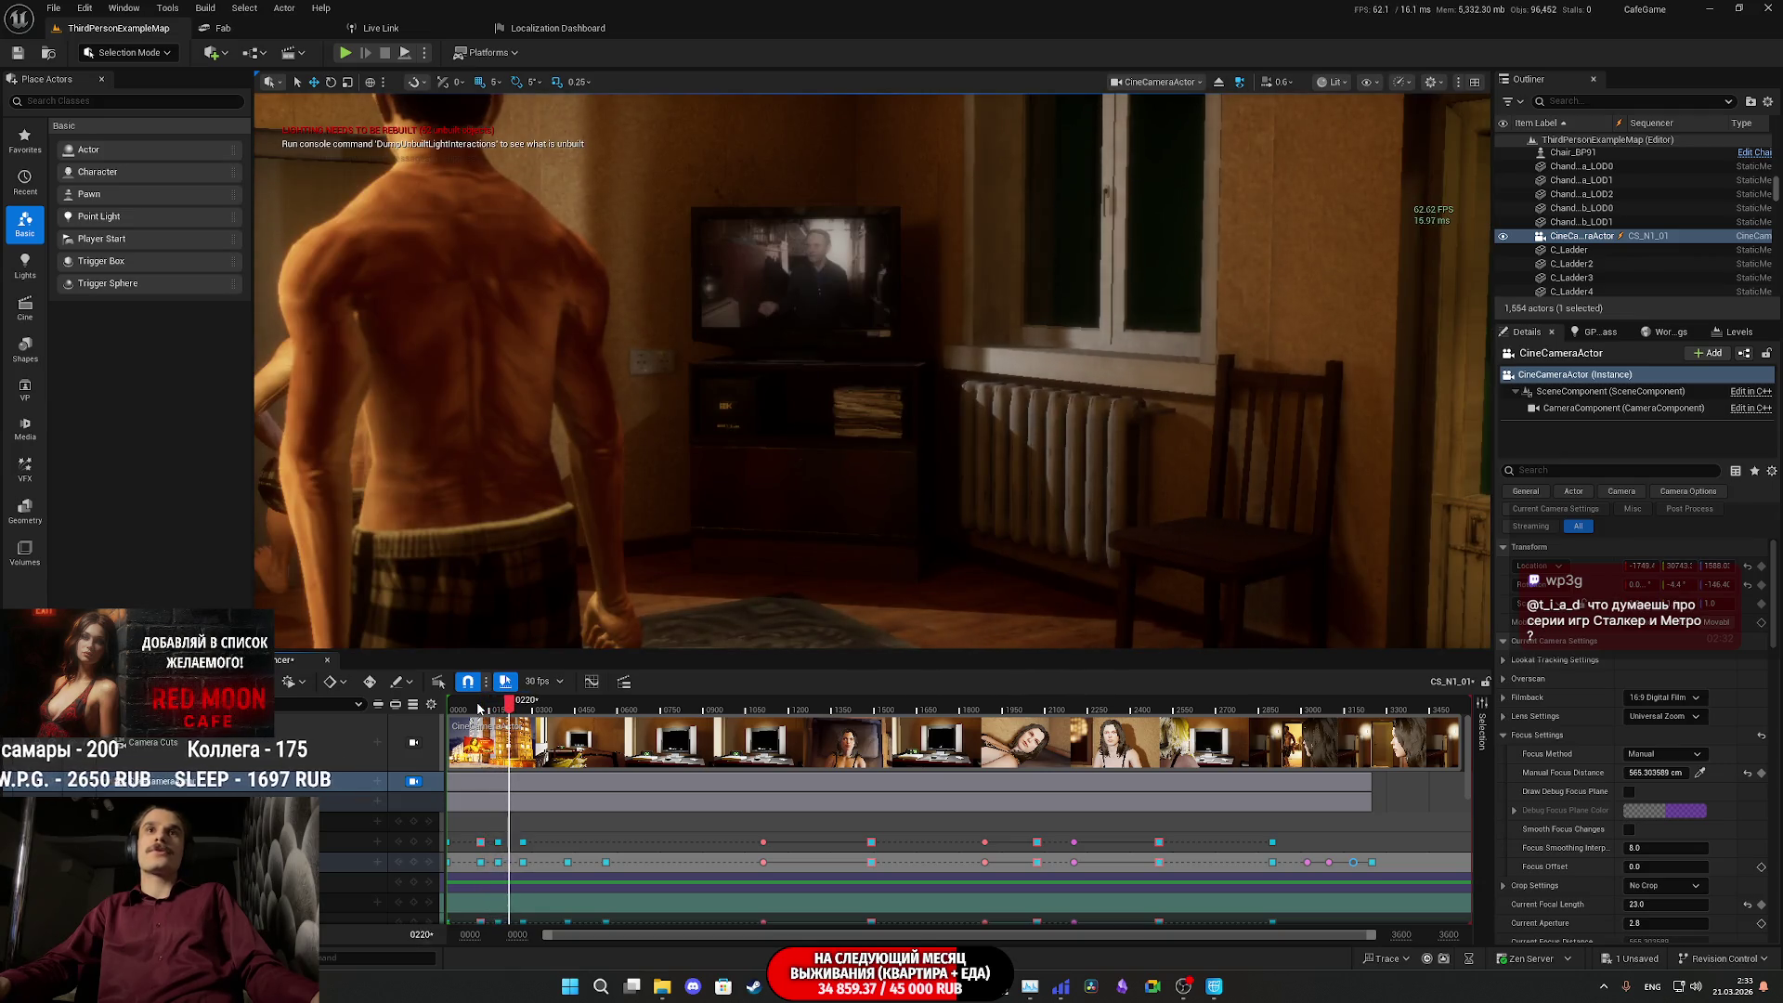
{"action": "left_click", "coordinate": [476, 704]}
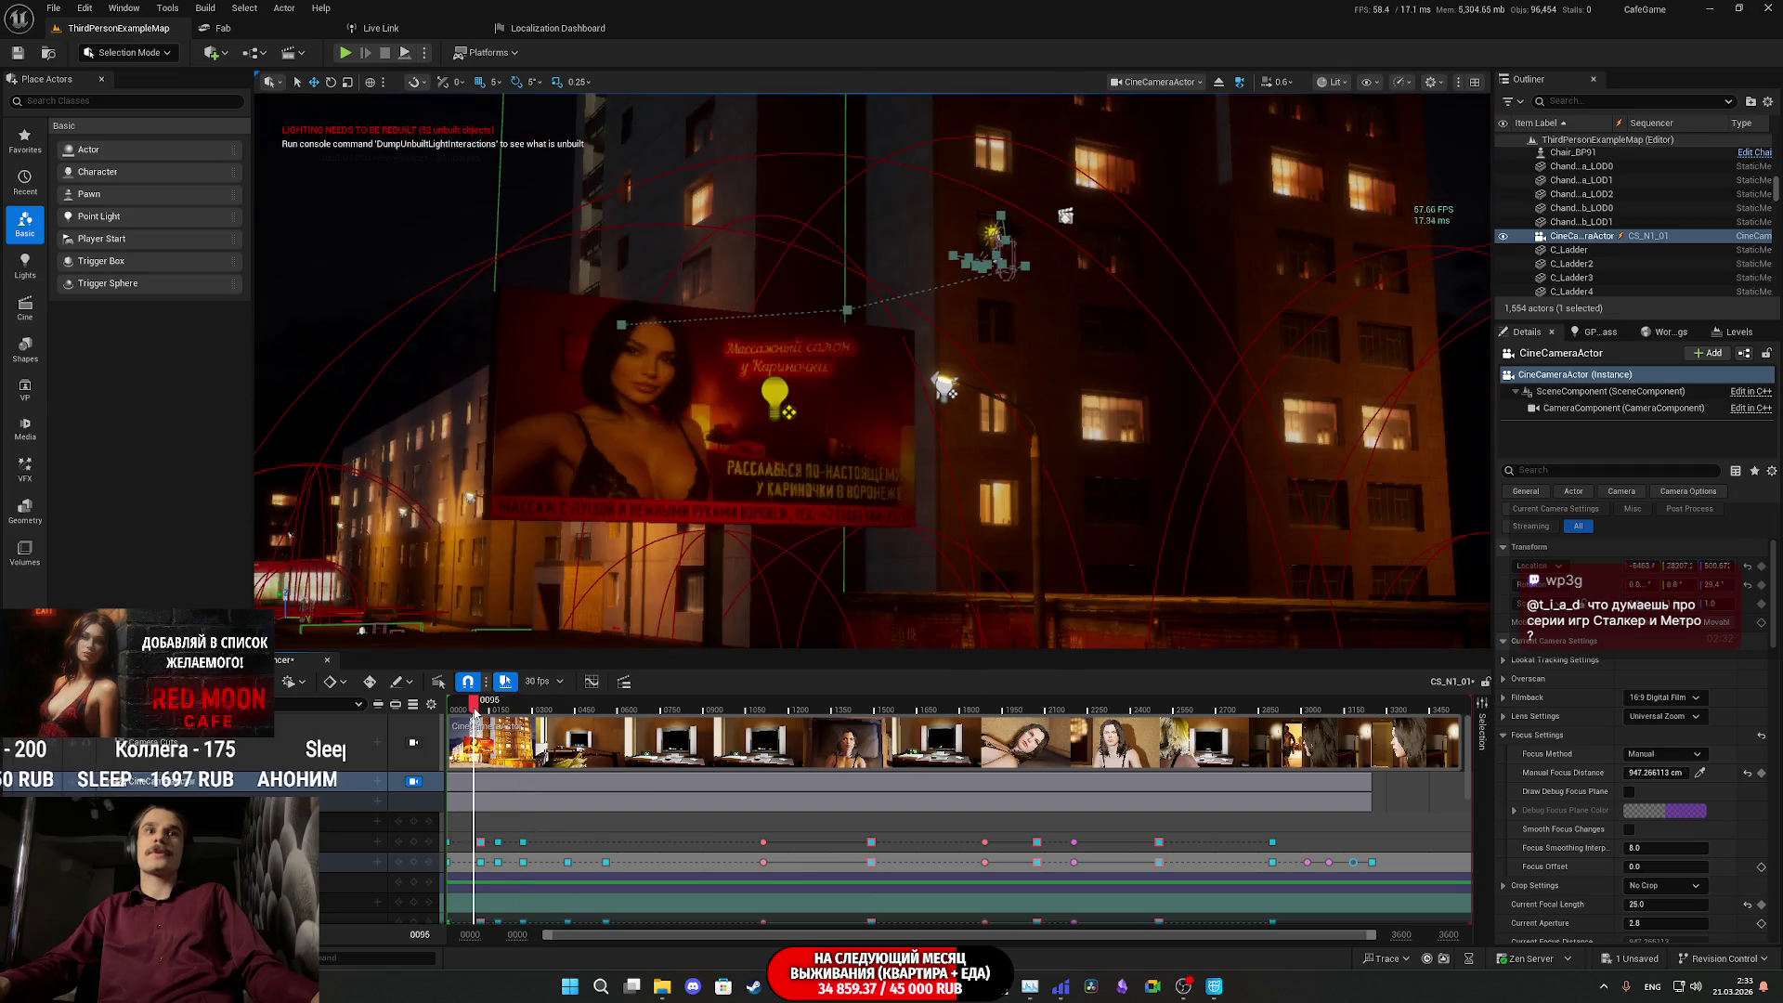
{"action": "key", "text": "space"}
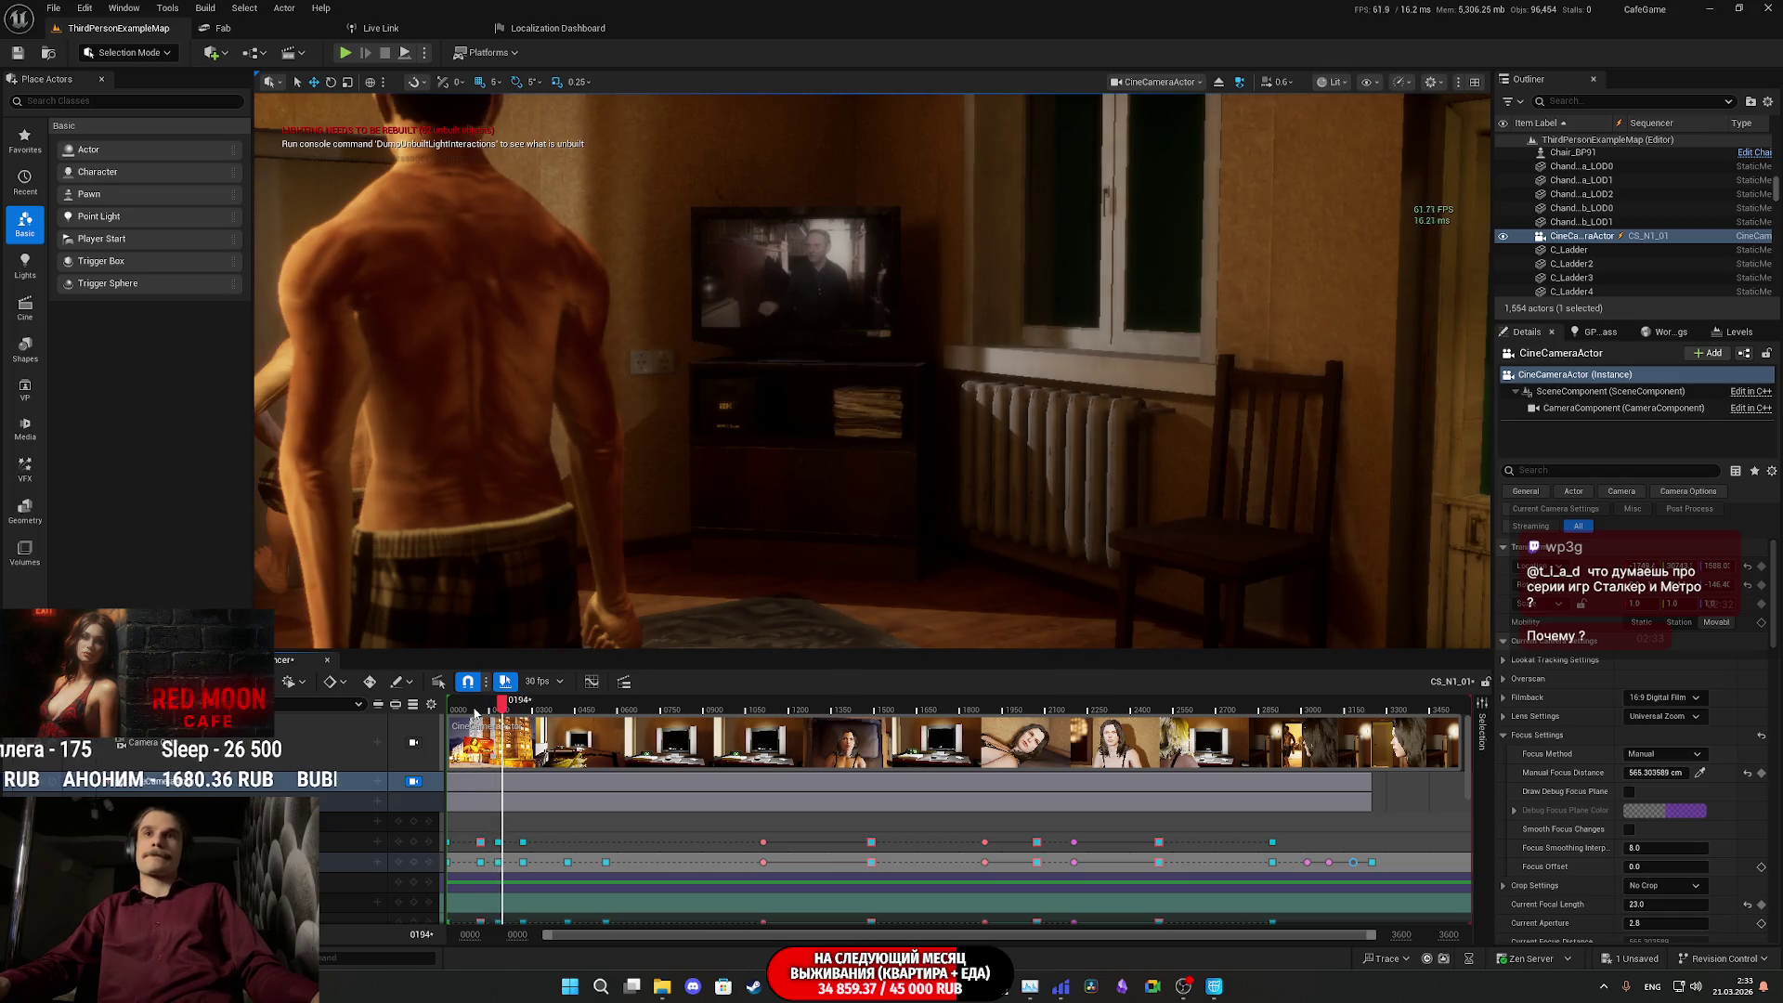
{"action": "key", "text": "space"}
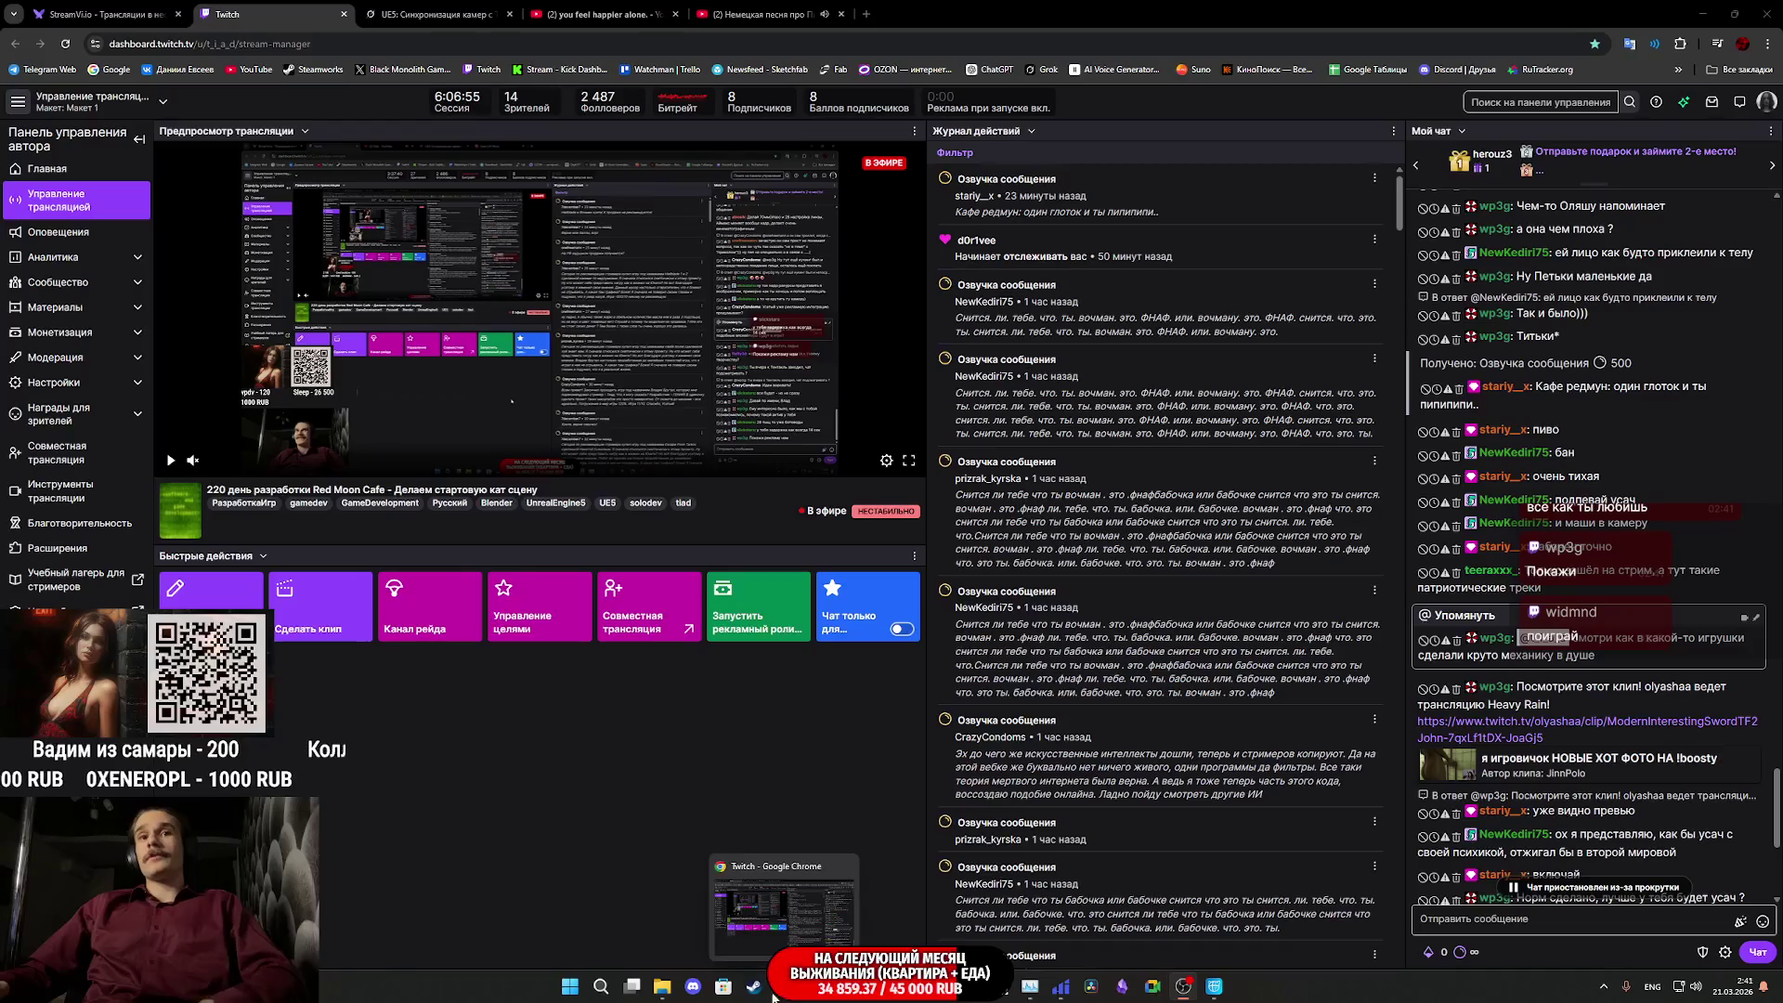
- Switch from the Unreal editor to the Steam game library
{"action": "left_click", "coordinate": [767, 992]}
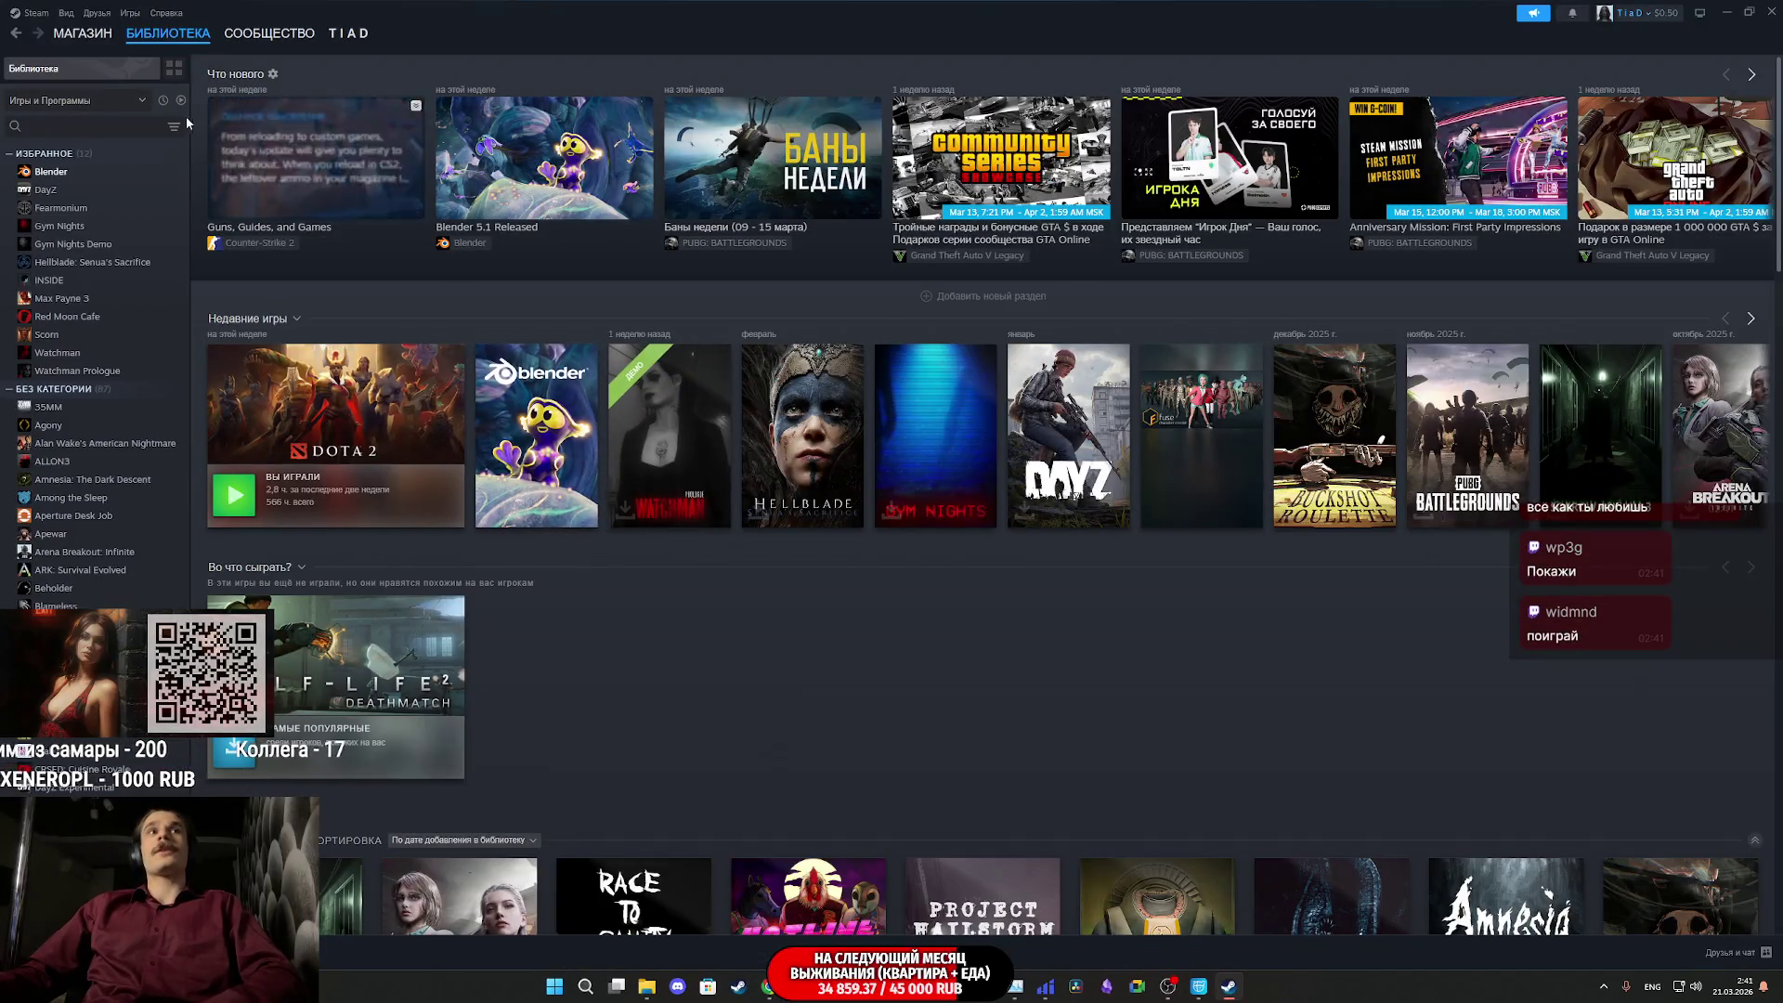
- Go to the Steam store wishlist and open the Schizophrenia game page
{"action": "left_click", "coordinate": [93, 36]}
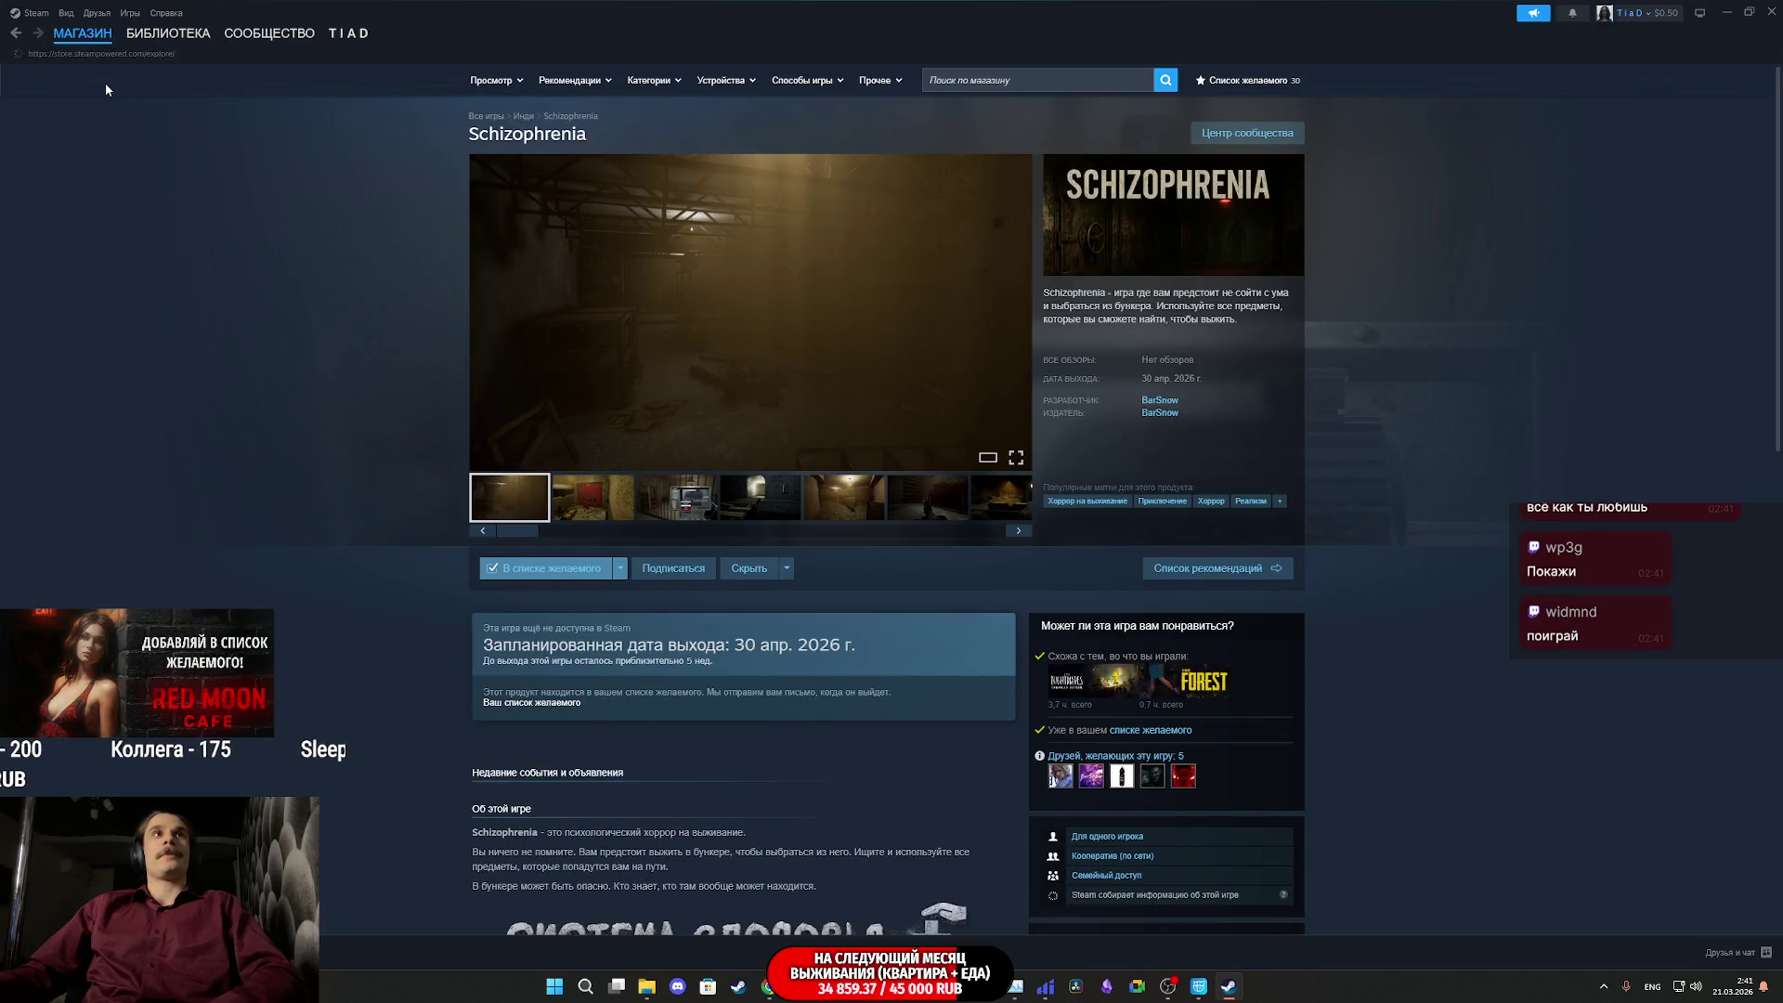
{"action": "left_click", "coordinate": [105, 81]}
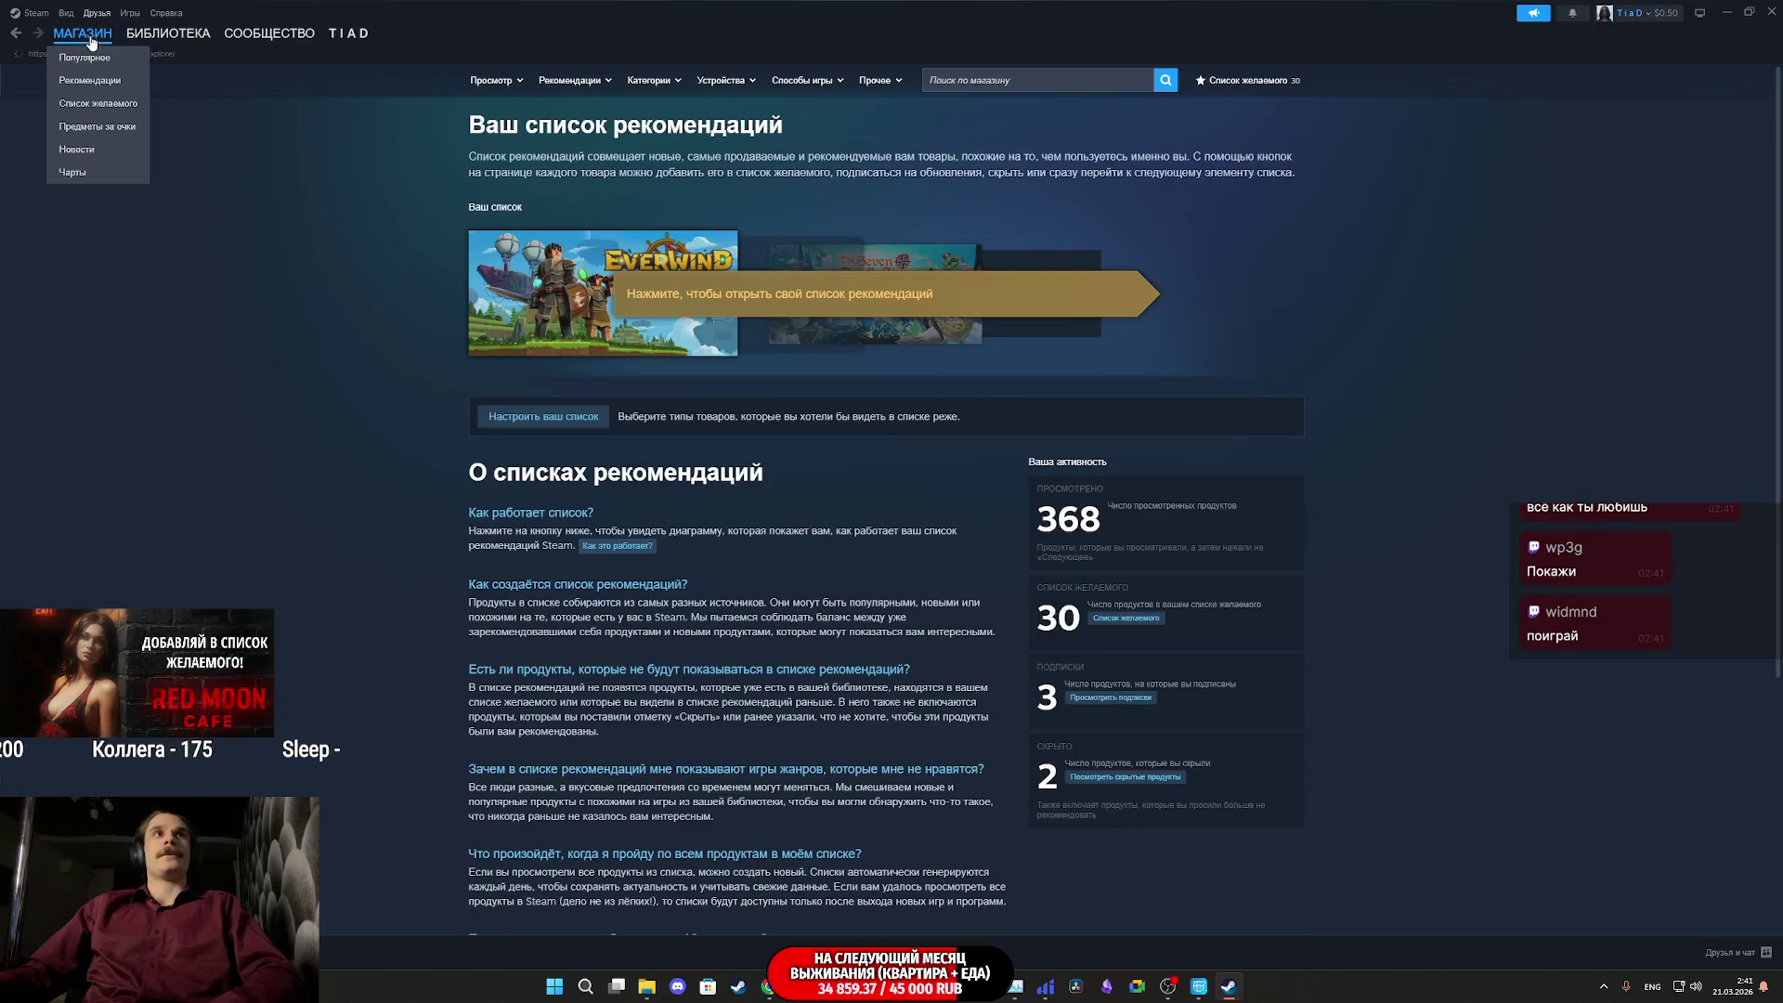
{"action": "left_click", "coordinate": [103, 101]}
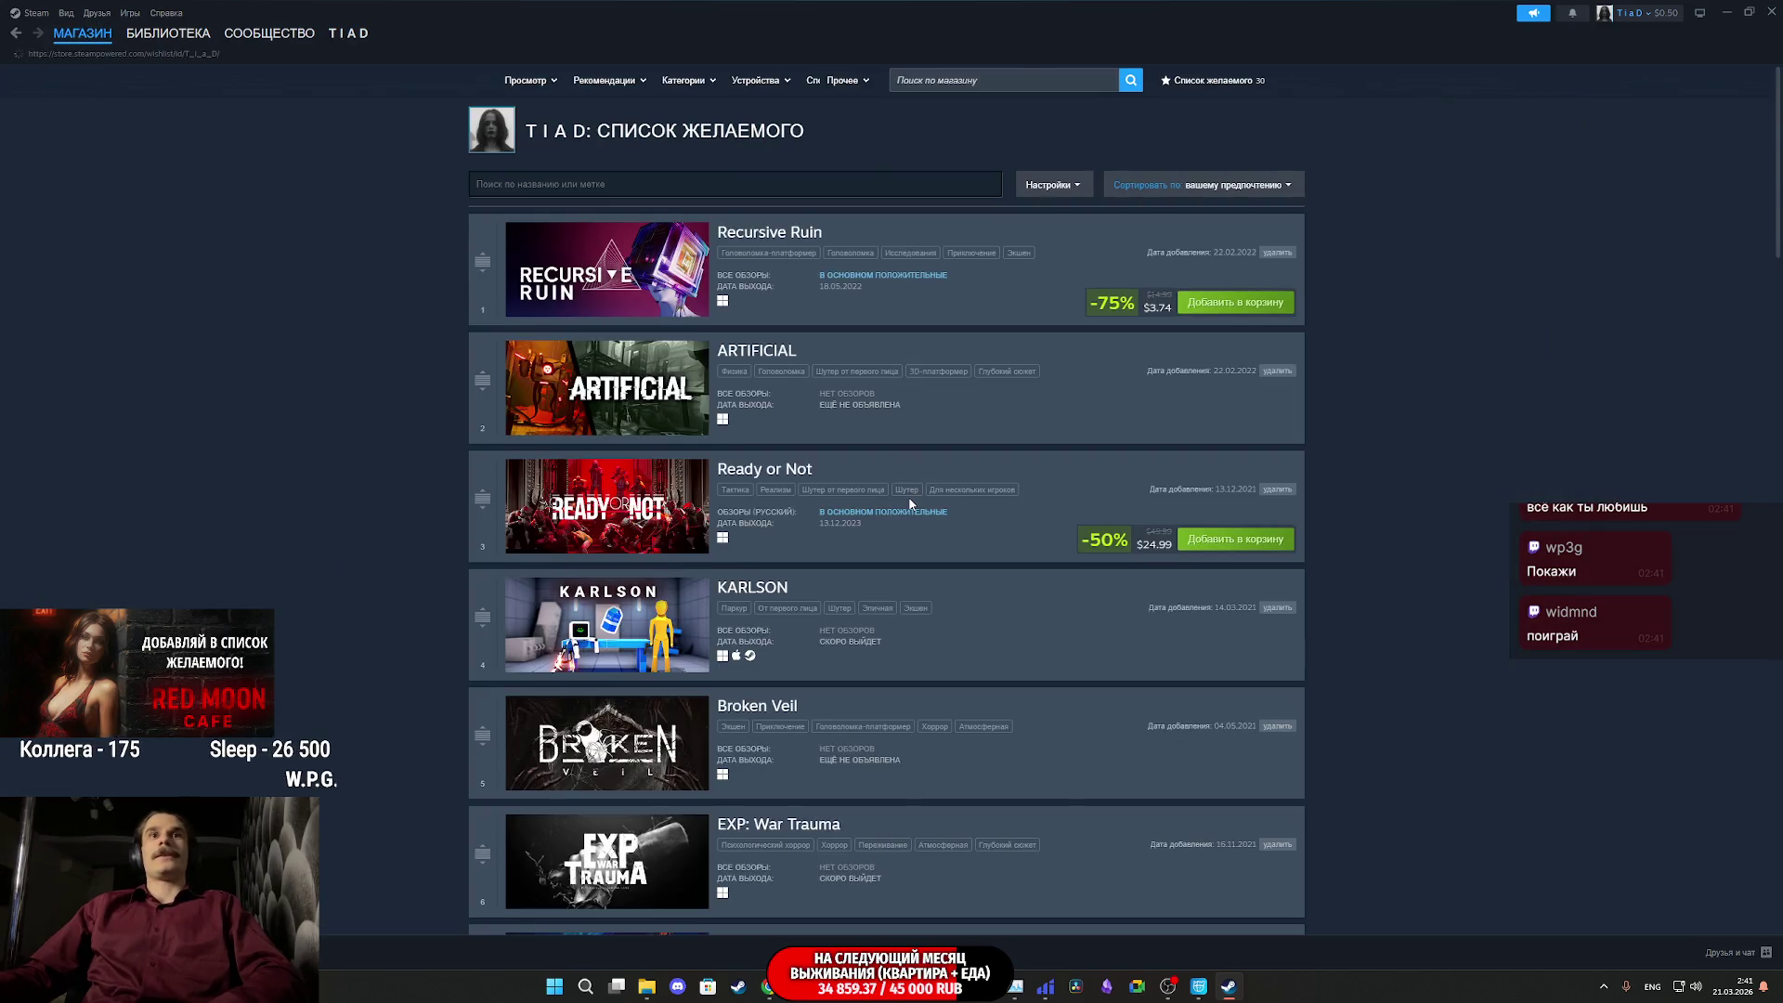
{"action": "scroll", "coordinate": [916, 508], "scroll_direction": "down", "scroll_amount": 3}
{"action": "scroll", "coordinate": [918, 508], "scroll_direction": "down", "scroll_amount": 15}
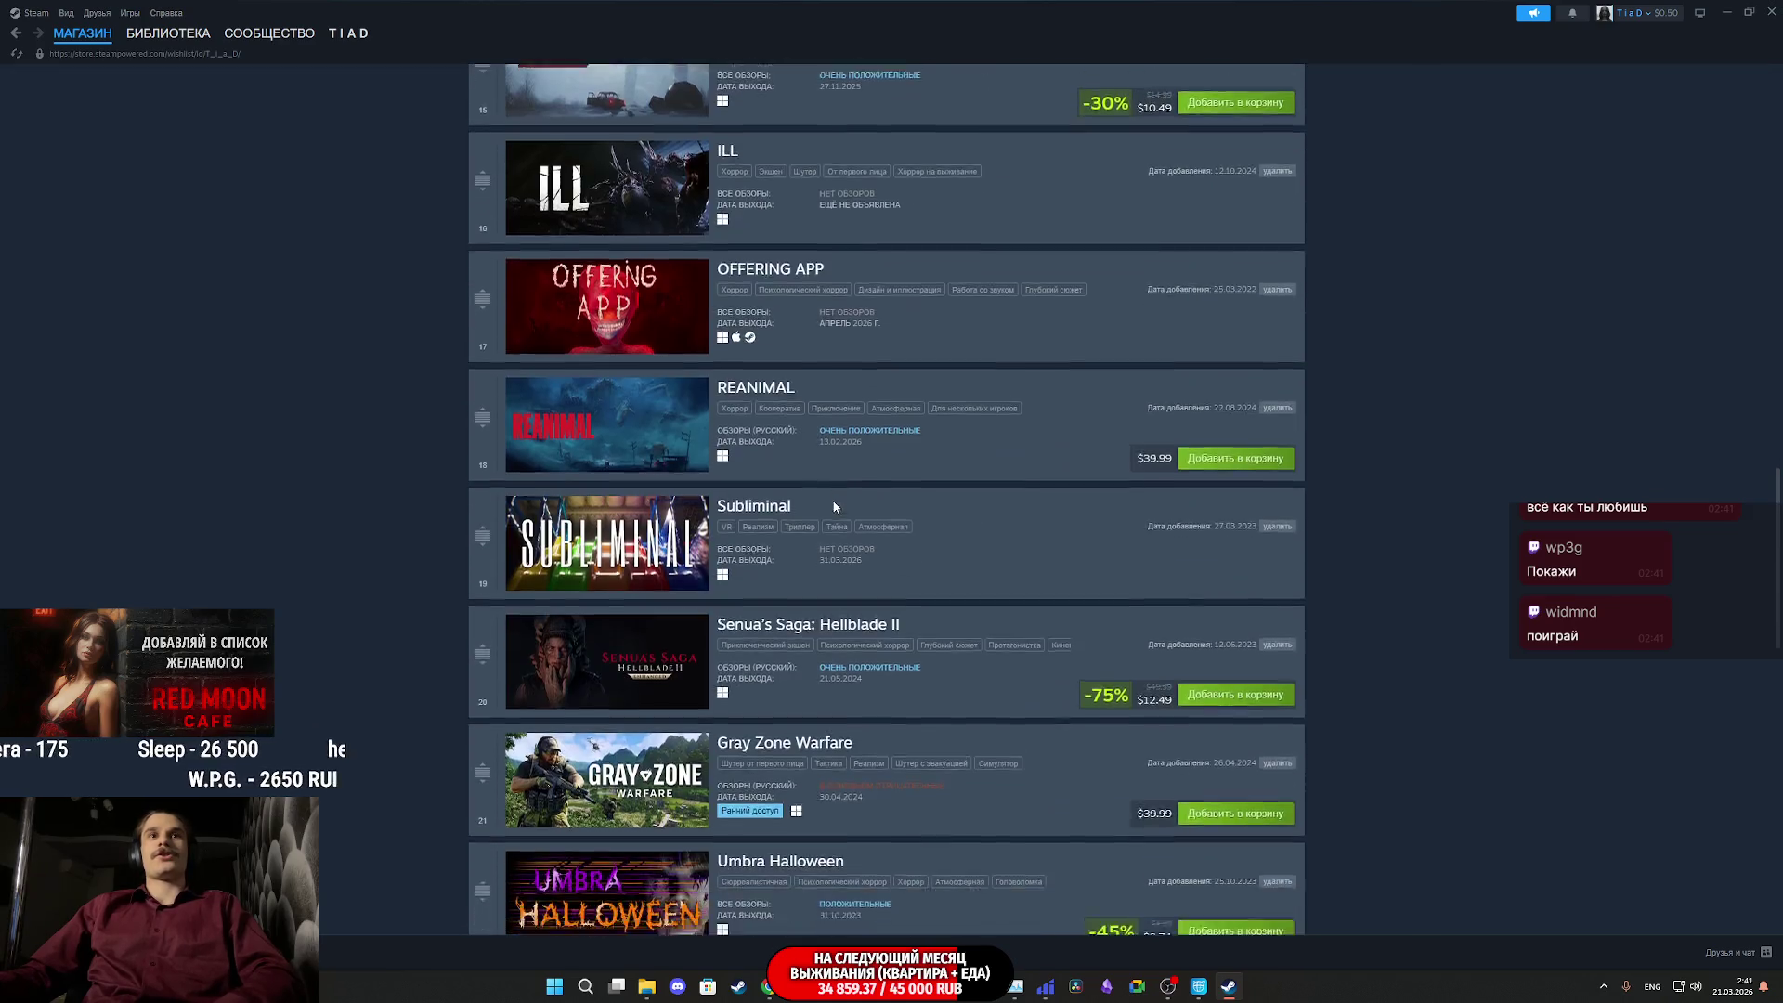
{"action": "scroll", "coordinate": [723, 516], "scroll_direction": "down", "scroll_amount": 2}
{"action": "left_click", "coordinate": [593, 591]}
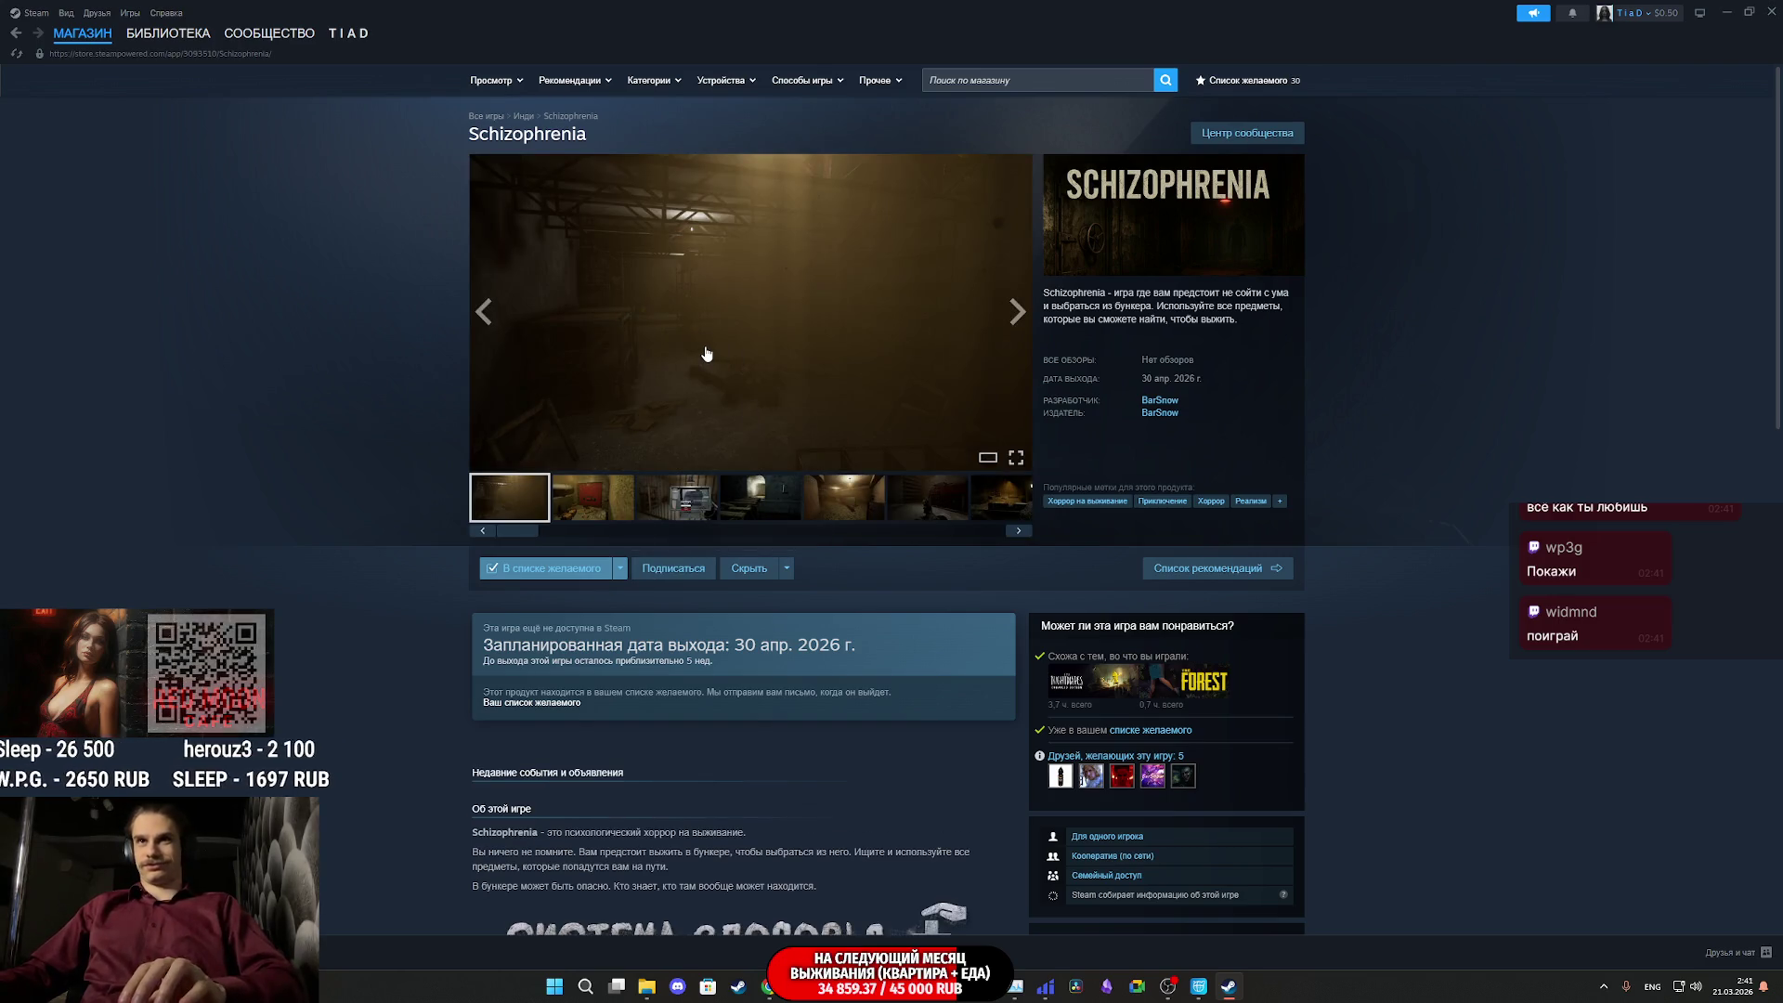
{"action": "left_click", "coordinate": [706, 354]}
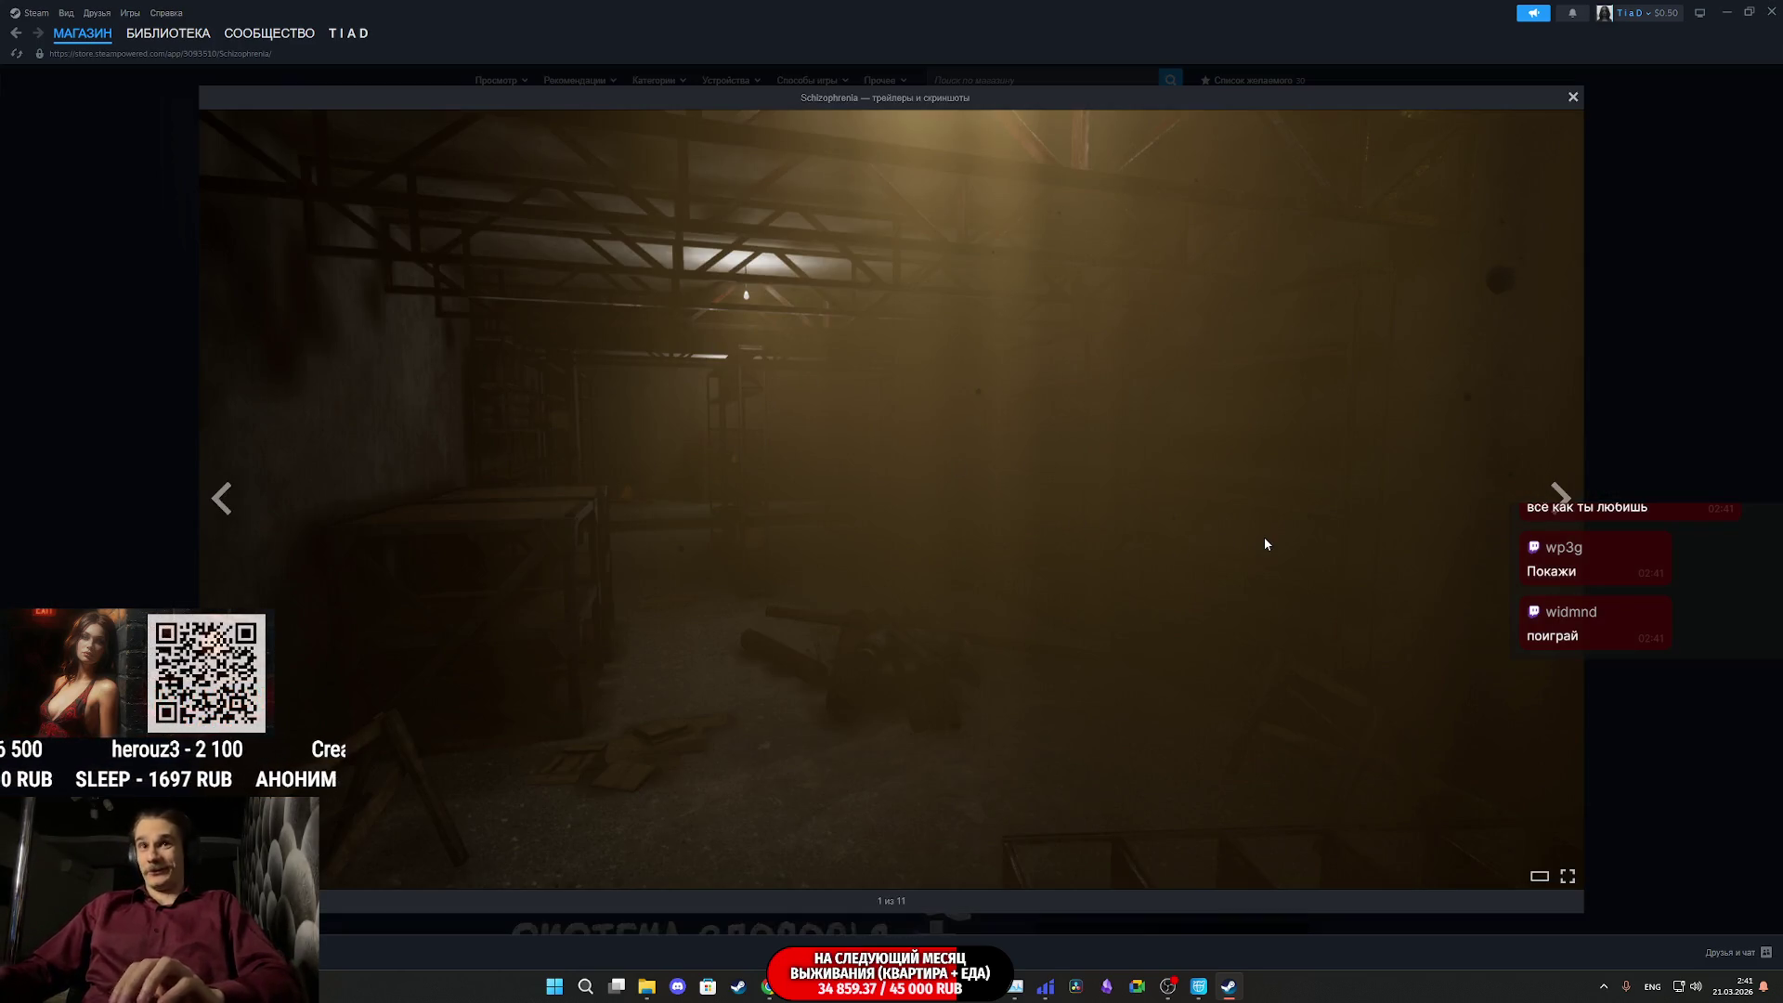
{"action": "left_click", "coordinate": [1265, 544]}
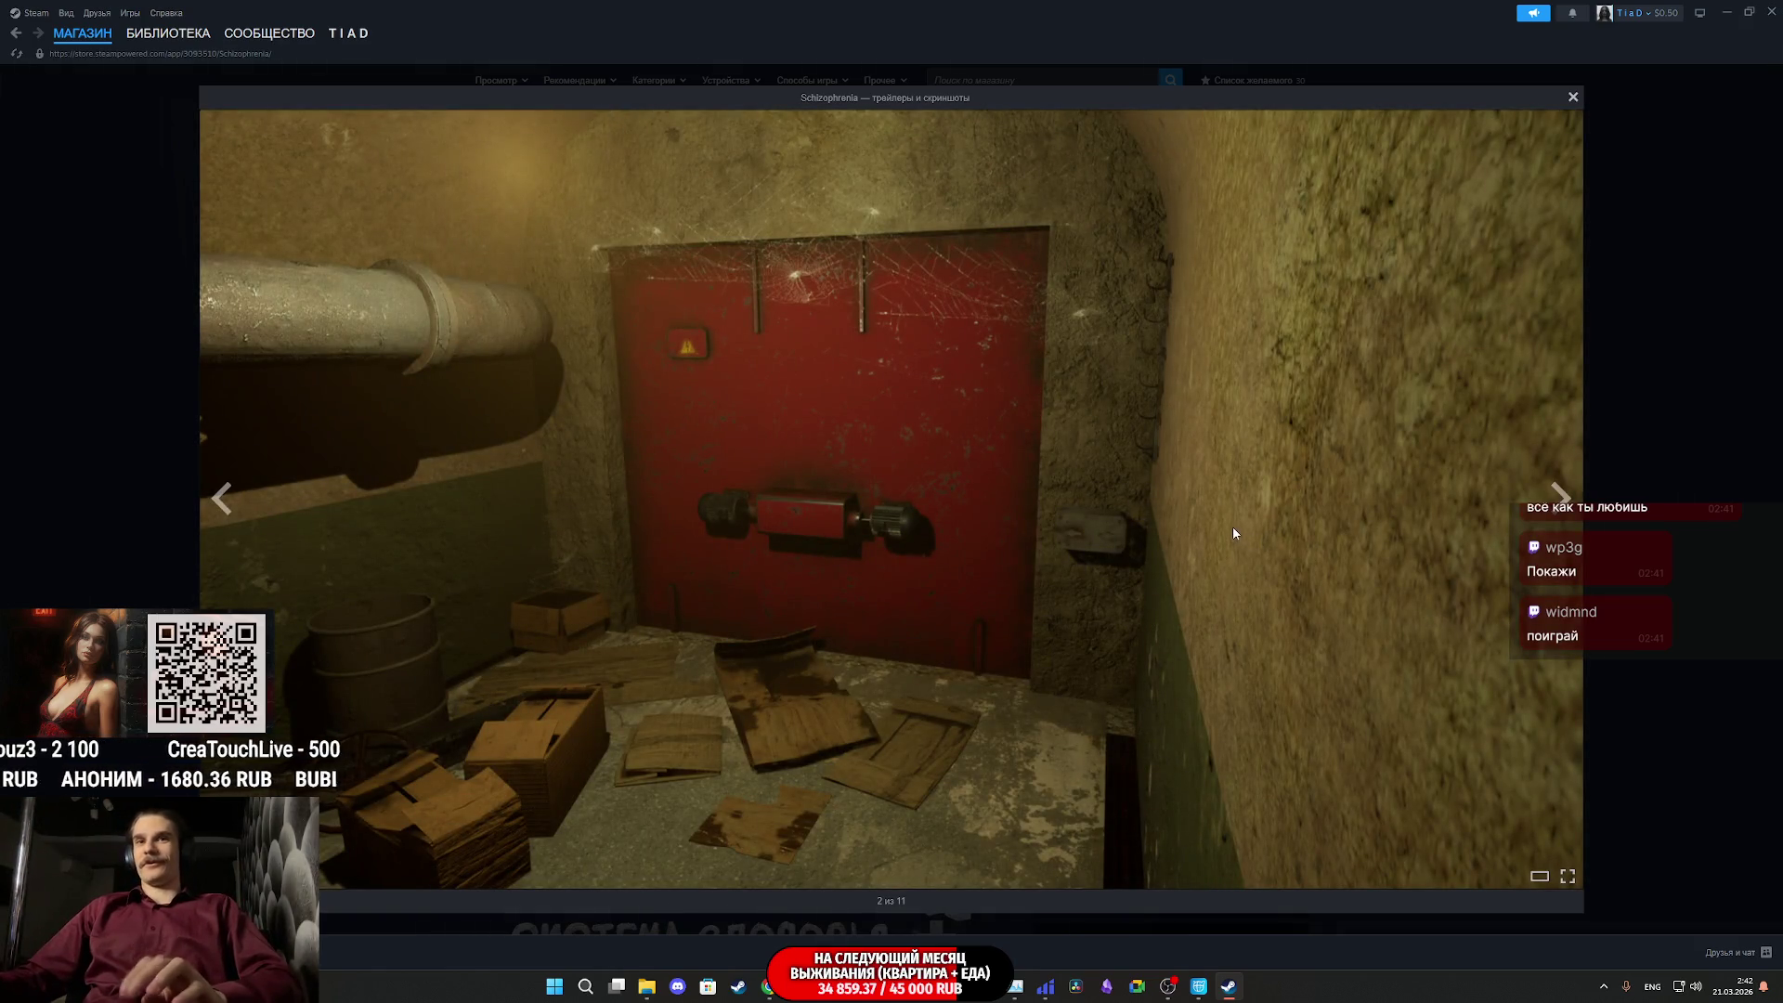
{"action": "left_click", "coordinate": [1234, 532]}
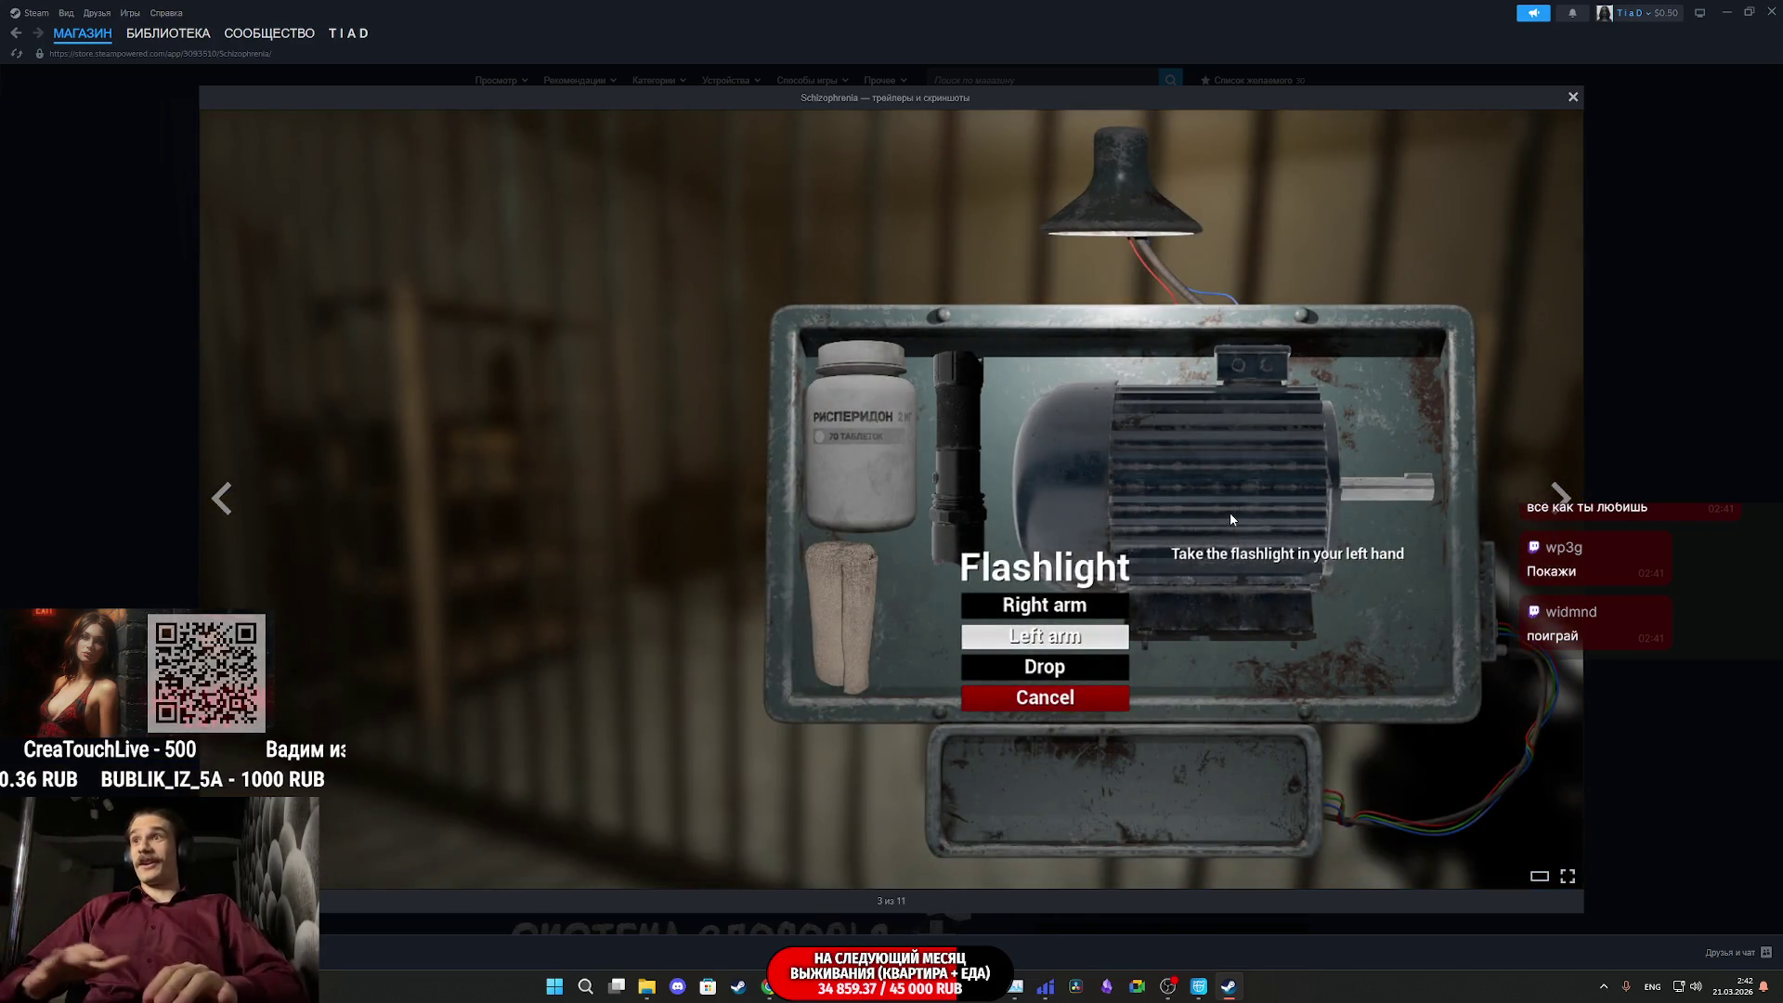
{"action": "left_click", "coordinate": [1229, 513]}
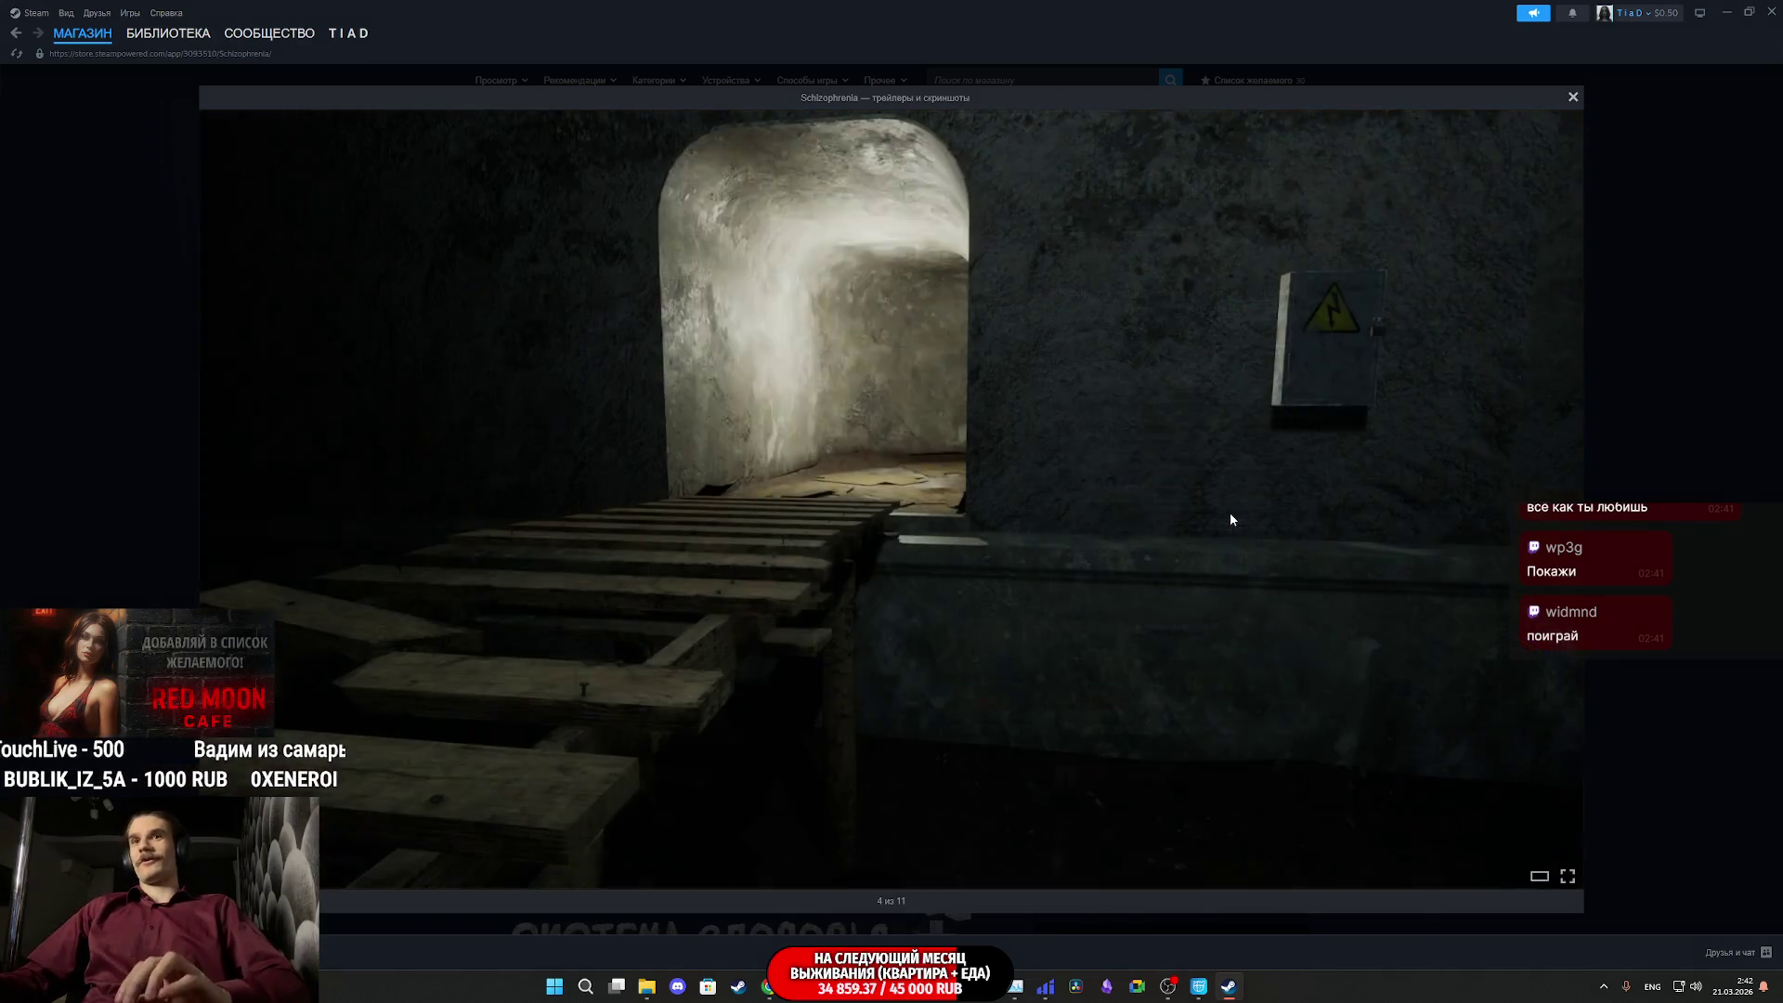
{"action": "left_click", "coordinate": [1228, 512]}
{"action": "left_click", "coordinate": [1228, 513]}
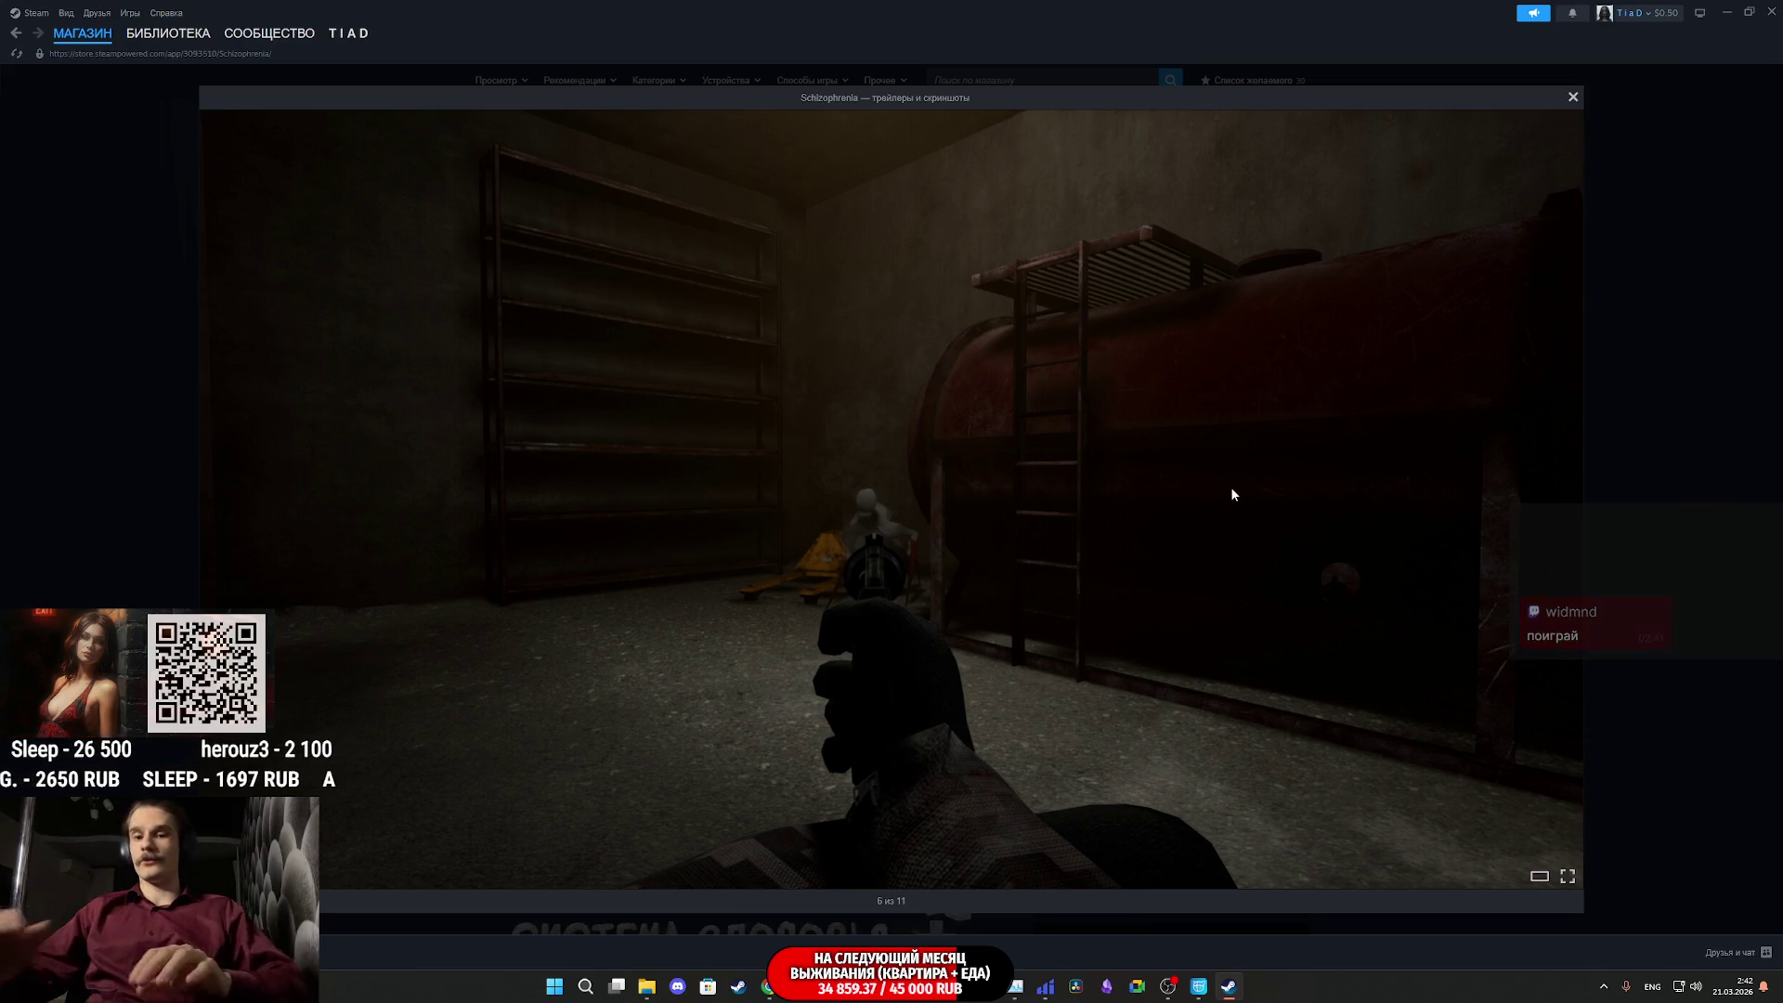
{"action": "key", "text": "Right"}
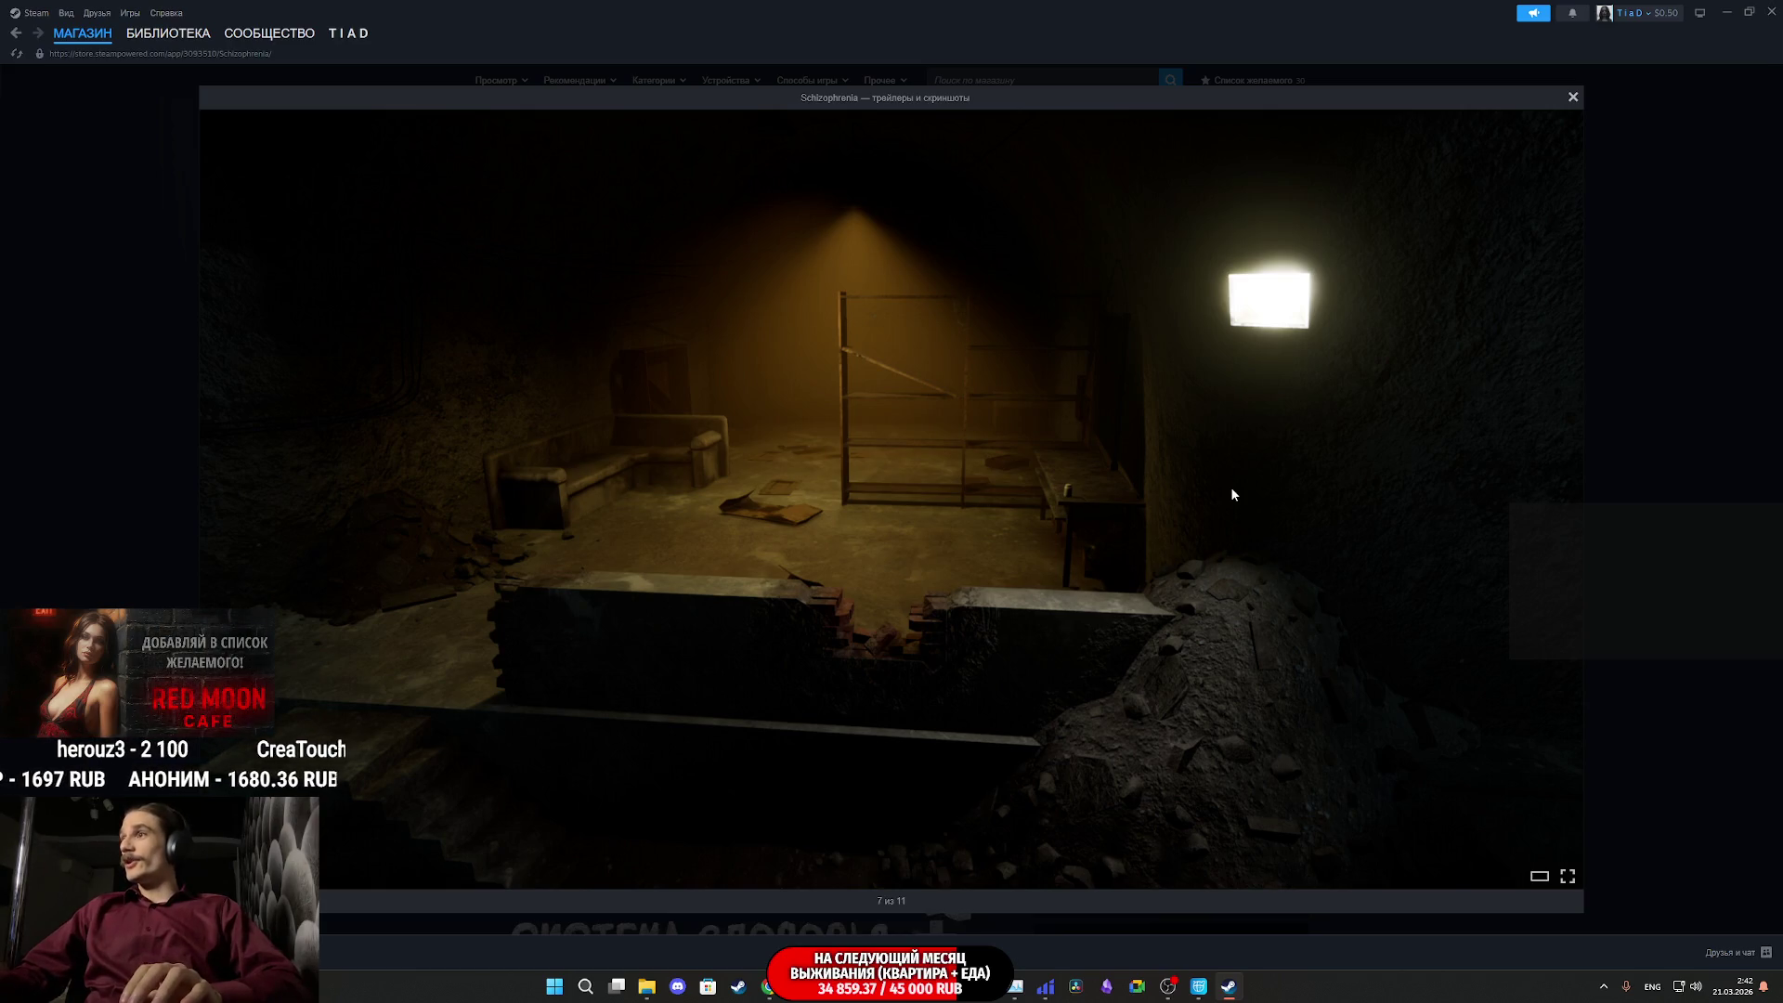
{"action": "key", "text": "Right"}
{"action": "key", "text": "Right"}
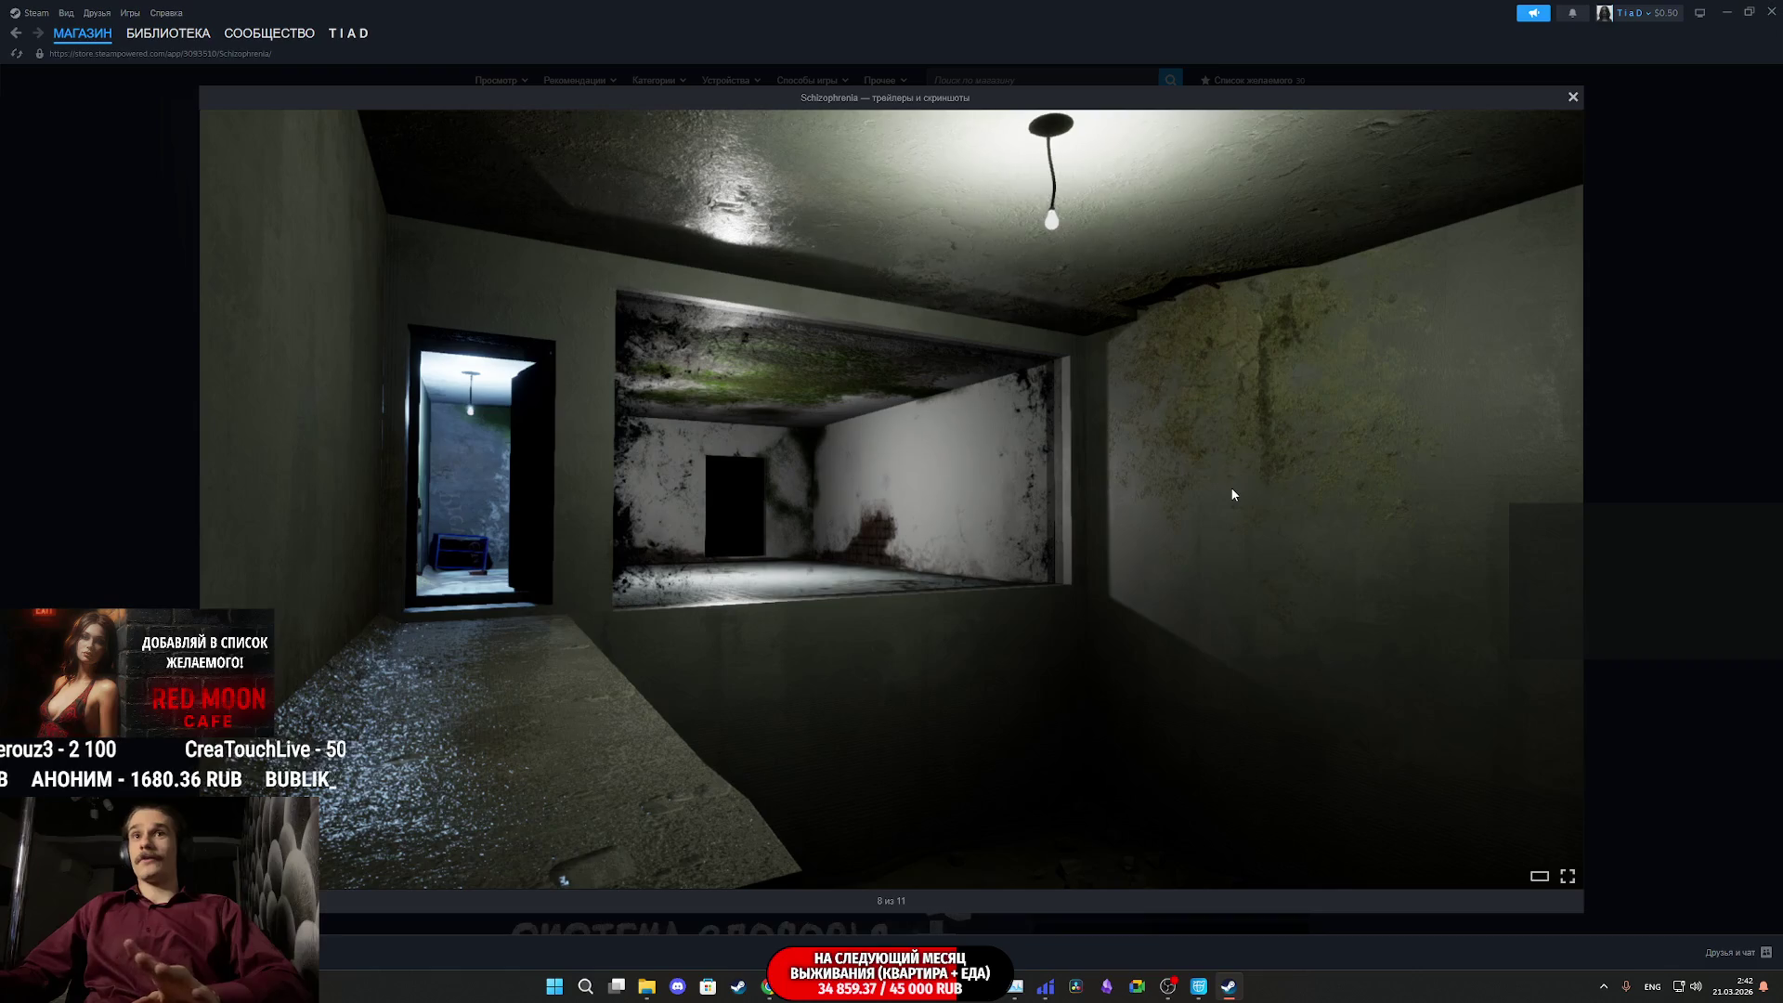
{"action": "key", "text": "Right"}
{"action": "key", "text": "Right"}
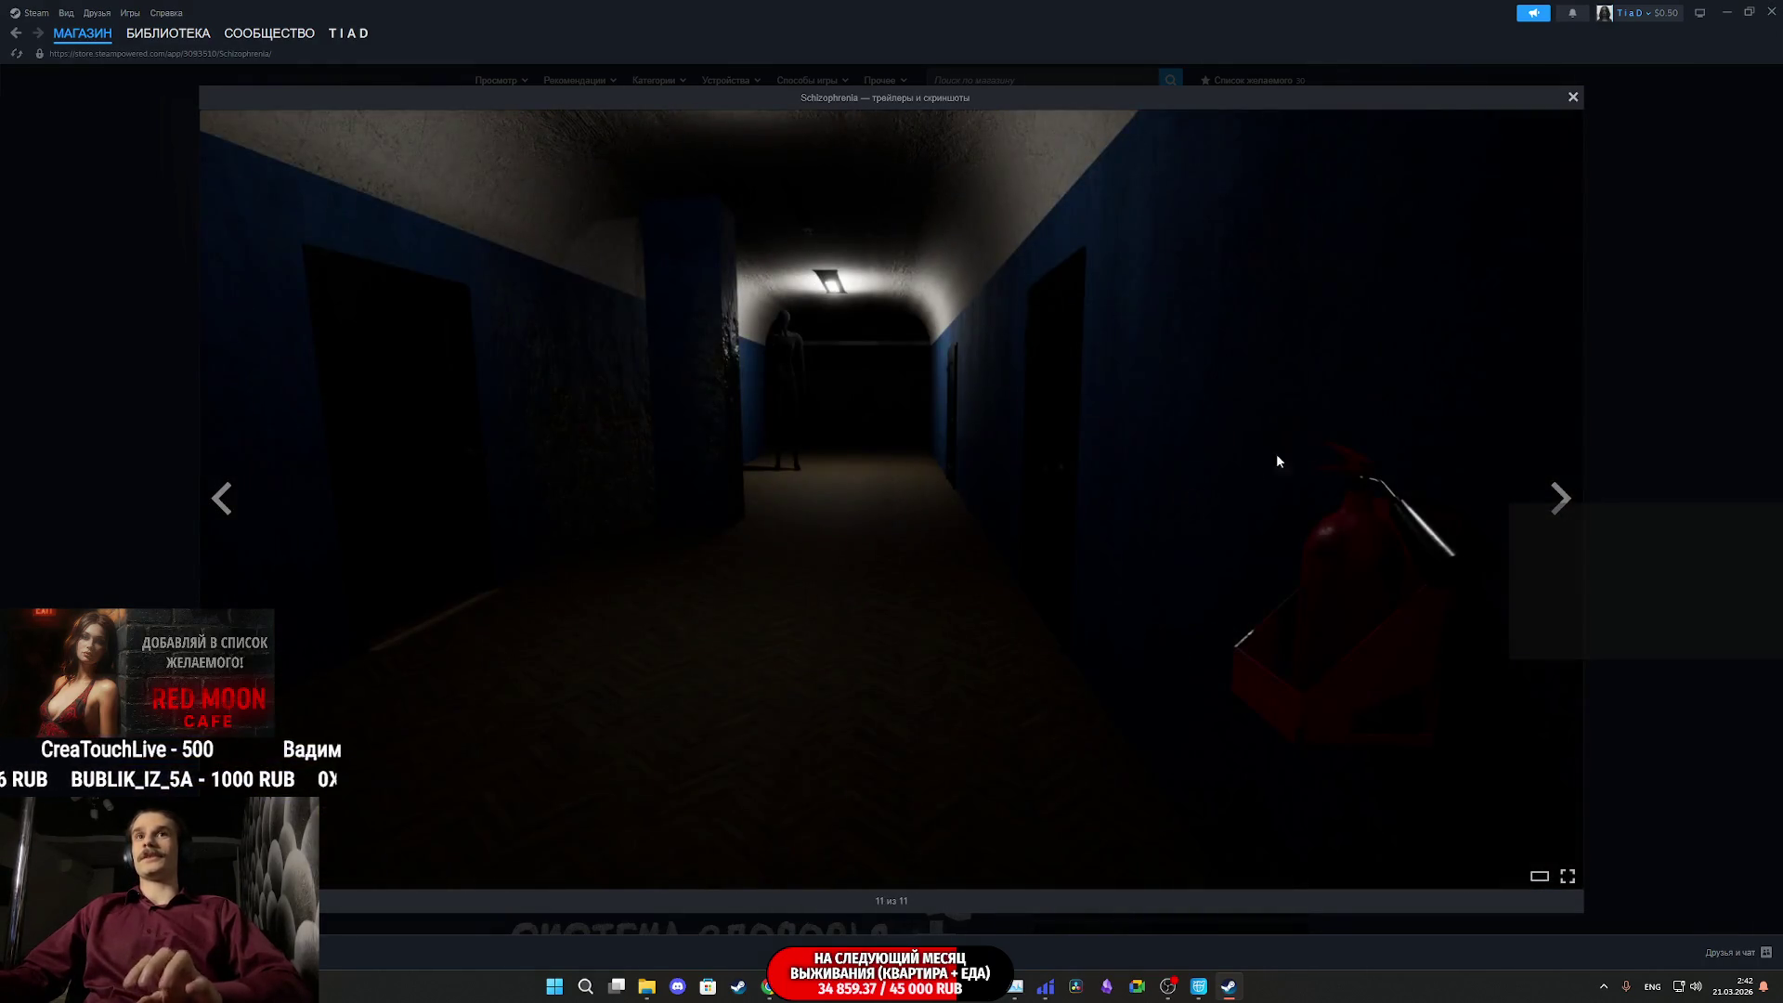
{"action": "left_click", "coordinate": [1573, 97]}
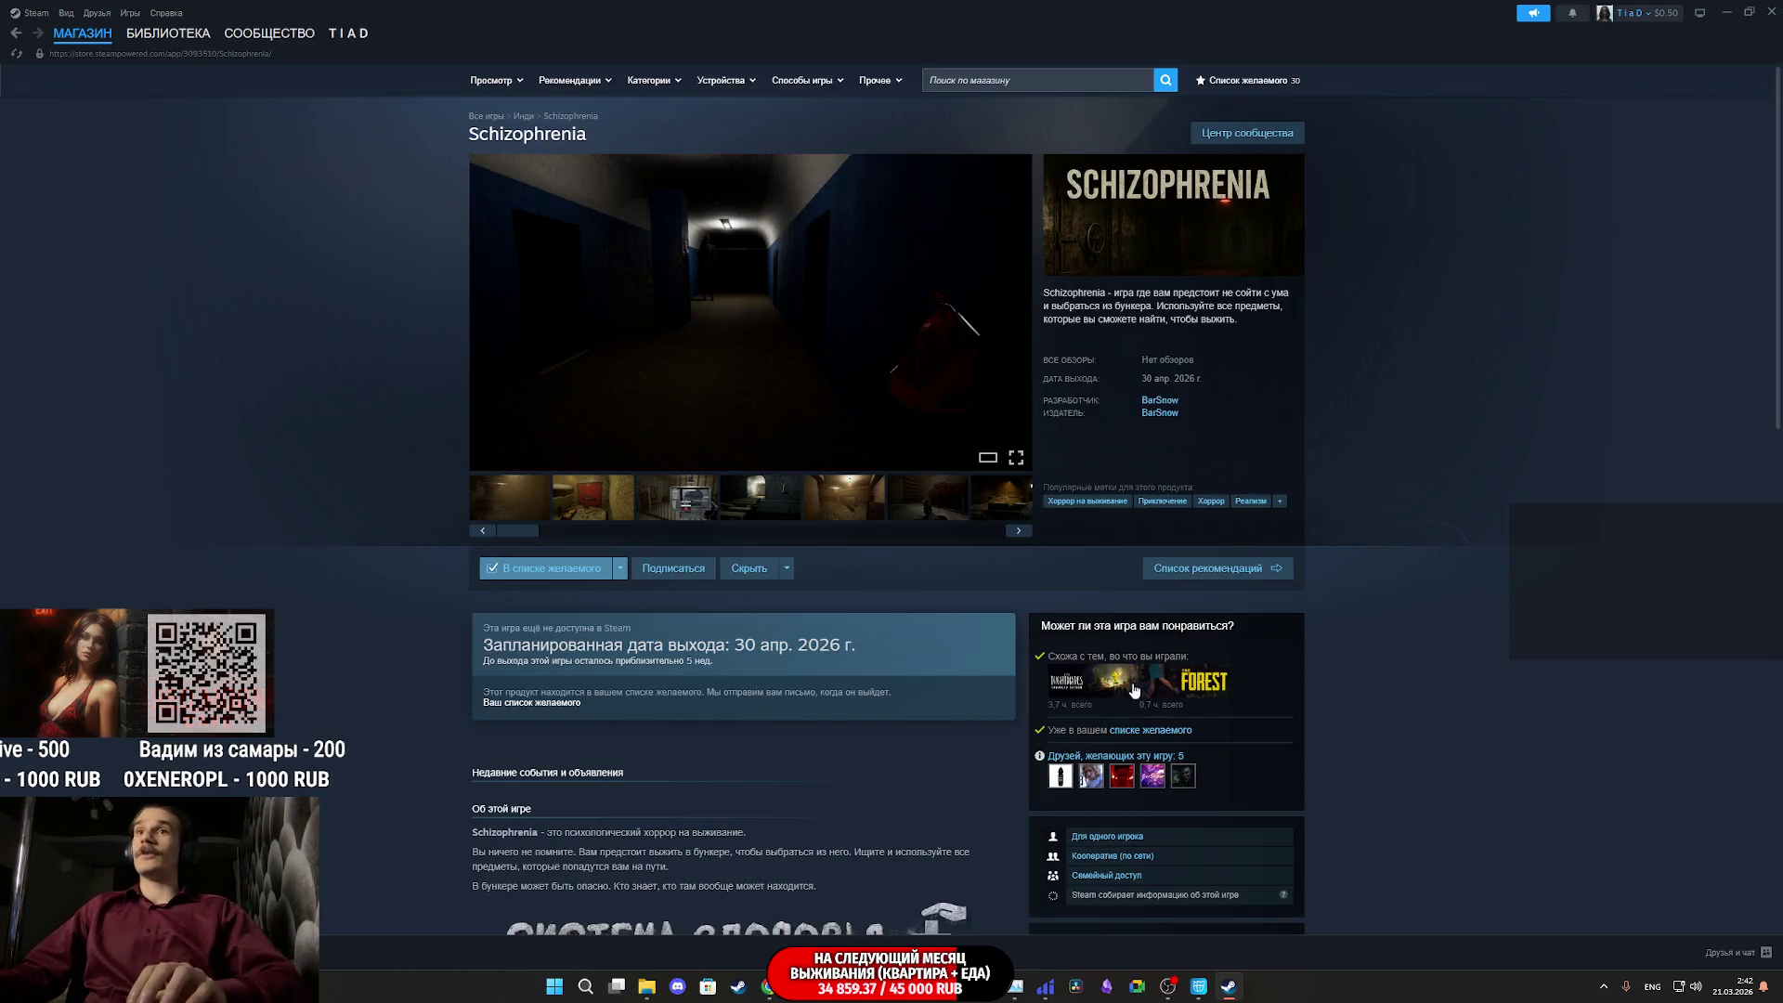
- Expand and read the full Schizophrenia description, then go to the Steam library home
{"action": "scroll", "coordinate": [730, 691], "scroll_direction": "down", "scroll_amount": 5}
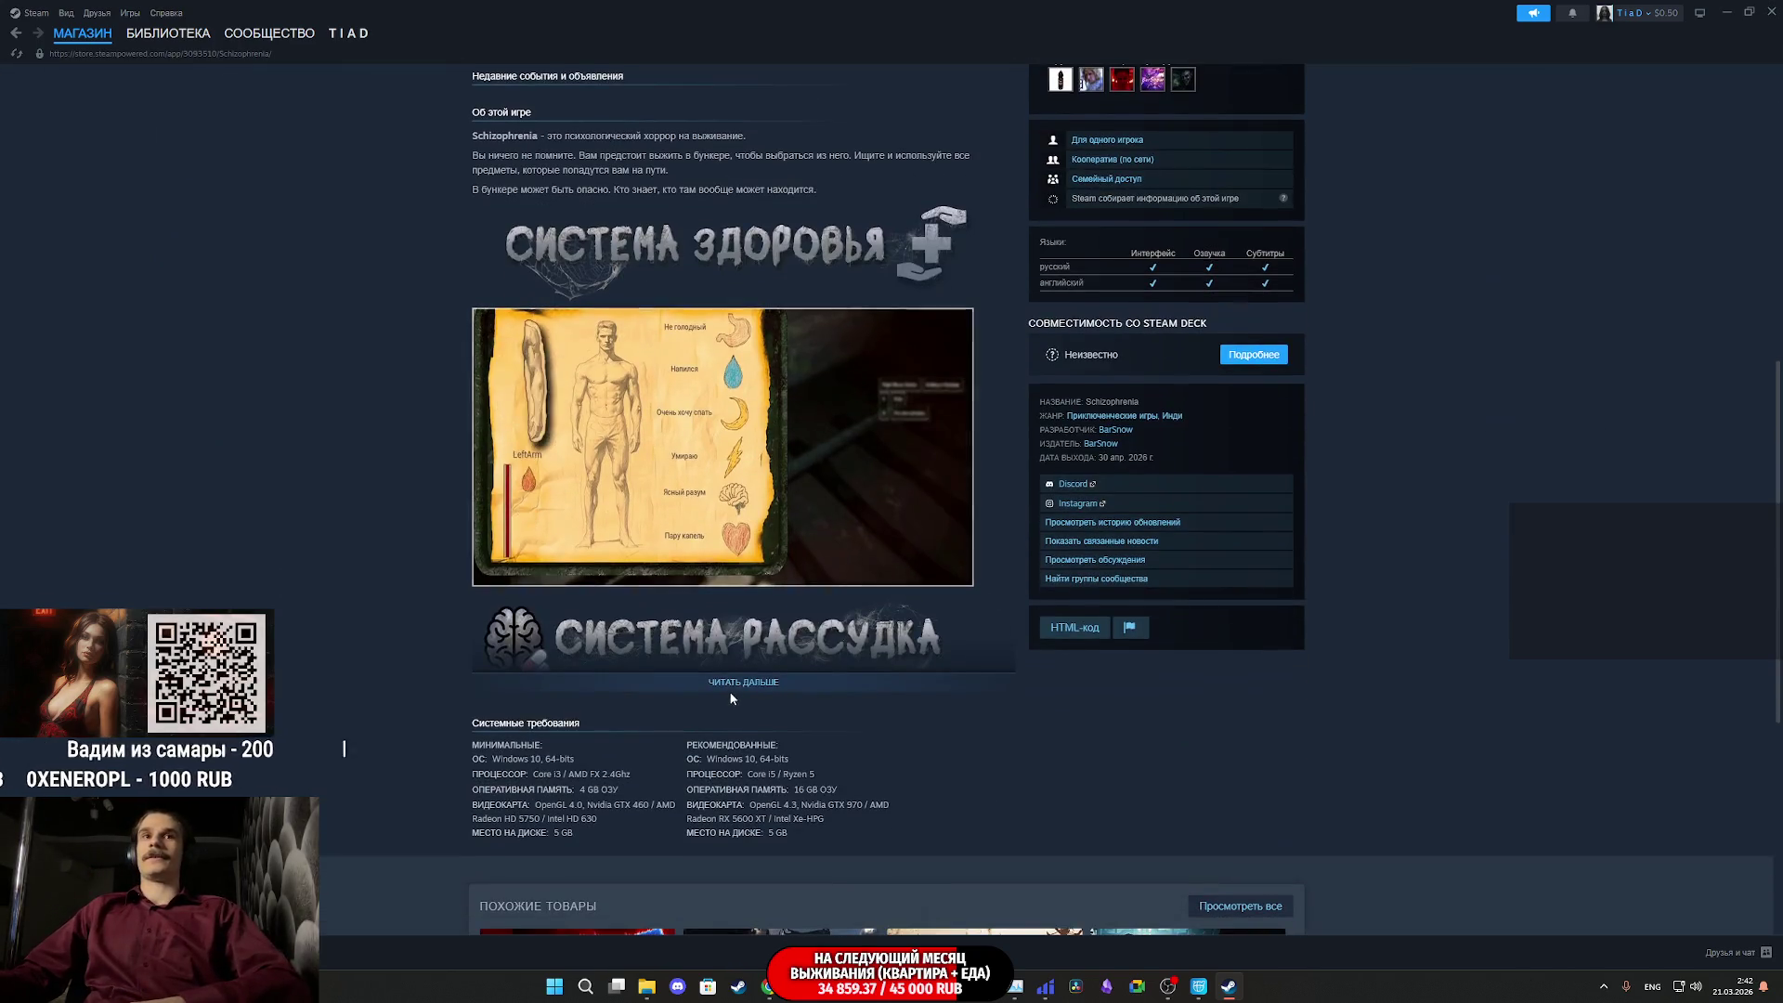
{"action": "left_click", "coordinate": [732, 687]}
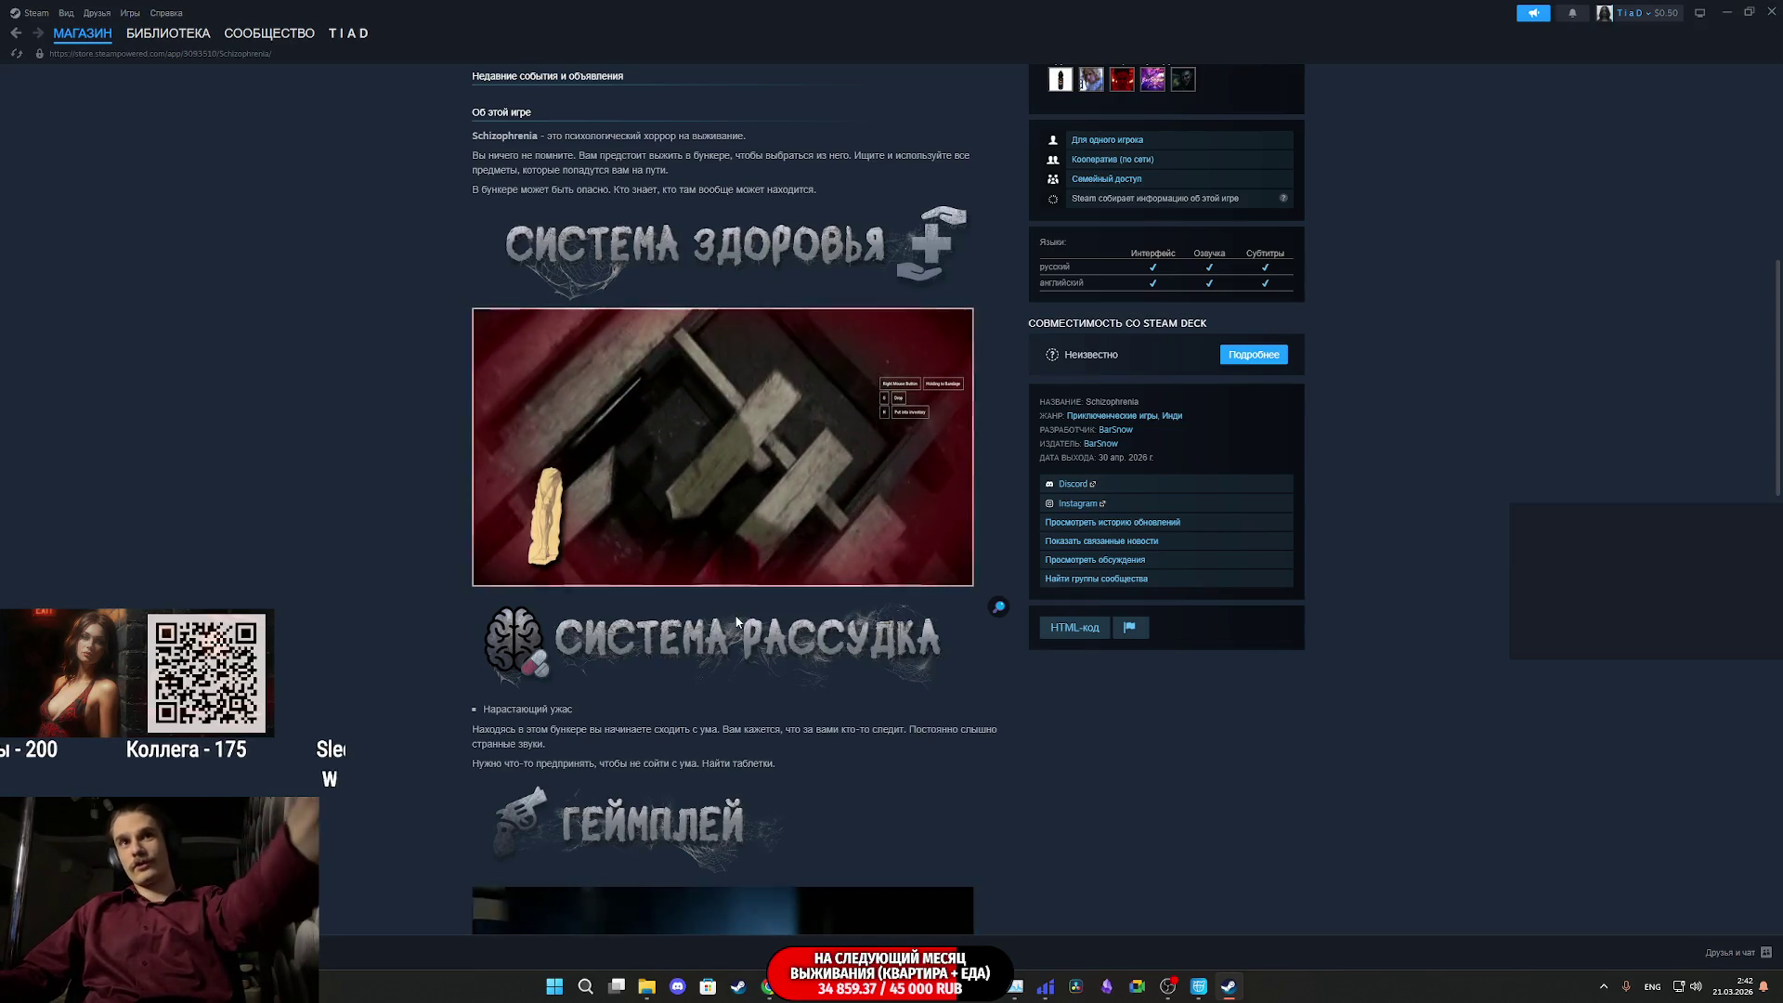
{"action": "scroll", "coordinate": [973, 654], "scroll_direction": "down", "scroll_amount": 5}
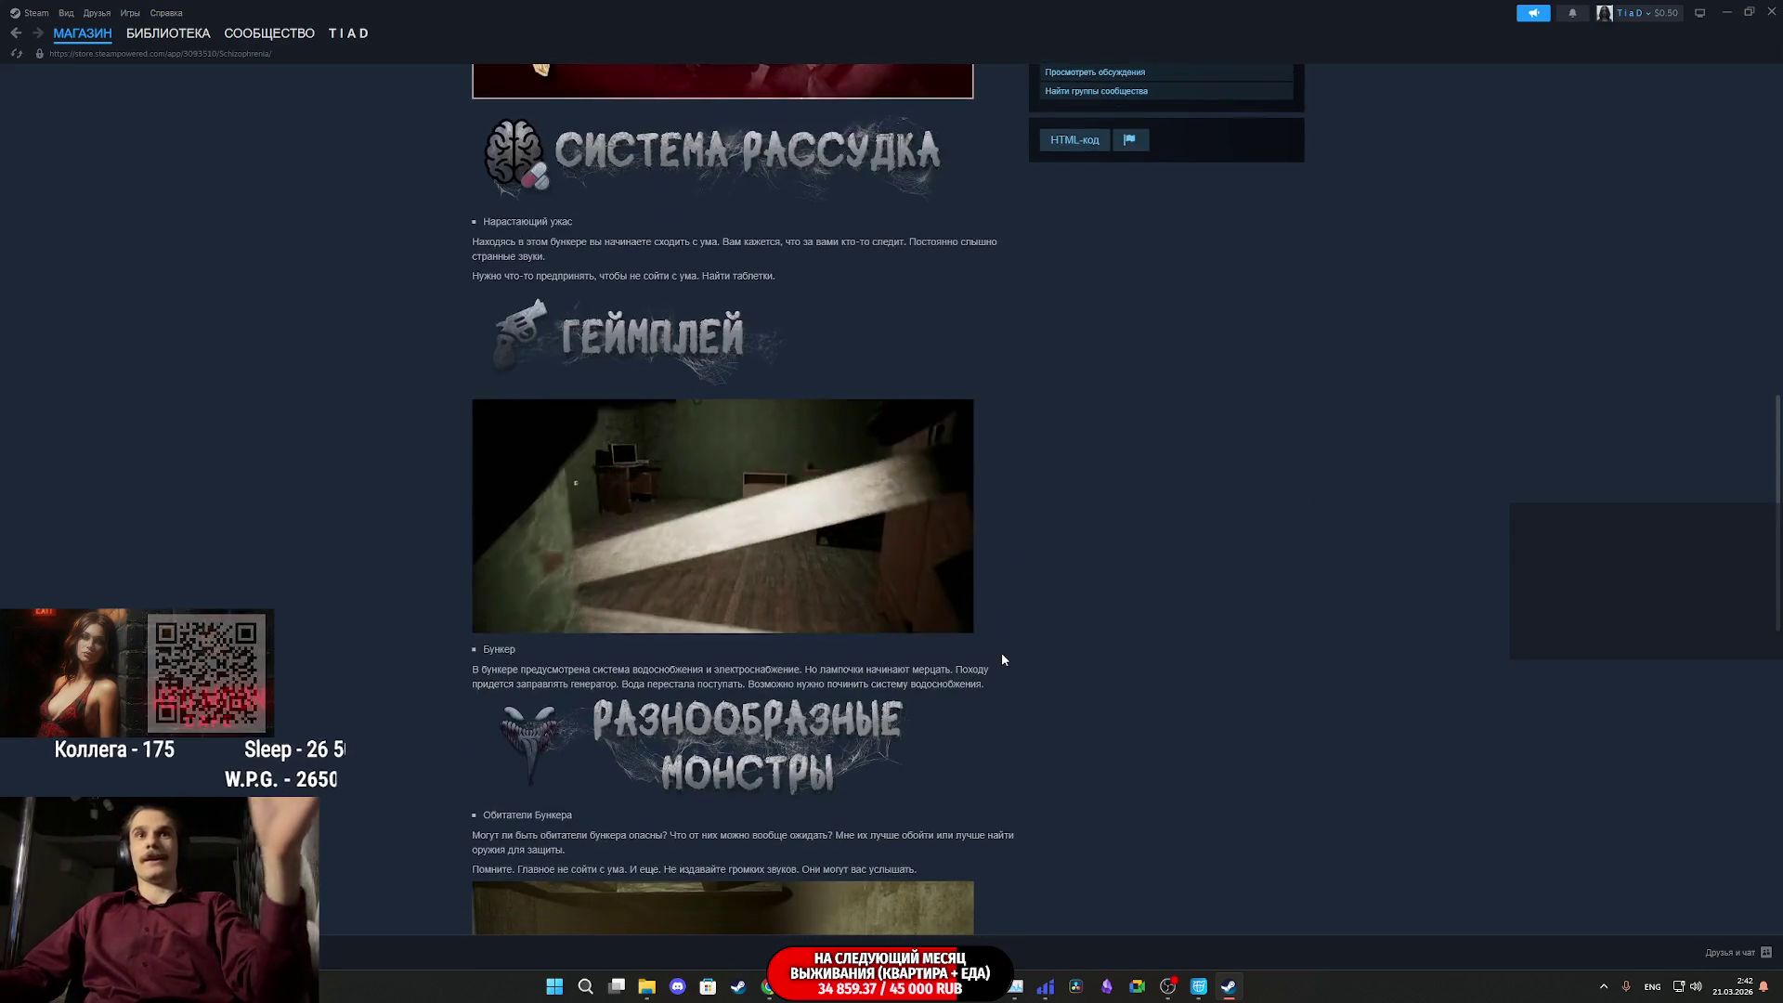
{"action": "scroll", "coordinate": [915, 650], "scroll_direction": "up", "scroll_amount": 5}
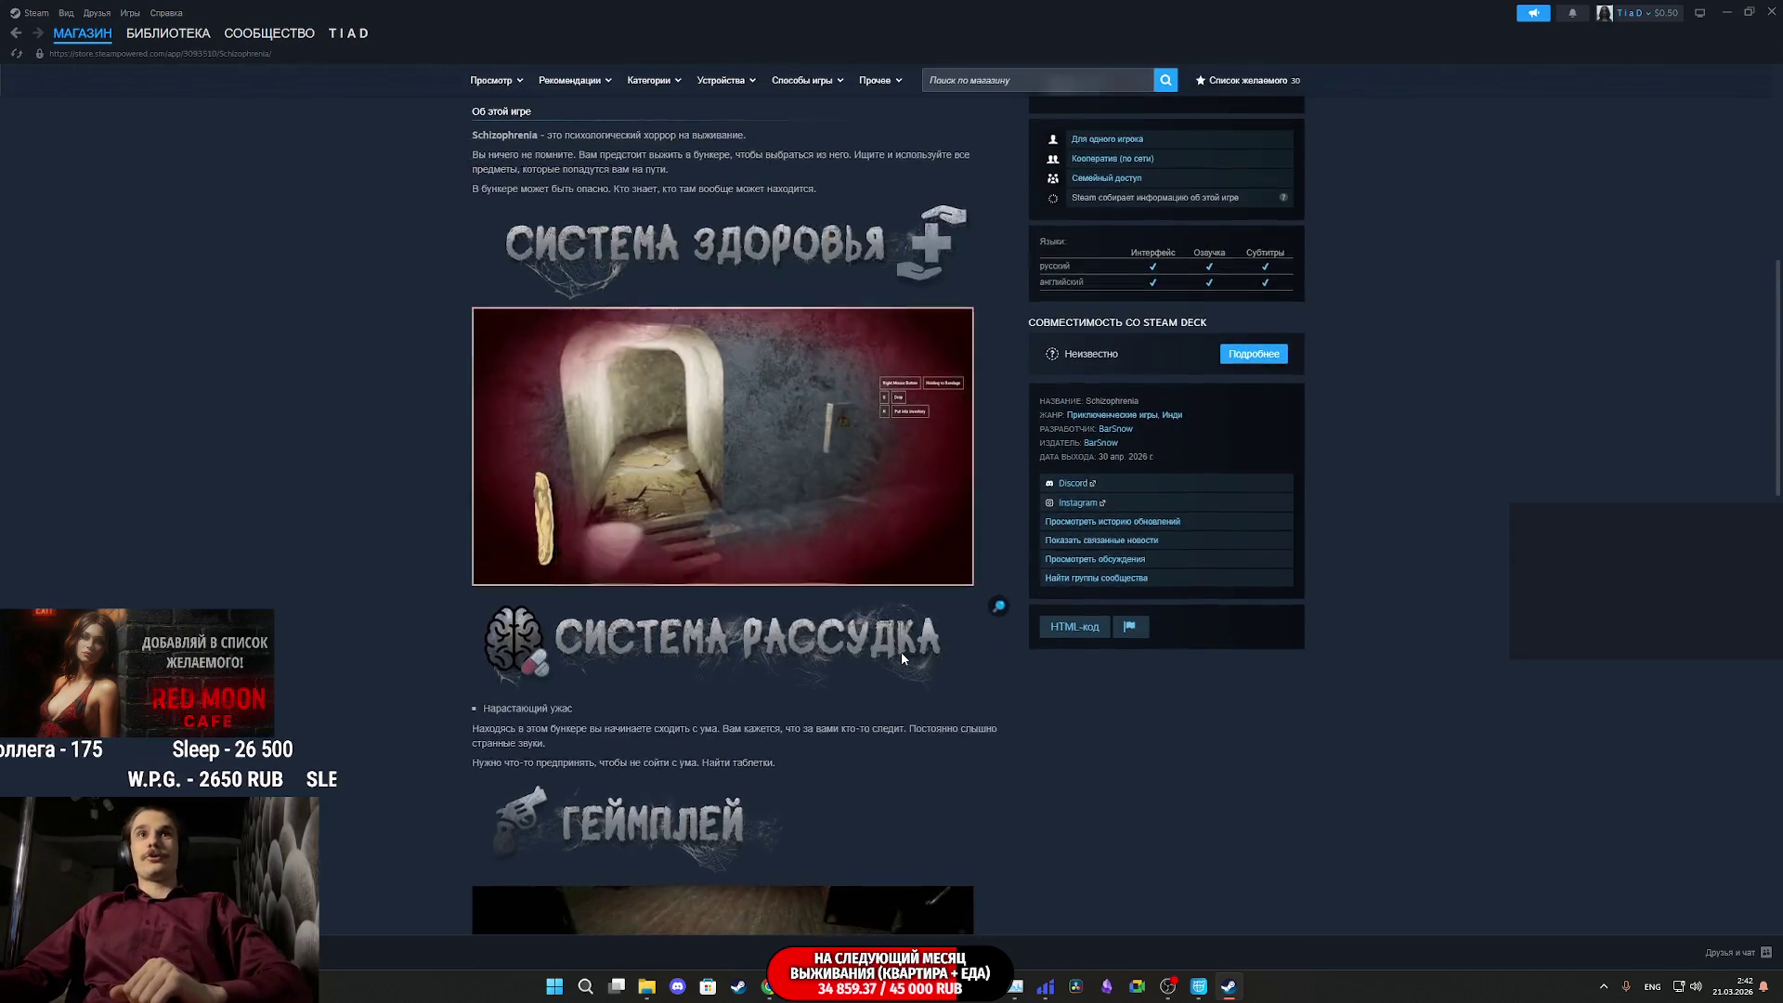
{"action": "scroll", "coordinate": [899, 654], "scroll_direction": "down", "scroll_amount": 2}
{"action": "scroll", "coordinate": [854, 666], "scroll_direction": "down", "scroll_amount": 9}
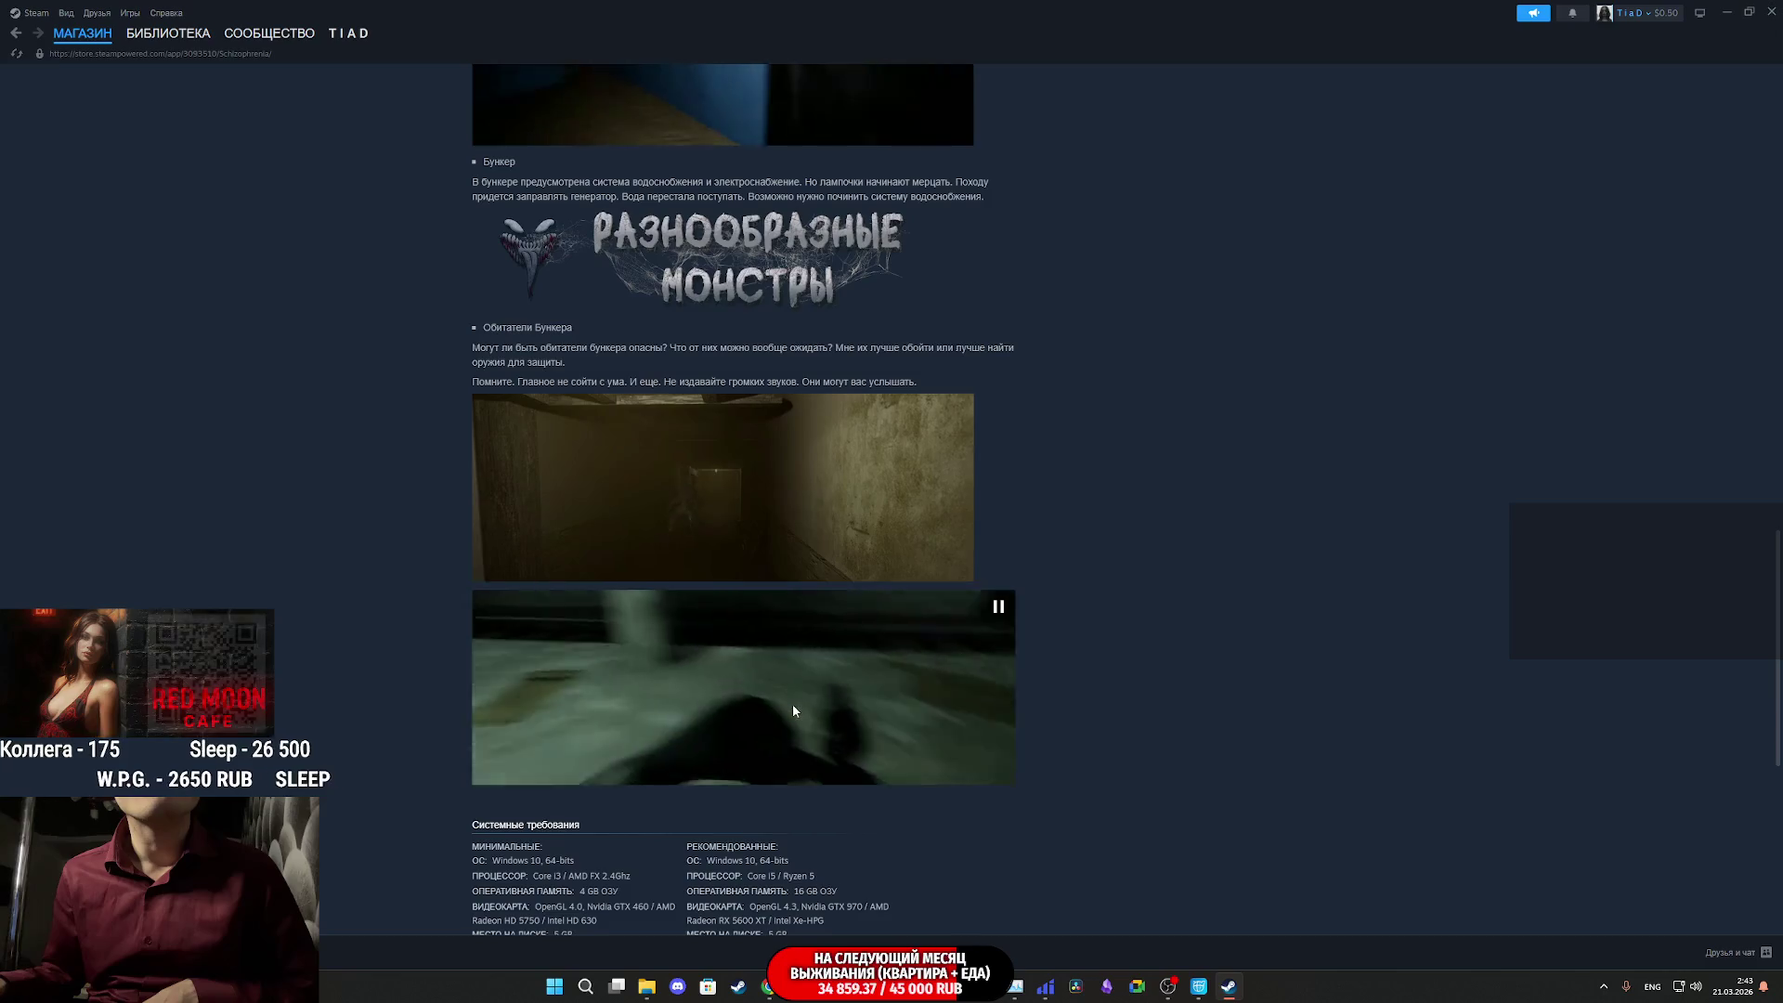
{"action": "scroll", "coordinate": [793, 707], "scroll_direction": "down", "scroll_amount": 3}
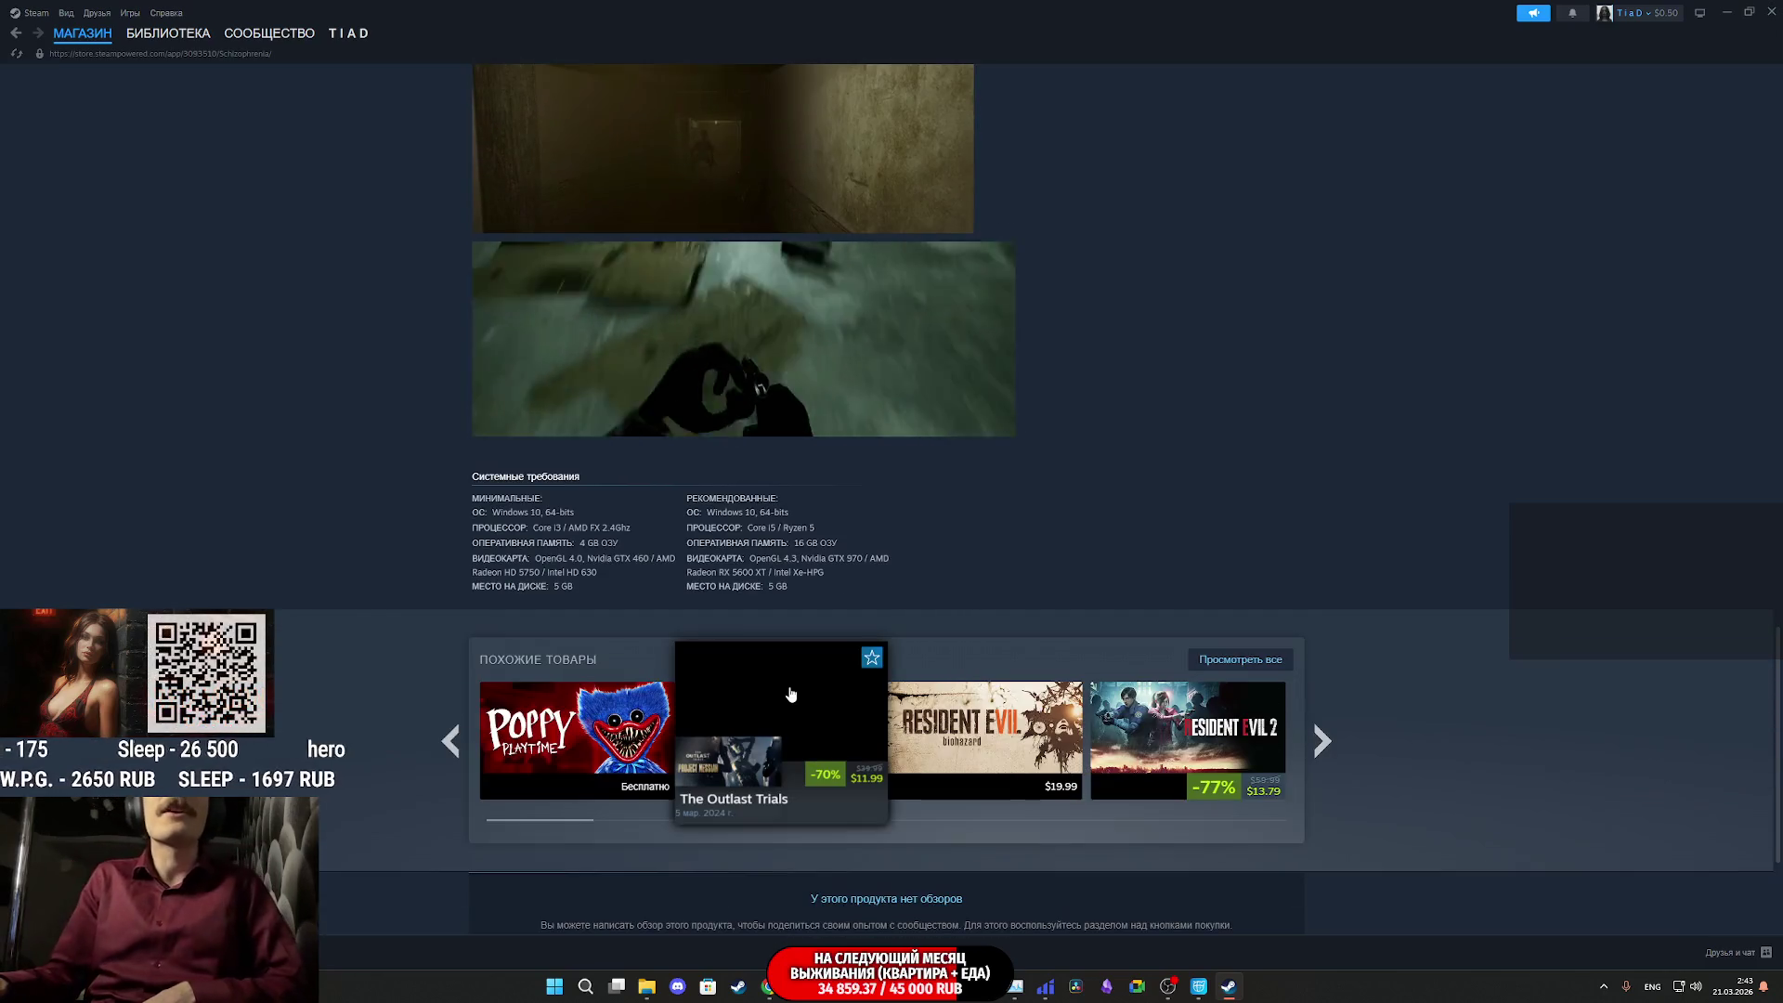
{"action": "left_click", "coordinate": [168, 32]}
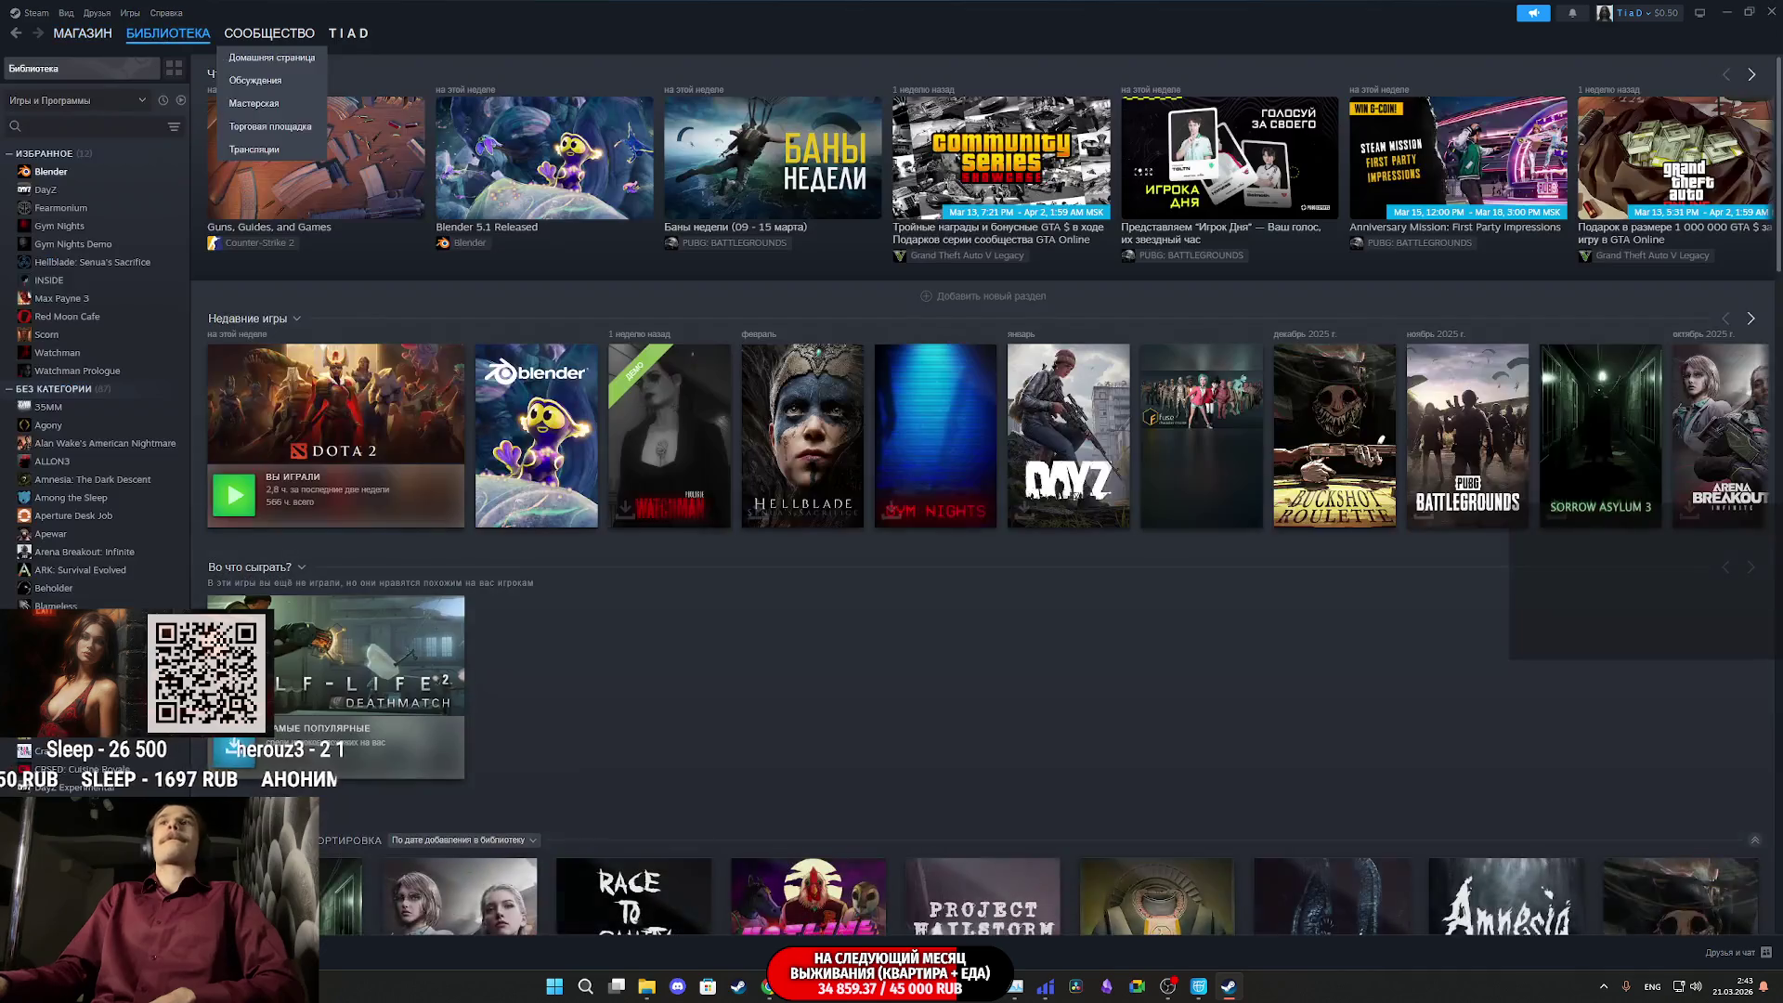
- Check the Twitch stream manager, scroll chat to the newest messages, then return to Unreal Editor
{"action": "key", "text": "alt+Tab"}
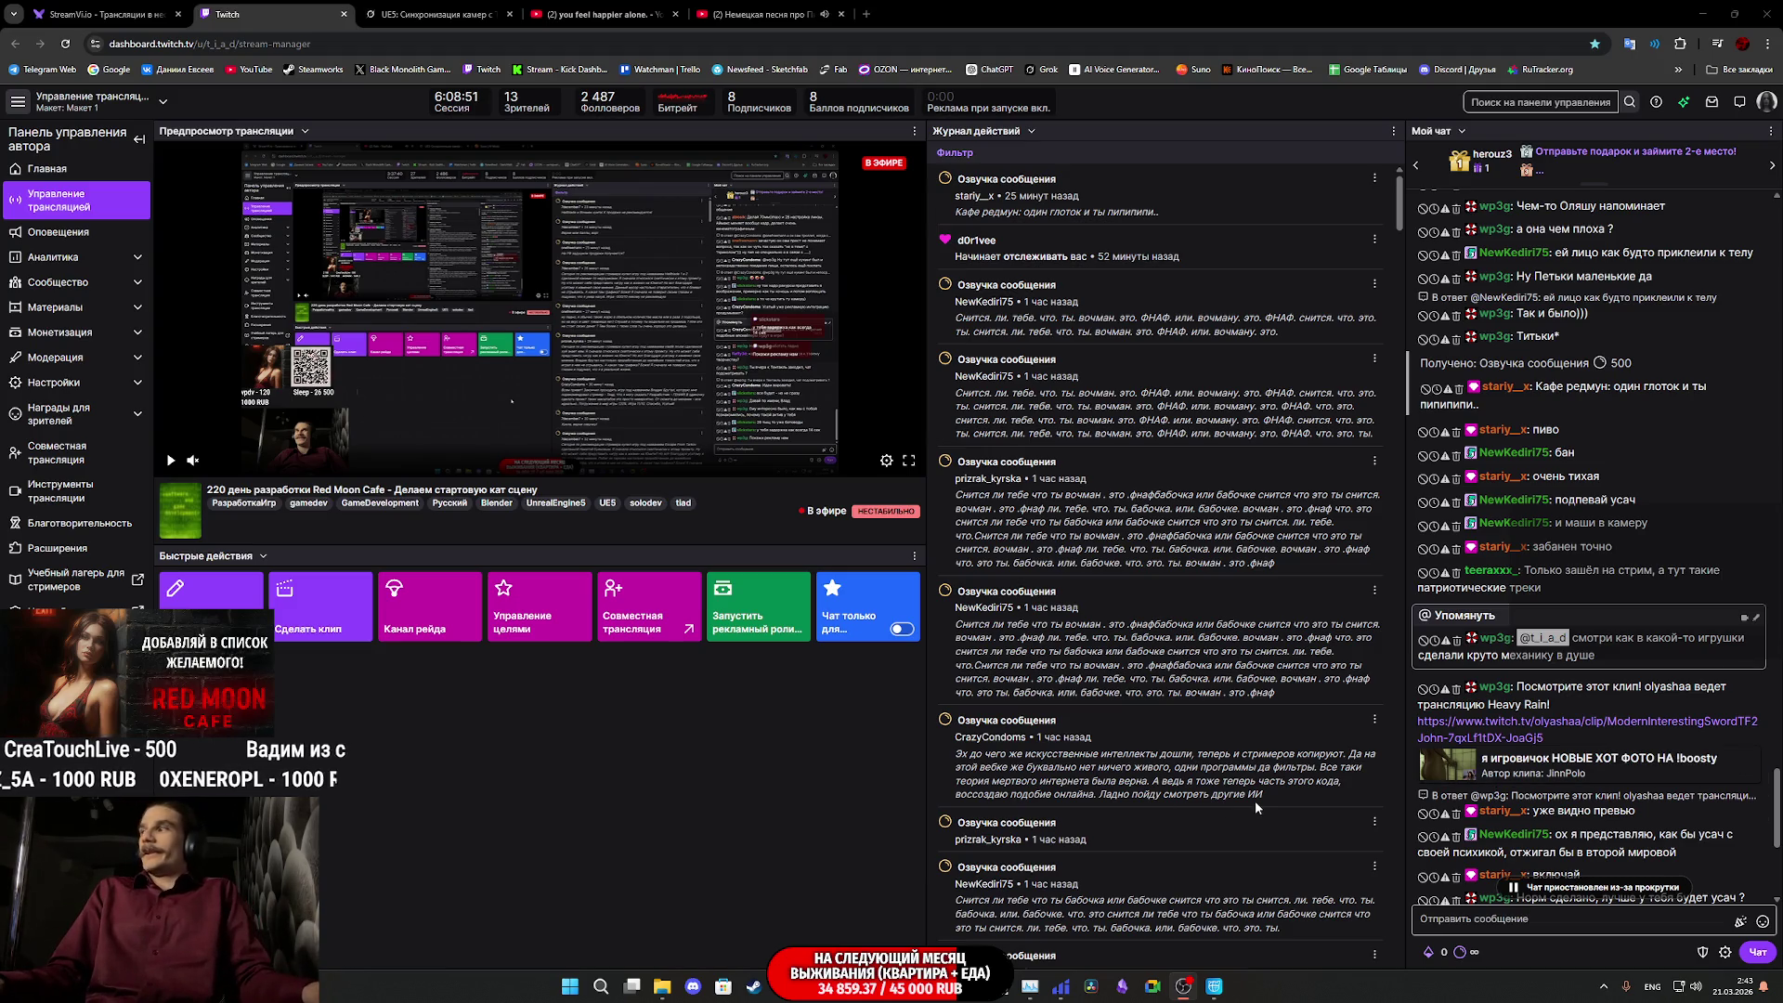
{"action": "mouse_move", "coordinate": [1229, 985]}
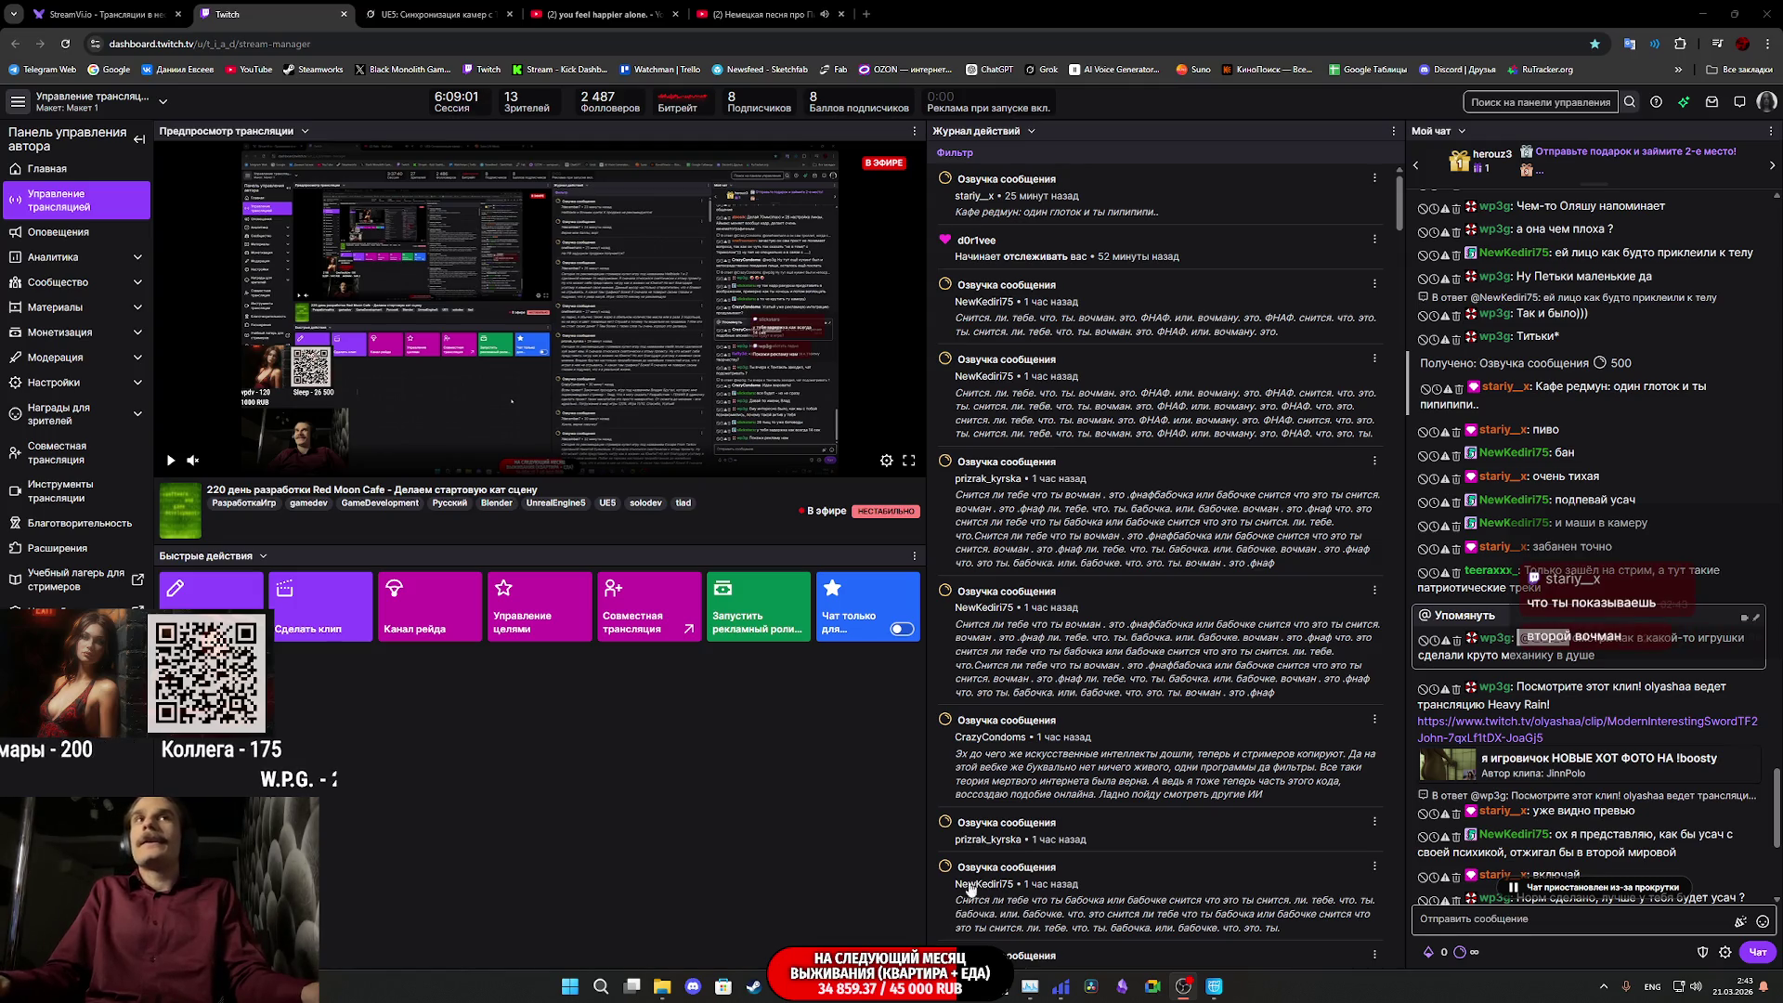
{"action": "scroll", "coordinate": [1670, 809], "scroll_direction": "down", "scroll_amount": 5}
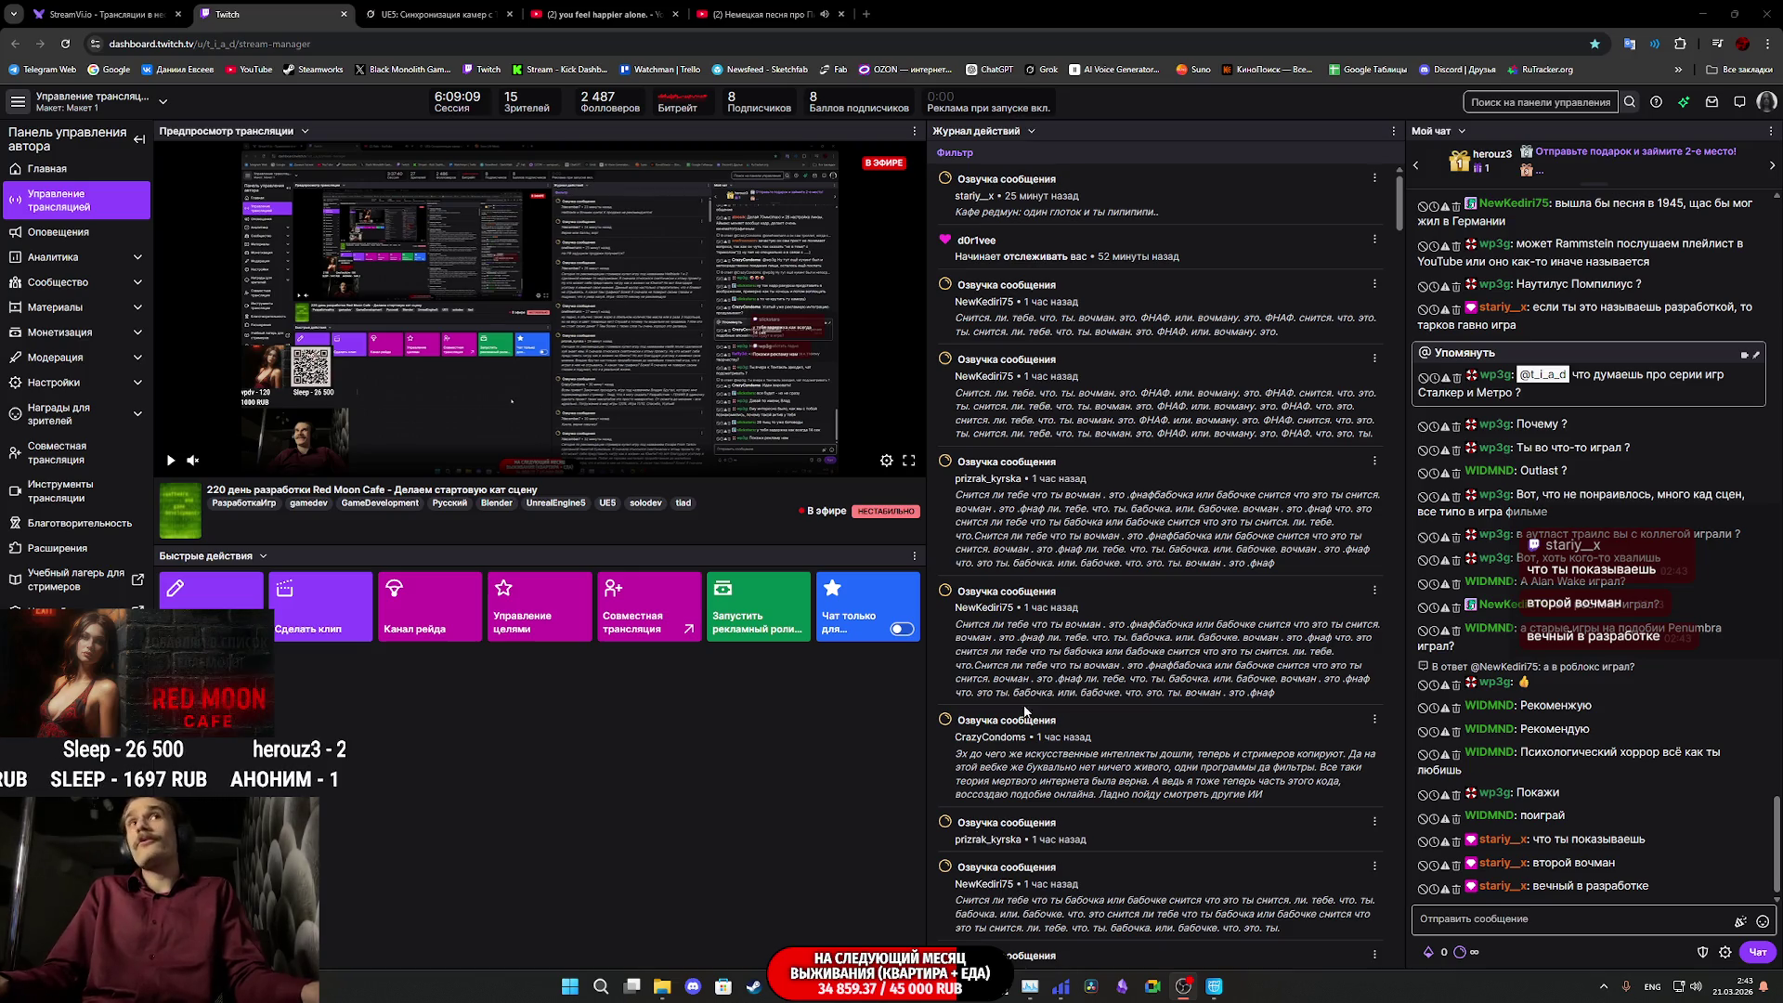
{"action": "mouse_move", "coordinate": [848, 999]}
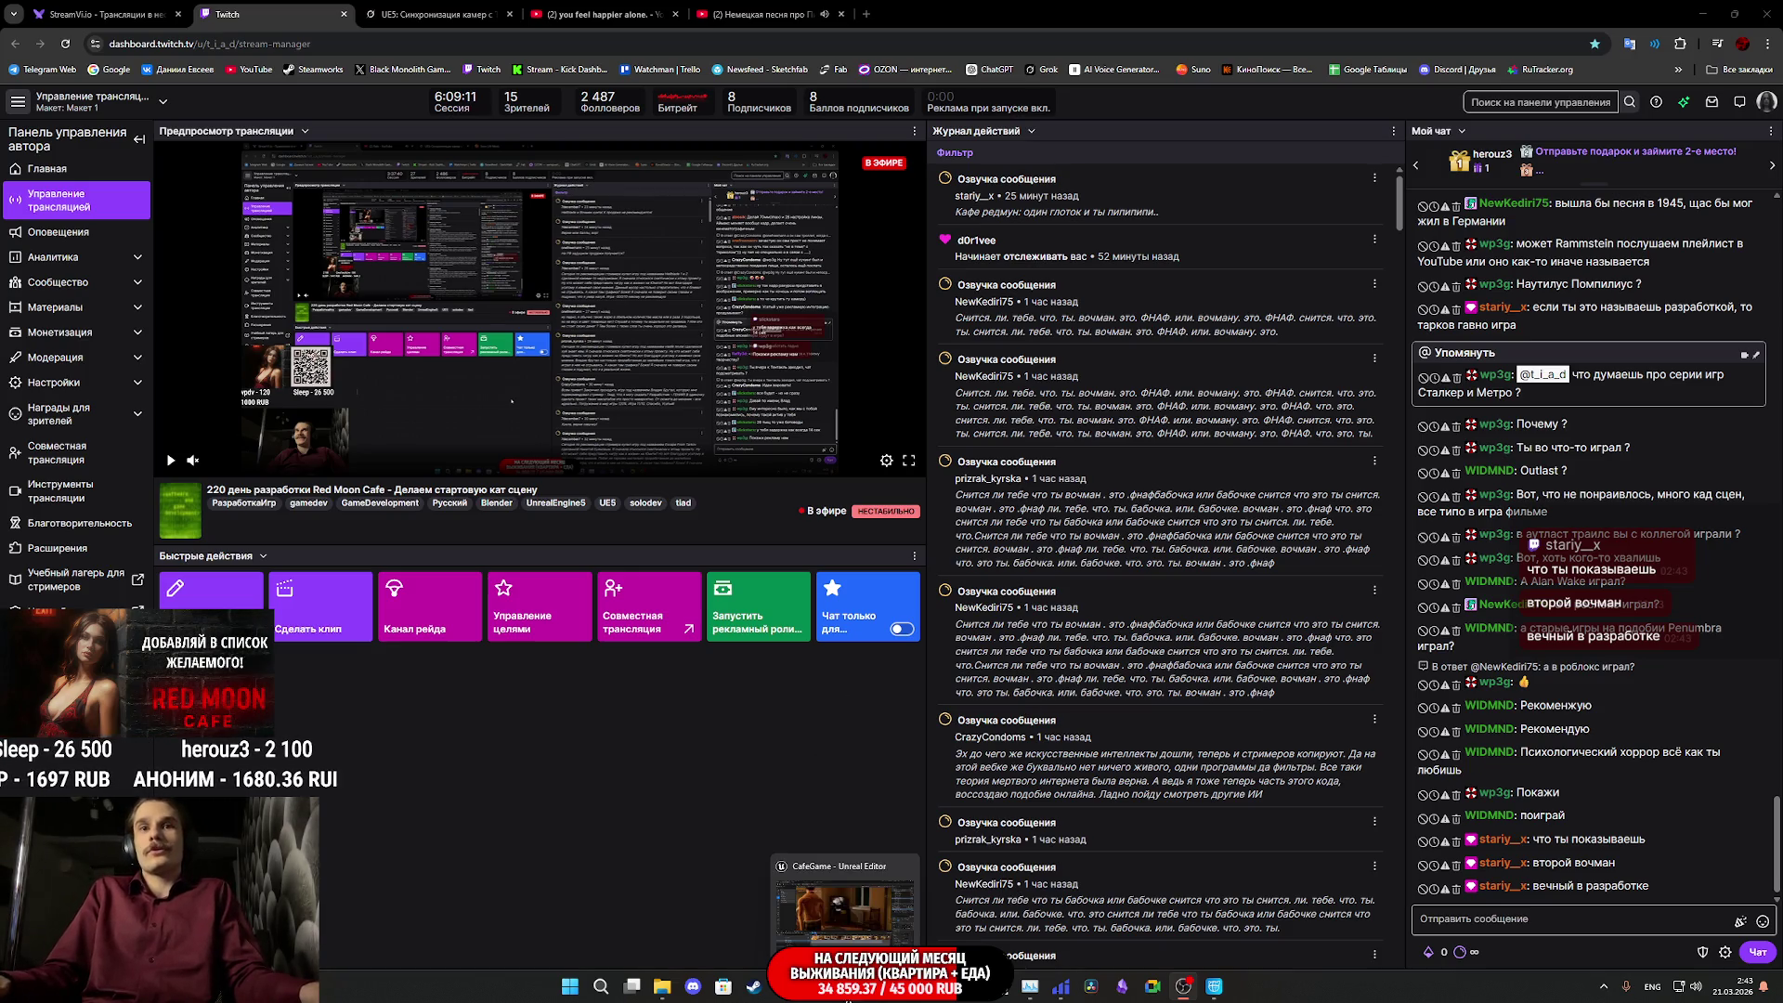
{"action": "left_click", "coordinate": [856, 919]}
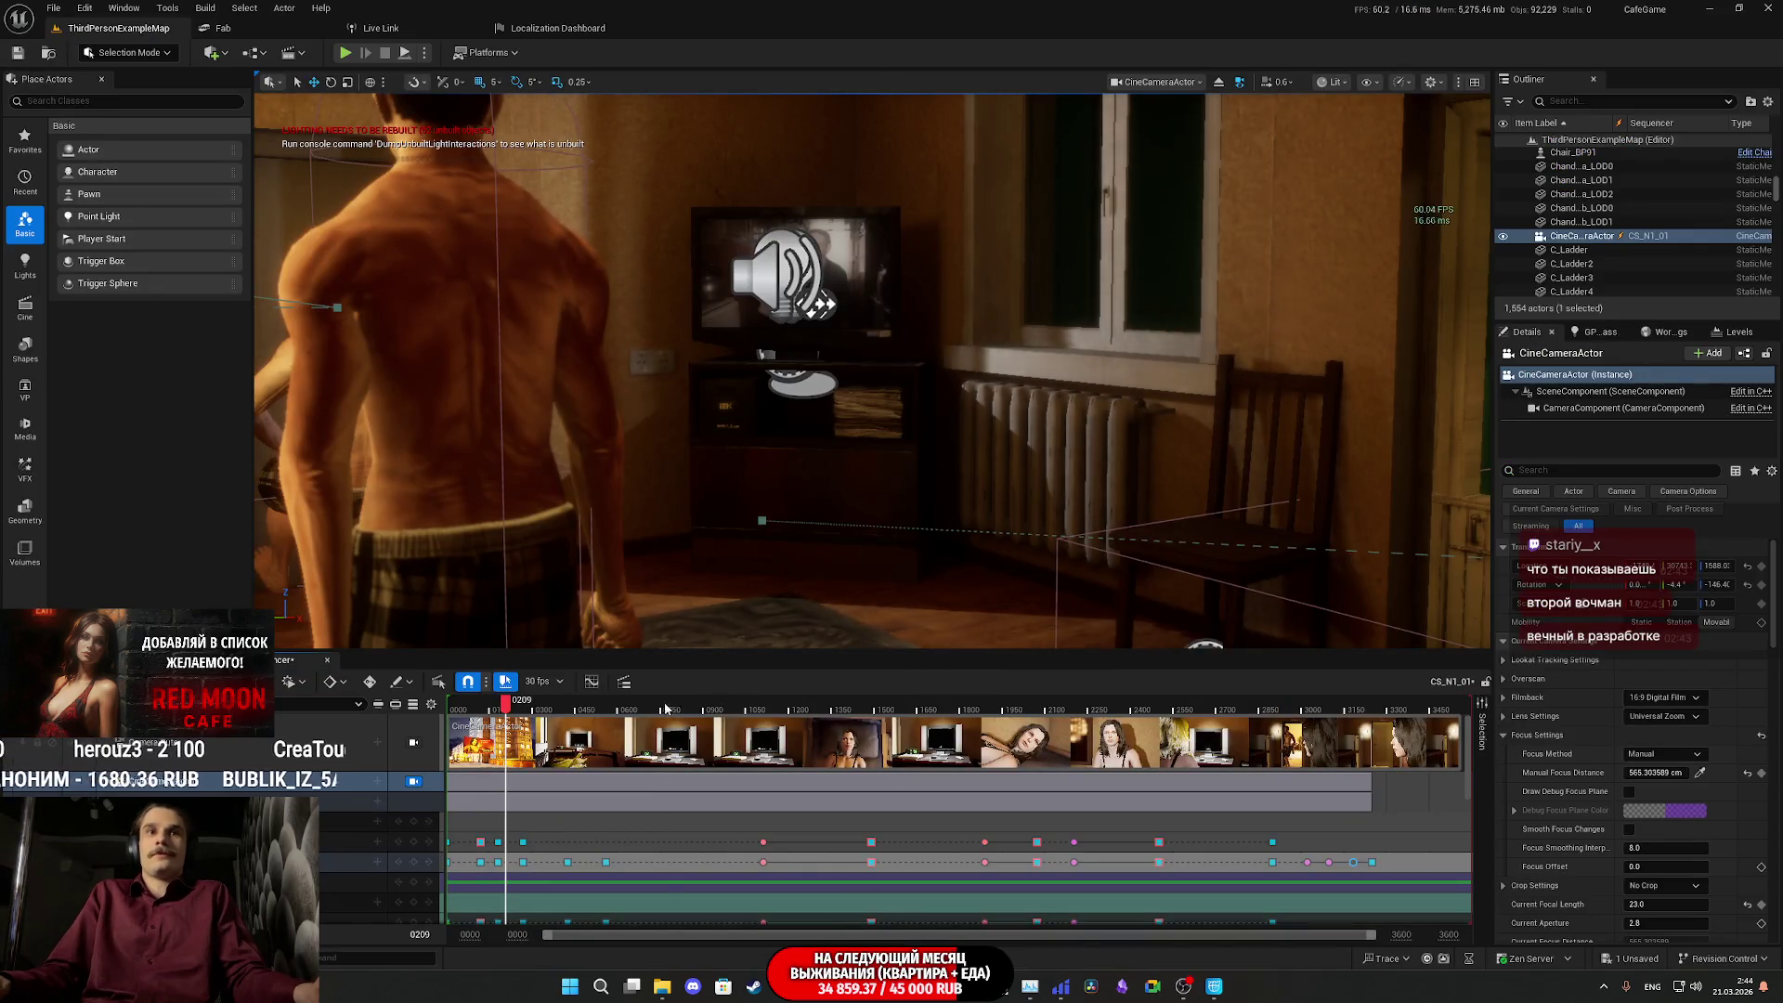
{"action": "mouse_move", "coordinate": [655, 703]}
{"action": "left_mouse_down"}
{"action": "mouse_move", "coordinate": [617, 703]}
{"action": "mouse_move", "coordinate": [634, 701]}
{"action": "left_mouse_up"}
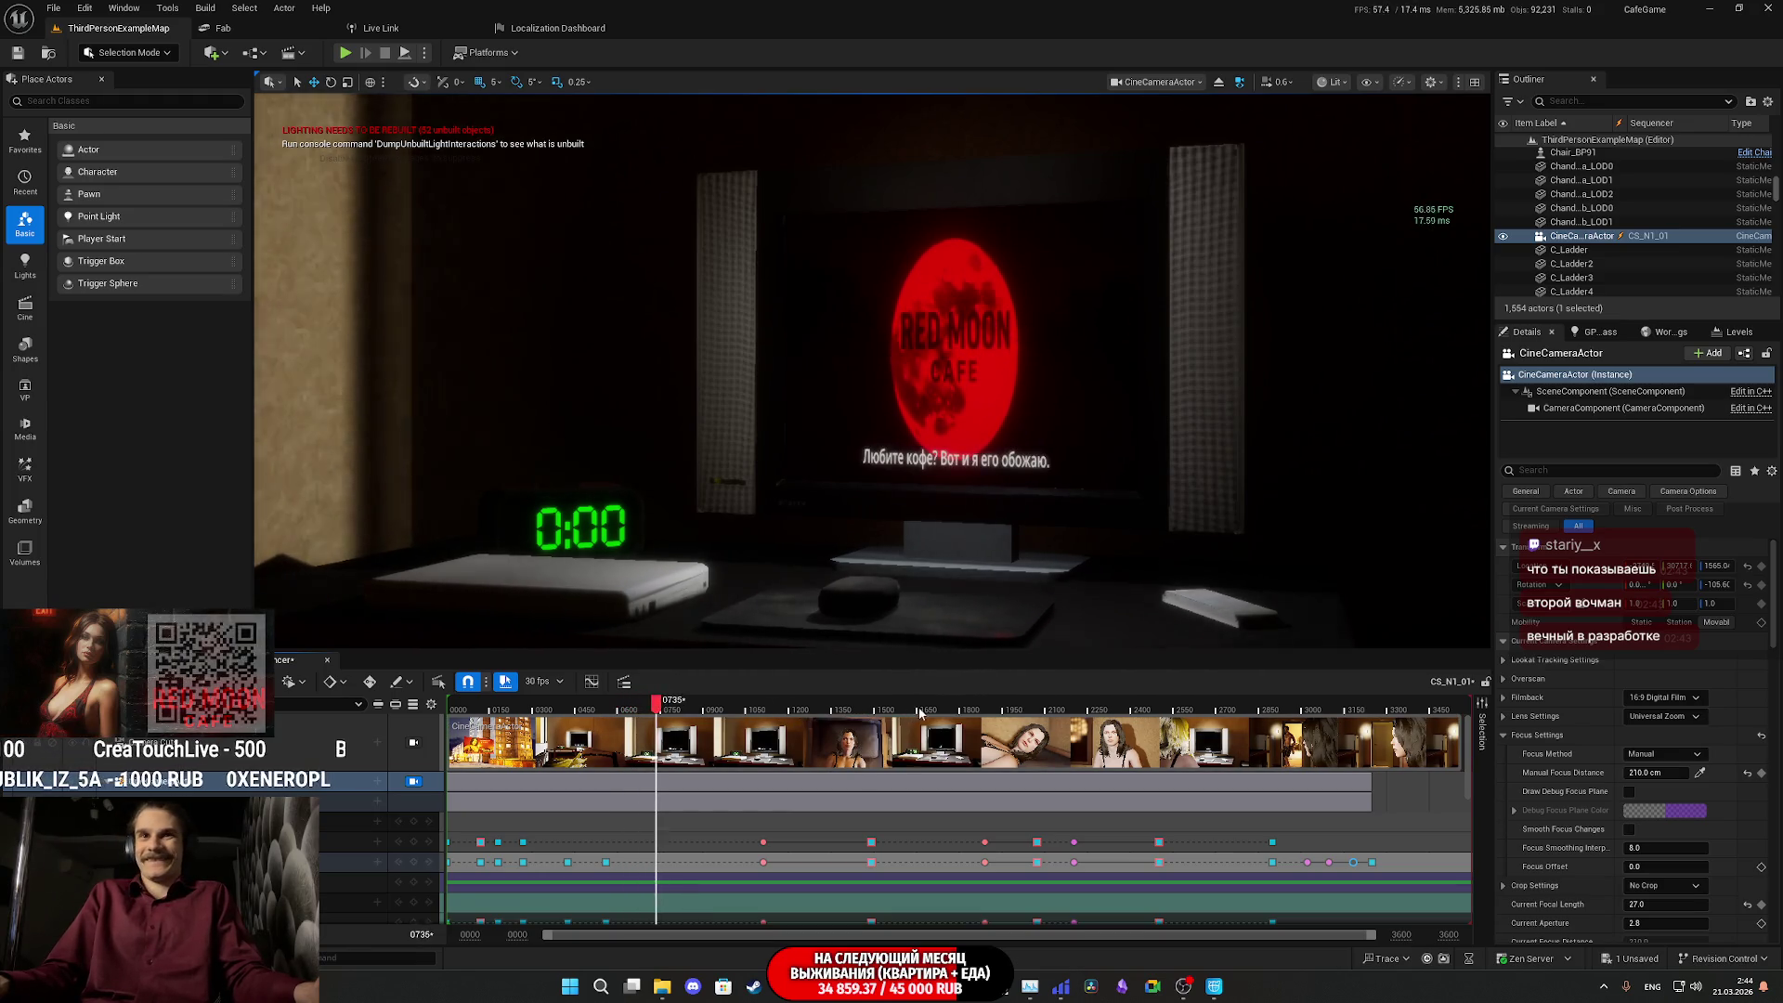
{"action": "left_click", "coordinate": [949, 710]}
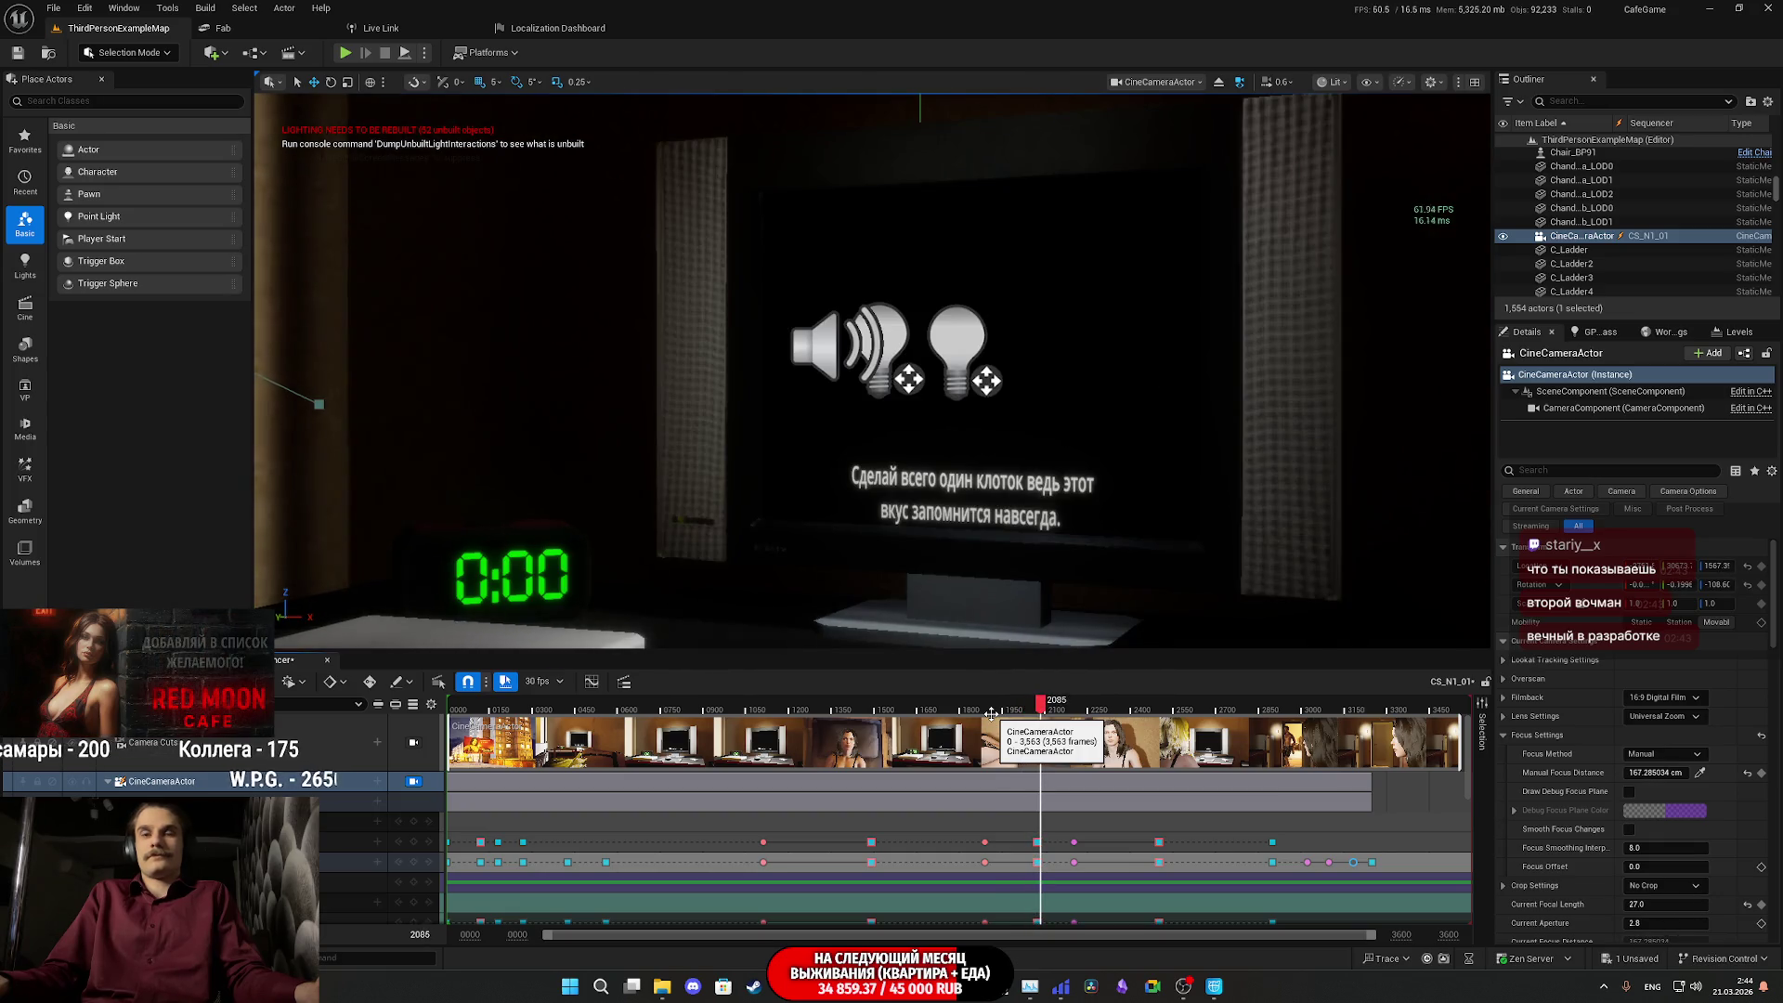
{"action": "key", "text": "alt+Tab"}
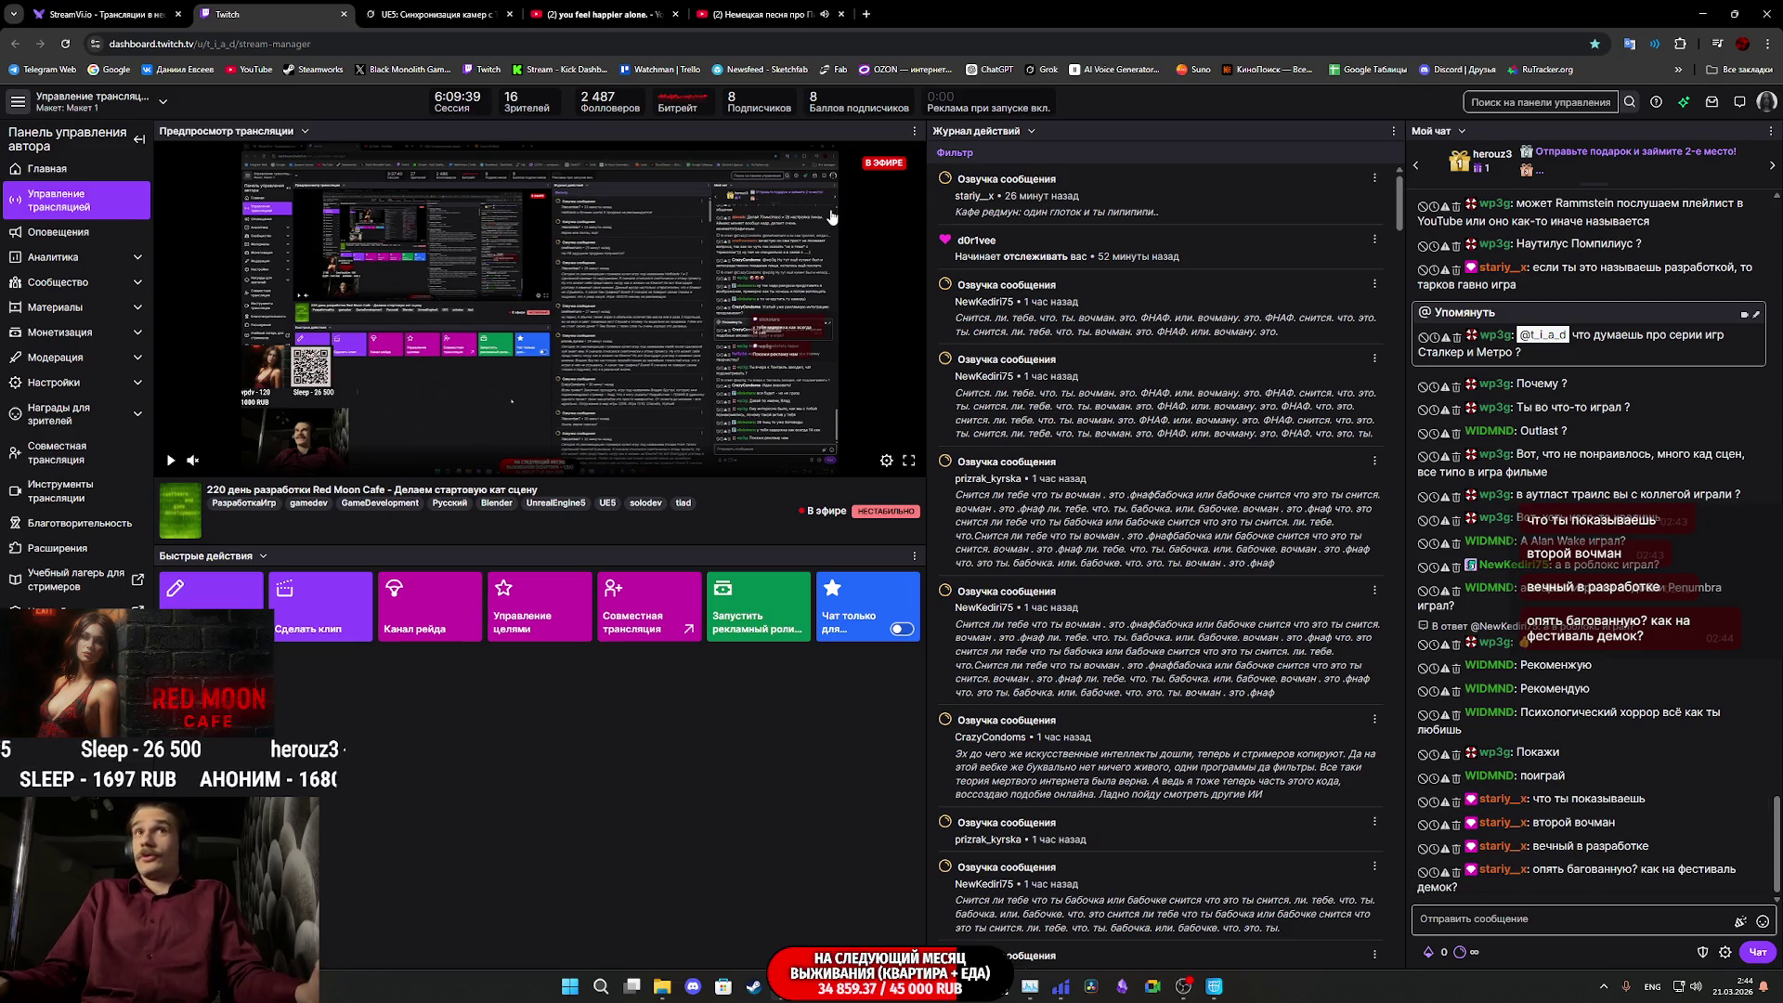
- Close the German-song video tab and view the Twitch stream dashboard
{"action": "left_click", "coordinate": [752, 7]}
{"action": "left_click", "coordinate": [841, 14]}
{"action": "left_click", "coordinate": [834, 330]}
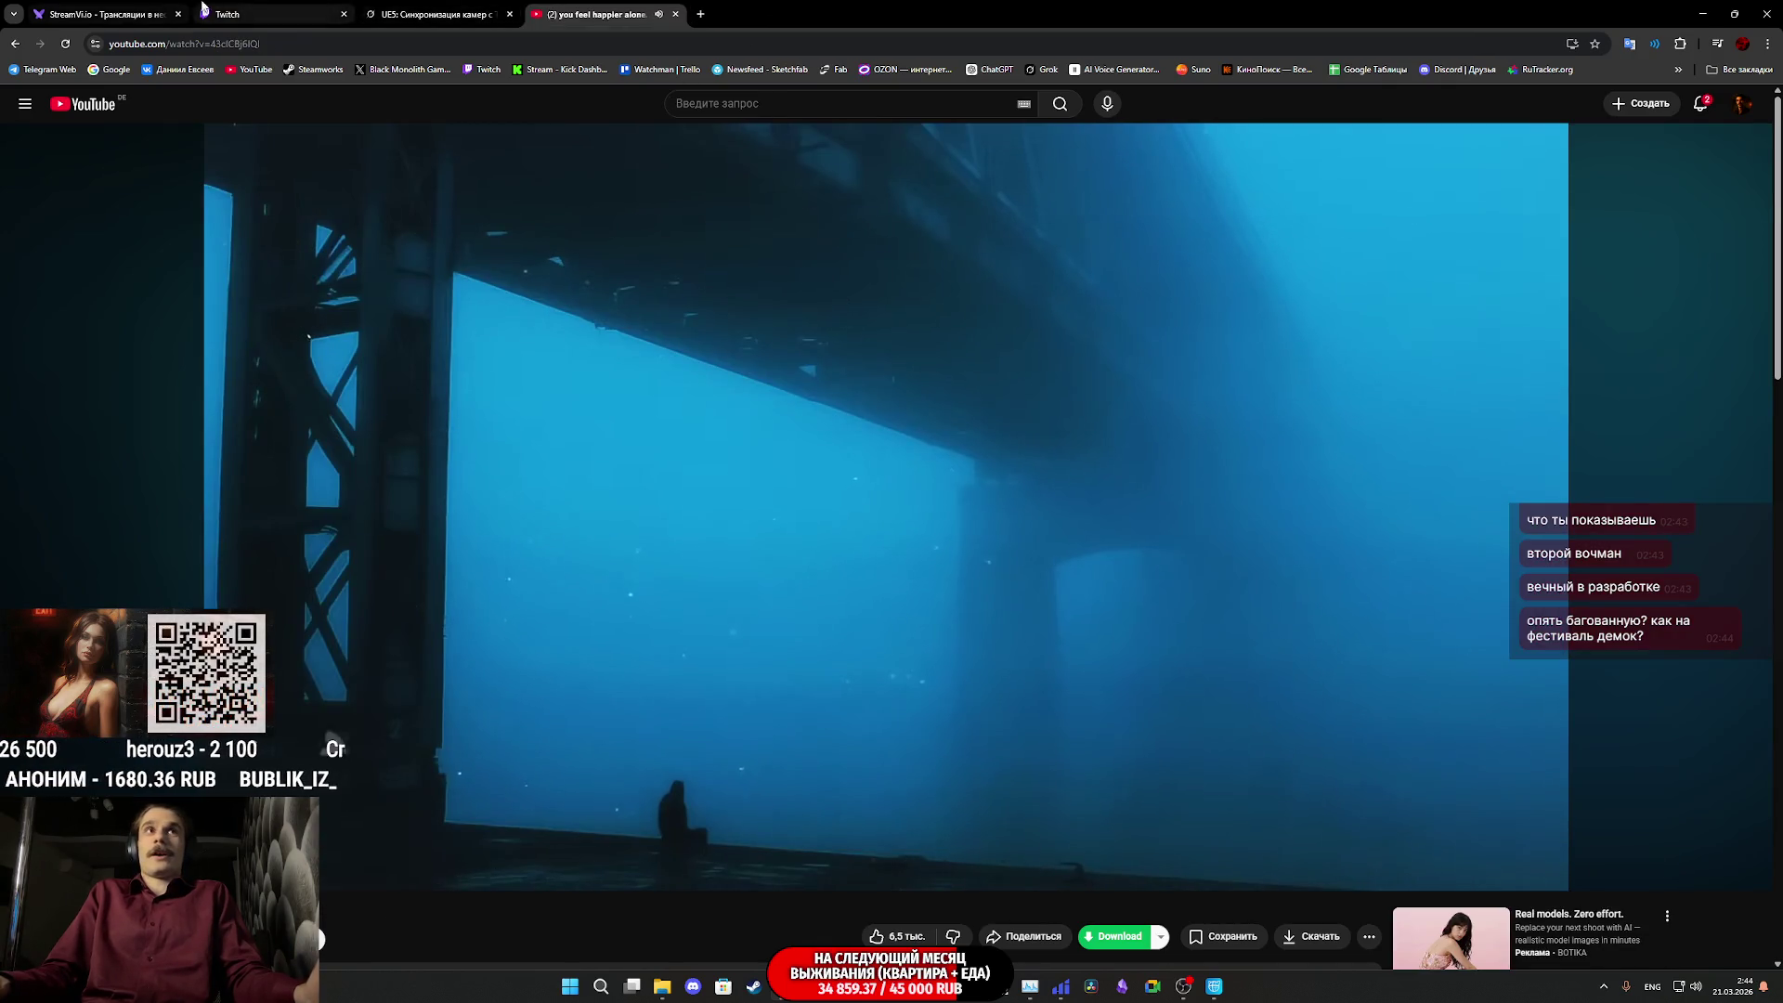
{"action": "left_click", "coordinate": [233, 14]}
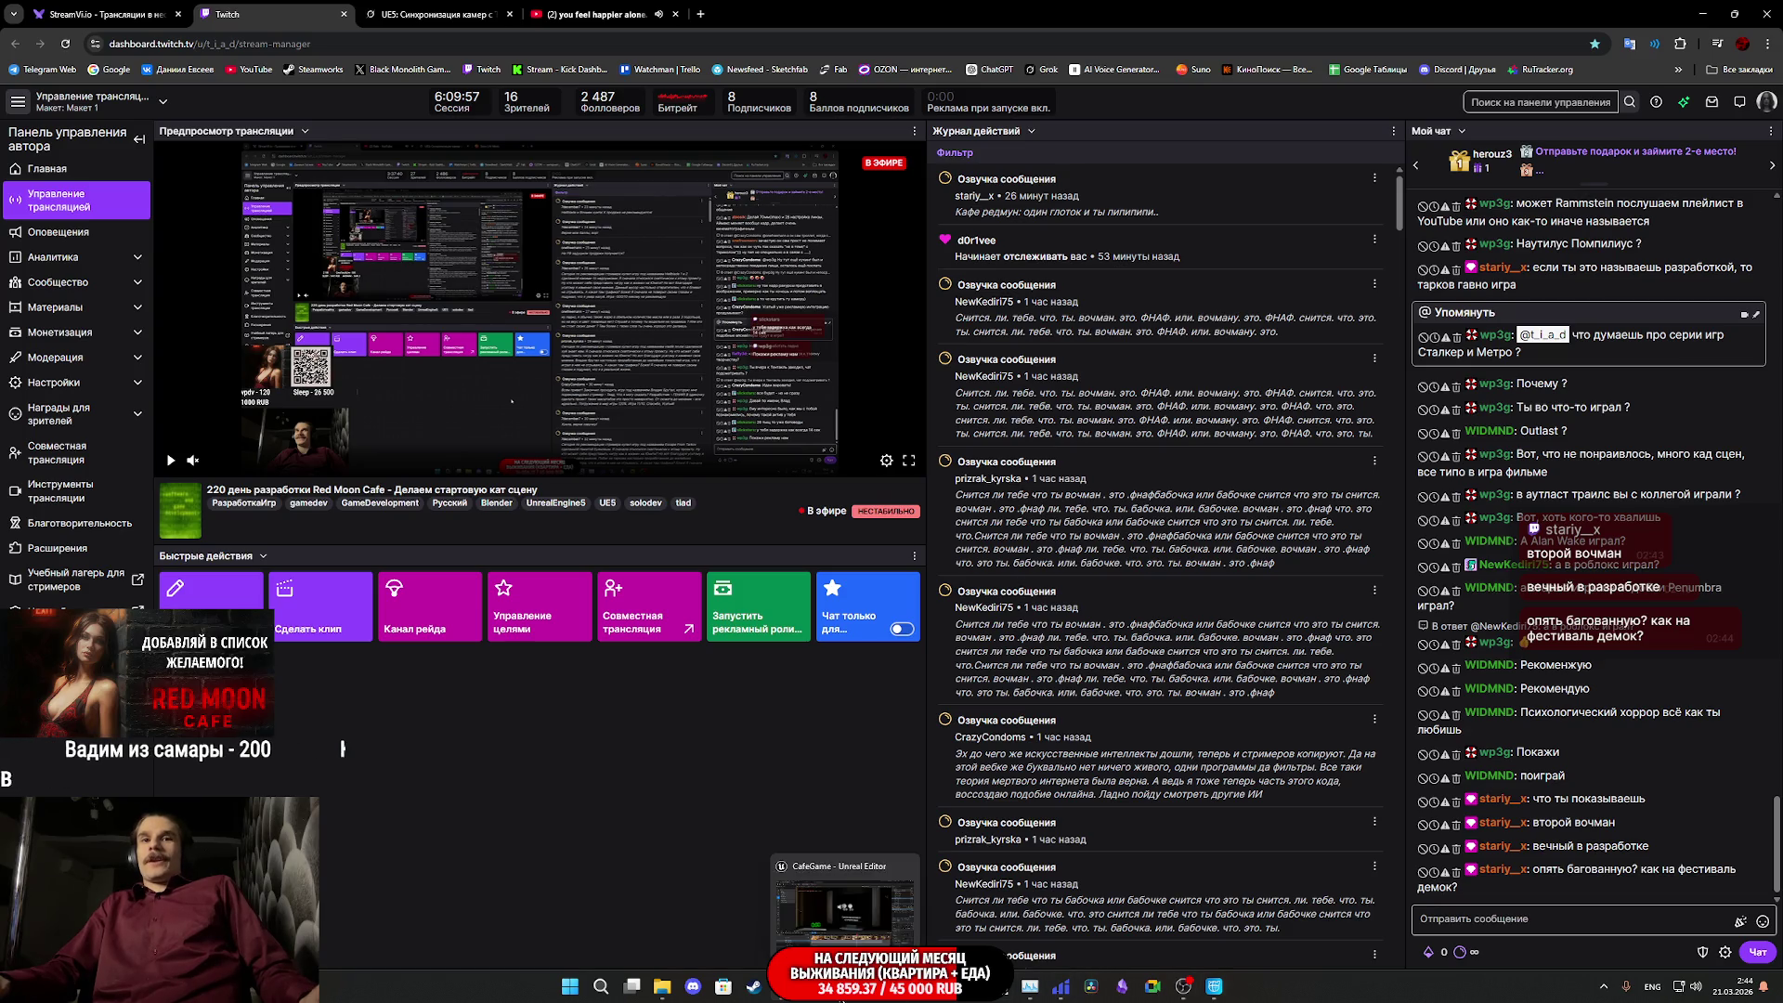
- Return to Unreal and play the cutscene from the close-up shot
{"action": "key", "text": "alt+Tab"}
{"action": "left_click_drag", "start_coordinate": [1040, 706], "coordinate": [1139, 705]}
{"action": "key", "text": "space"}
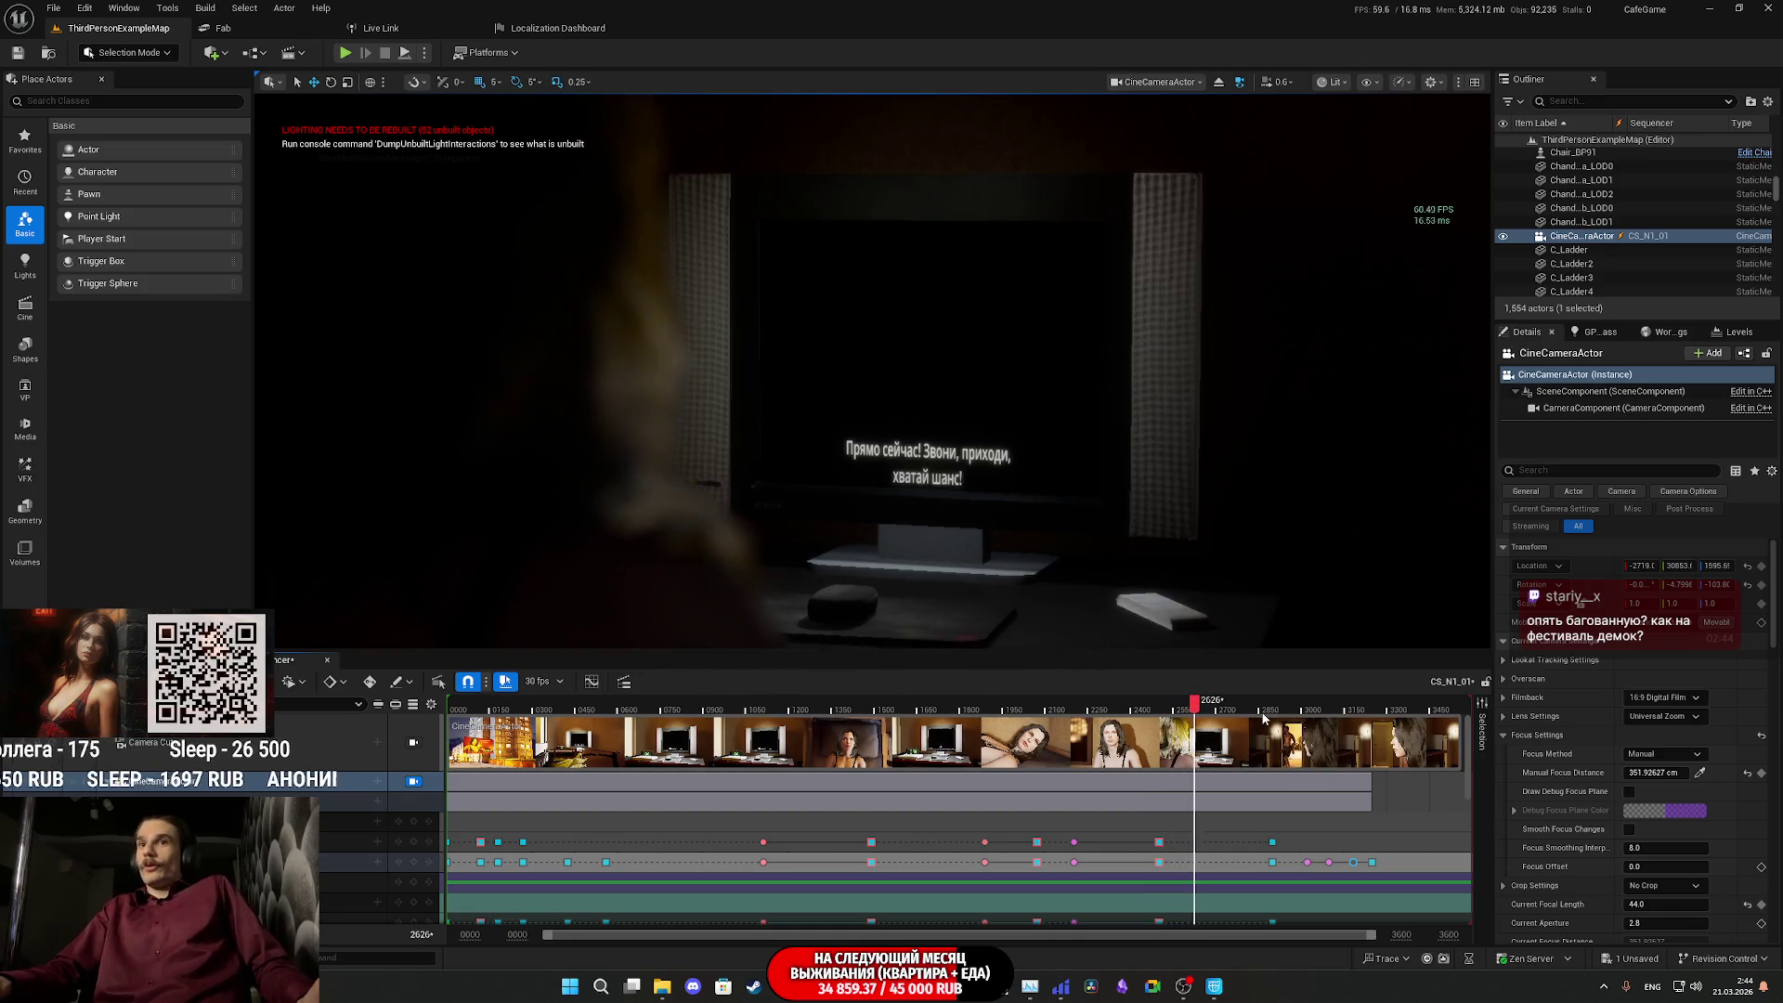
- Play the sequence from frame 2858 to its end, then switch to the Twitch dashboard
{"action": "left_click", "coordinate": [1261, 712]}
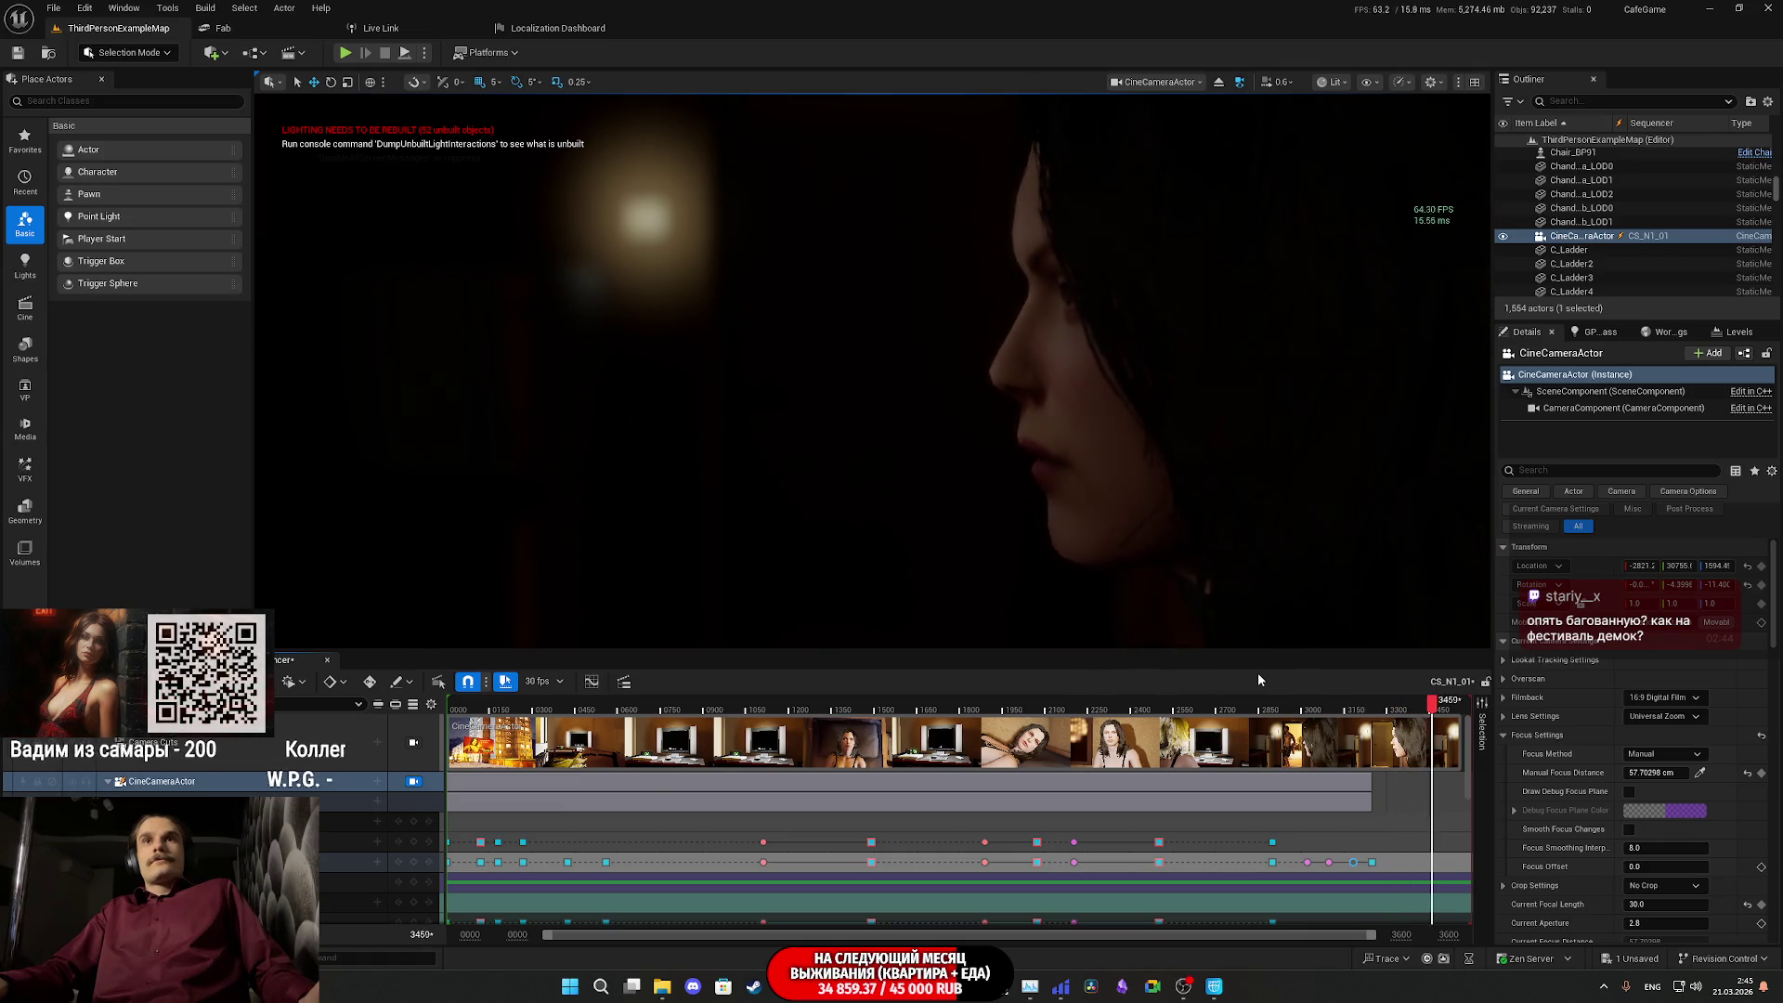
{"action": "key", "text": "space"}
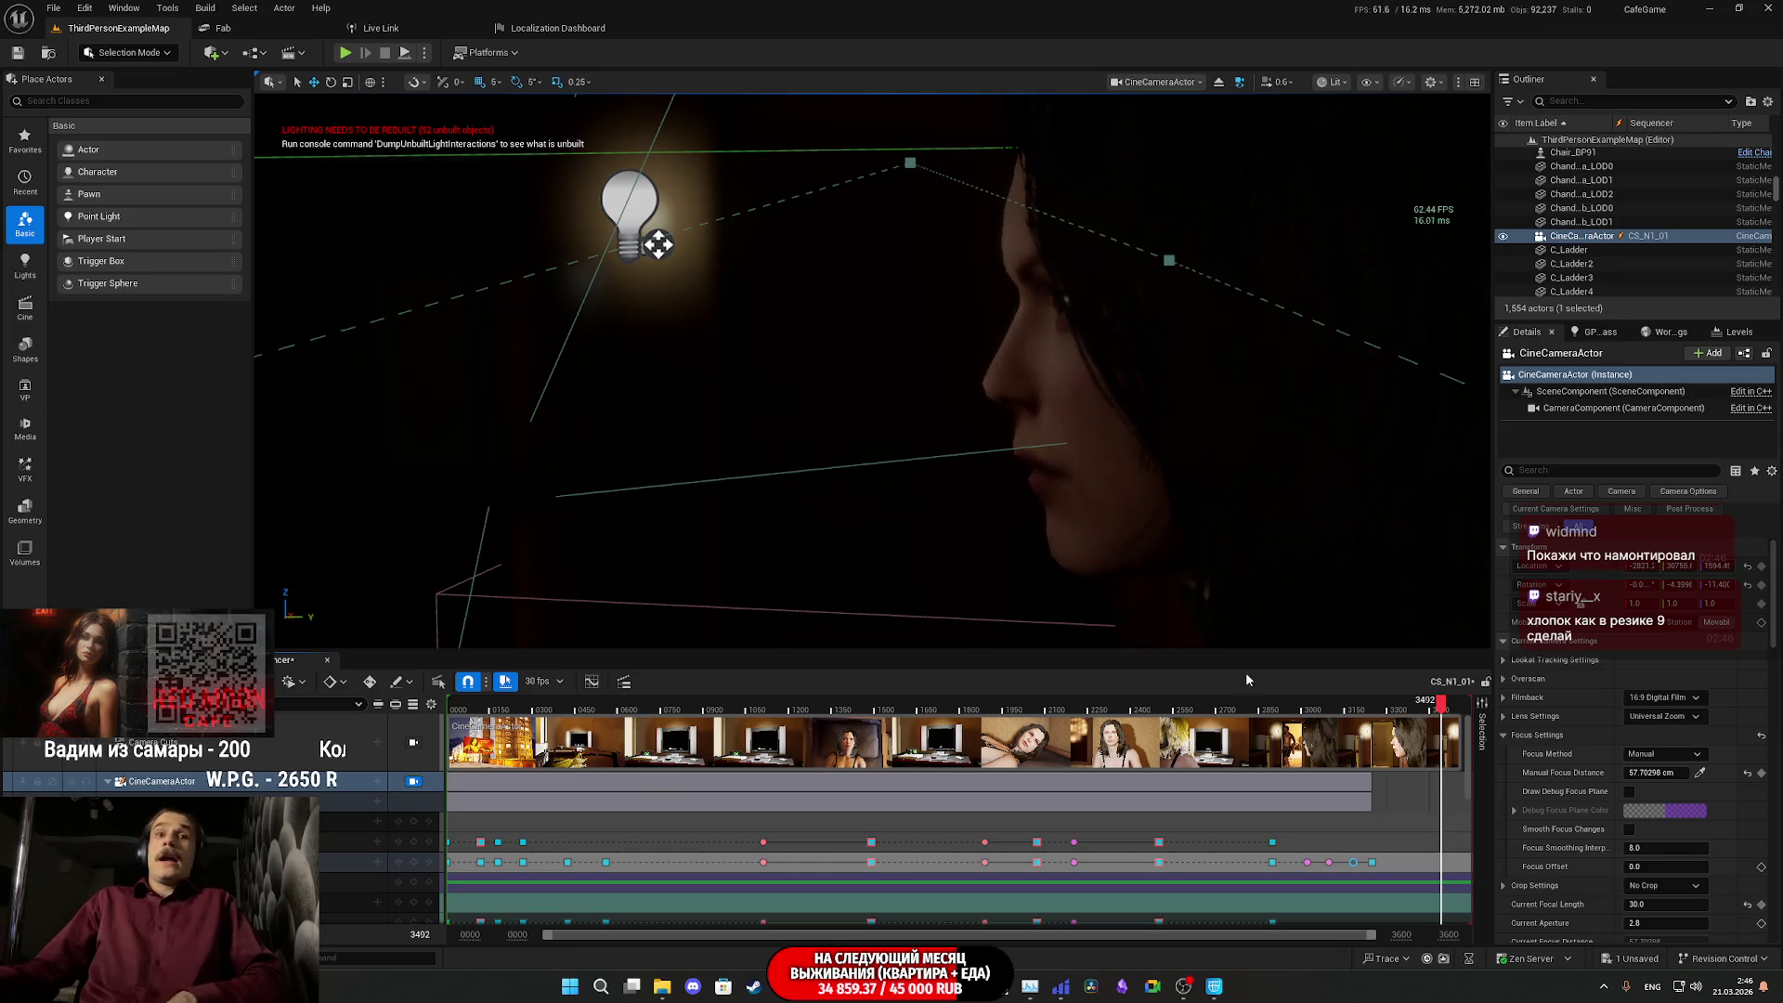
{"action": "key", "text": "alt+Tab"}
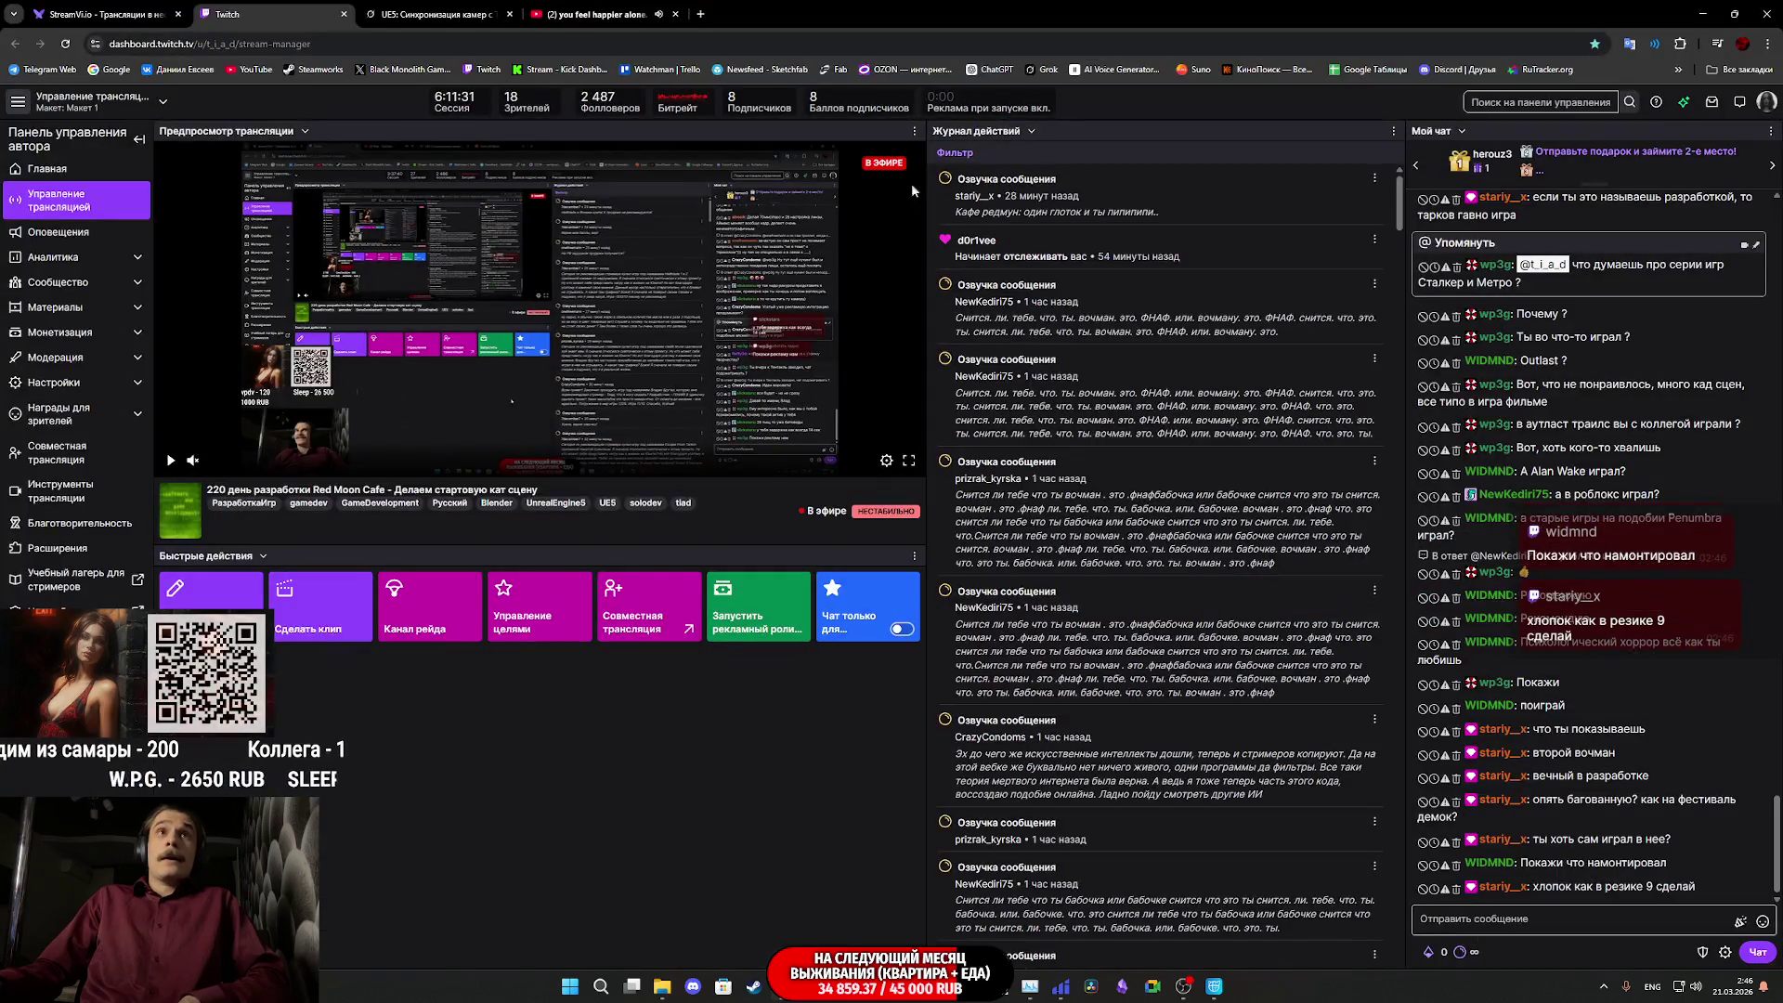
{"action": "key", "text": "ctrl+4"}
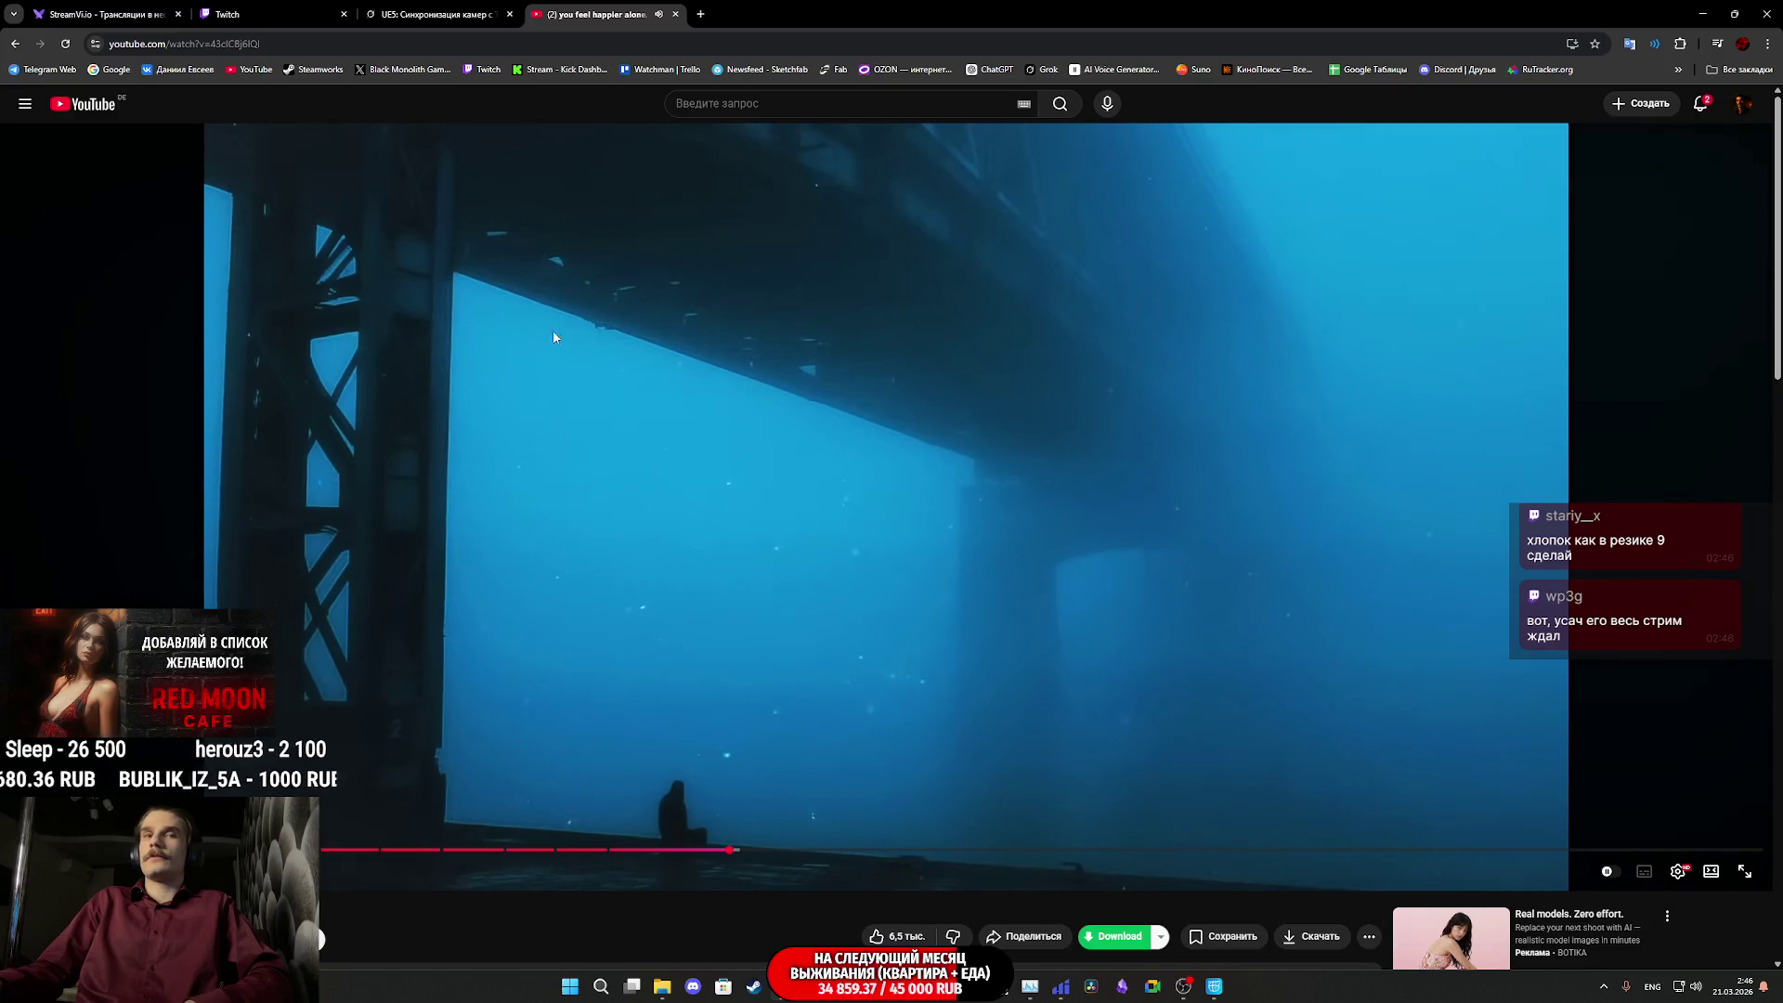
{"action": "left_click", "coordinate": [253, 7]}
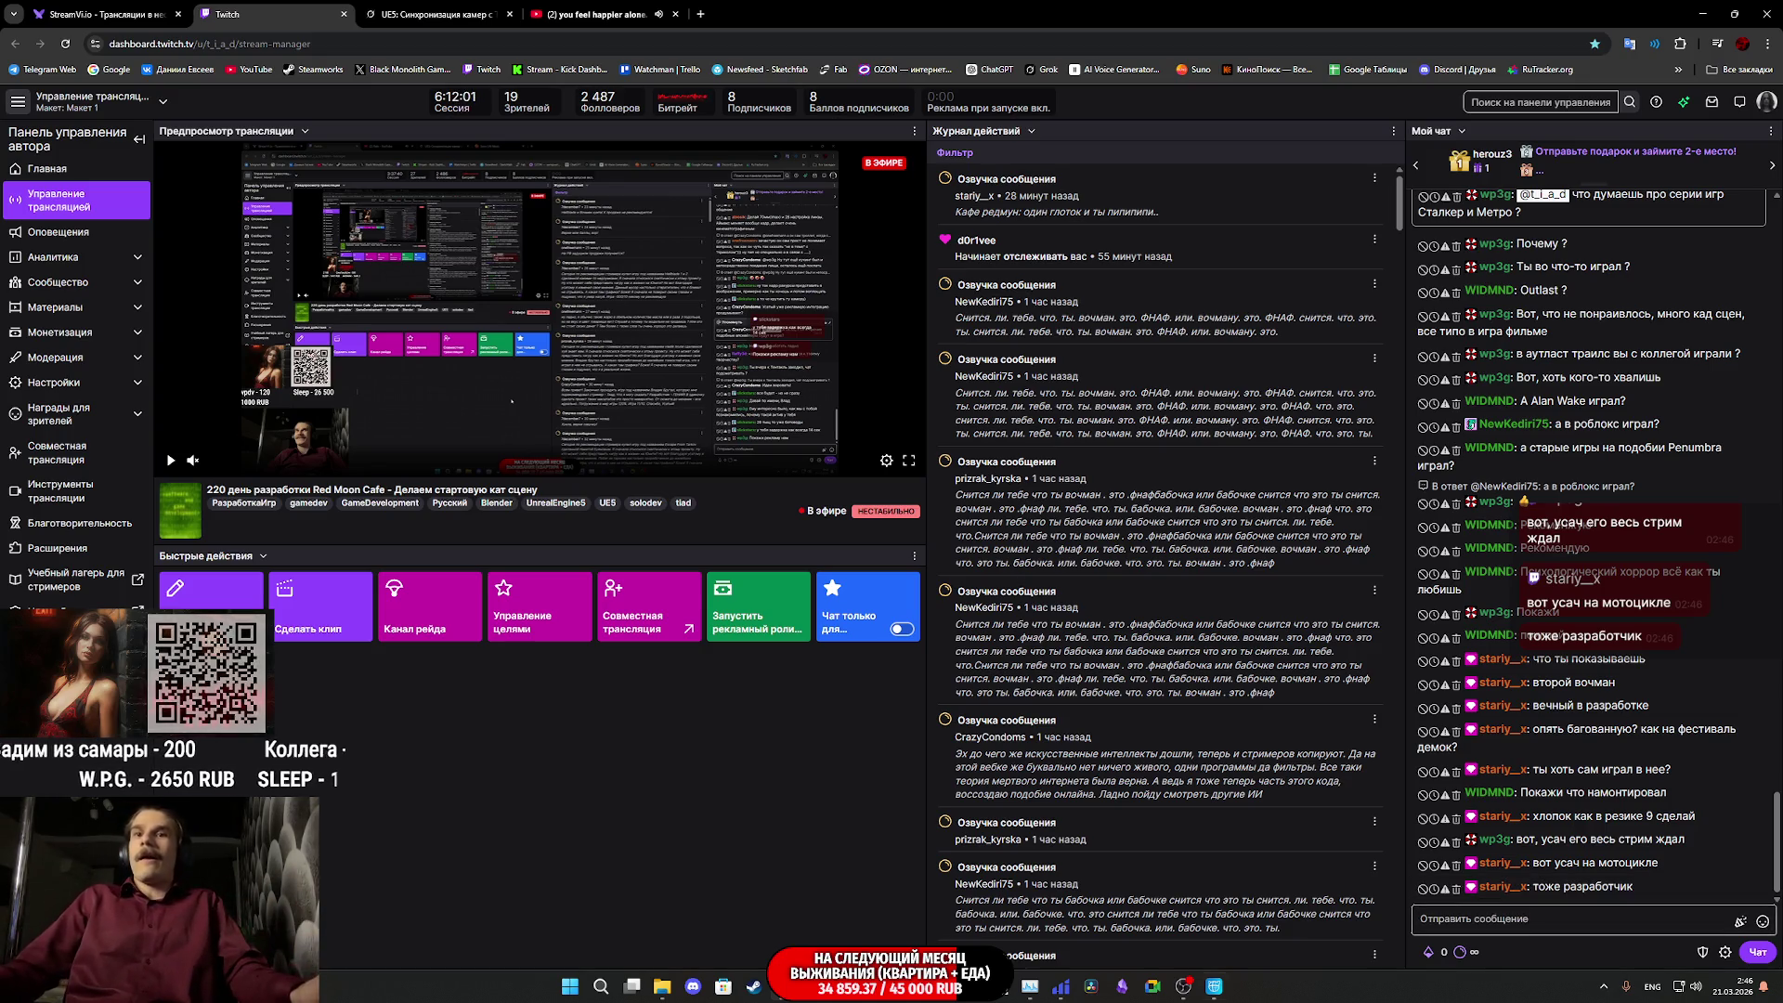
{"action": "mouse_move", "coordinate": [1124, 983]}
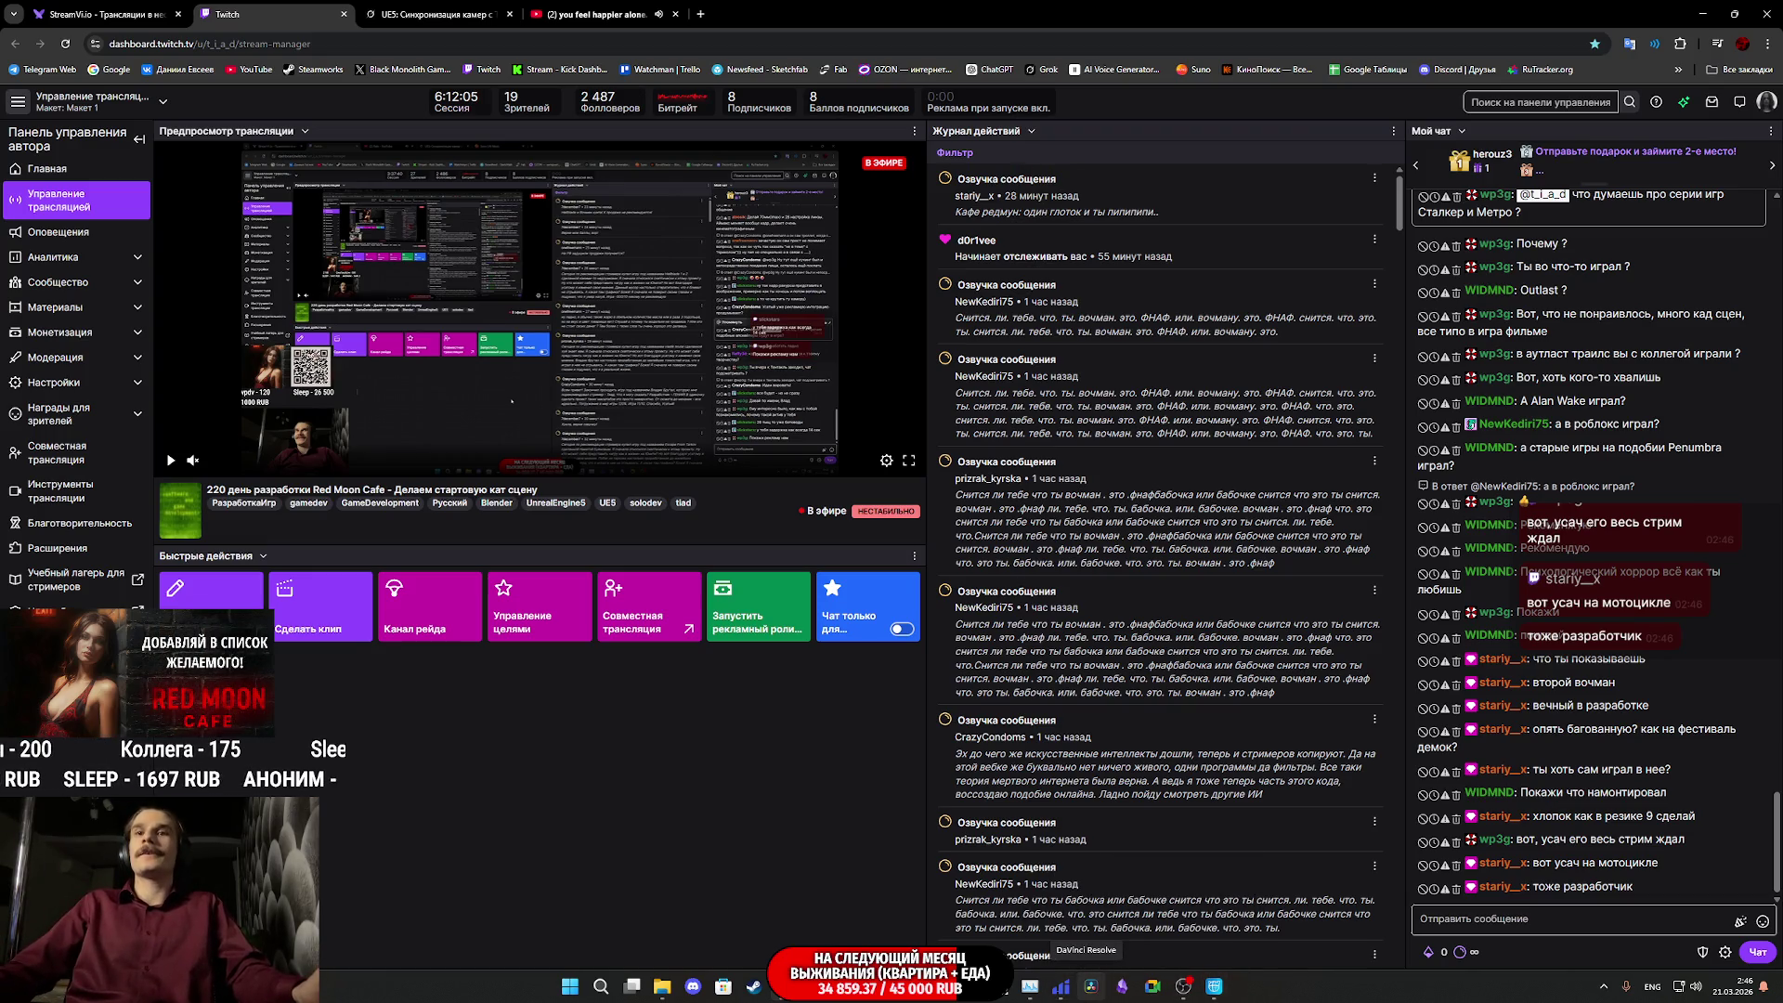
- Back in Unreal, scrub and play the opening street, stairwell, billboard and room shots
{"action": "left_click", "coordinate": [861, 989]}
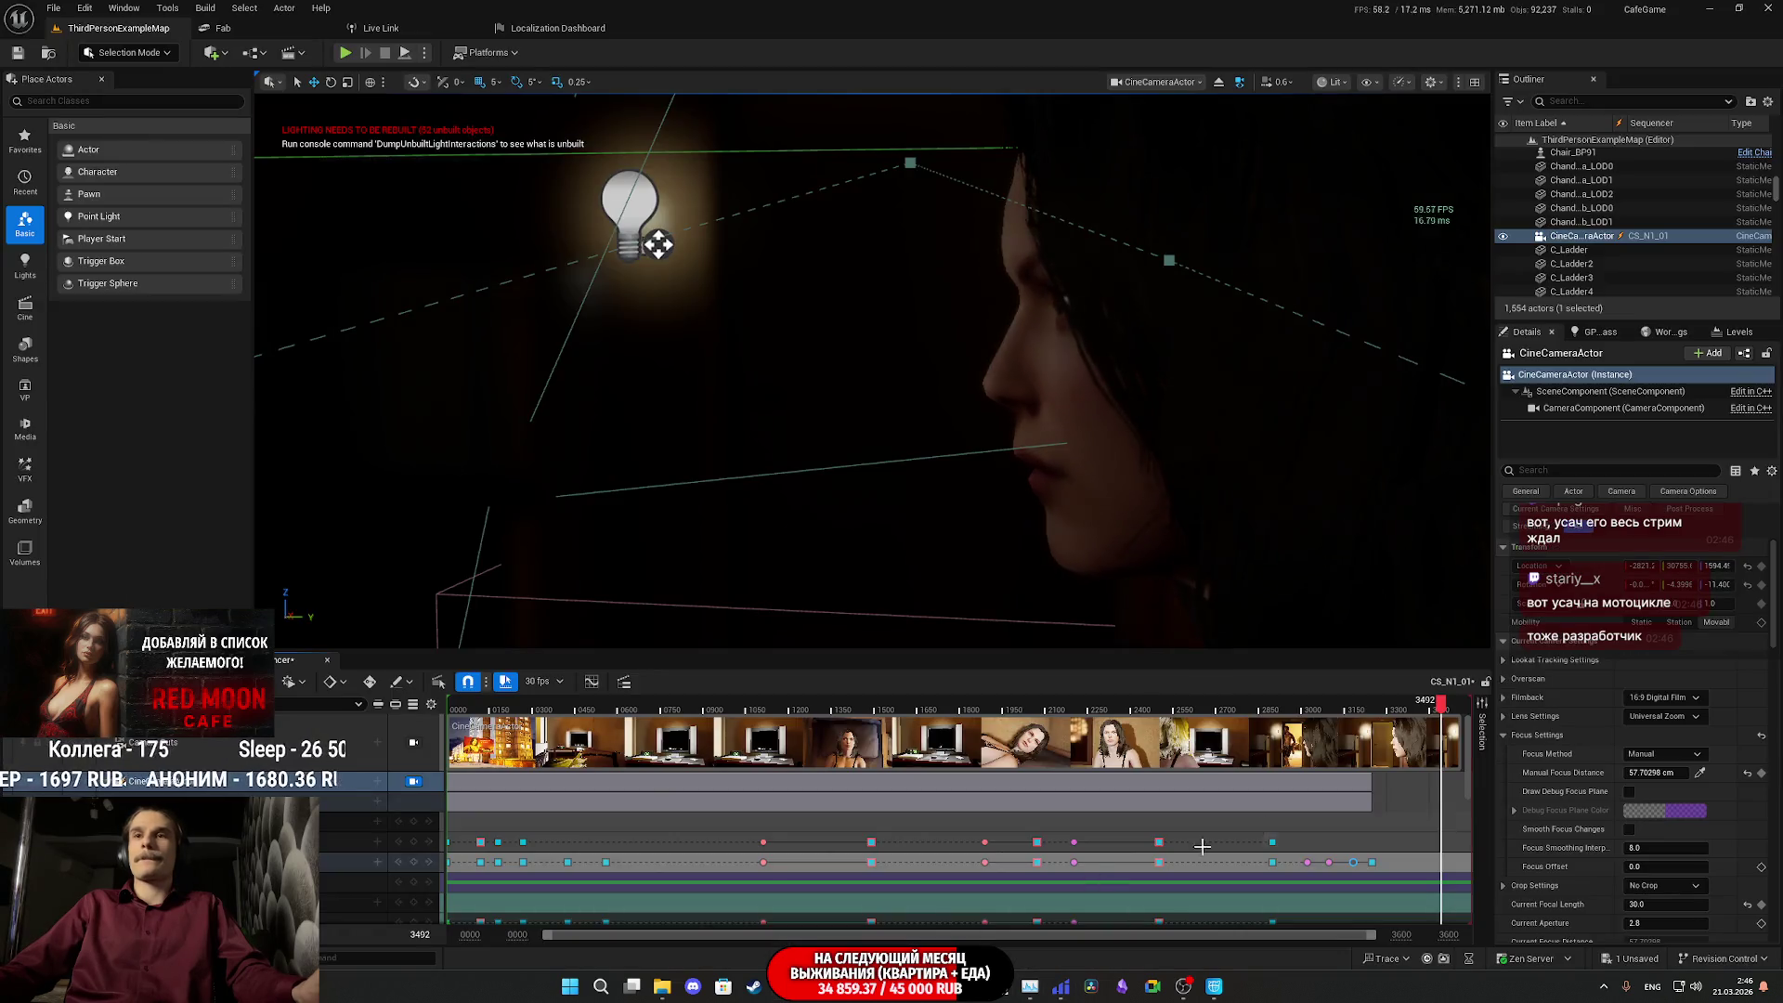
{"action": "mouse_move", "coordinate": [1442, 743]}
{"action": "left_mouse_down"}
{"action": "mouse_move", "coordinate": [749, 771]}
{"action": "mouse_move", "coordinate": [530, 810]}
{"action": "left_mouse_up"}
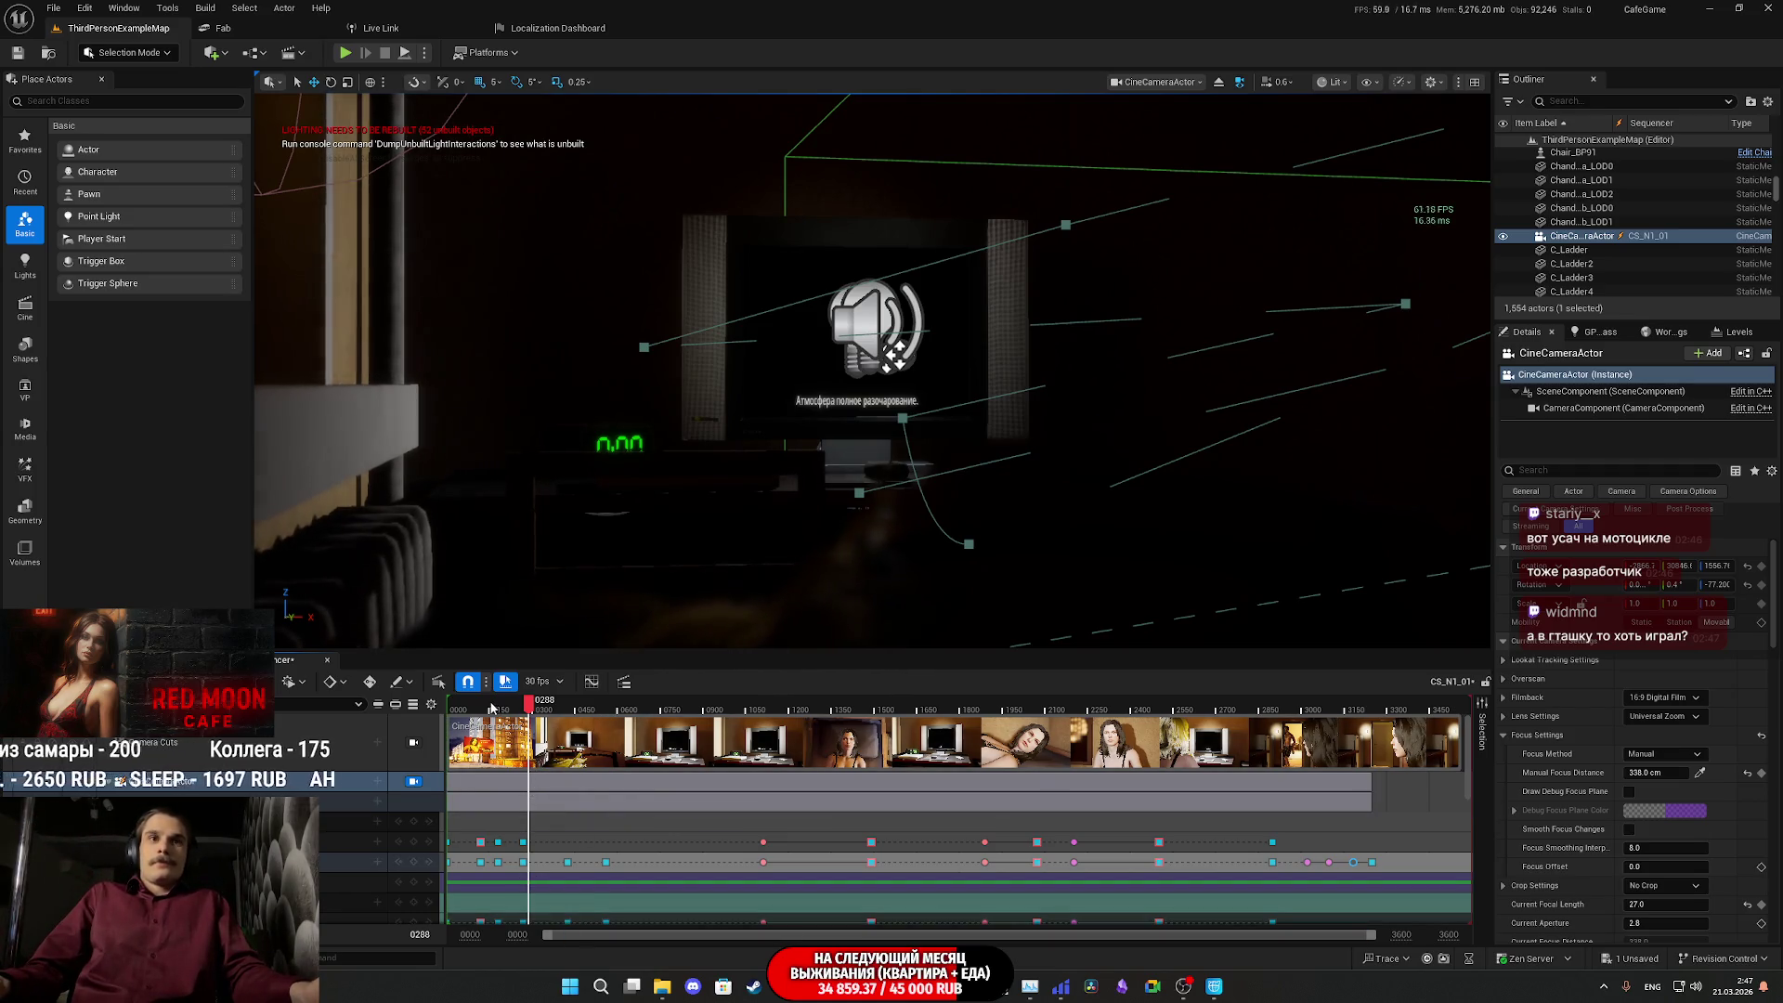
{"action": "left_click", "coordinate": [454, 709]}
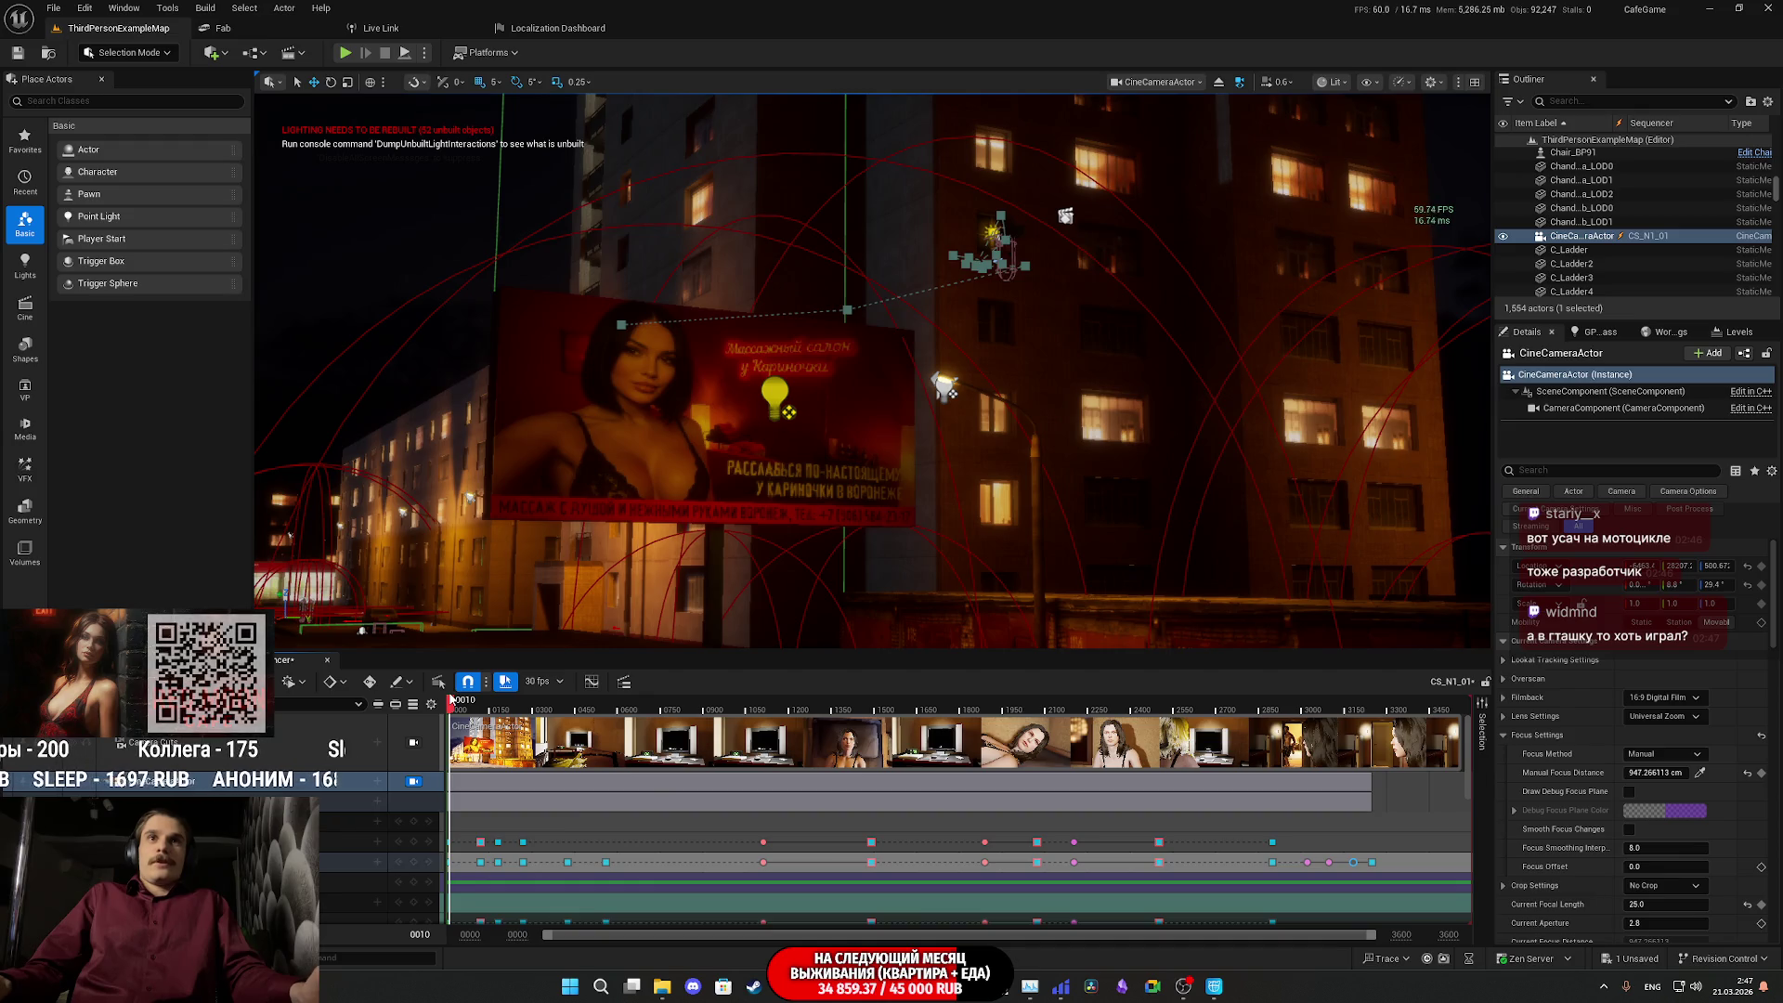
{"action": "left_click_drag", "start_coordinate": [451, 703], "coordinate": [452, 706]}
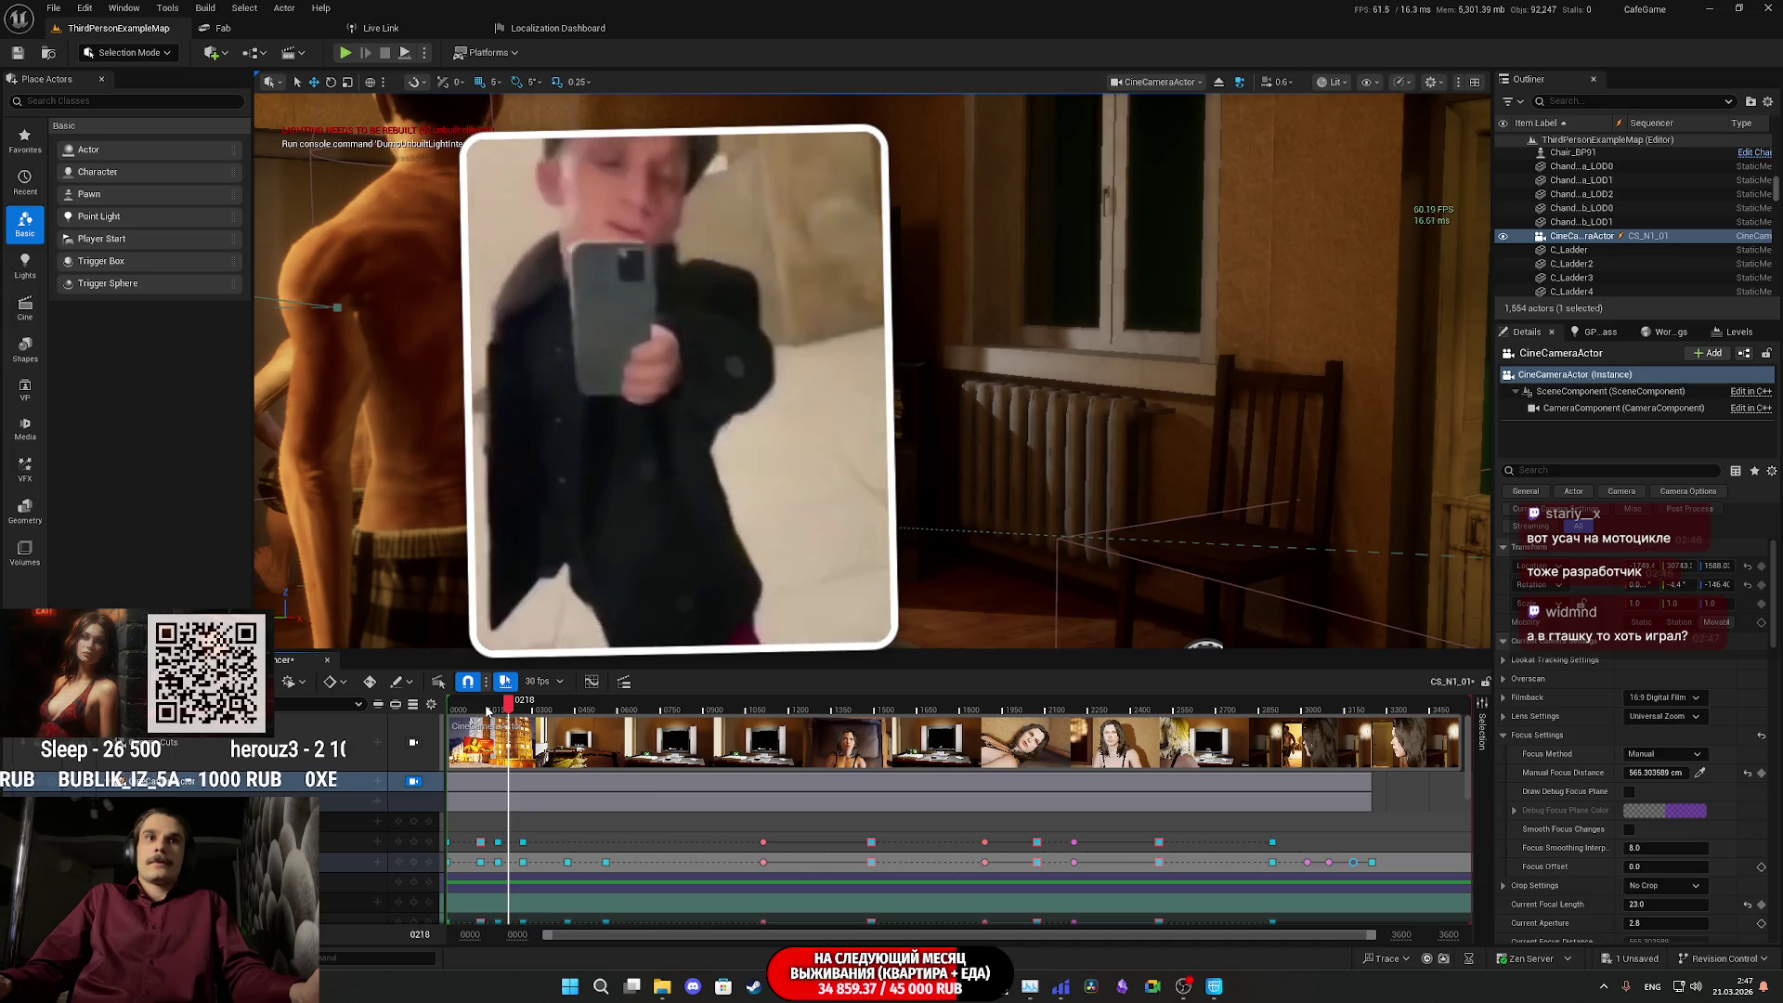
{"action": "left_click", "coordinate": [480, 710]}
{"action": "left_click_drag", "start_coordinate": [481, 710], "coordinate": [488, 713]}
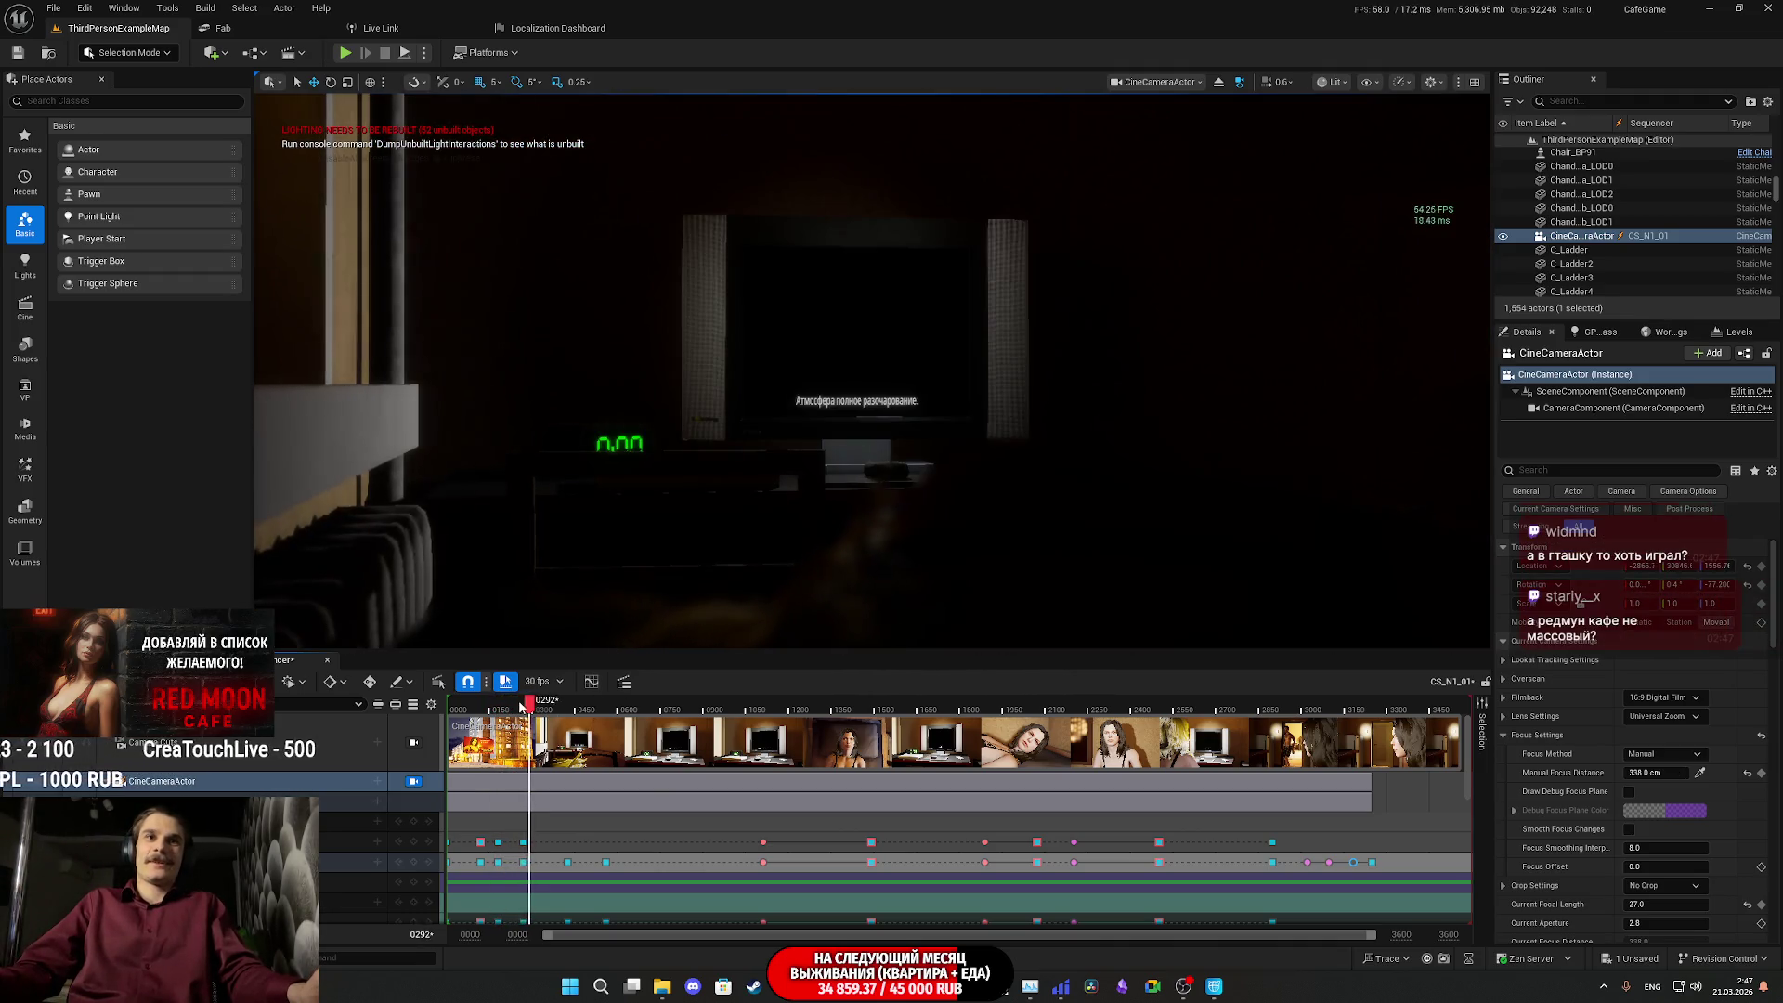
{"action": "left_click_drag", "start_coordinate": [522, 706], "coordinate": [488, 713]}
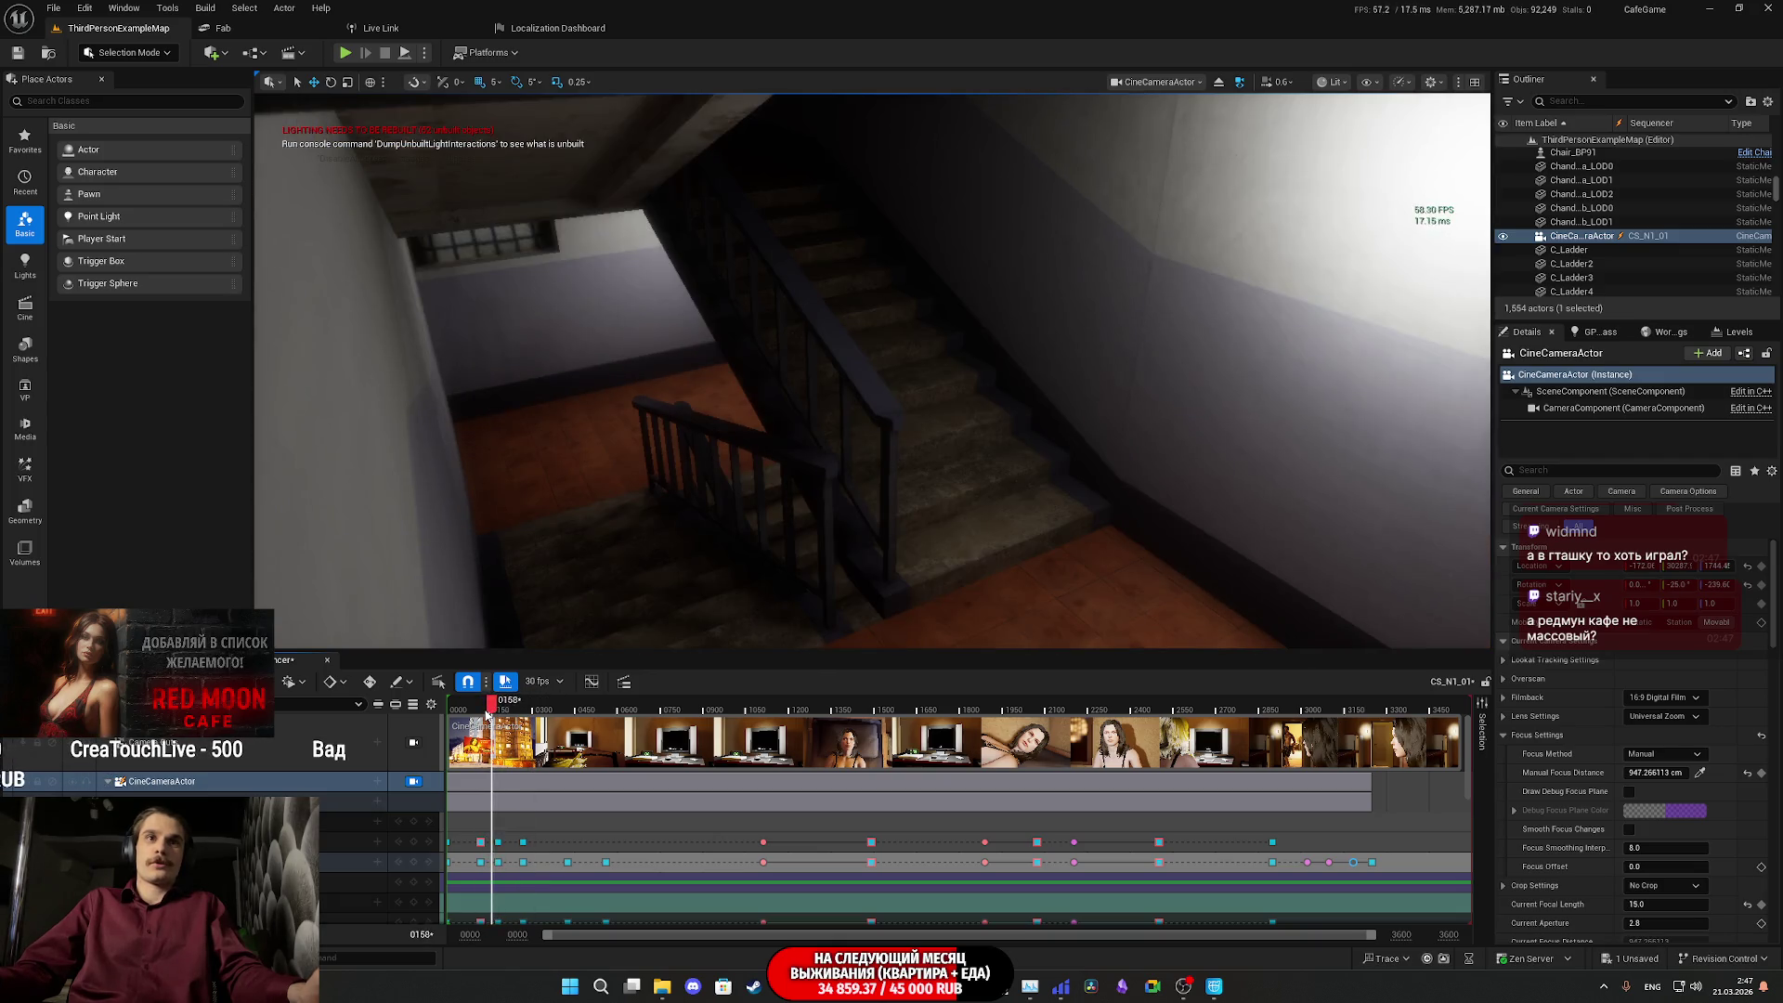
{"action": "key", "text": "space"}
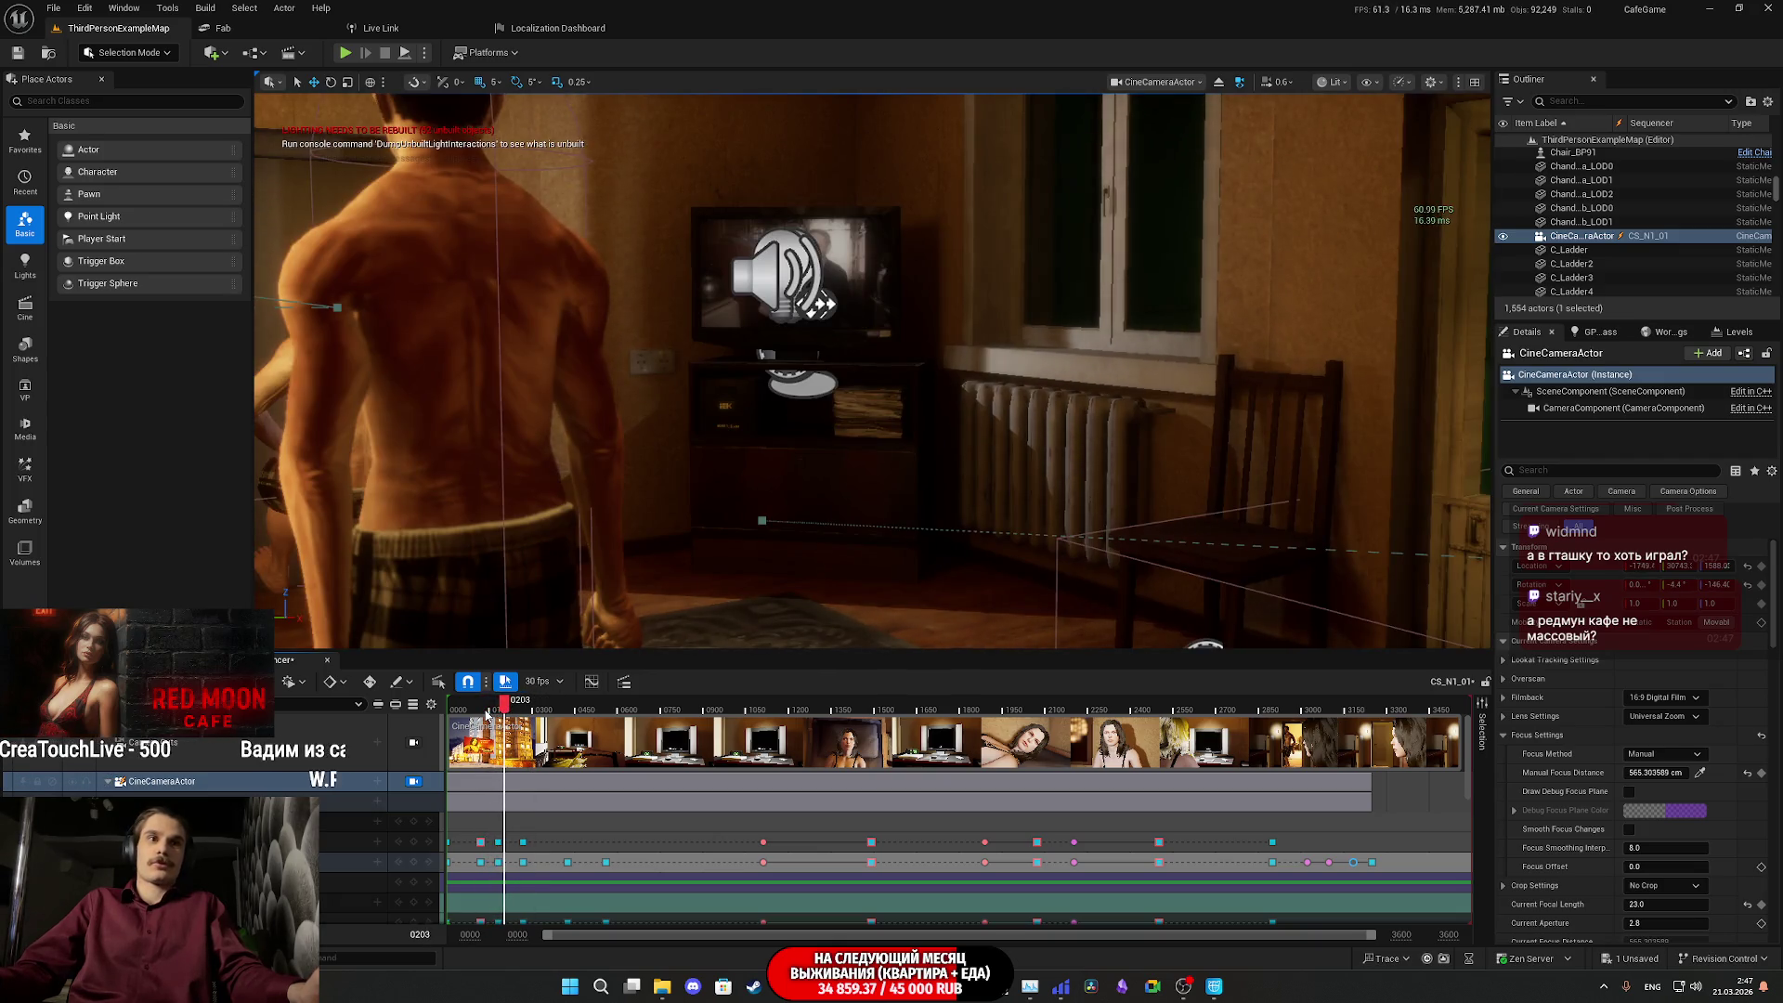
{"action": "left_click", "coordinate": [474, 710]}
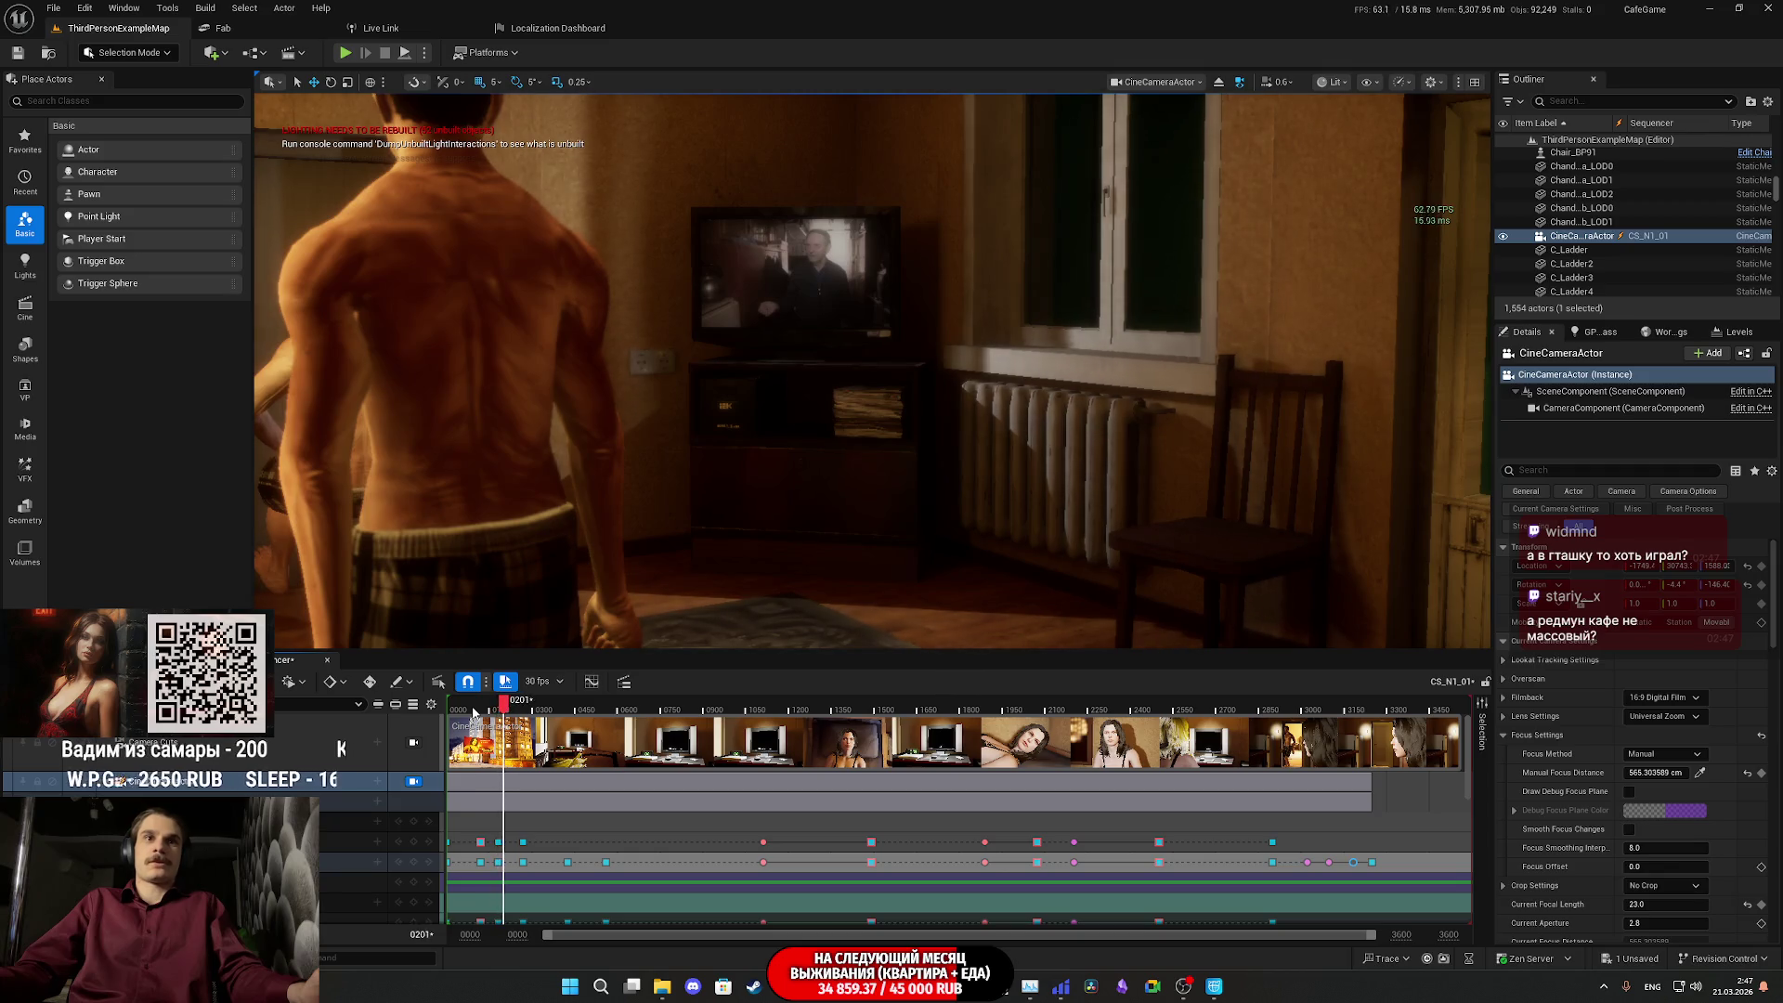
{"action": "key", "text": "space"}
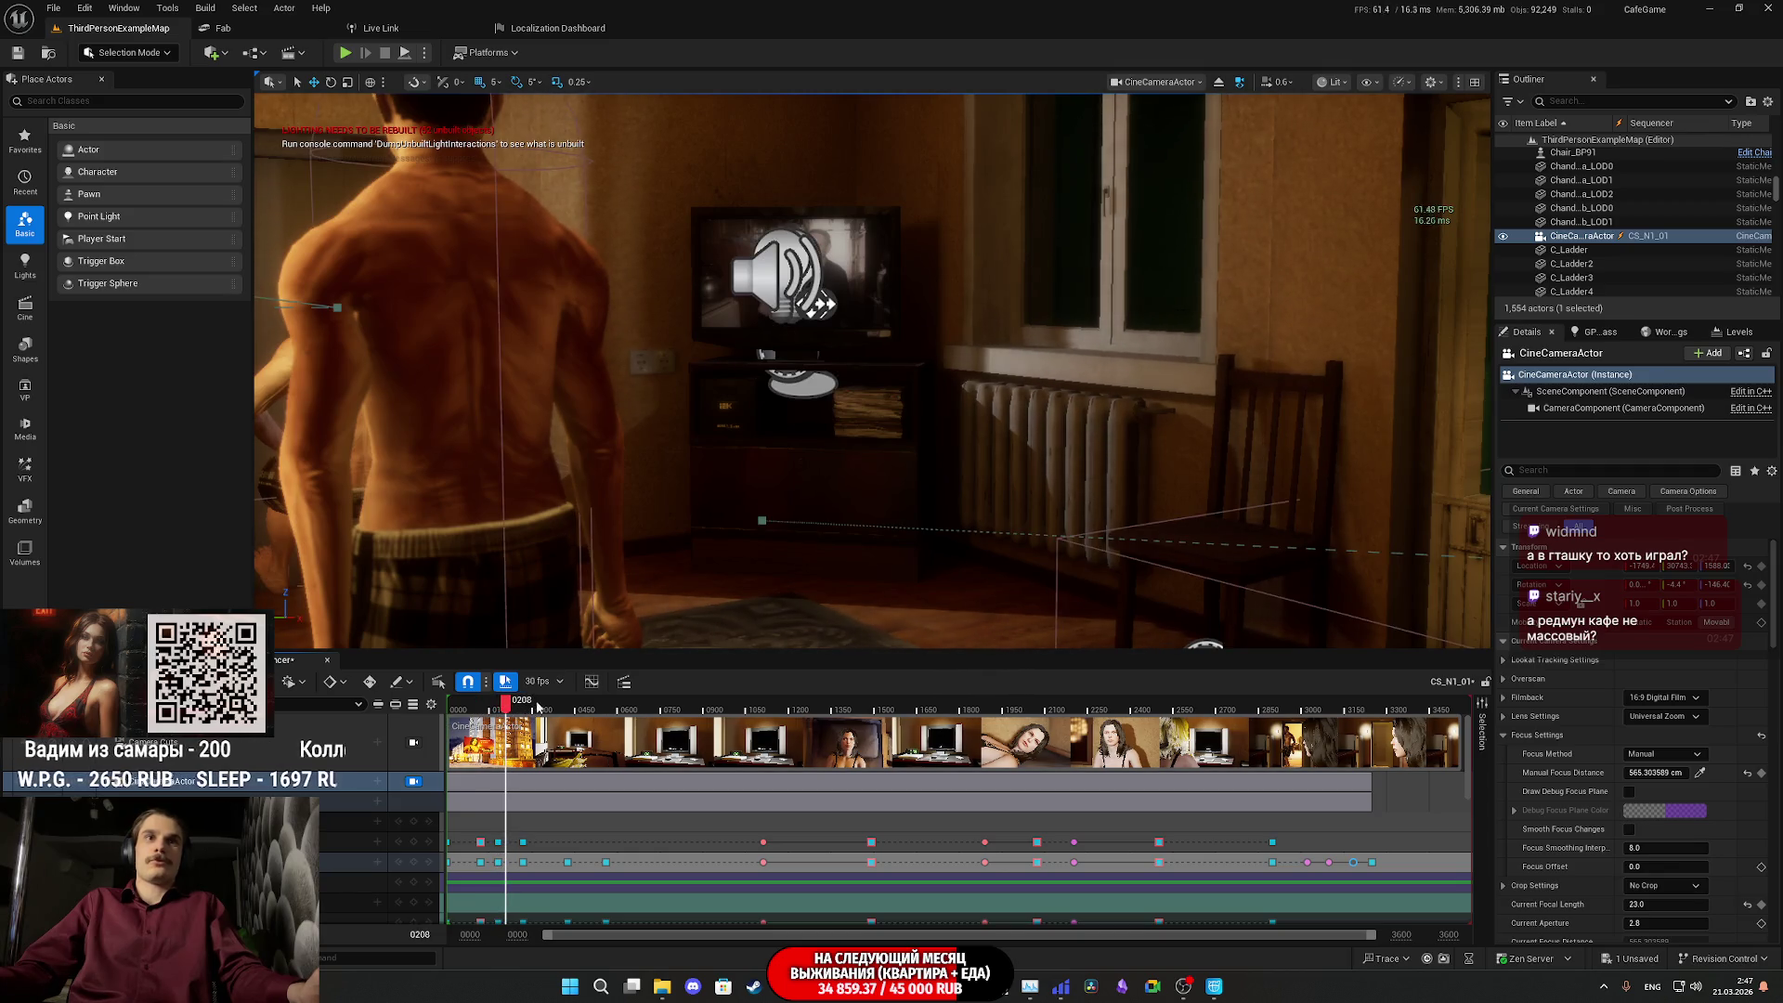
- Check the 30 fps display-rate options without changing them
{"action": "left_click", "coordinate": [554, 681]}
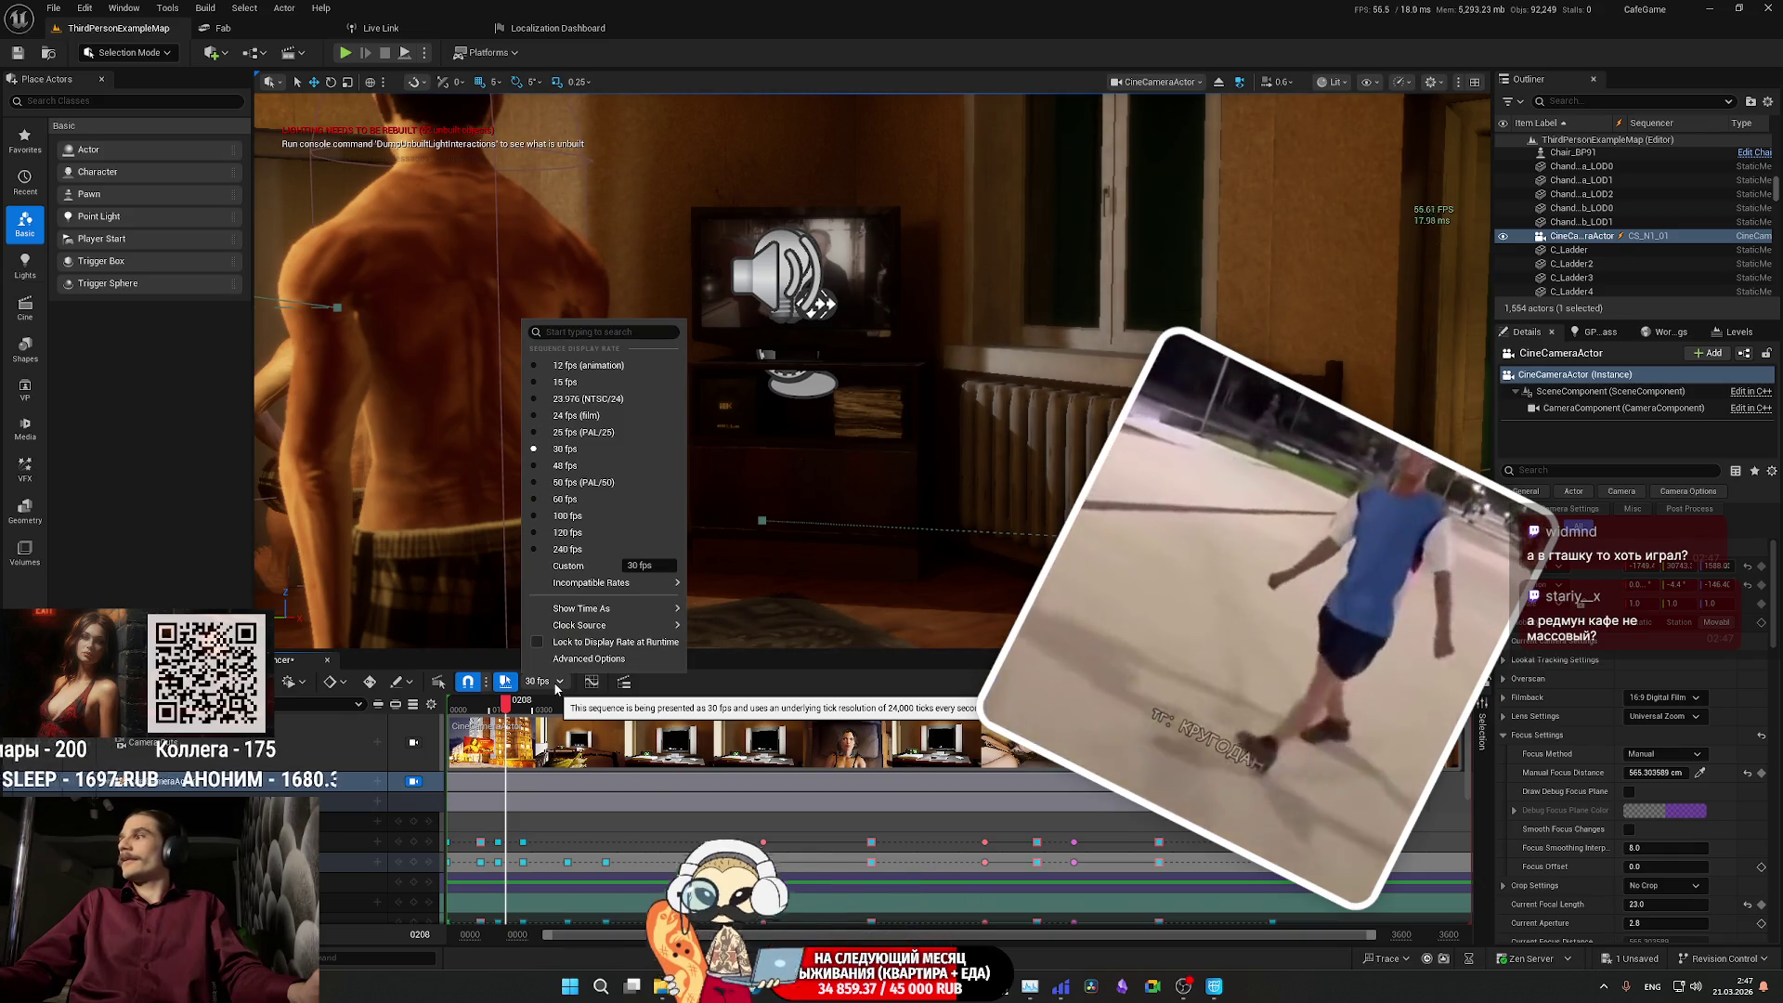
{"action": "left_click", "coordinate": [554, 681]}
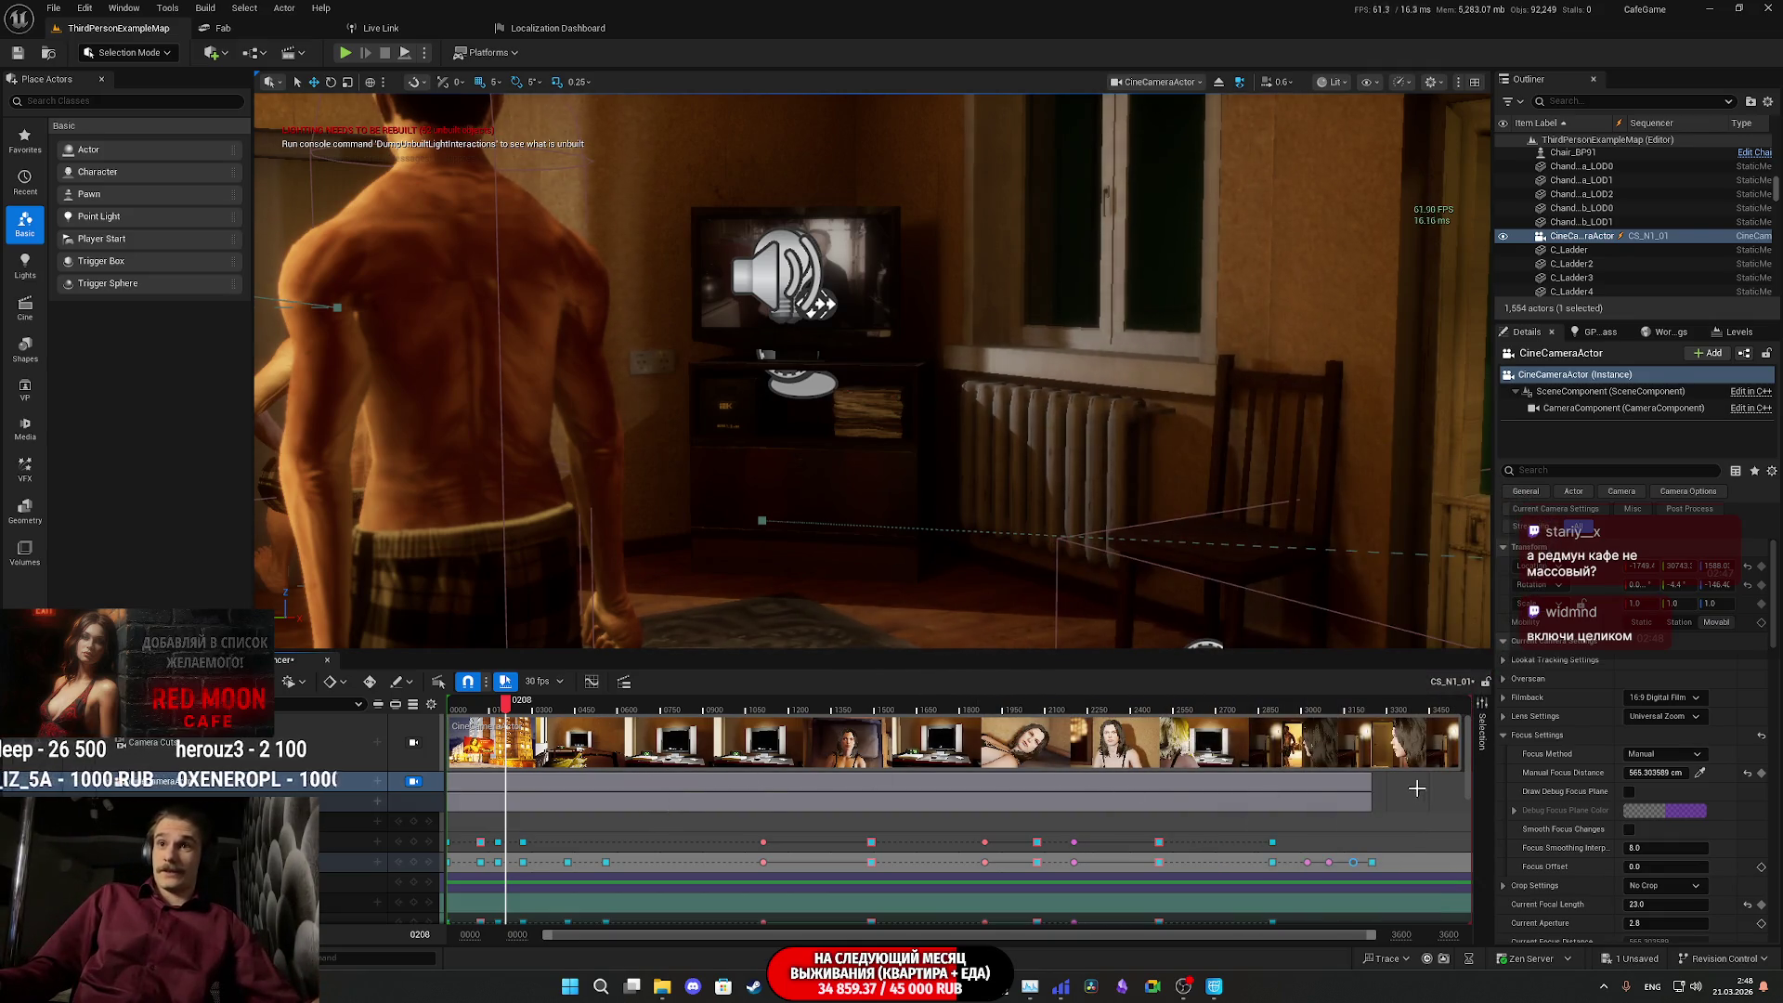
{"action": "left_click_drag", "start_coordinate": [1471, 780], "coordinate": [1469, 887]}
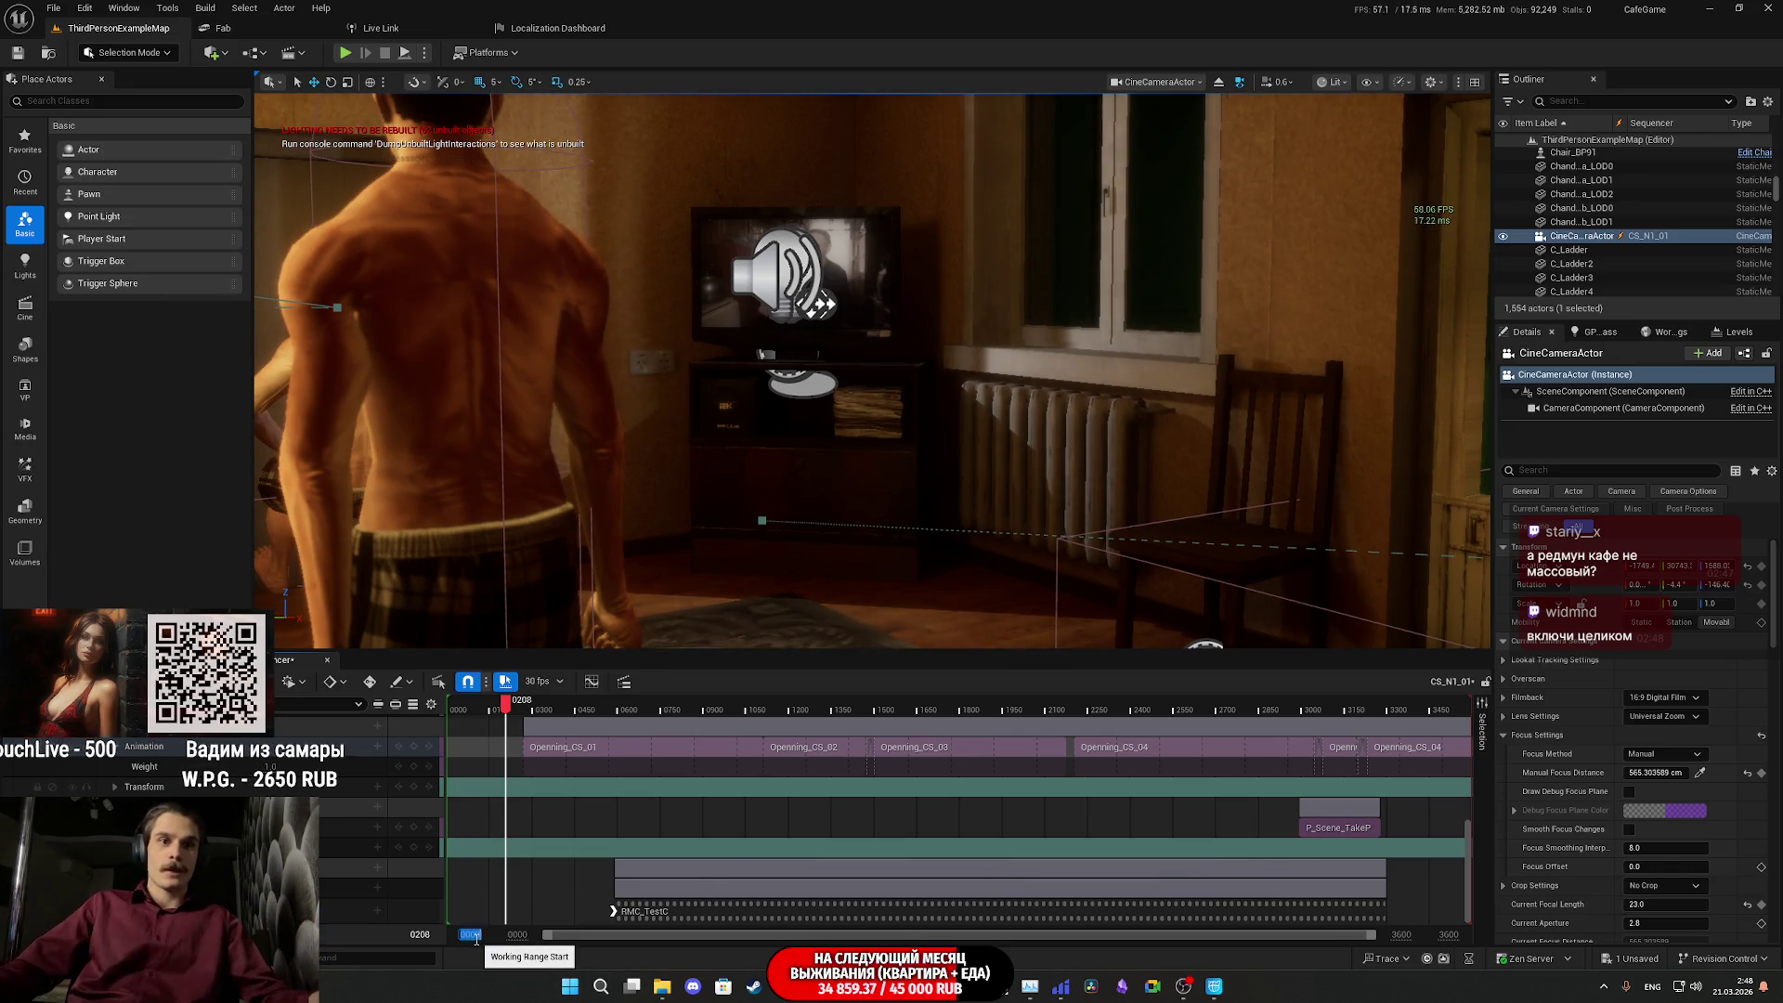
- Extend the working range start to -200, zoom the timeline, and play from the room shot at frame 187
{"action": "left_click_drag", "start_coordinate": [472, 938], "coordinate": [477, 940]}
{"action": "type", "text": "-200"}
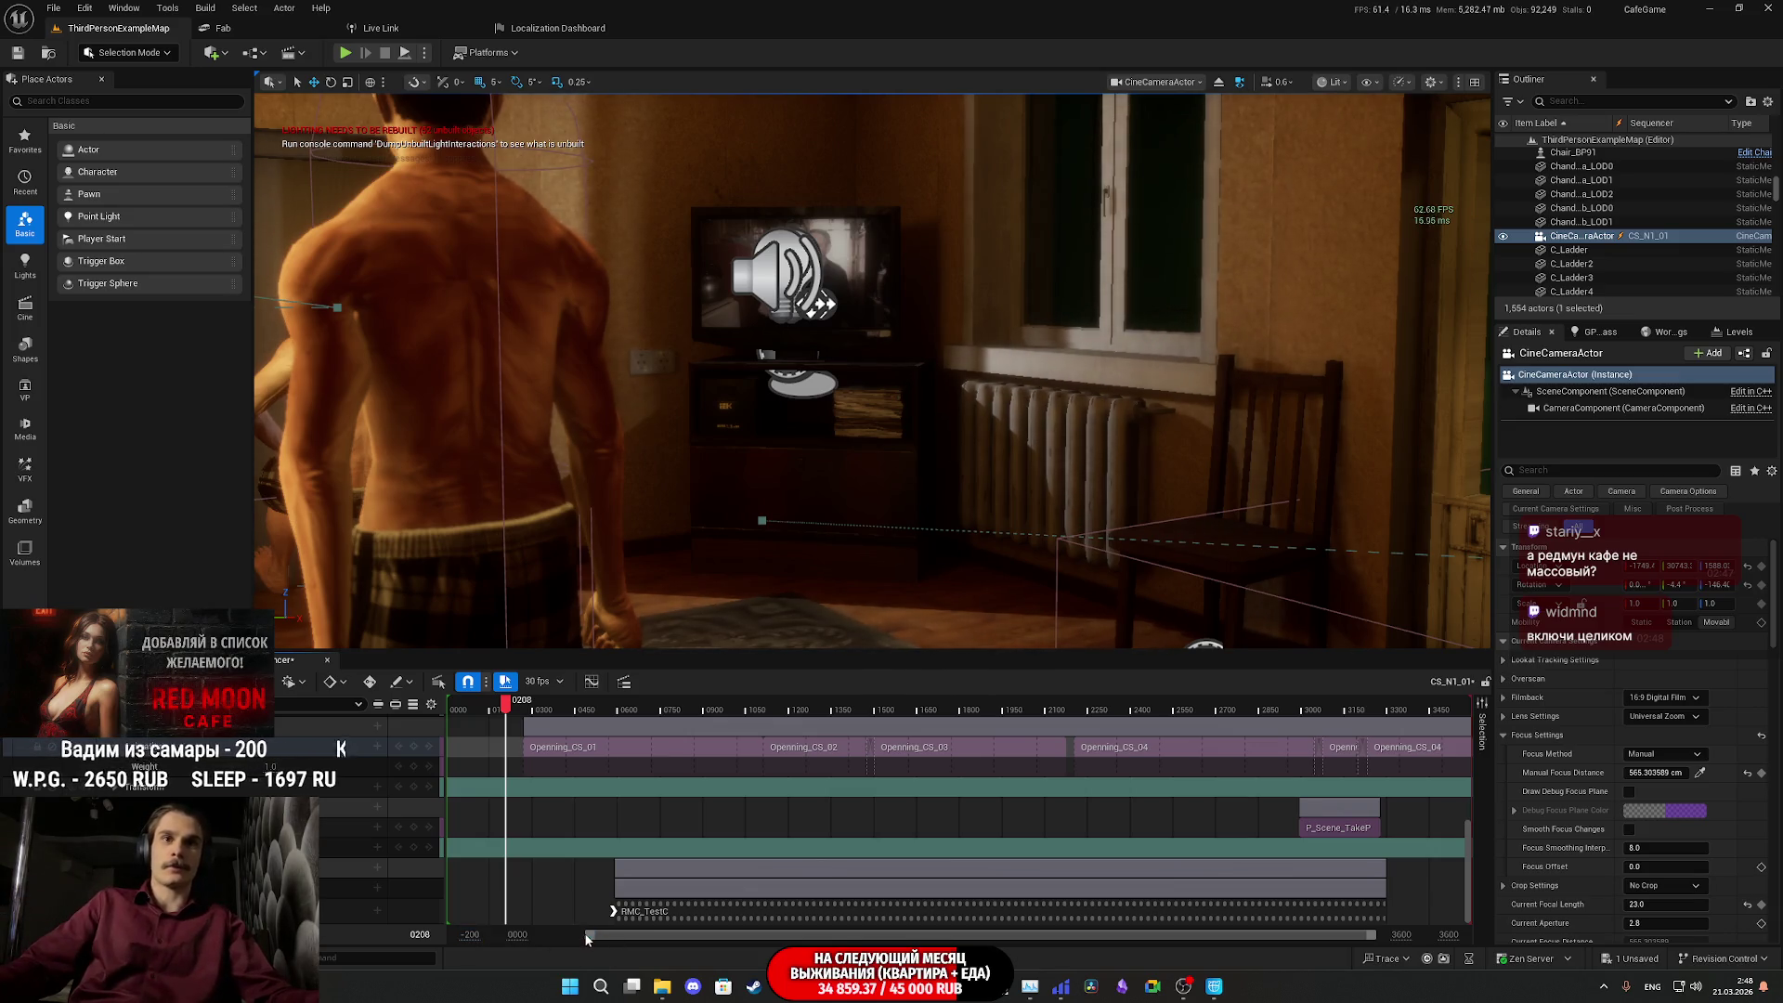
{"action": "left_click_drag", "start_coordinate": [586, 939], "coordinate": [546, 938]}
{"action": "scroll", "coordinate": [577, 835], "scroll_direction": "up", "scroll_amount": 3}
{"action": "scroll", "coordinate": [566, 831], "scroll_direction": "up", "scroll_amount": 5}
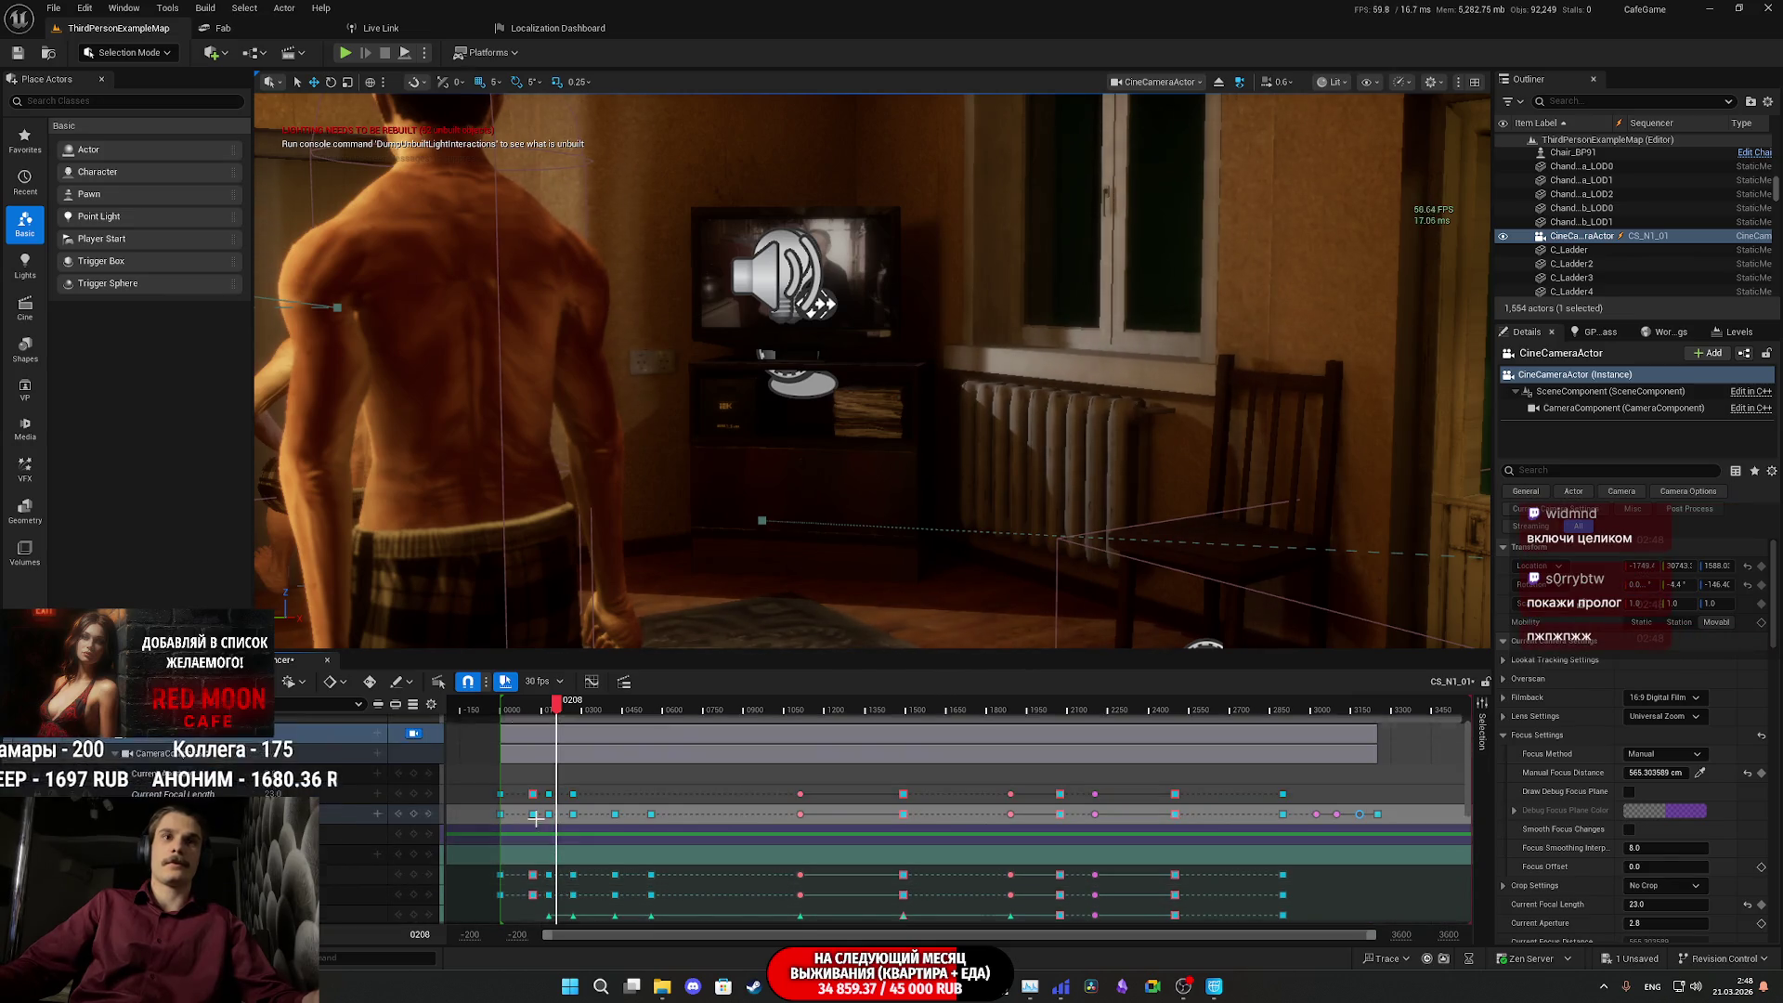
{"action": "scroll", "coordinate": [541, 825], "scroll_direction": "up", "scroll_amount": 2}
{"action": "left_click", "coordinate": [525, 708]}
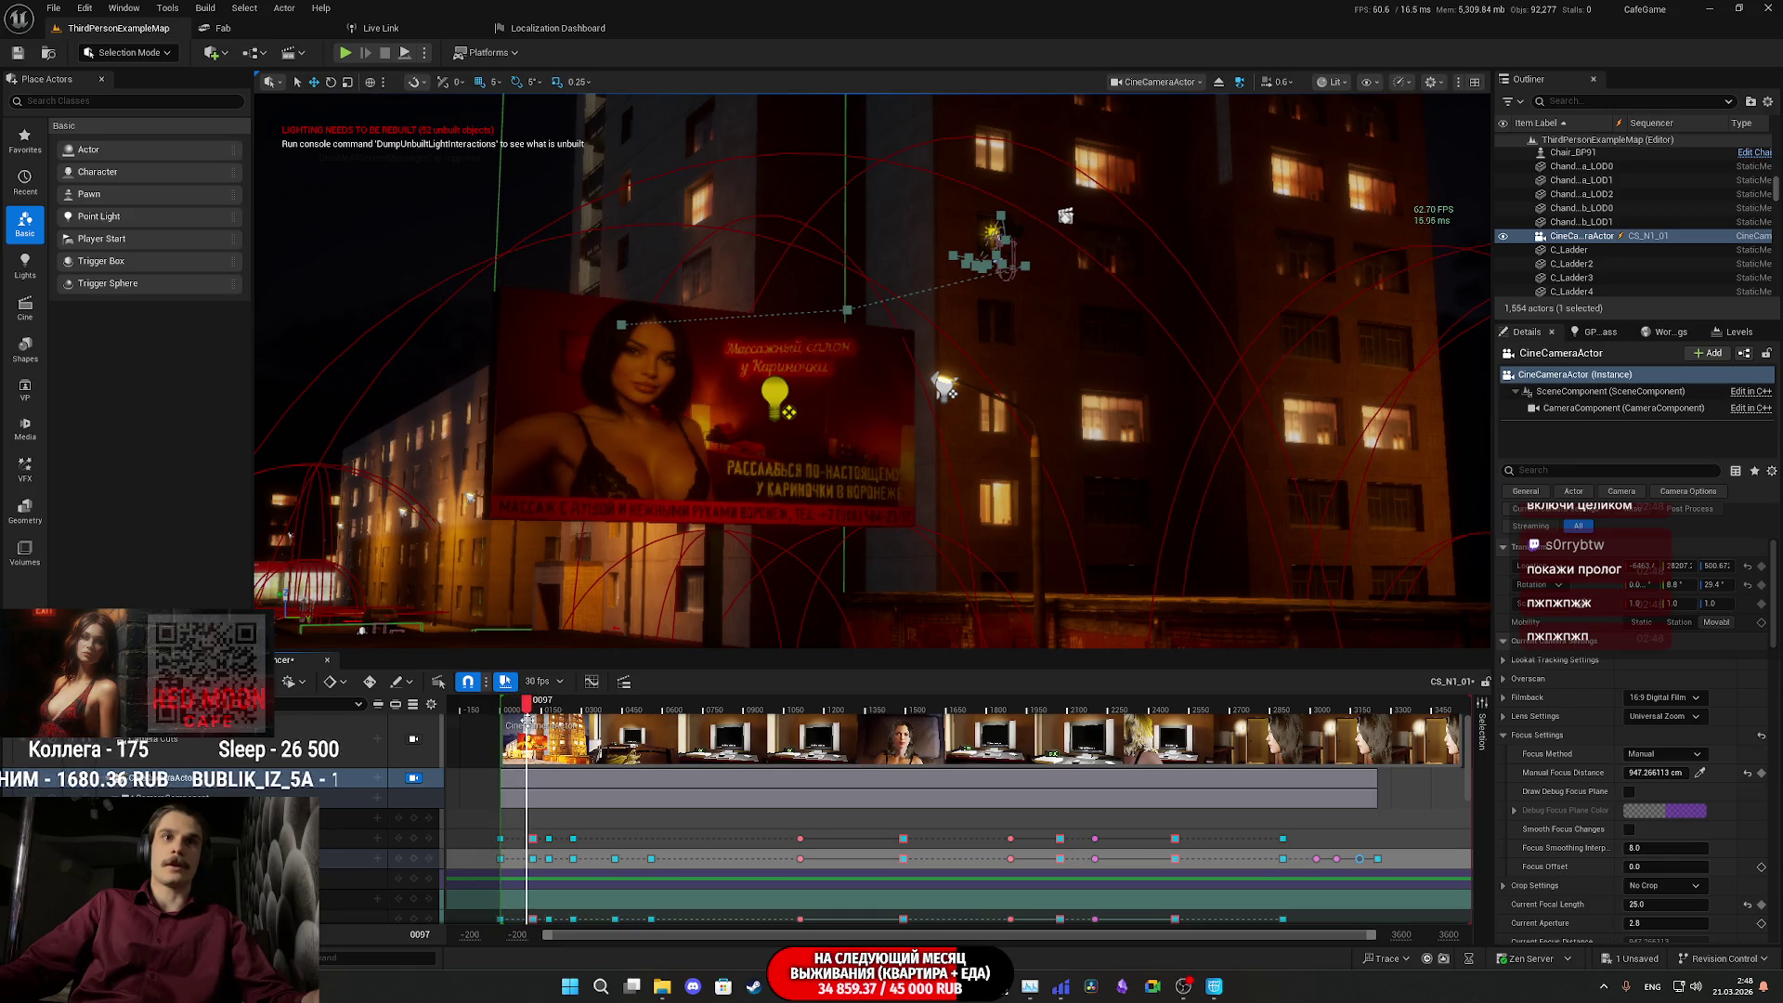
{"action": "scroll", "coordinate": [527, 743], "scroll_direction": "down", "scroll_amount": 2}
{"action": "left_click_drag", "start_coordinate": [536, 910], "coordinate": [490, 788]}
{"action": "left_click", "coordinate": [552, 711]}
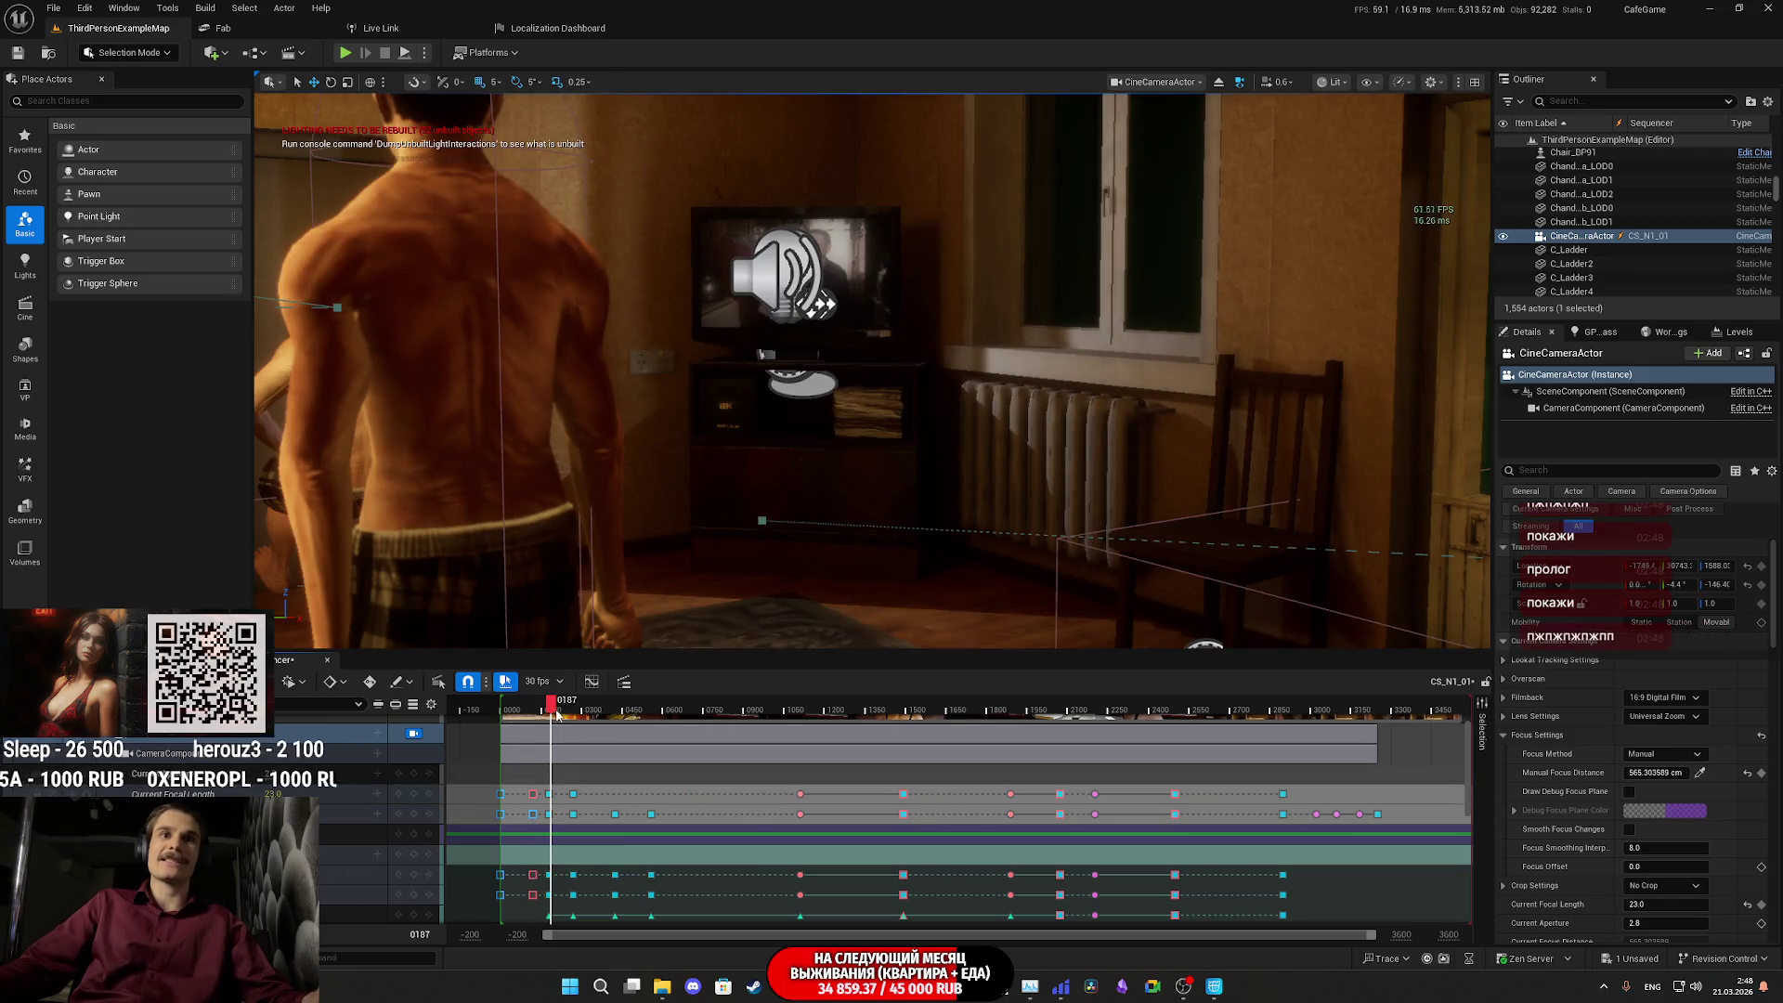
{"action": "key", "text": "space"}
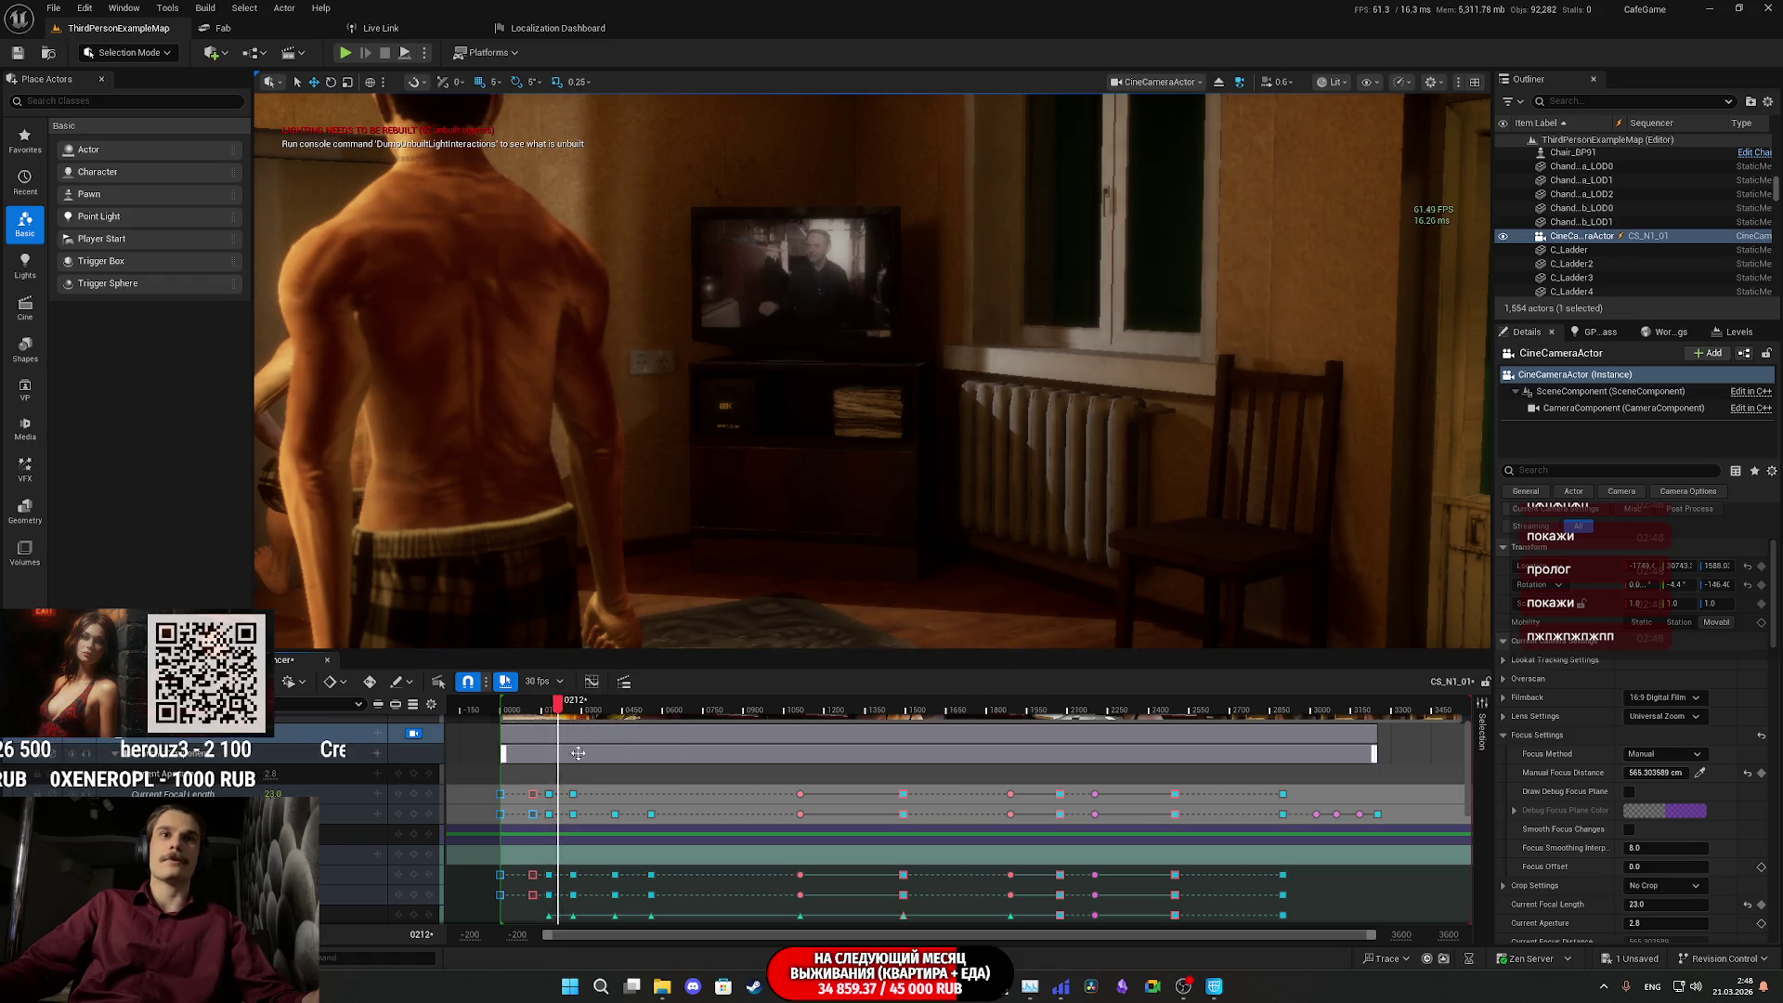
- Shift a column of focus keyframes 4 frames earlier and select the keys around frame 0060
{"action": "scroll", "coordinate": [592, 834], "scroll_direction": "down", "scroll_amount": 2}
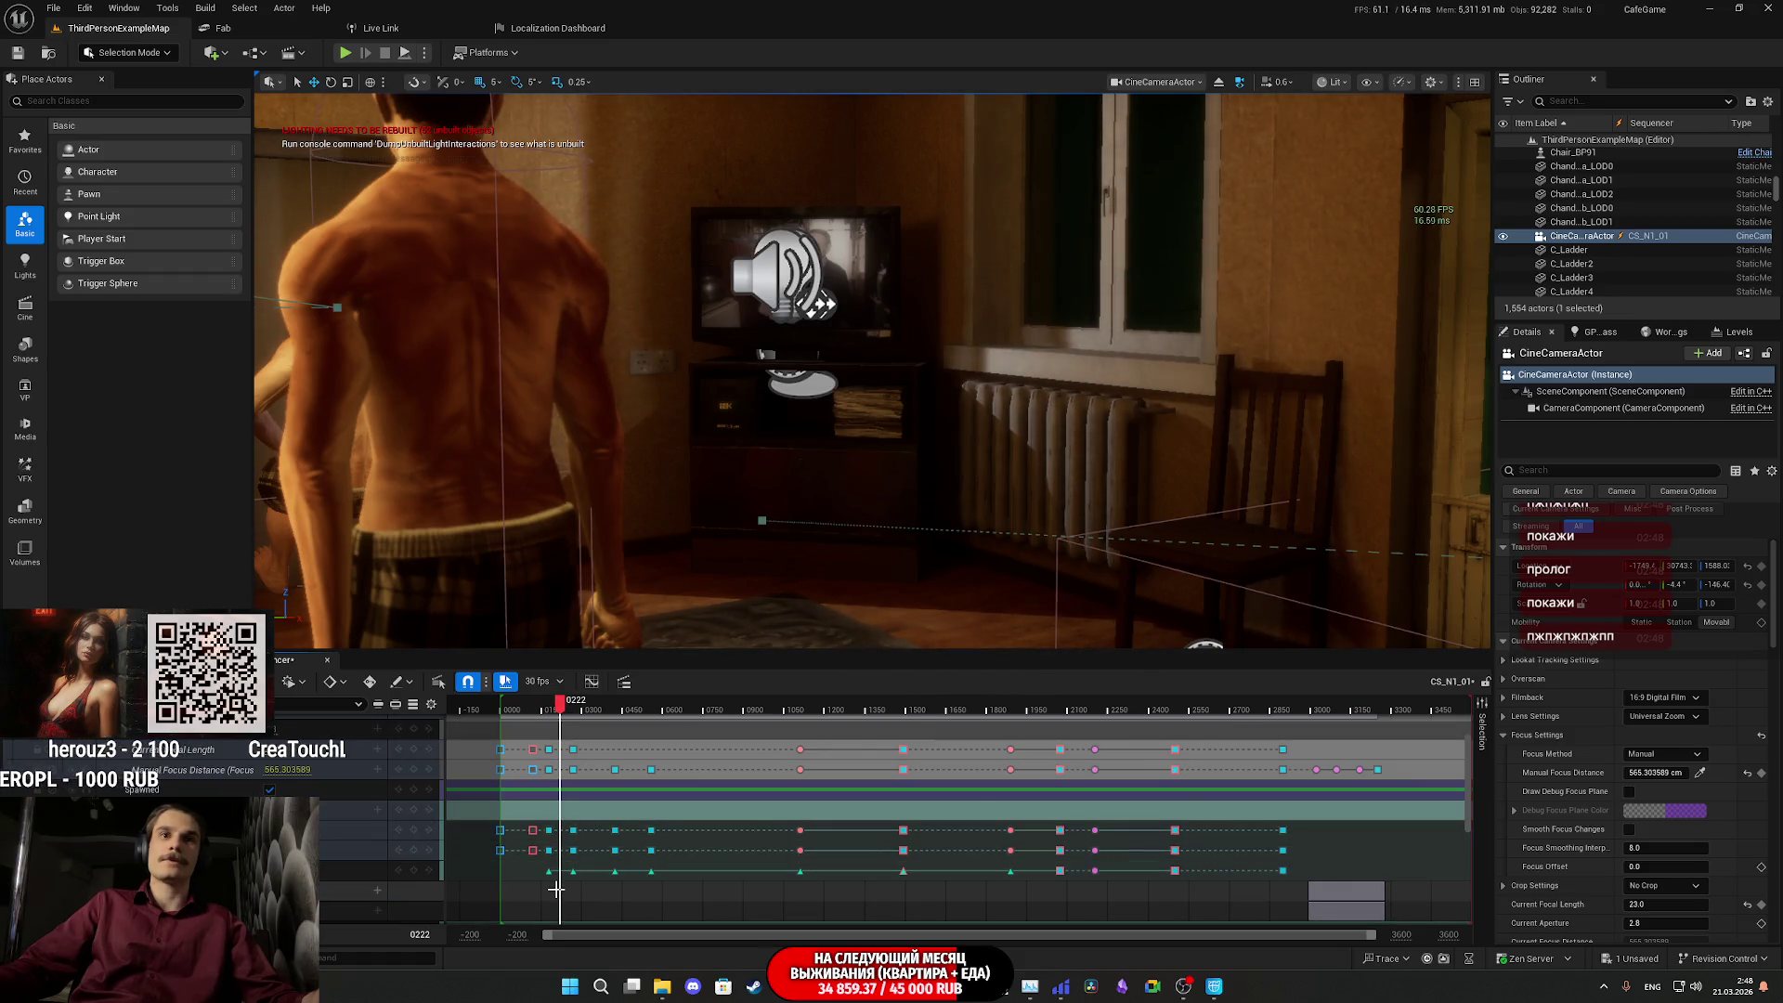
{"action": "left_click_drag", "start_coordinate": [550, 878], "coordinate": [490, 738]}
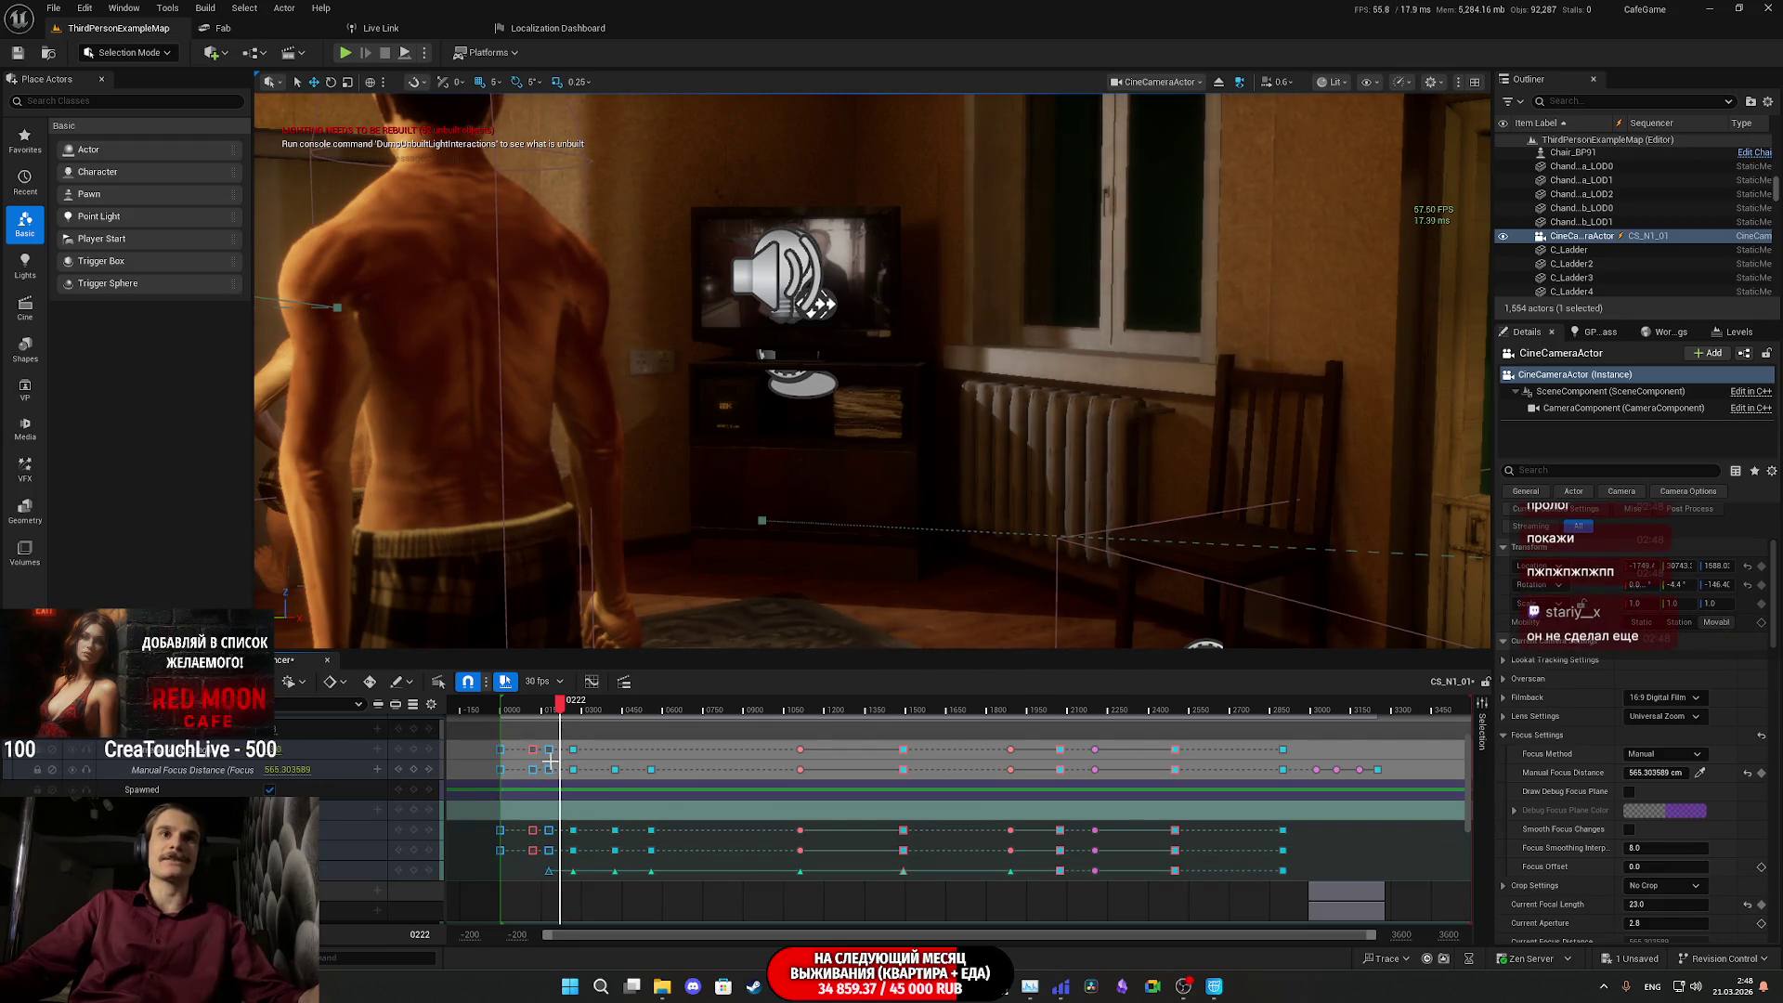
{"action": "scroll", "coordinate": [555, 767], "scroll_direction": "up", "scroll_amount": 5}
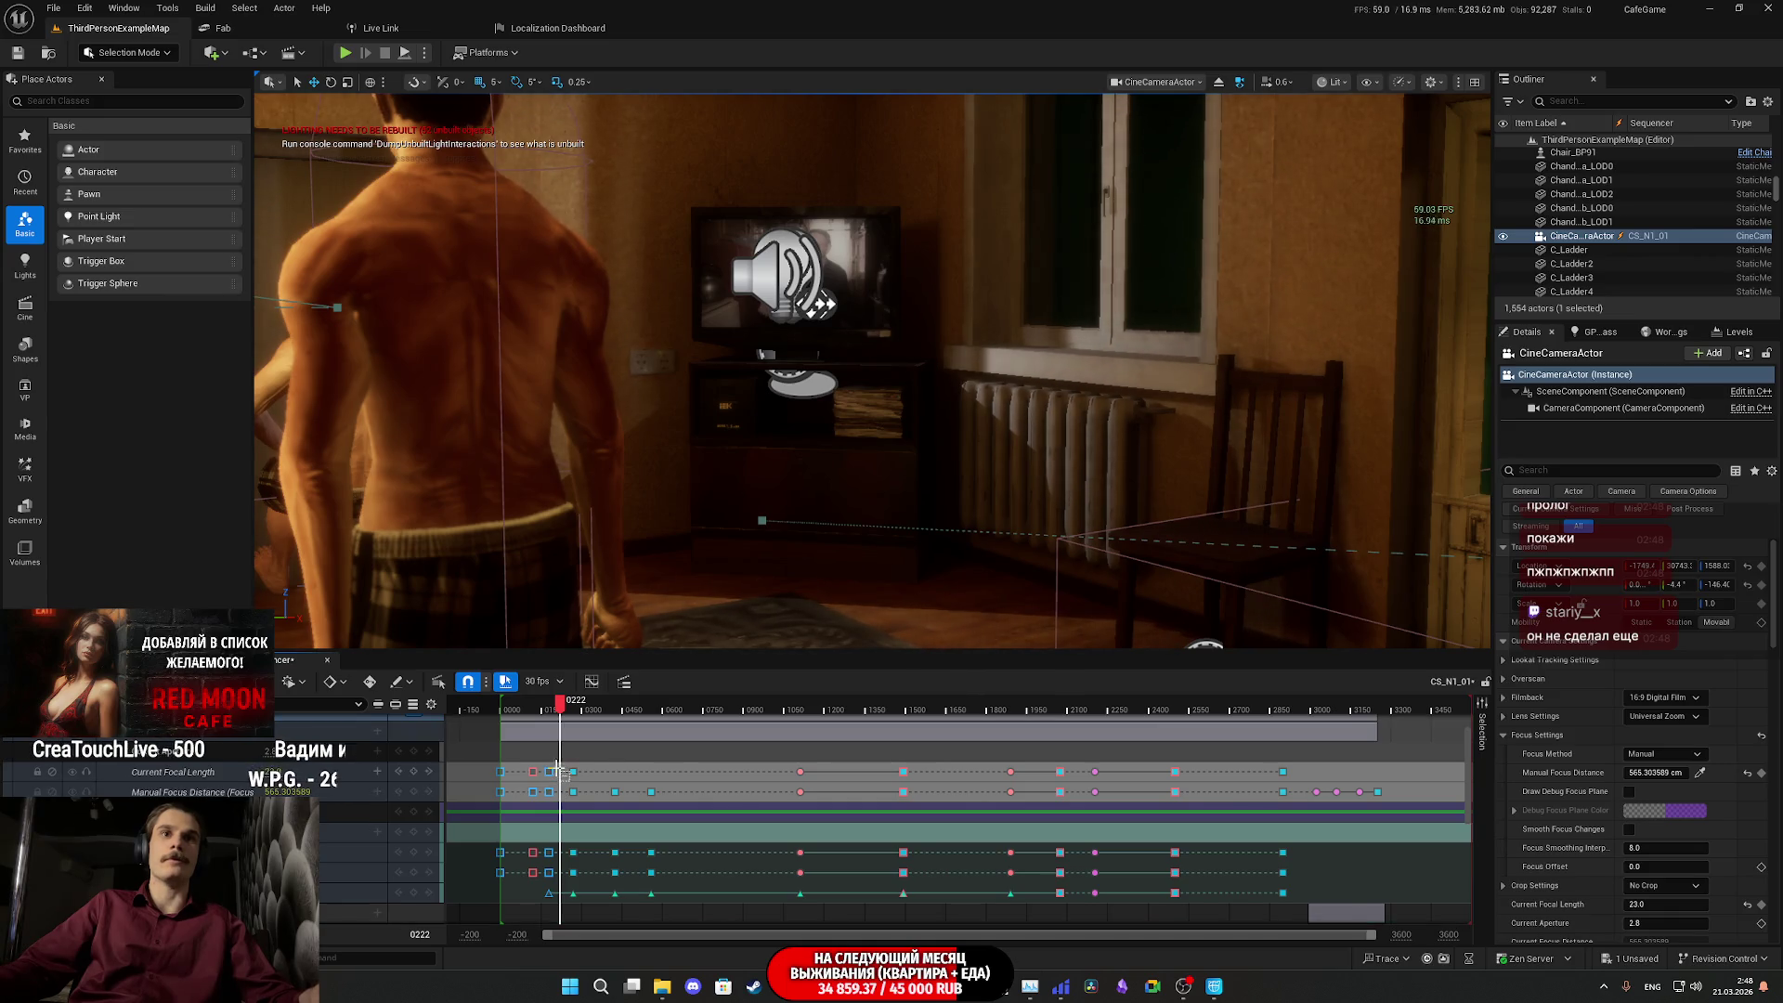
{"action": "left_click_drag", "start_coordinate": [665, 934], "coordinate": [616, 933]}
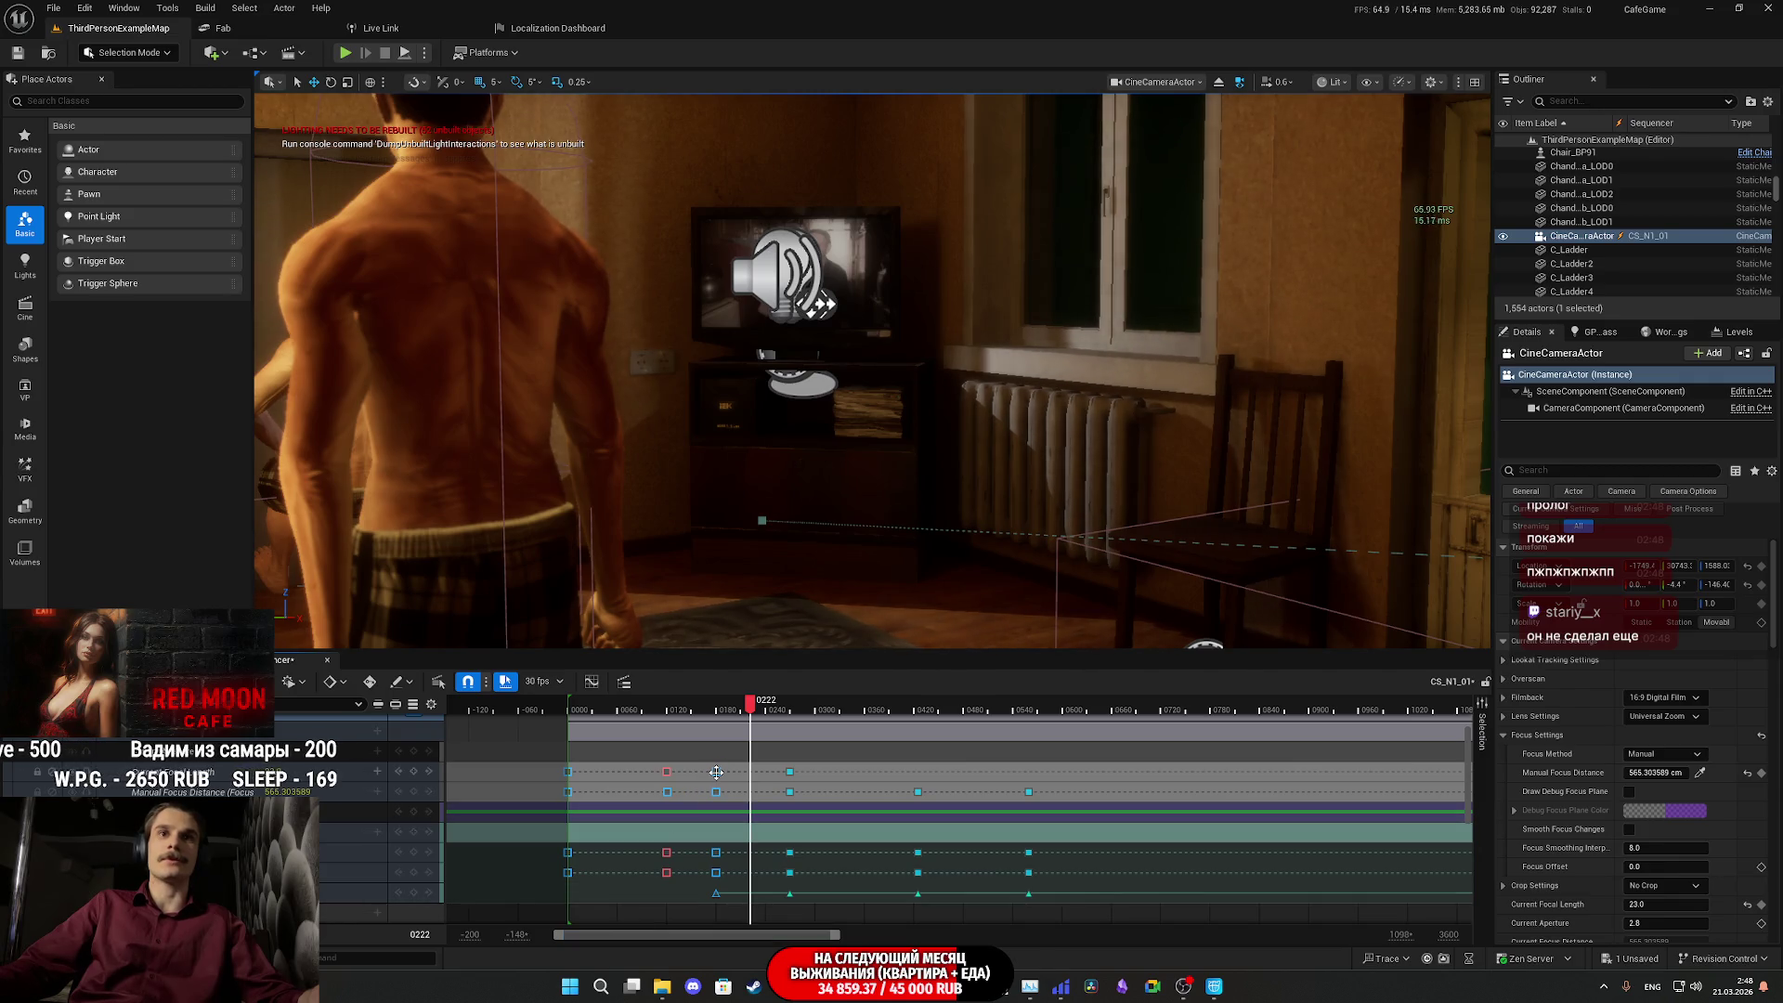
{"action": "left_click_drag", "start_coordinate": [716, 771], "coordinate": [667, 781]}
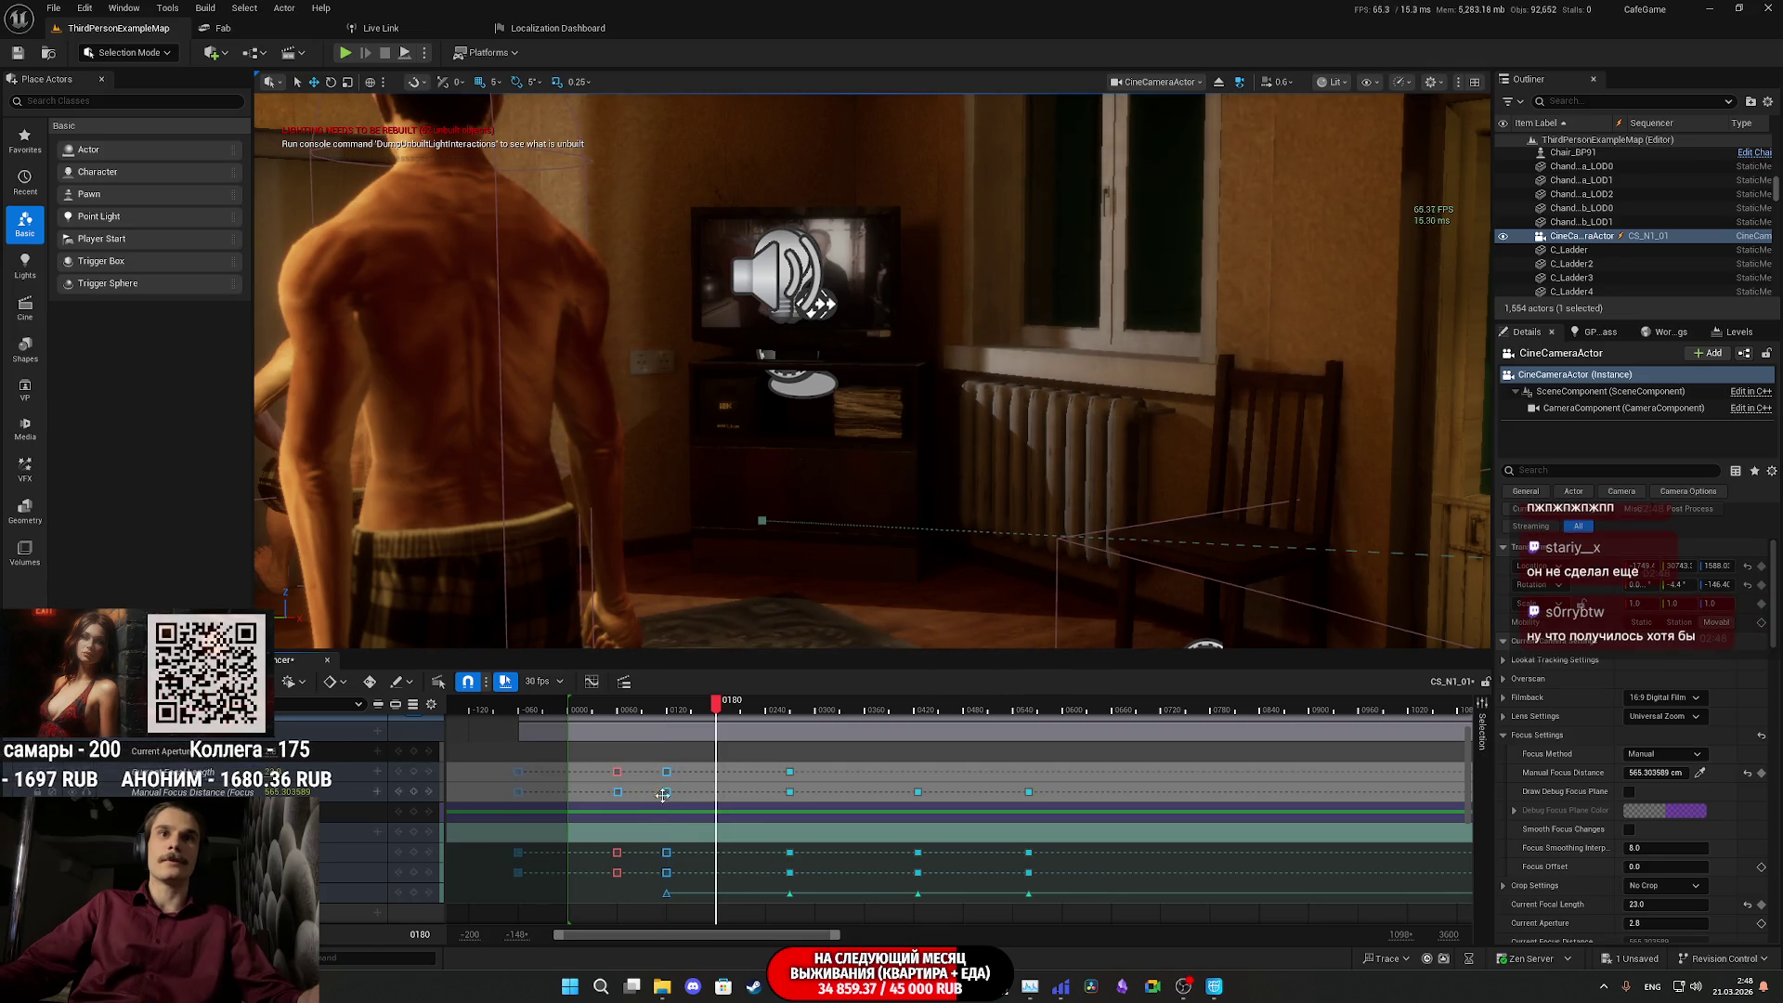
{"action": "left_click_drag", "start_coordinate": [639, 896], "coordinate": [524, 795]}
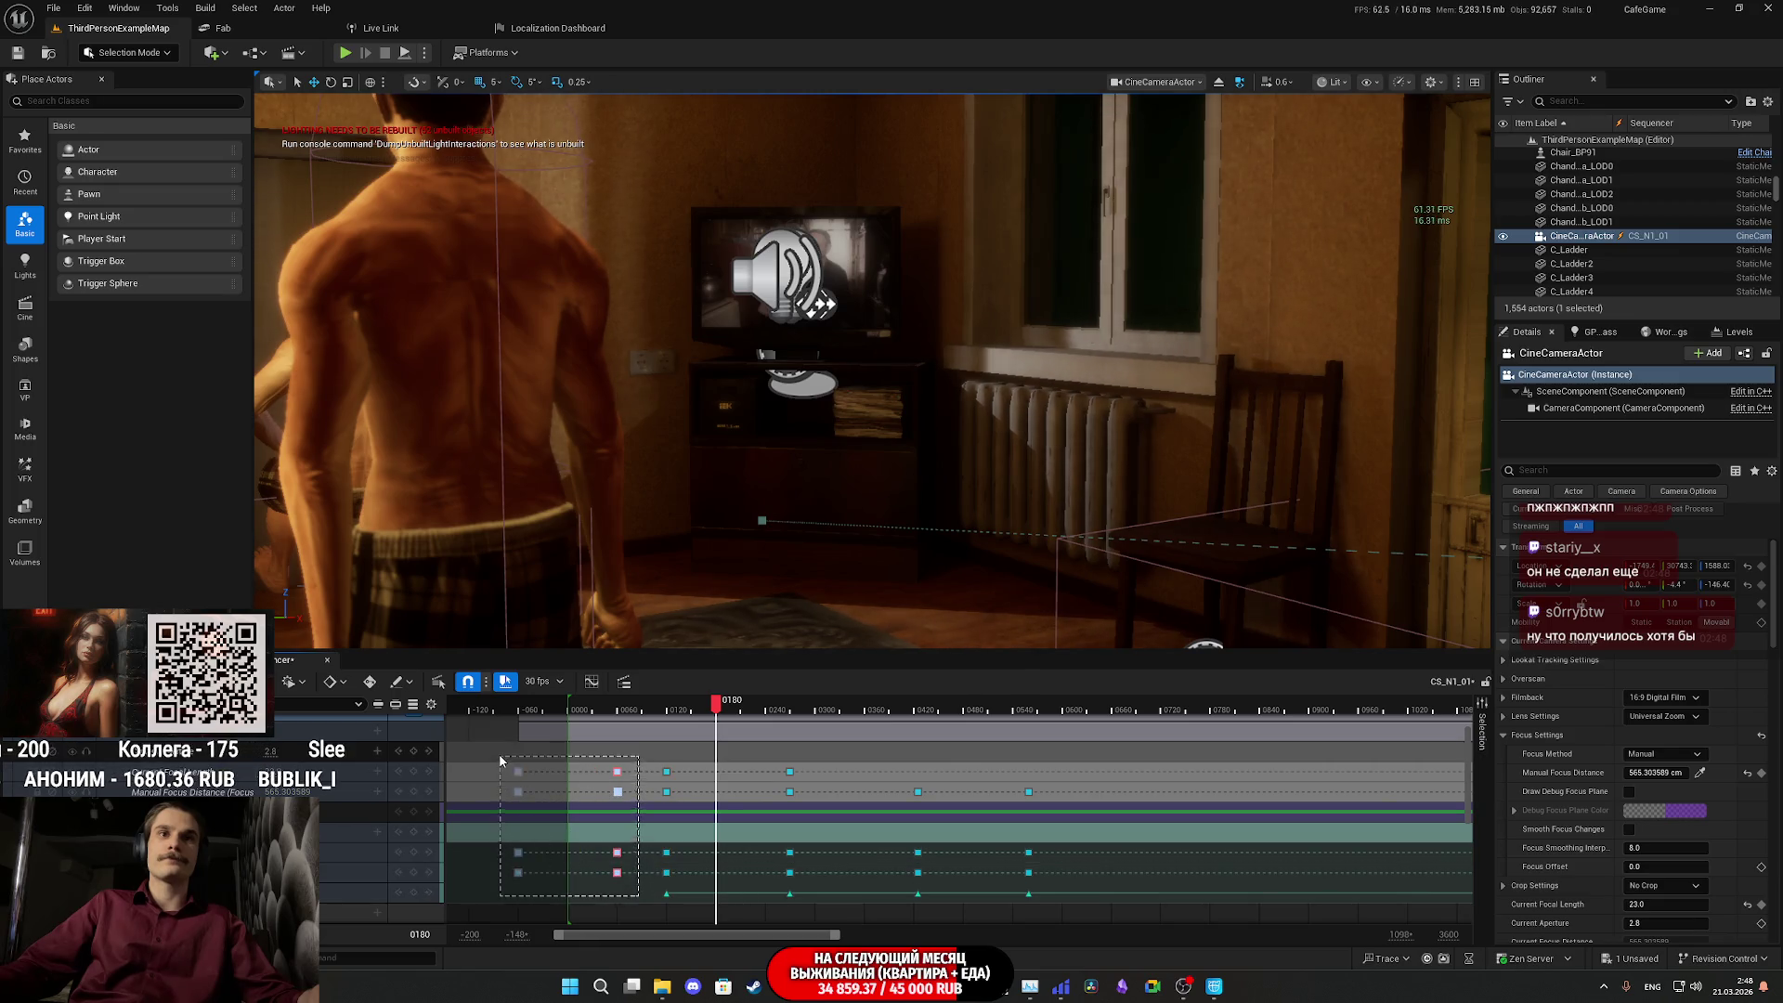
- Move the selected early camera keys from frame 60 to frame 46
{"action": "scroll", "coordinate": [648, 854], "scroll_direction": "up", "scroll_amount": 2}
{"action": "scroll", "coordinate": [649, 854], "scroll_direction": "down", "scroll_amount": 1}
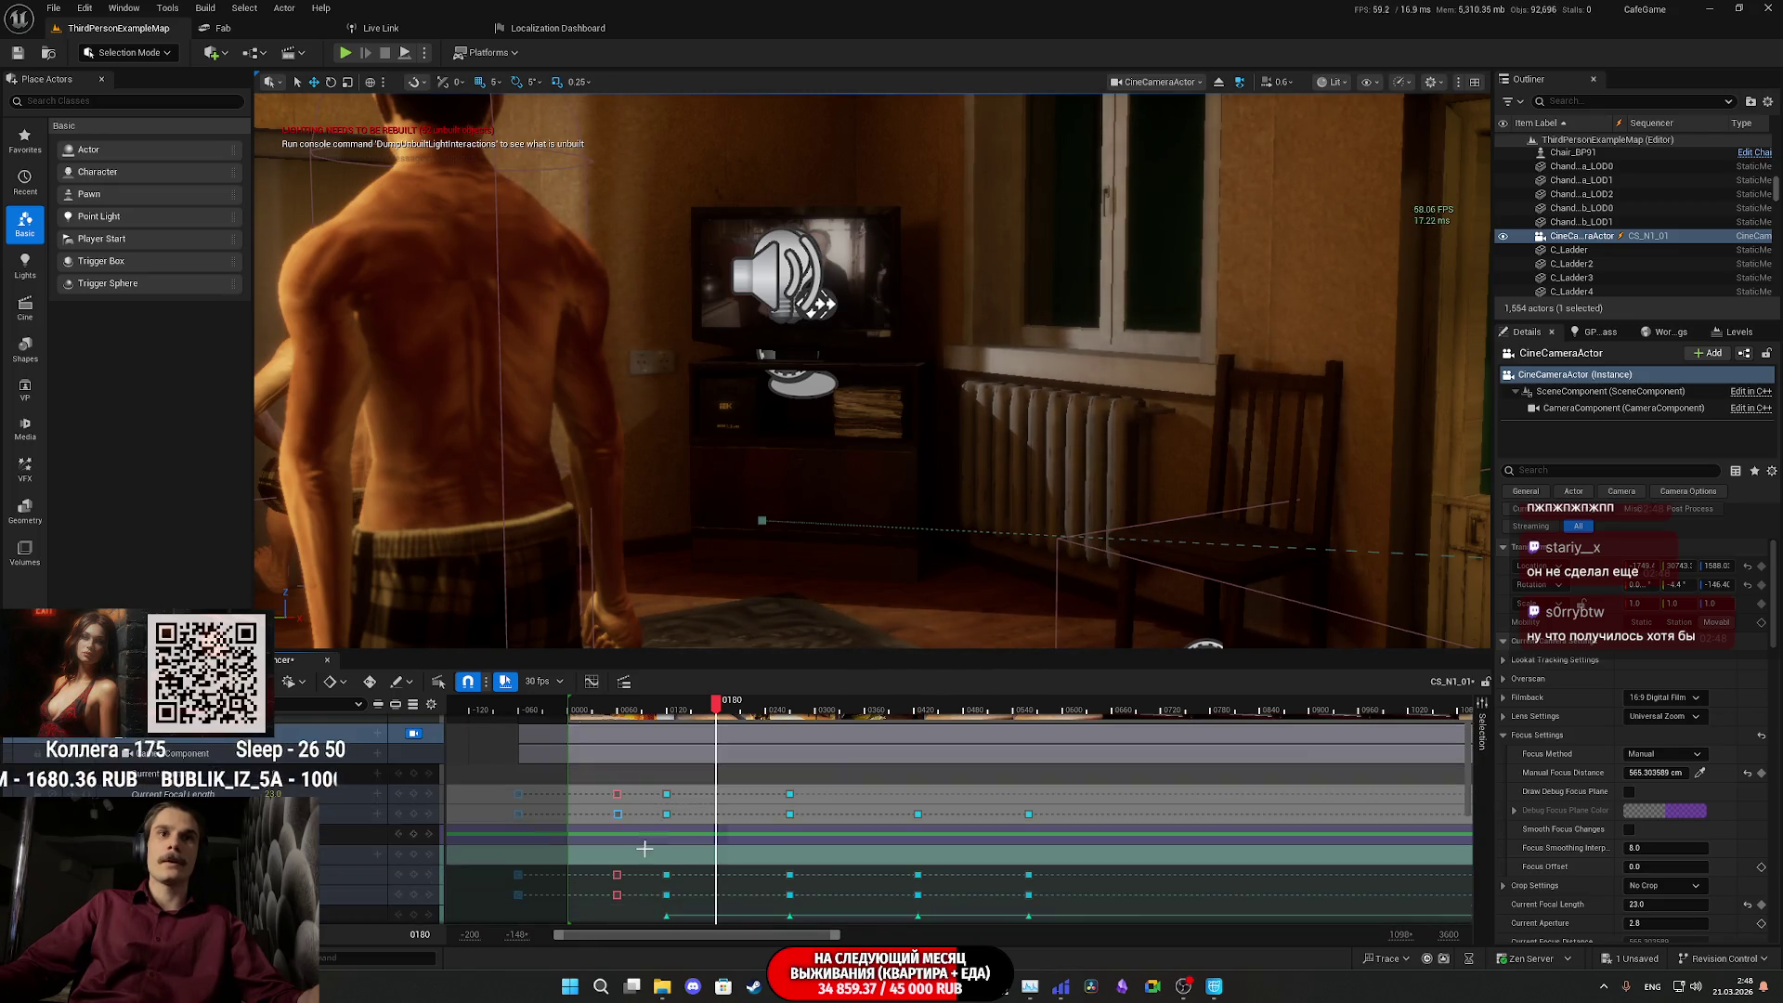
{"action": "left_click", "coordinate": [616, 794]}
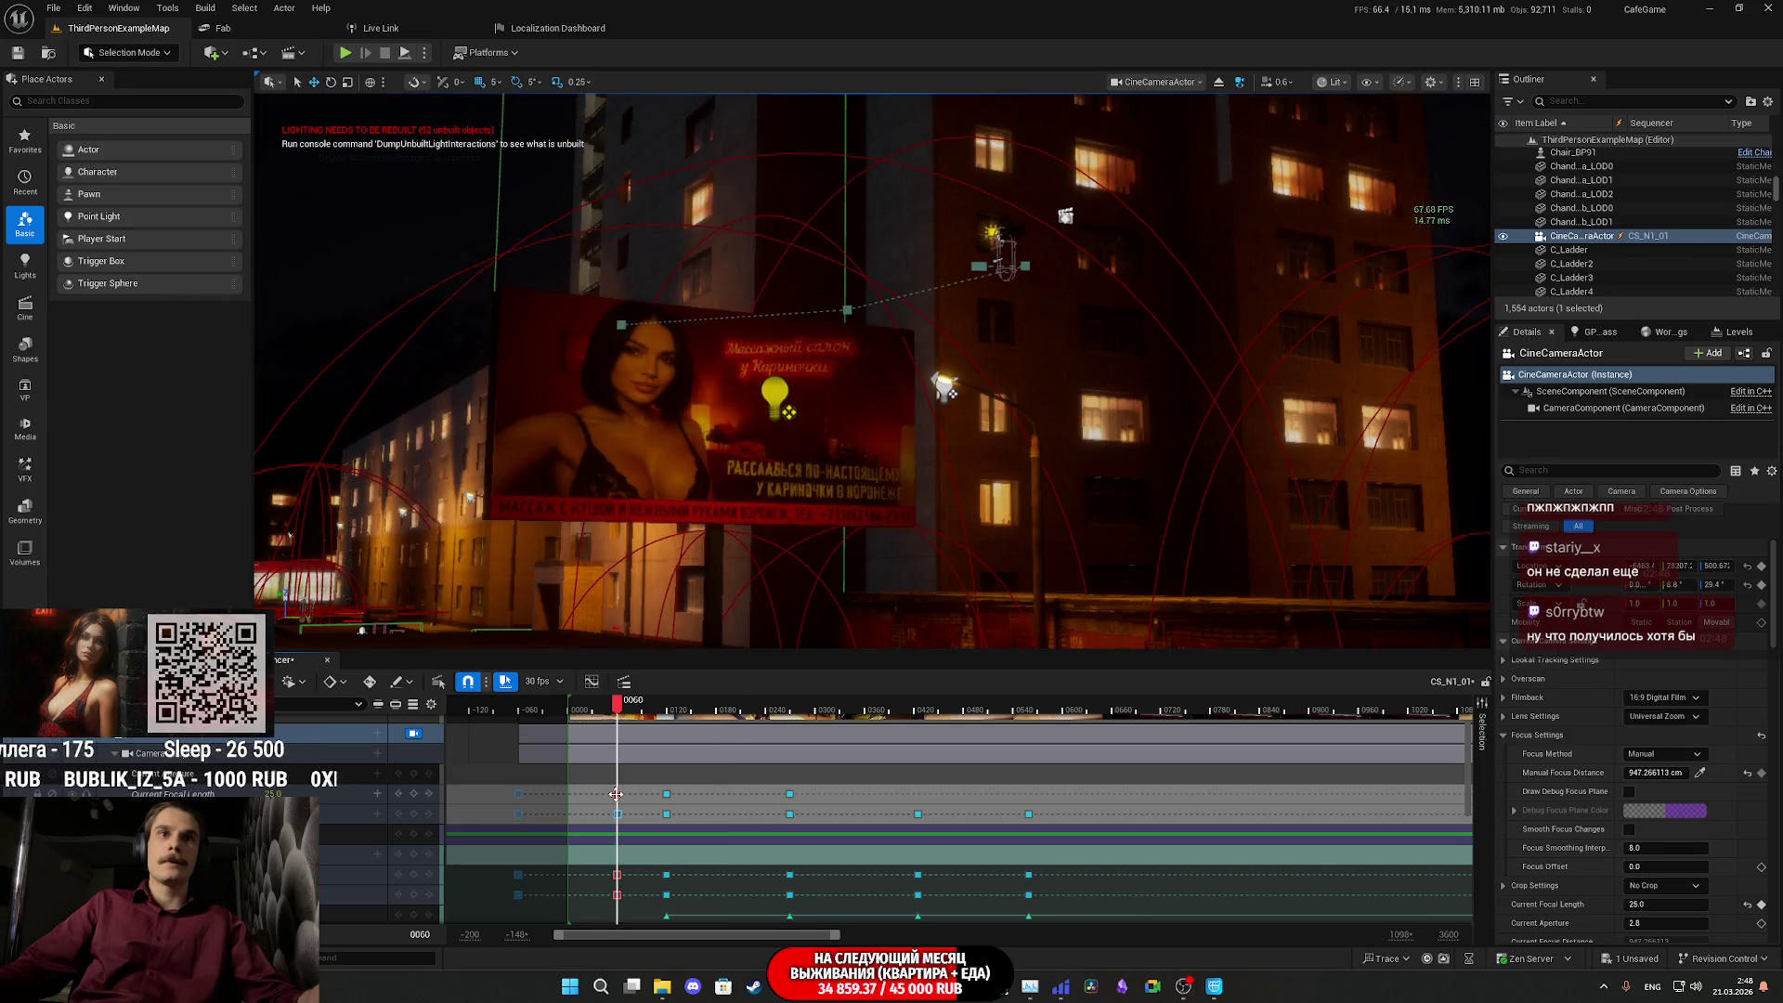
{"action": "left_click_drag", "start_coordinate": [616, 794], "coordinate": [604, 794]}
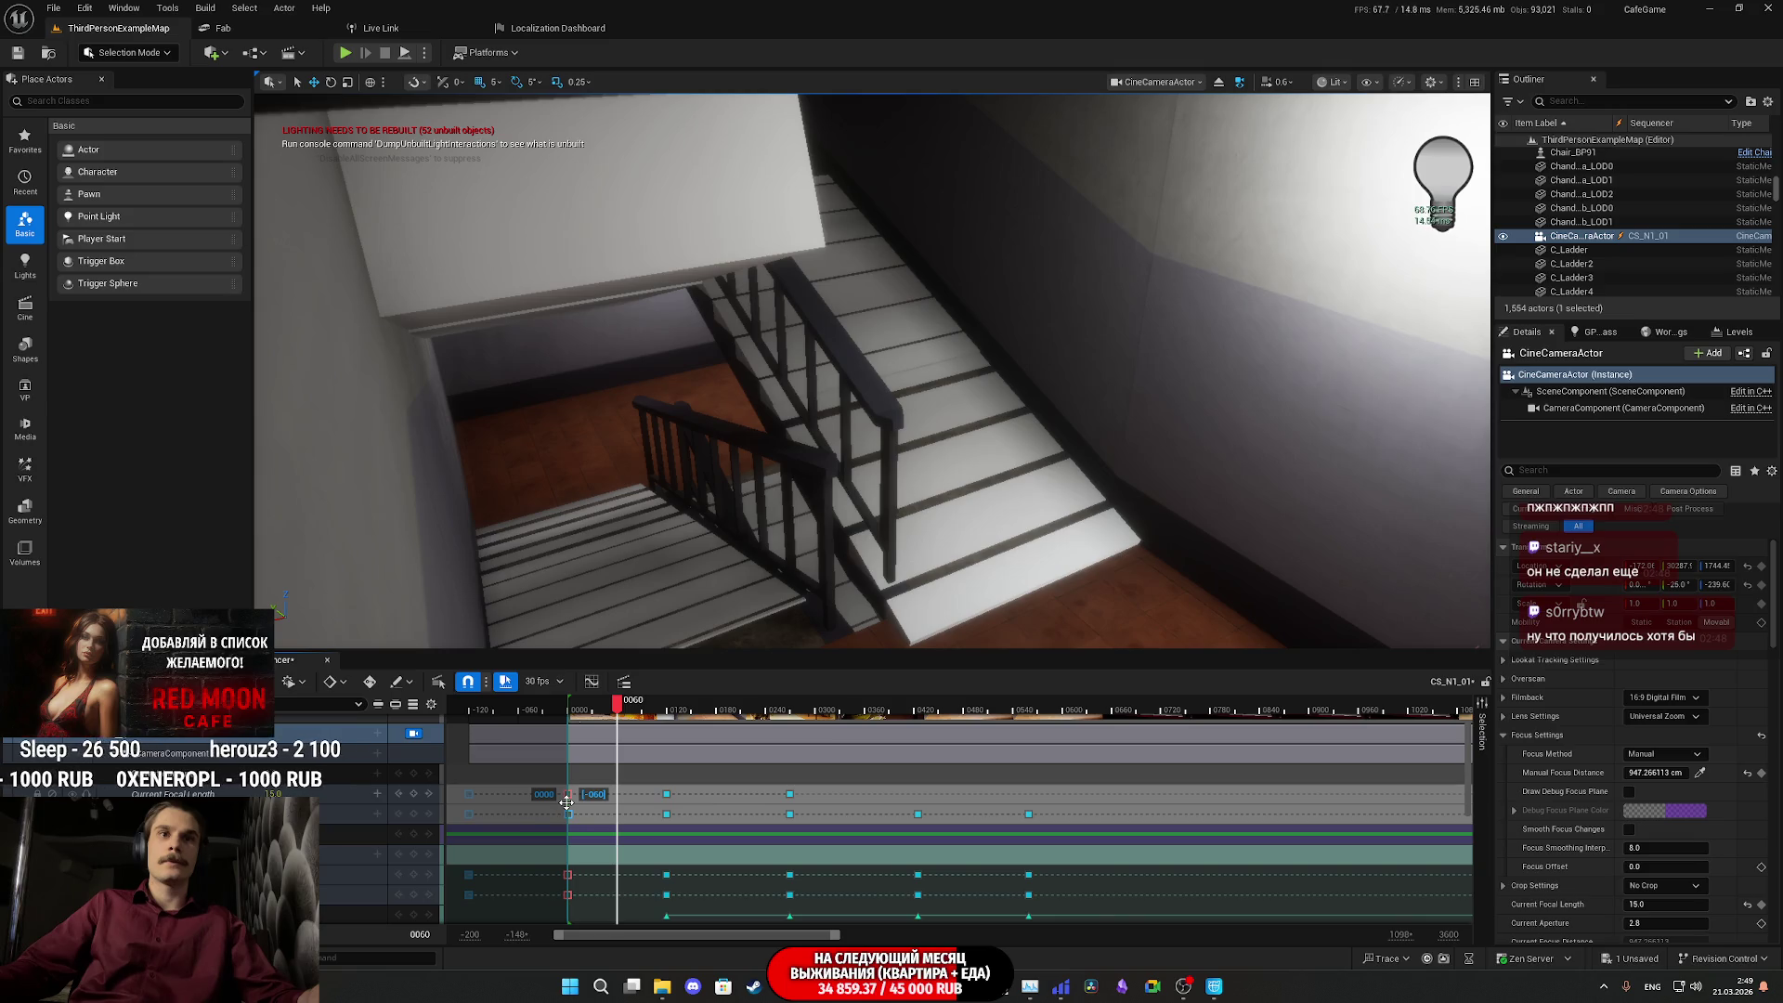
- Drag the playback start marker back to frame -120 and preview the cutscene from there
{"action": "left_click_drag", "start_coordinate": [516, 723], "coordinate": [484, 741]}
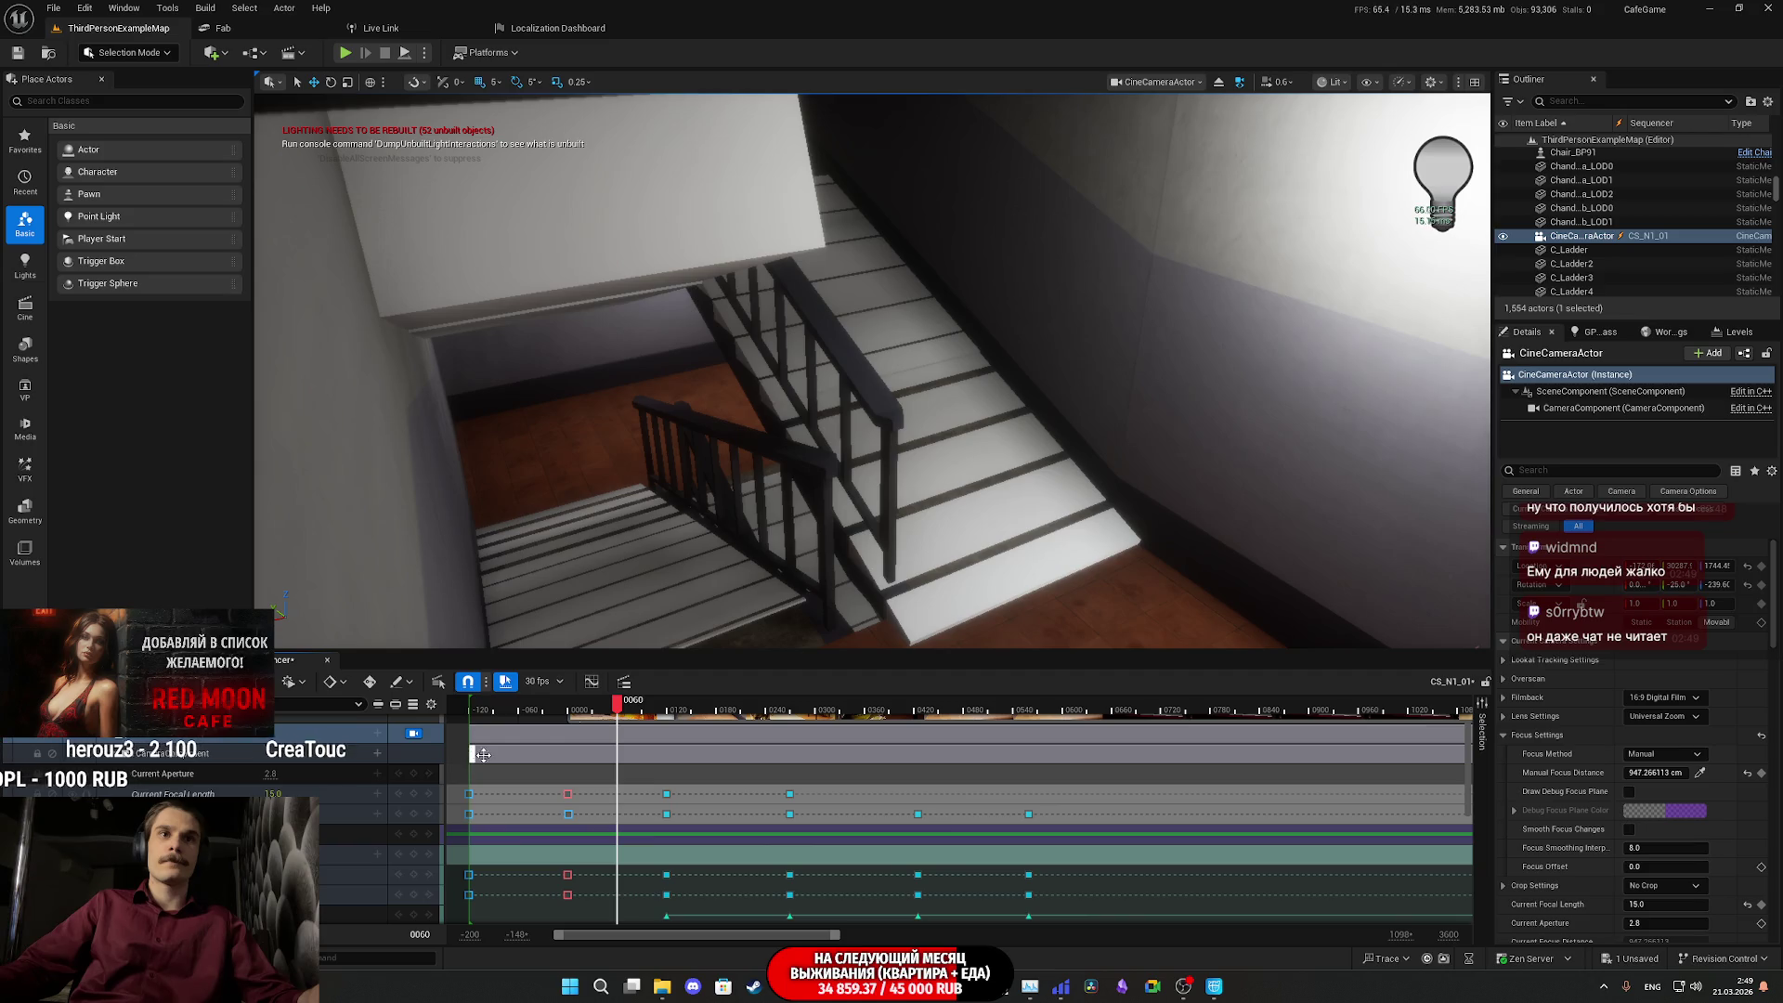
{"action": "left_click", "coordinate": [480, 734]}
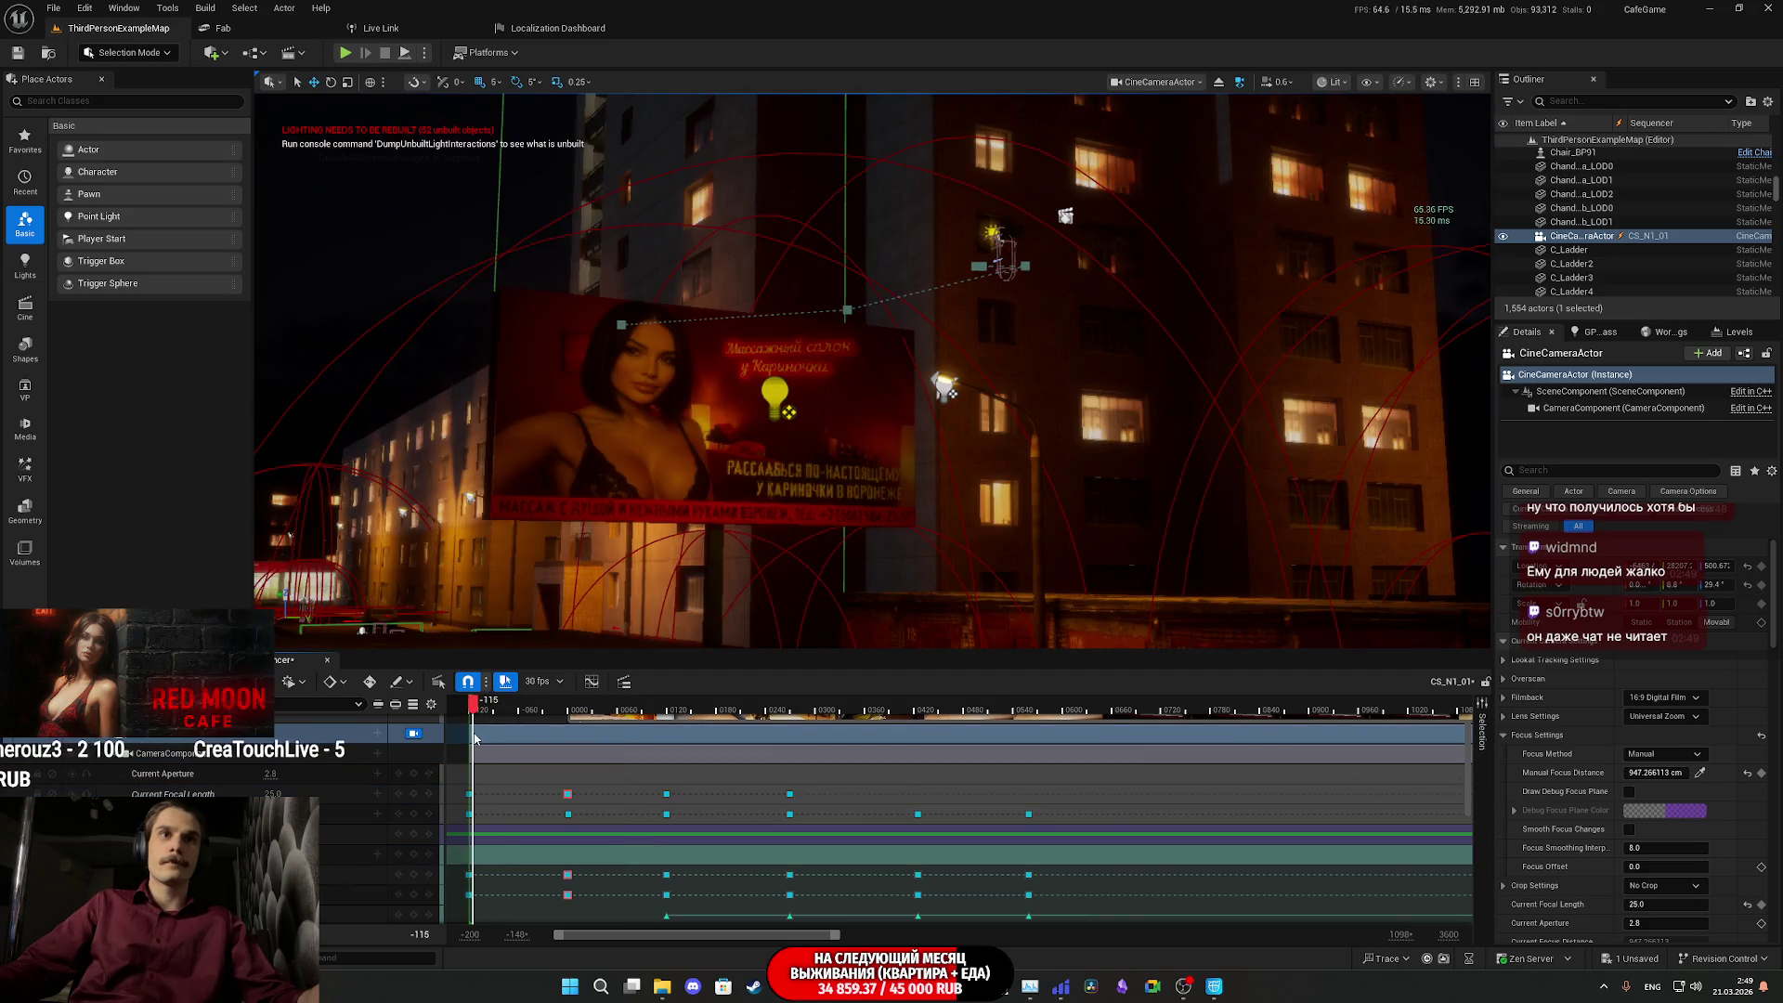
{"action": "left_click_drag", "start_coordinate": [473, 738], "coordinate": [470, 745]}
{"action": "mouse_move", "coordinate": [837, 935]}
{"action": "left_mouse_down"}
{"action": "mouse_move", "coordinate": [580, 946]}
{"action": "mouse_move", "coordinate": [1064, 915]}
{"action": "left_mouse_up"}
{"action": "key", "text": "space"}
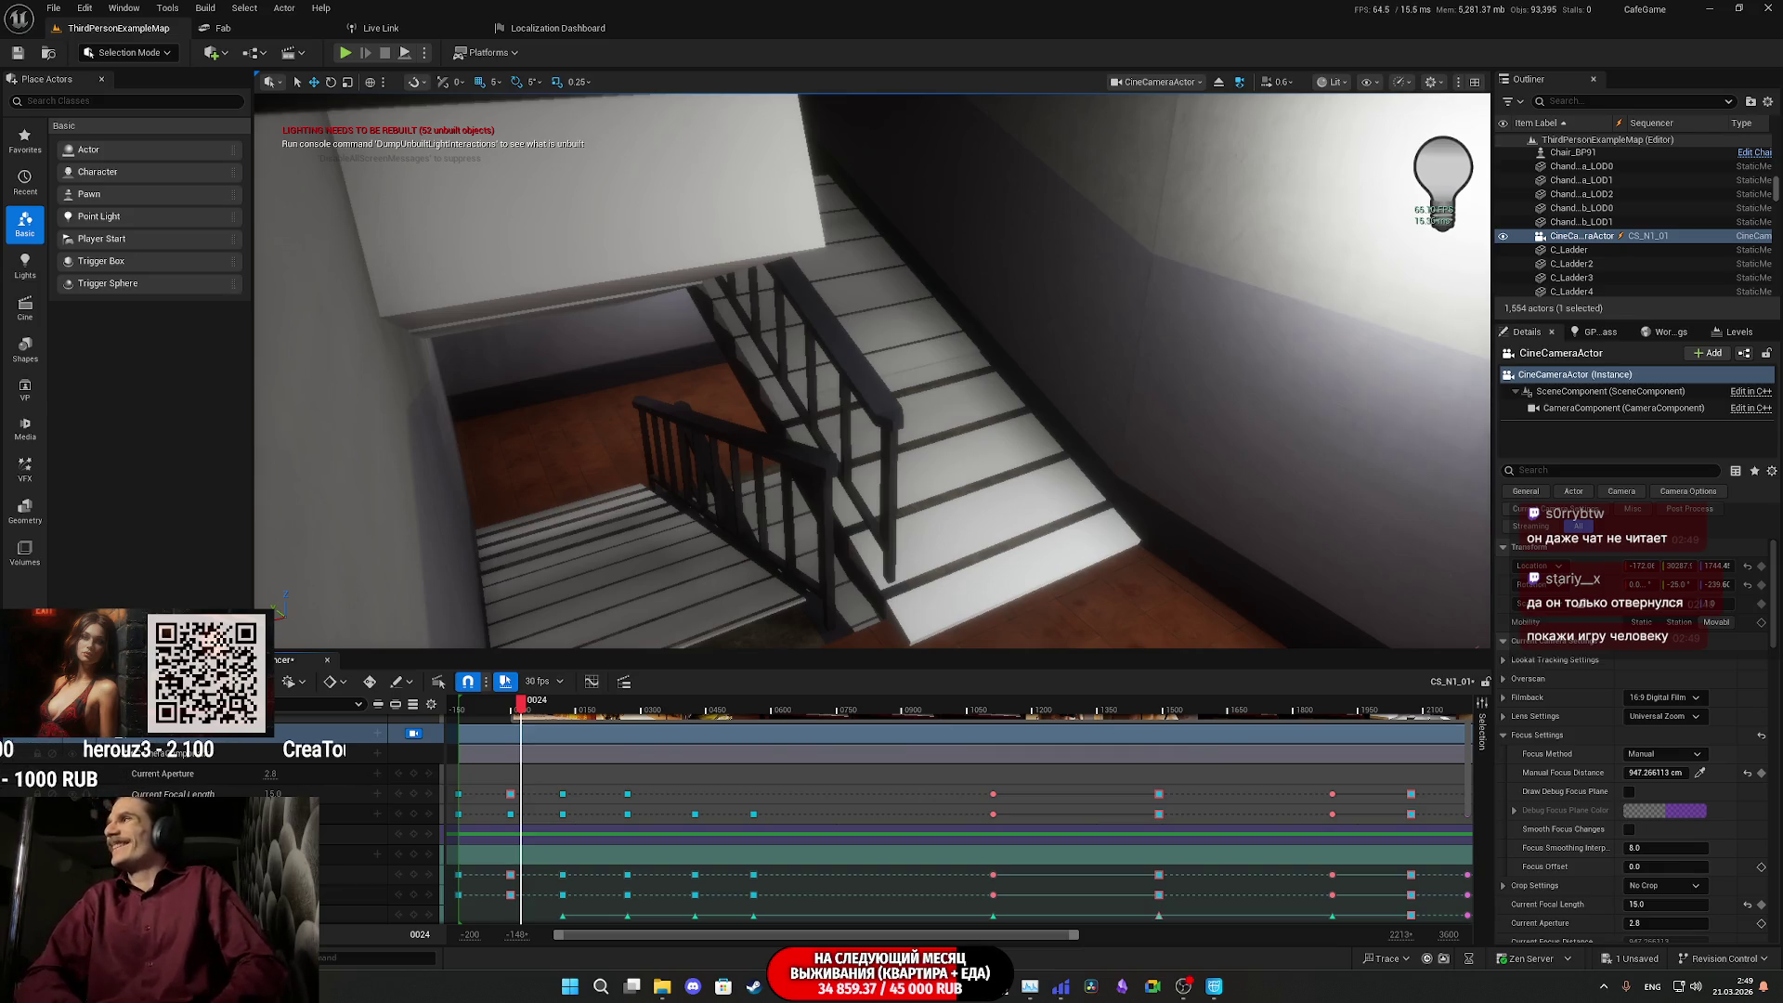
- Set the timeline view start to -120 and extend the Camera Cuts section back to it
{"action": "left_click", "coordinate": [470, 934]}
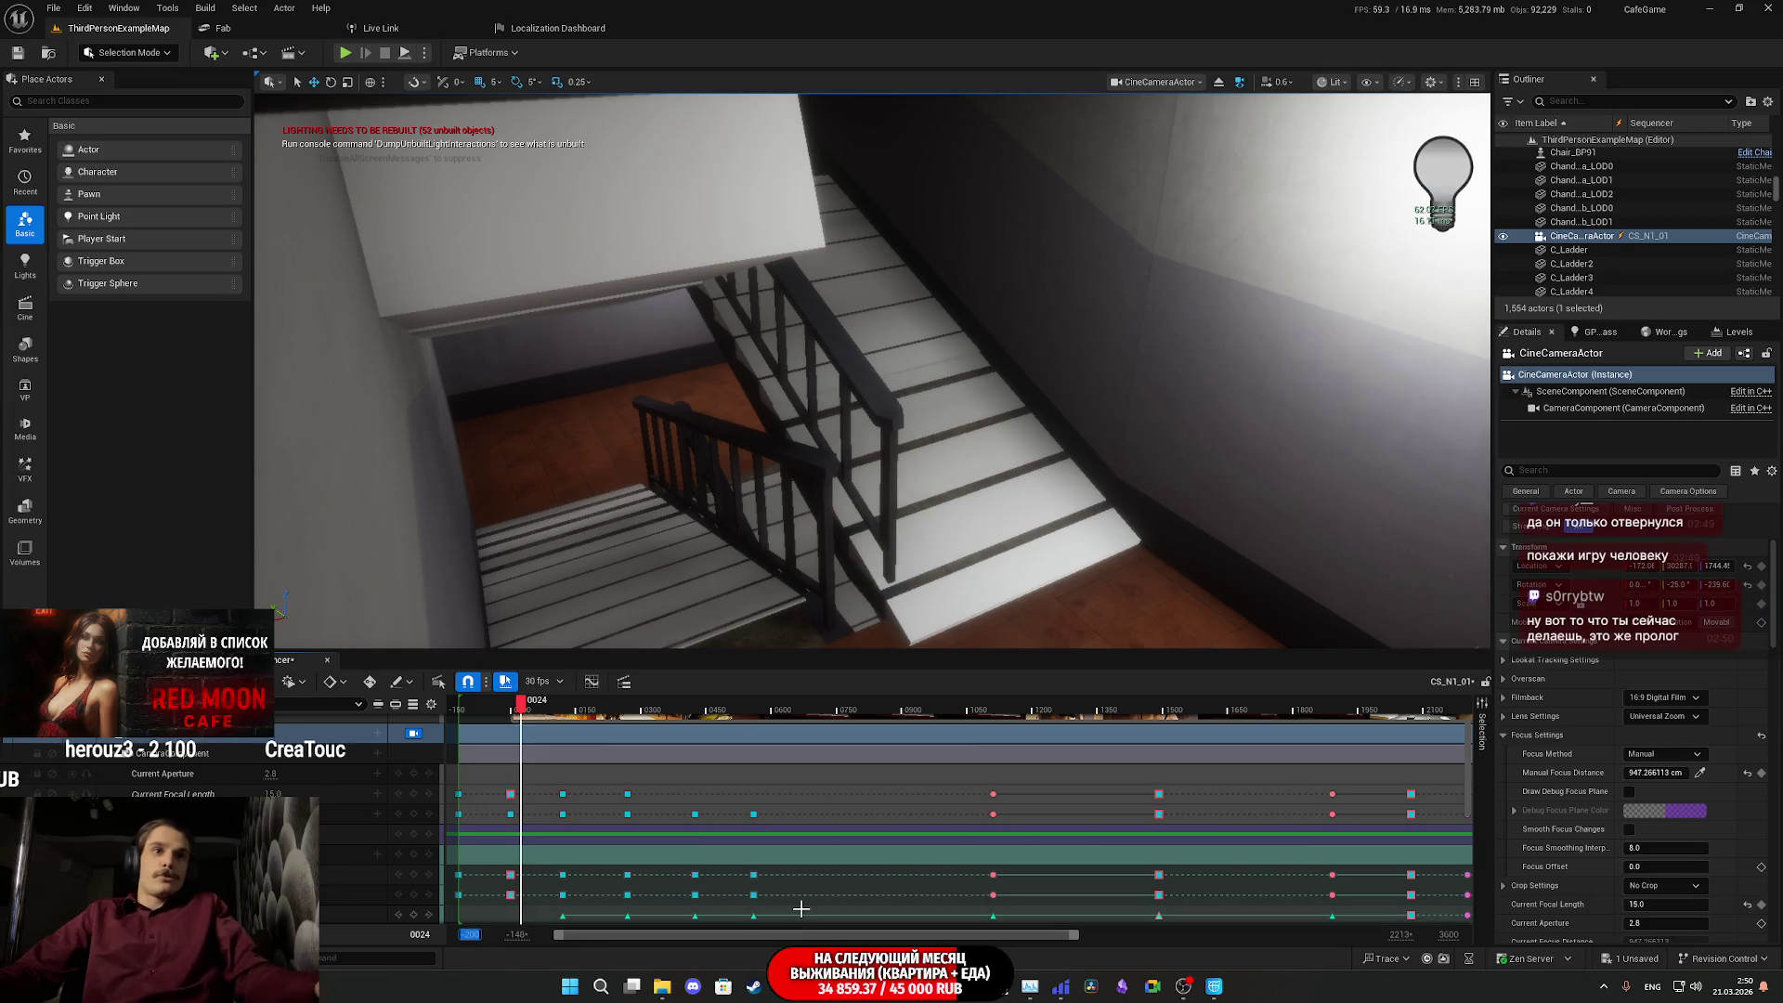
{"action": "key", "text": "BackSpace"}
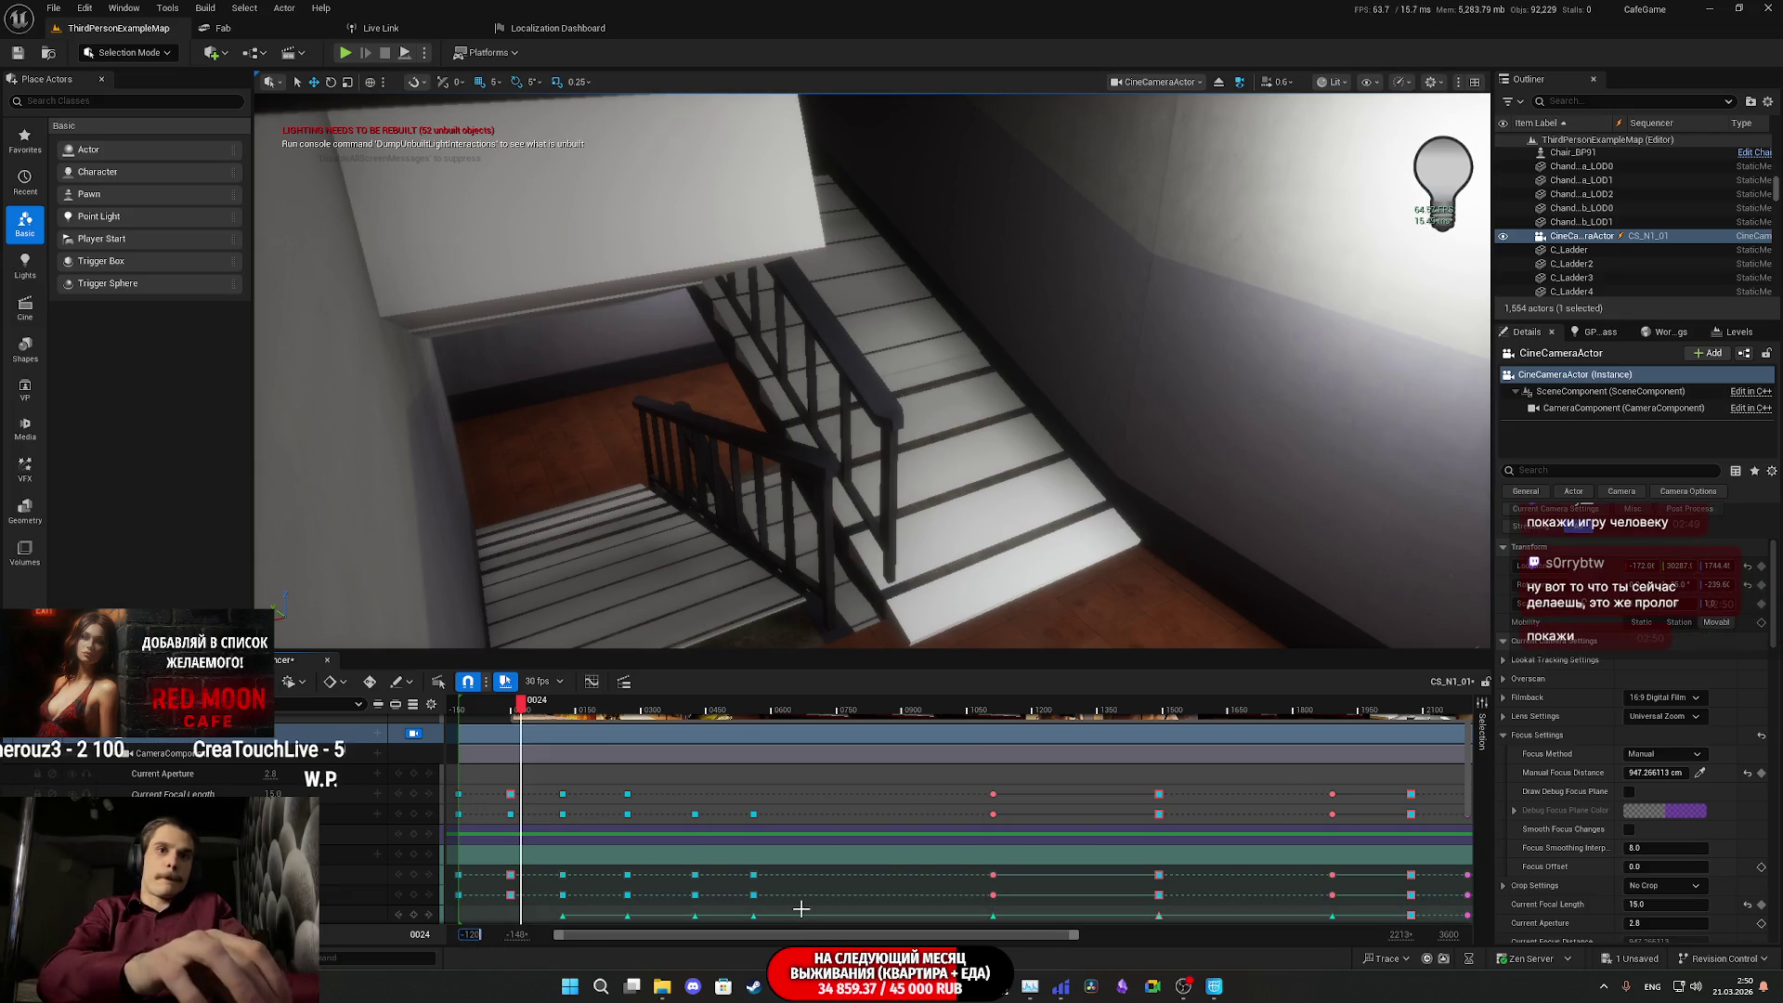
{"action": "key", "text": "Return"}
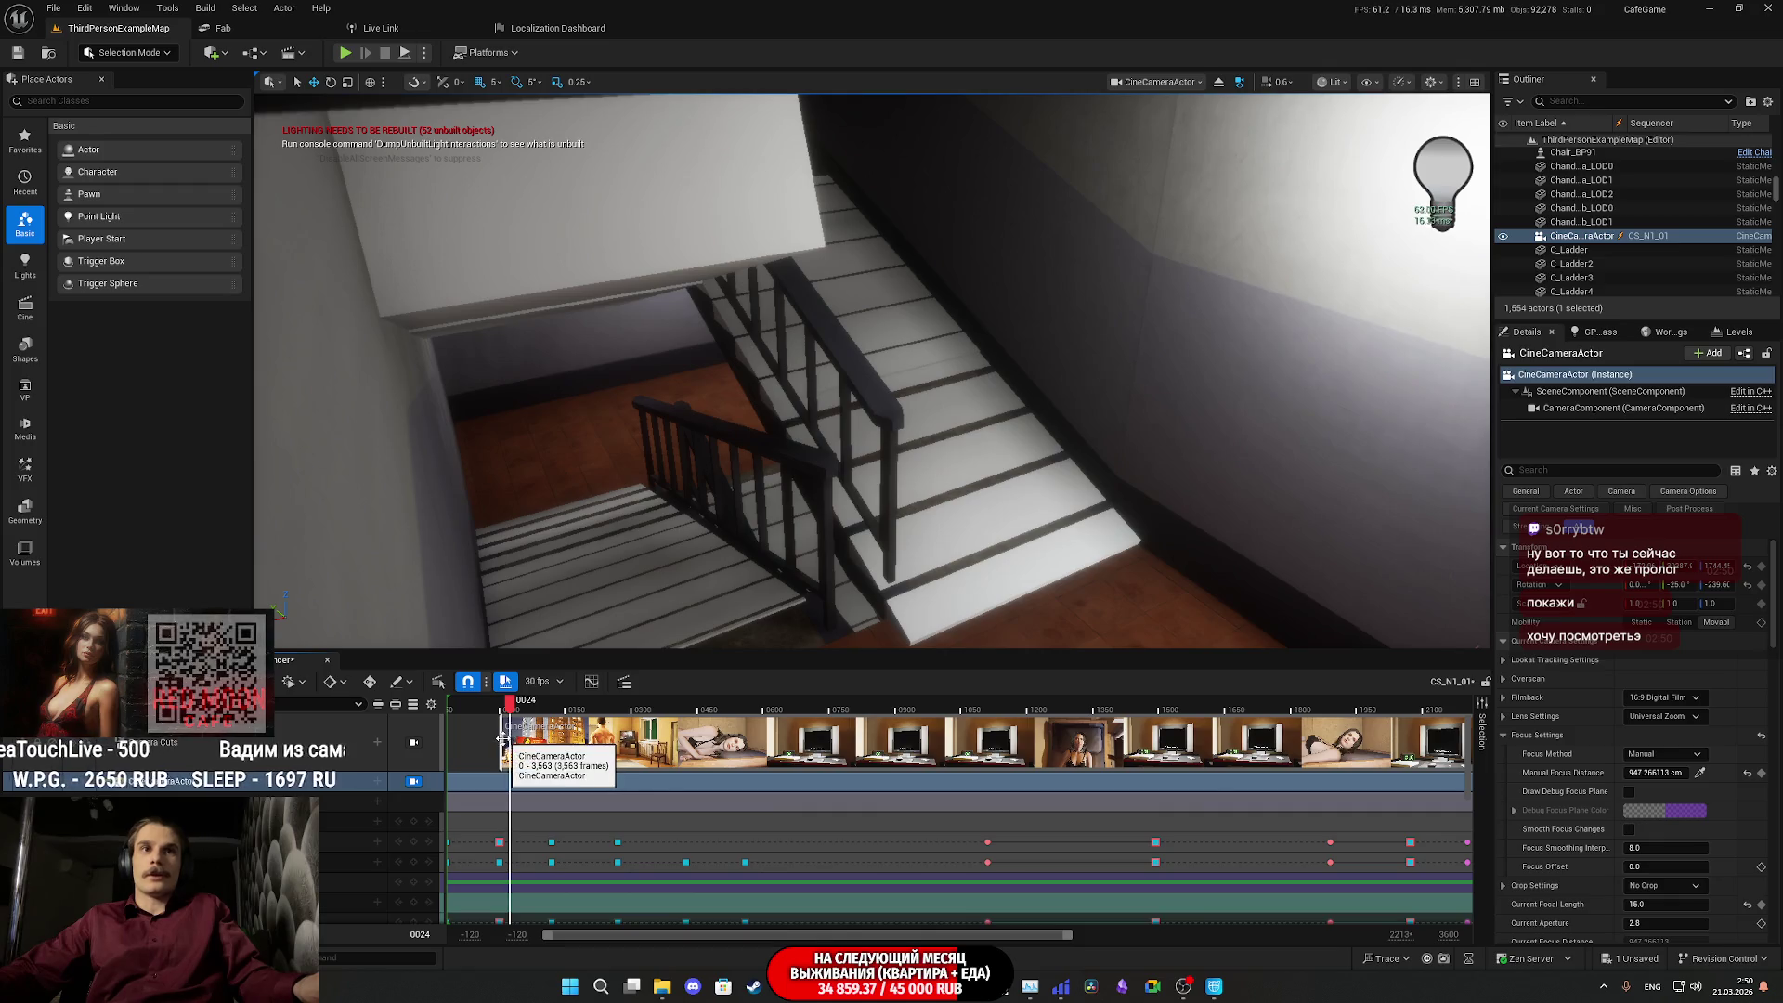
{"action": "left_click_drag", "start_coordinate": [500, 740], "coordinate": [448, 743]}
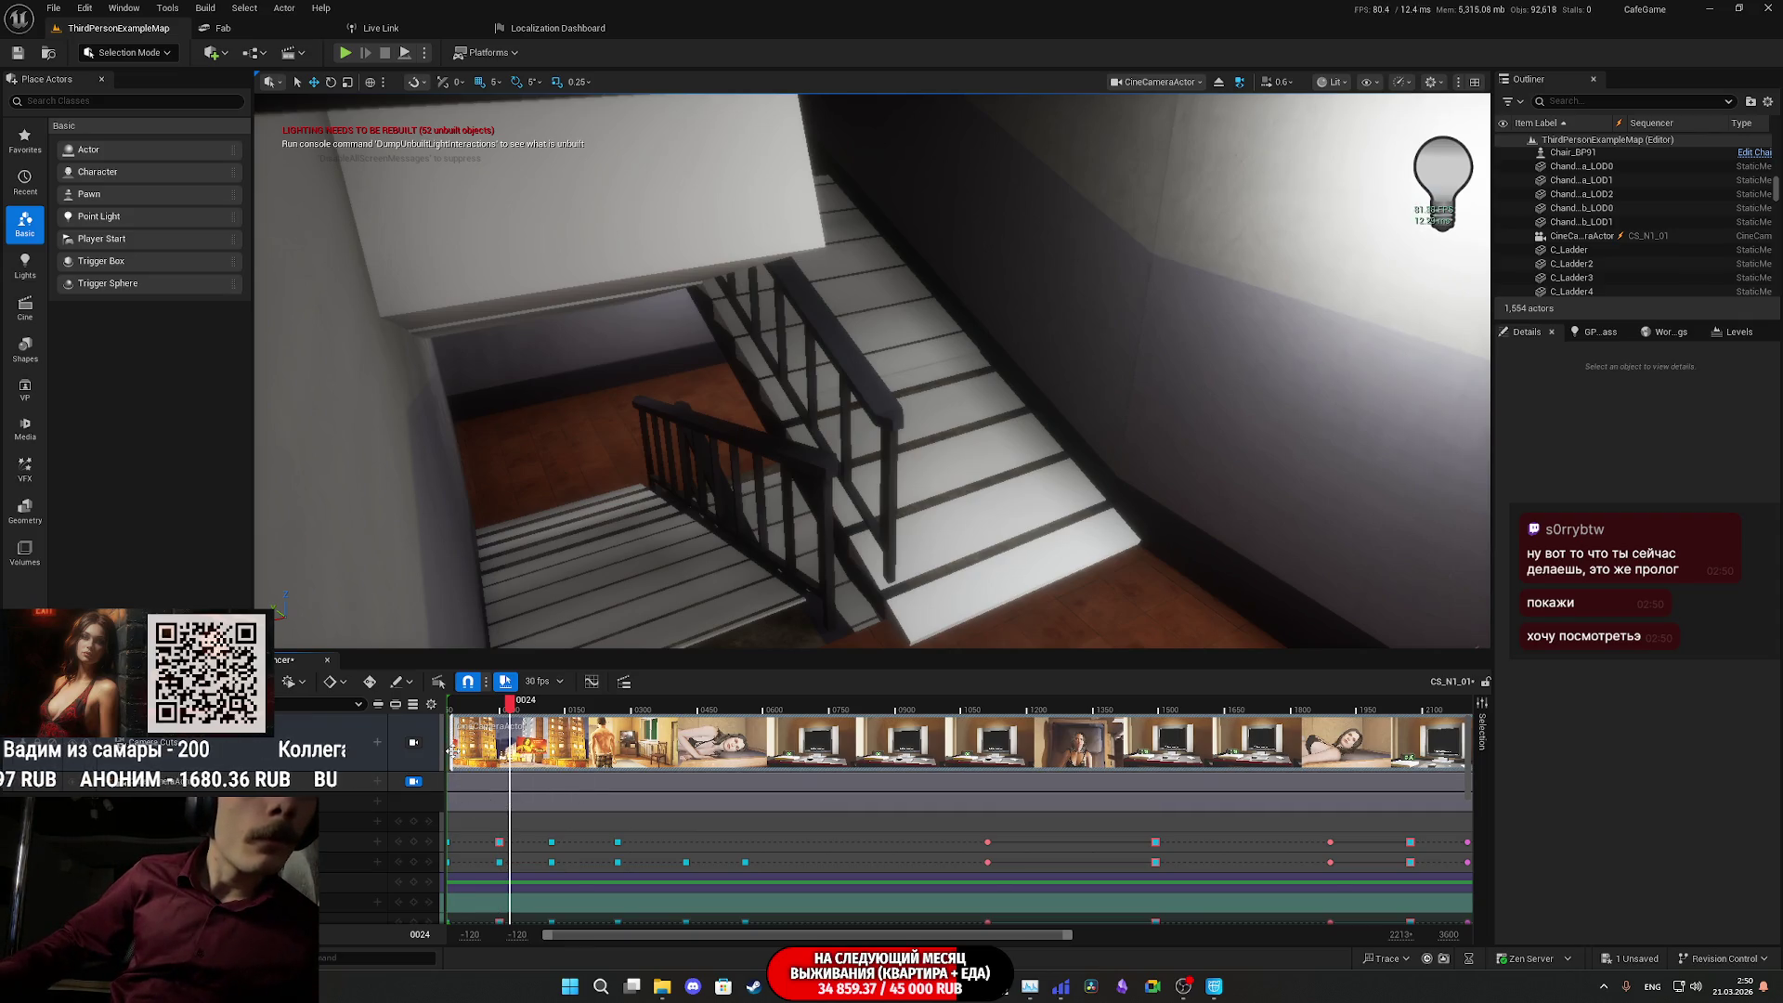
{"action": "left_click_drag", "start_coordinate": [449, 749], "coordinate": [450, 749]}
{"action": "left_click", "coordinate": [461, 708]}
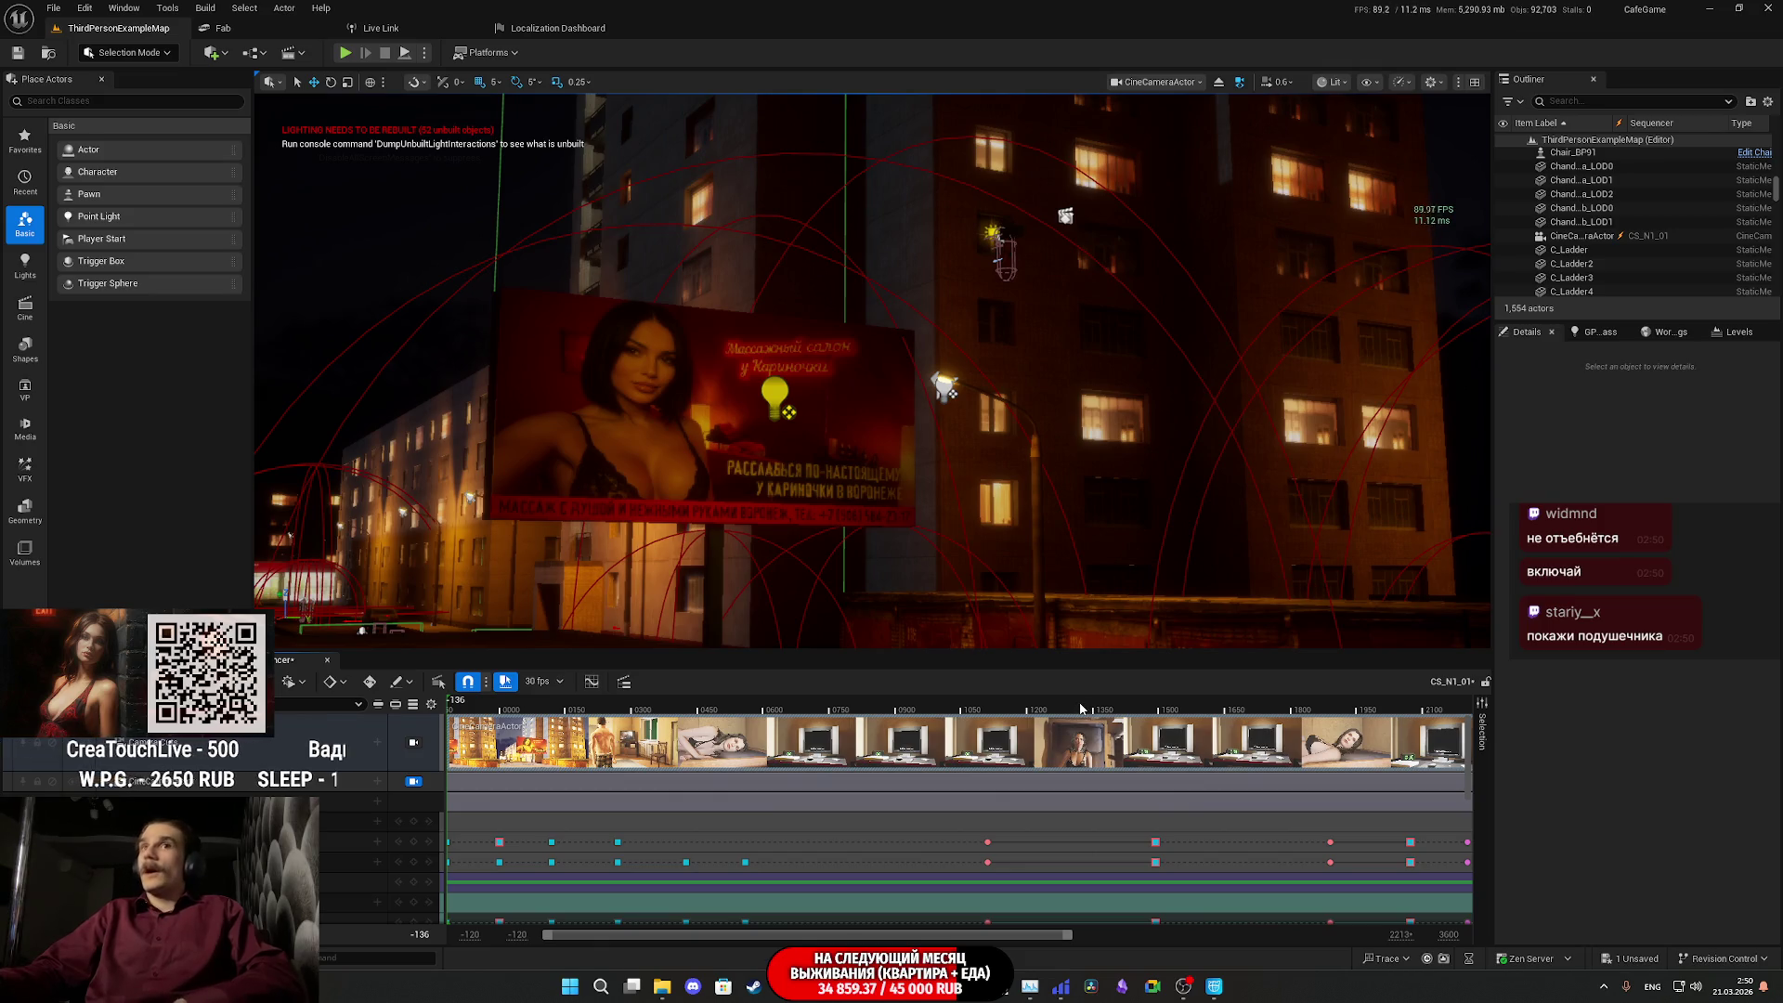
- Save all modified assets from the Content Drawer
{"action": "key", "text": "ctrl+space"}
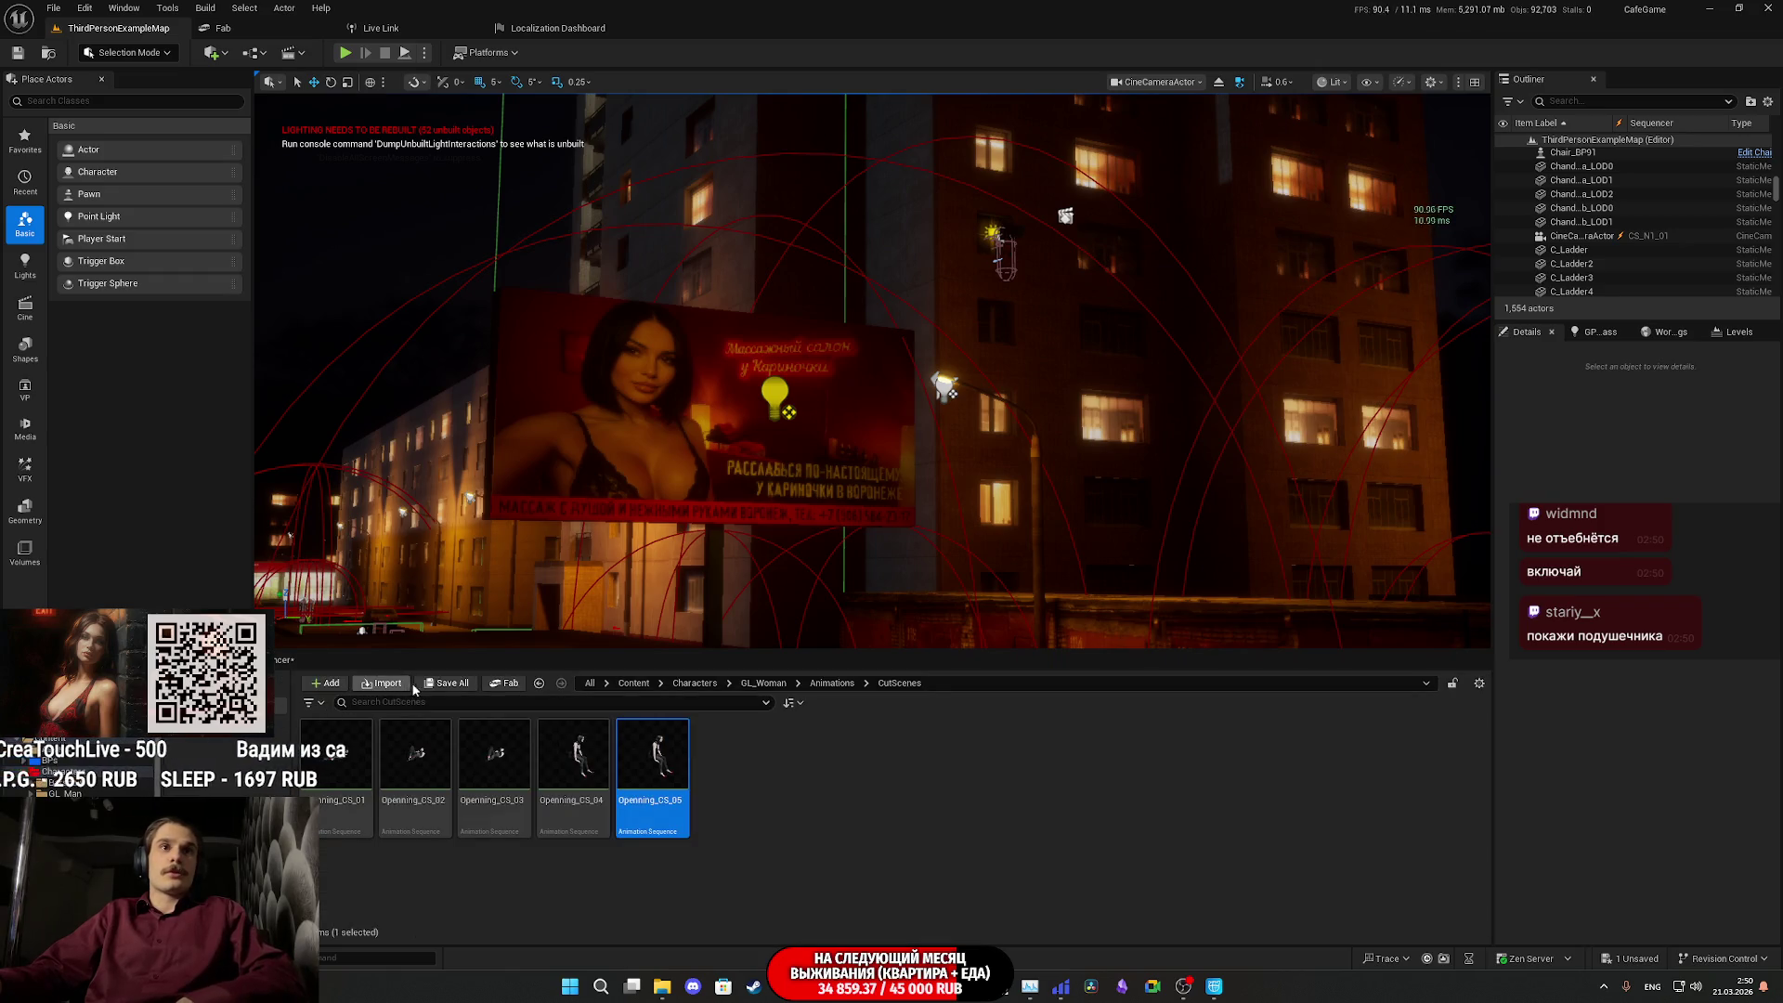
{"action": "left_click", "coordinate": [431, 687]}
{"action": "left_click", "coordinate": [1005, 650]}
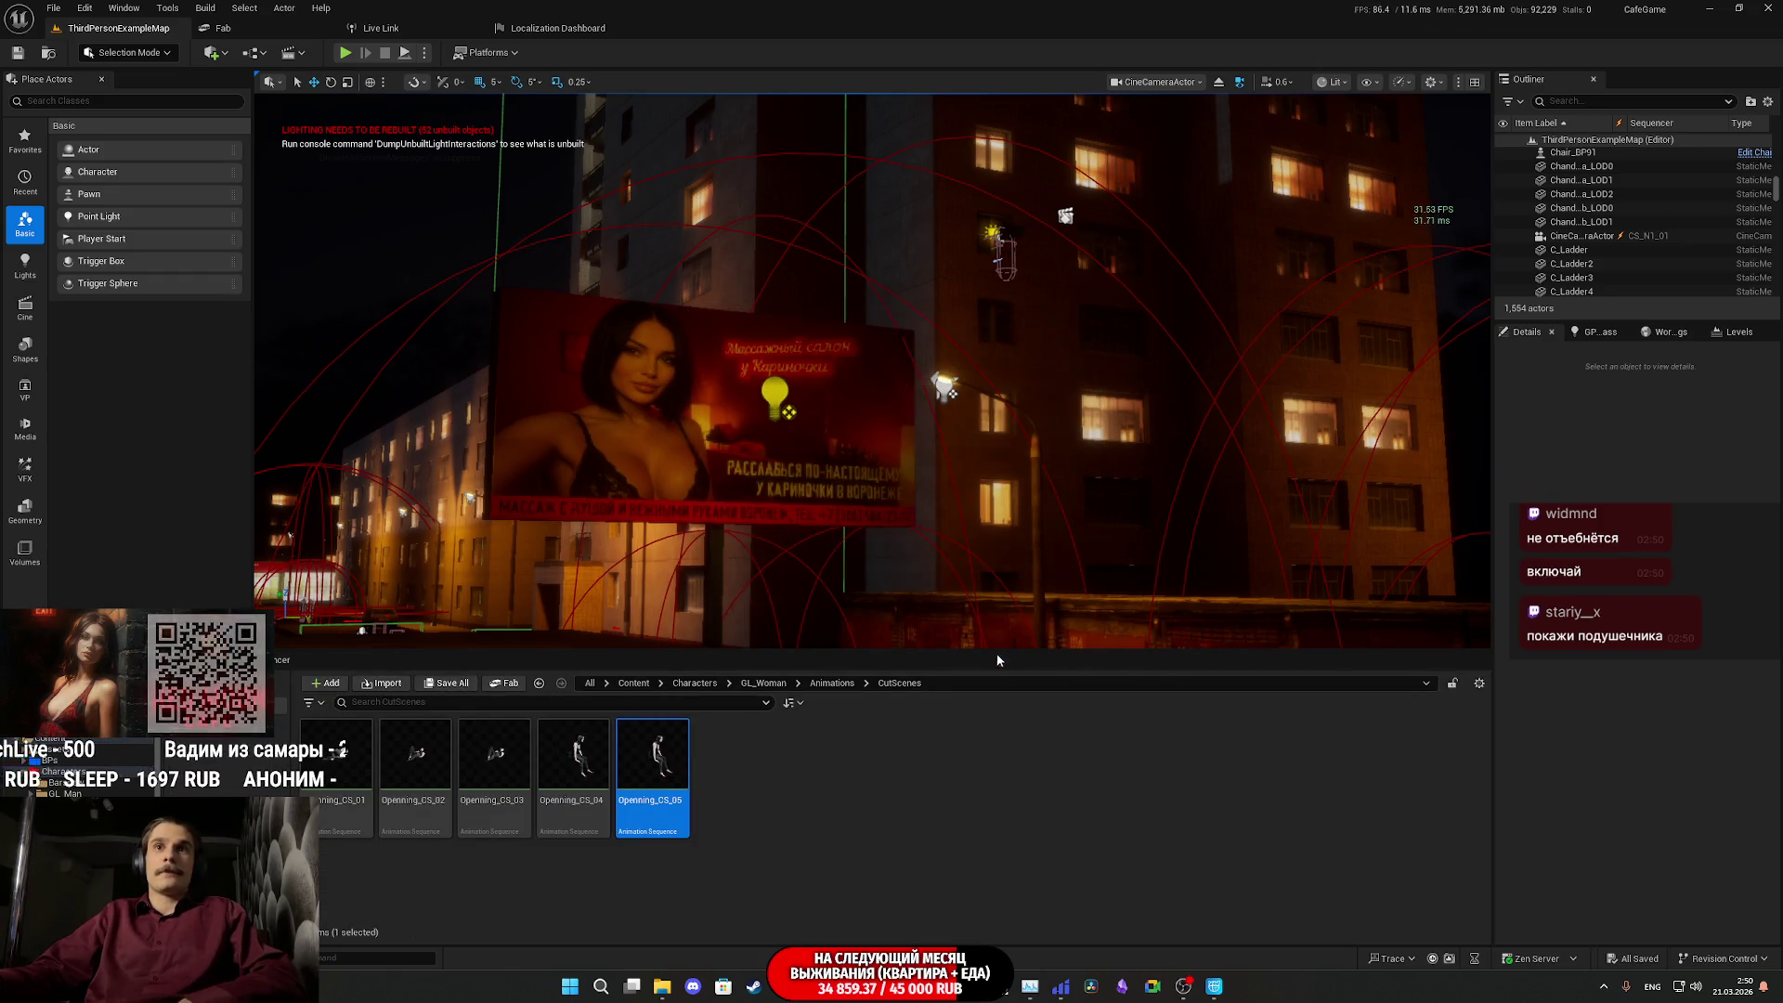
{"action": "left_click", "coordinate": [276, 661]}
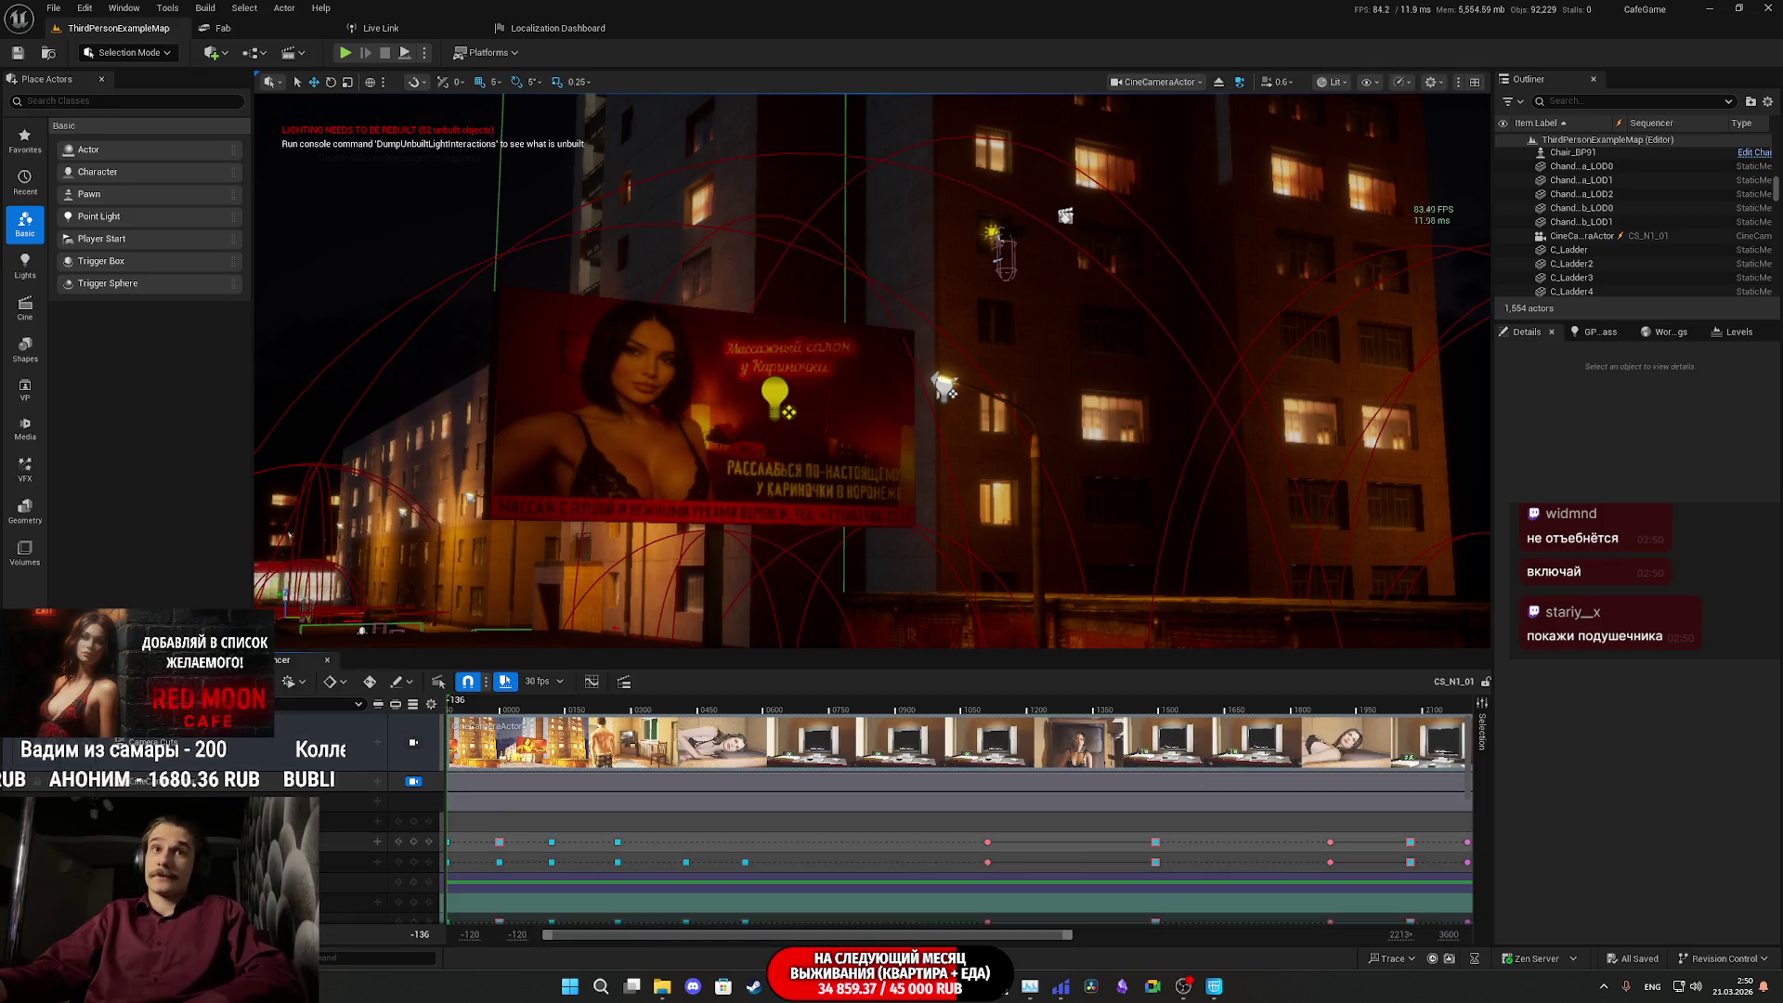
- Select the P_Sit_L track in Sequencer and exit the cinematic camera view
{"action": "scroll", "coordinate": [896, 818], "scroll_direction": "down", "scroll_amount": 5}
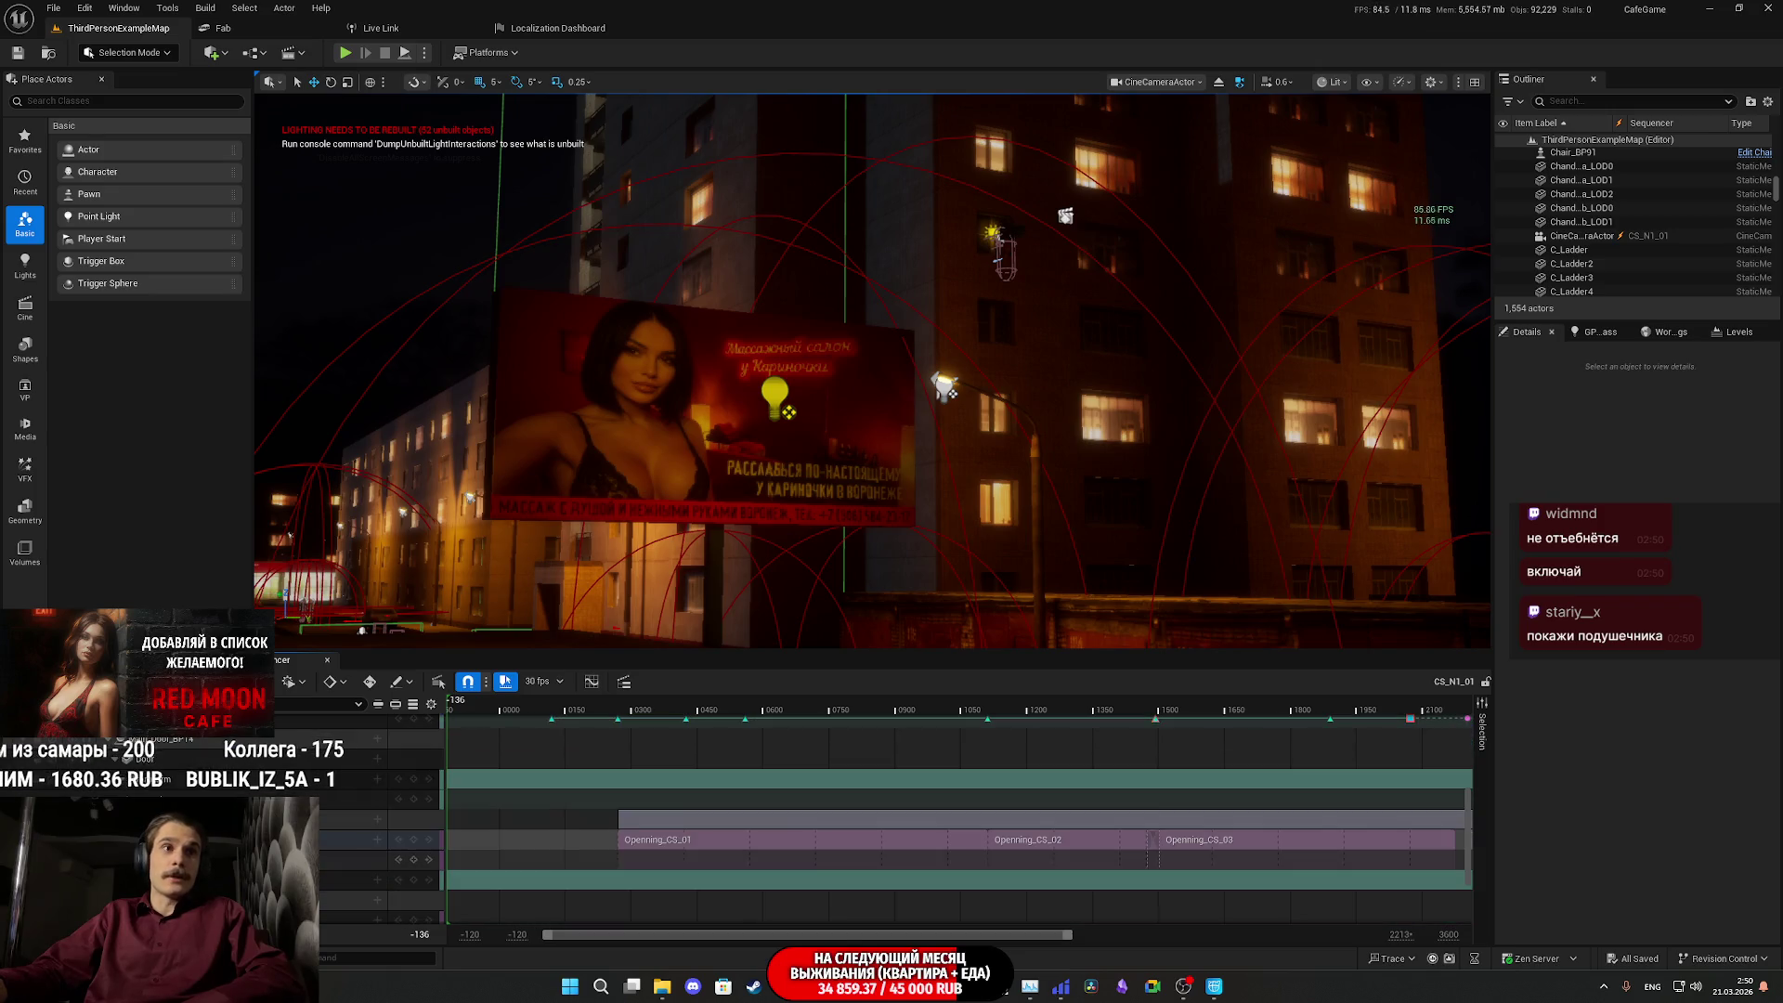
{"action": "scroll", "coordinate": [957, 818], "scroll_direction": "down", "scroll_amount": 3}
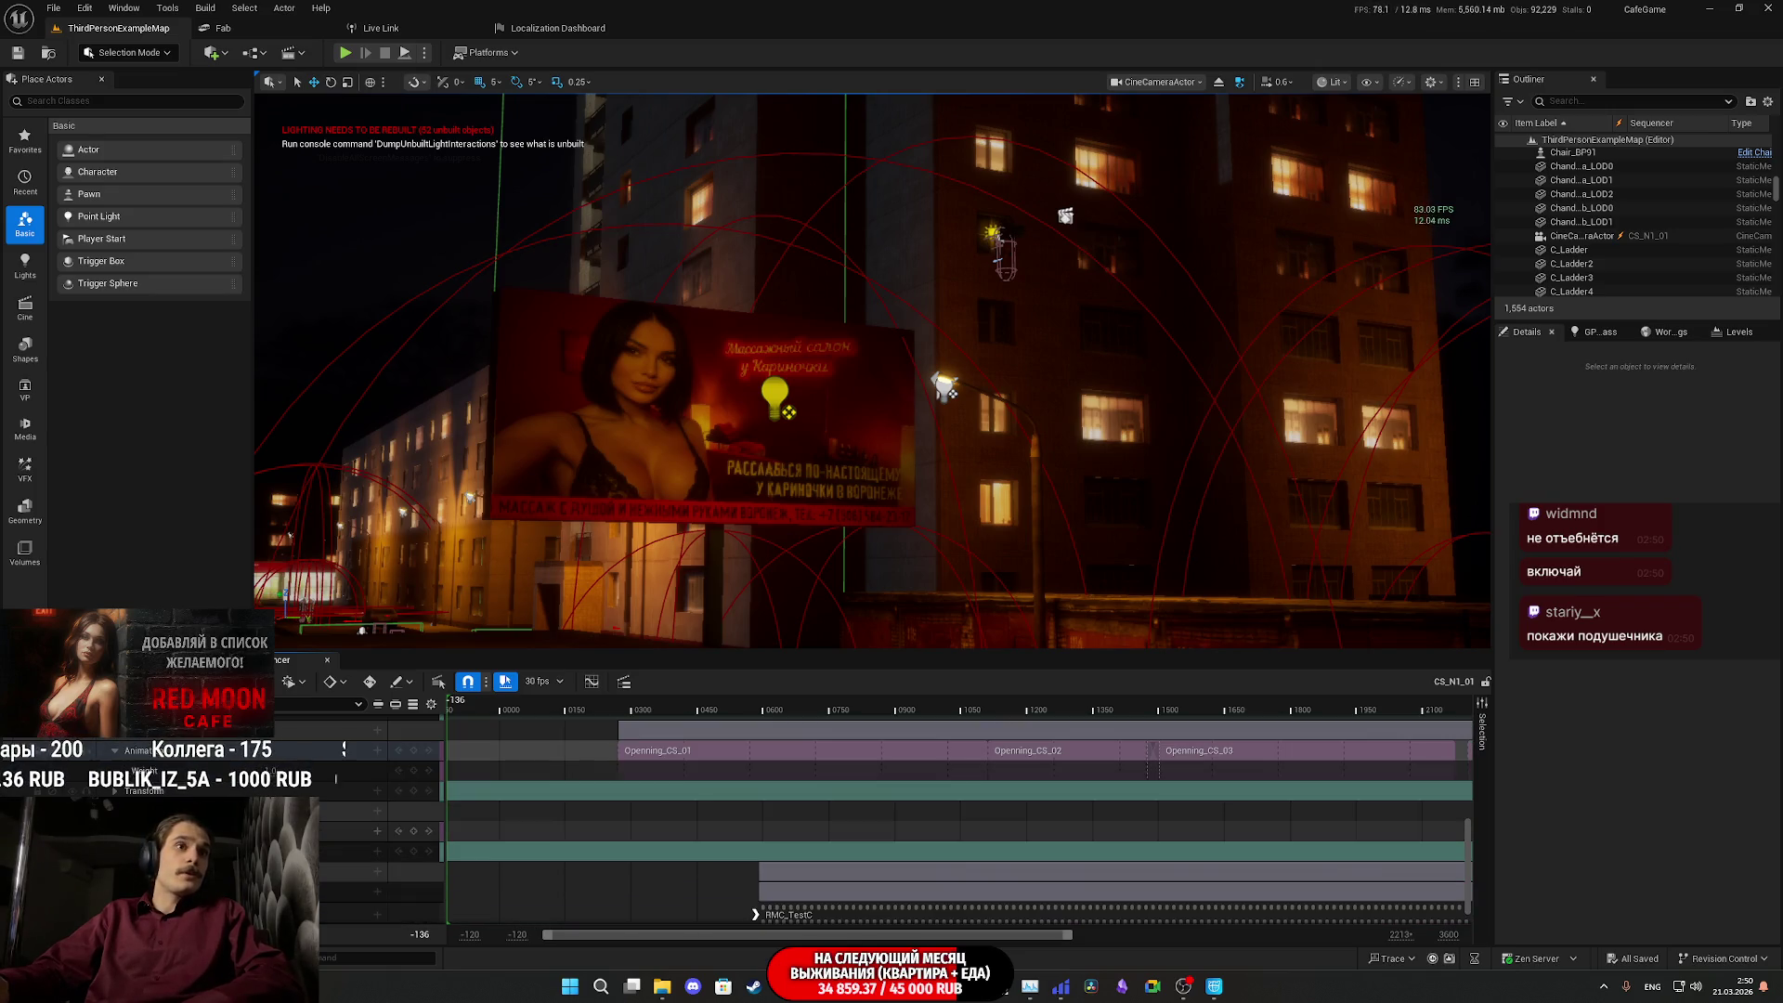
{"action": "left_click", "coordinate": [390, 811]}
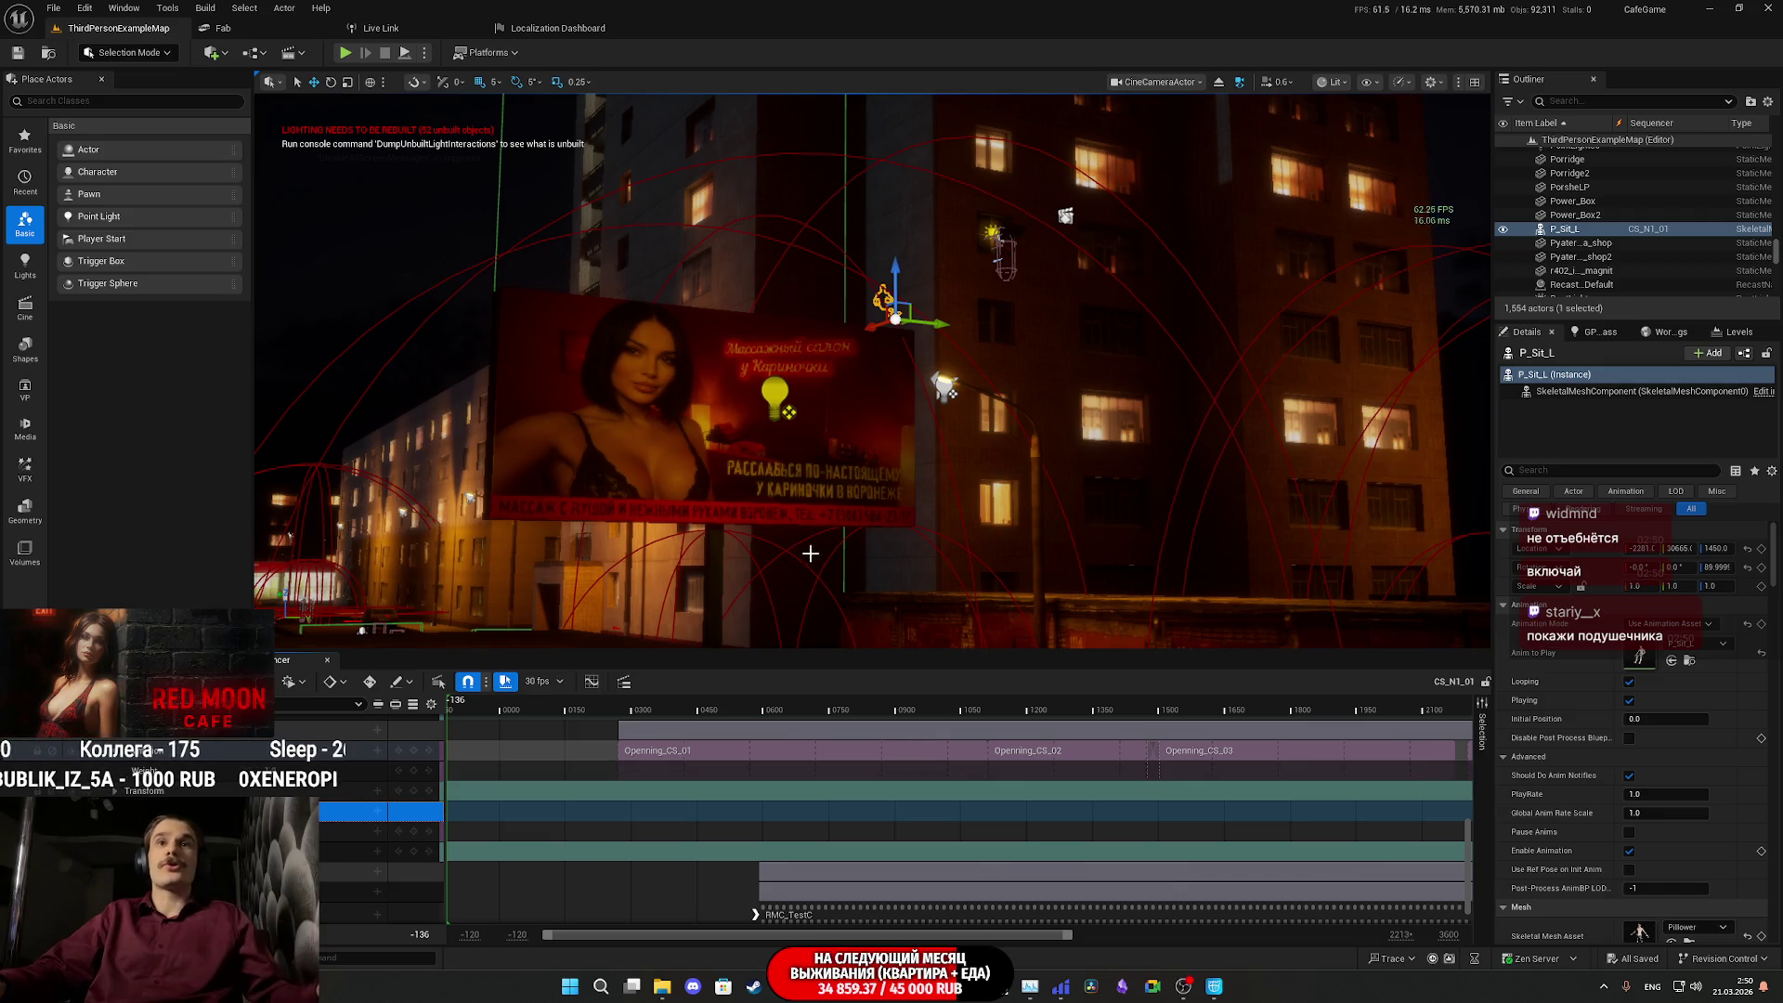
{"action": "scroll", "coordinate": [415, 789], "scroll_direction": "up", "scroll_amount": 8}
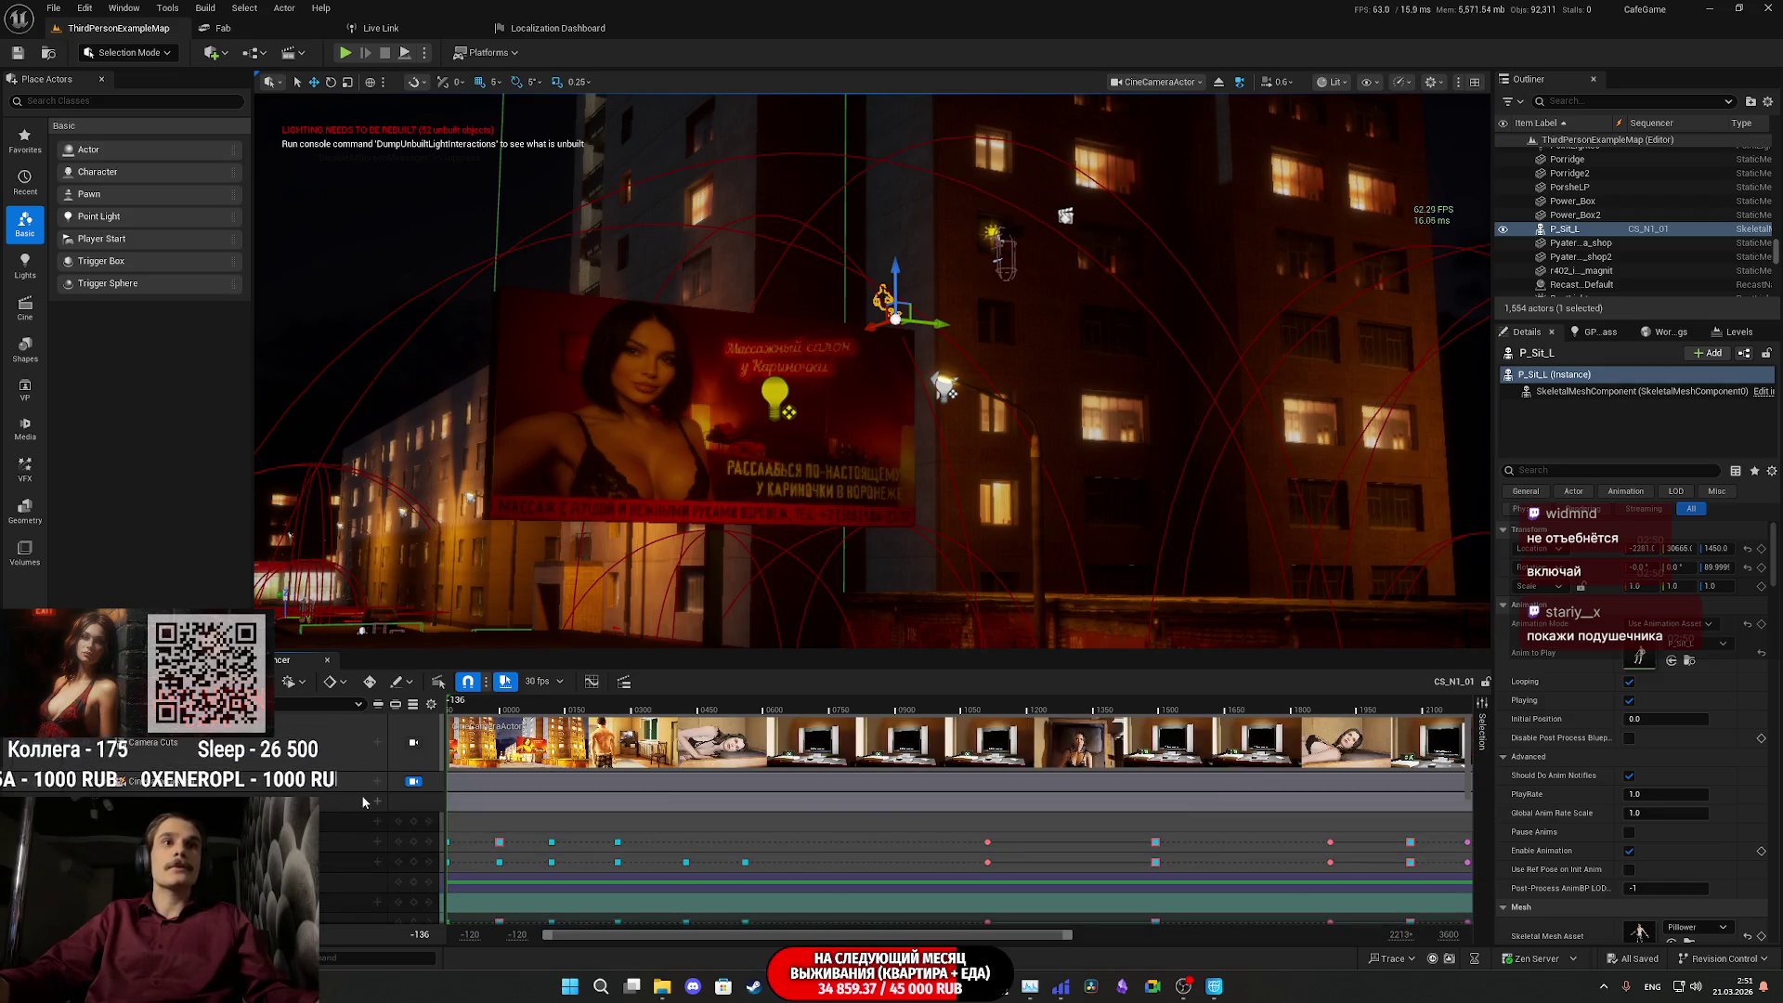
{"action": "left_click", "coordinate": [414, 782]}
- Frame P_Sit_L and key its Rendering > Actor Hidden in Game property in Details
{"action": "key", "text": "f"}
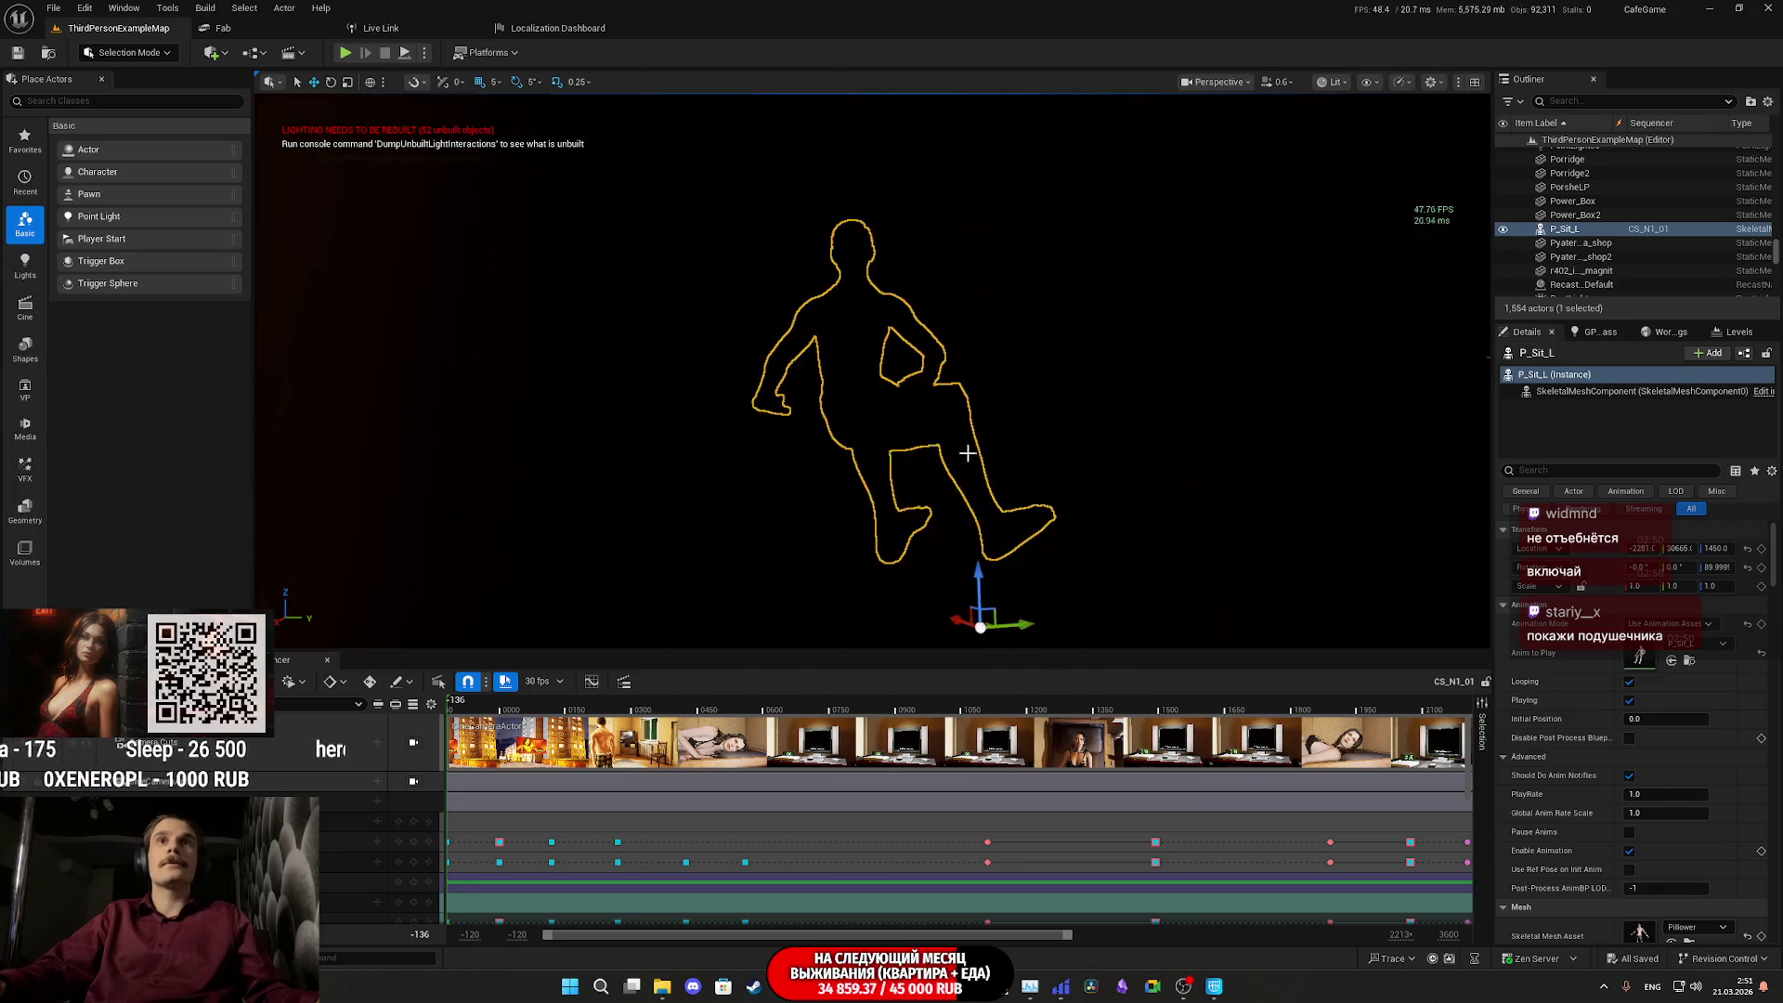
{"action": "scroll", "coordinate": [961, 338], "scroll_direction": "up", "scroll_amount": 10}
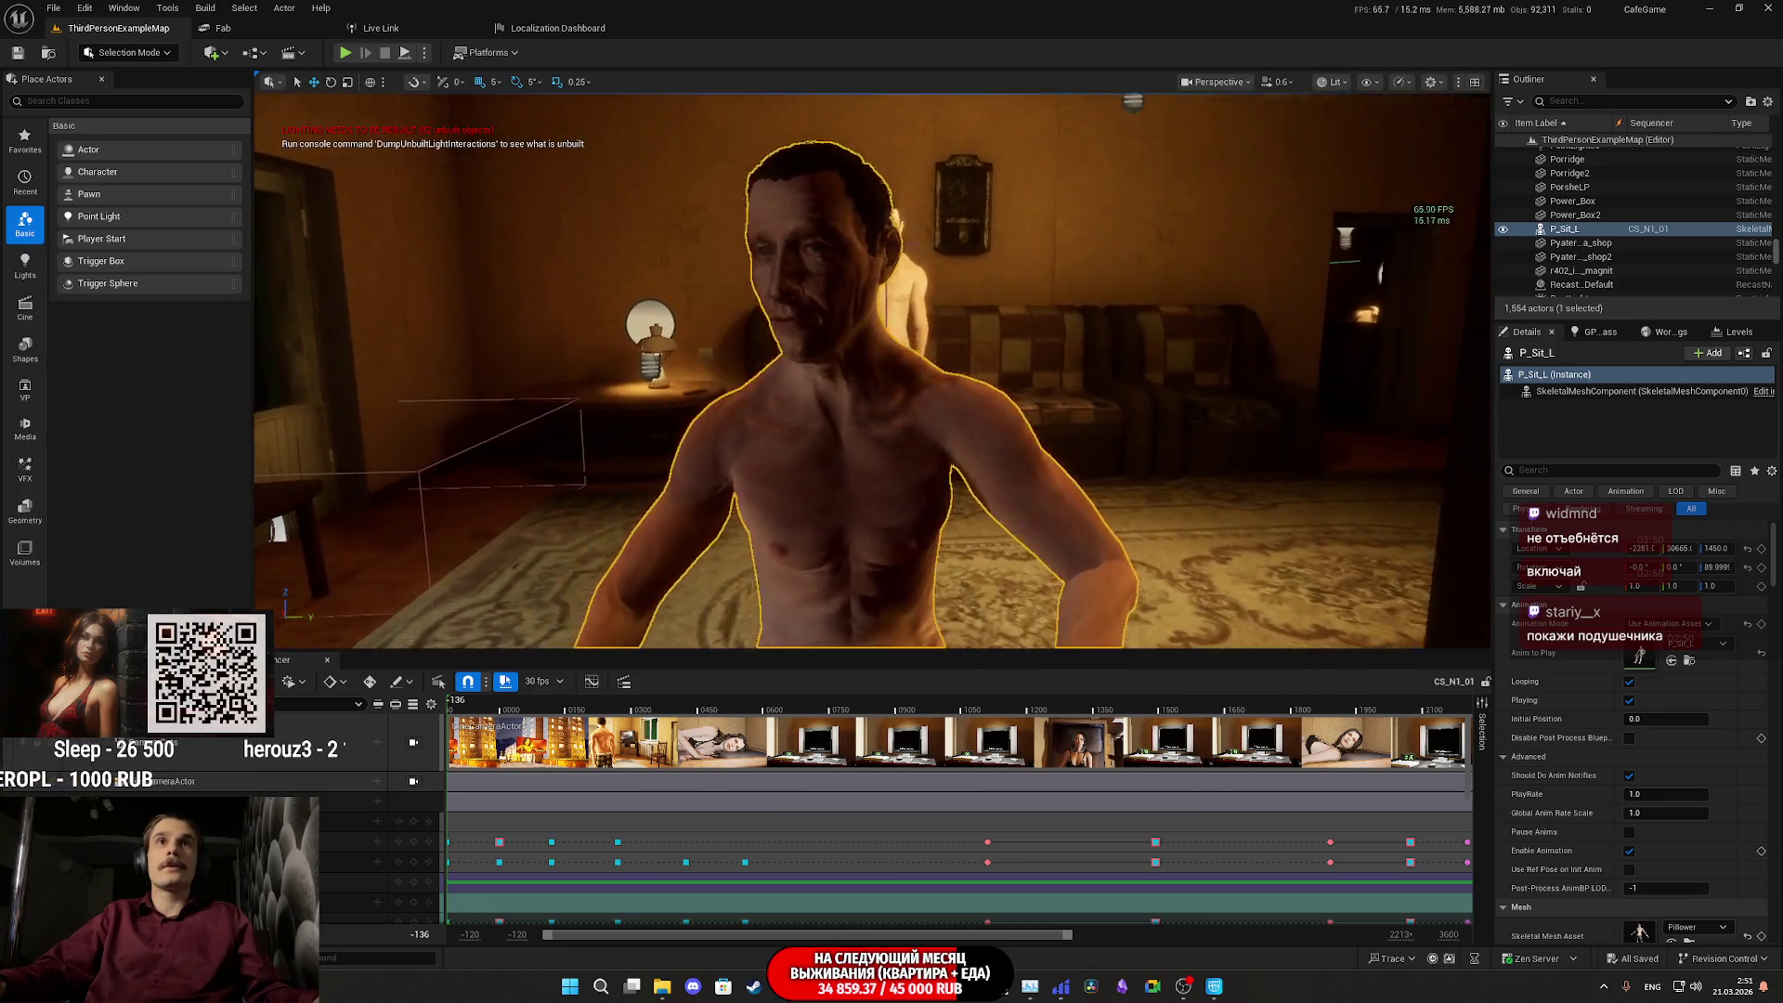
{"action": "scroll", "coordinate": [962, 337], "scroll_direction": "down", "scroll_amount": 5}
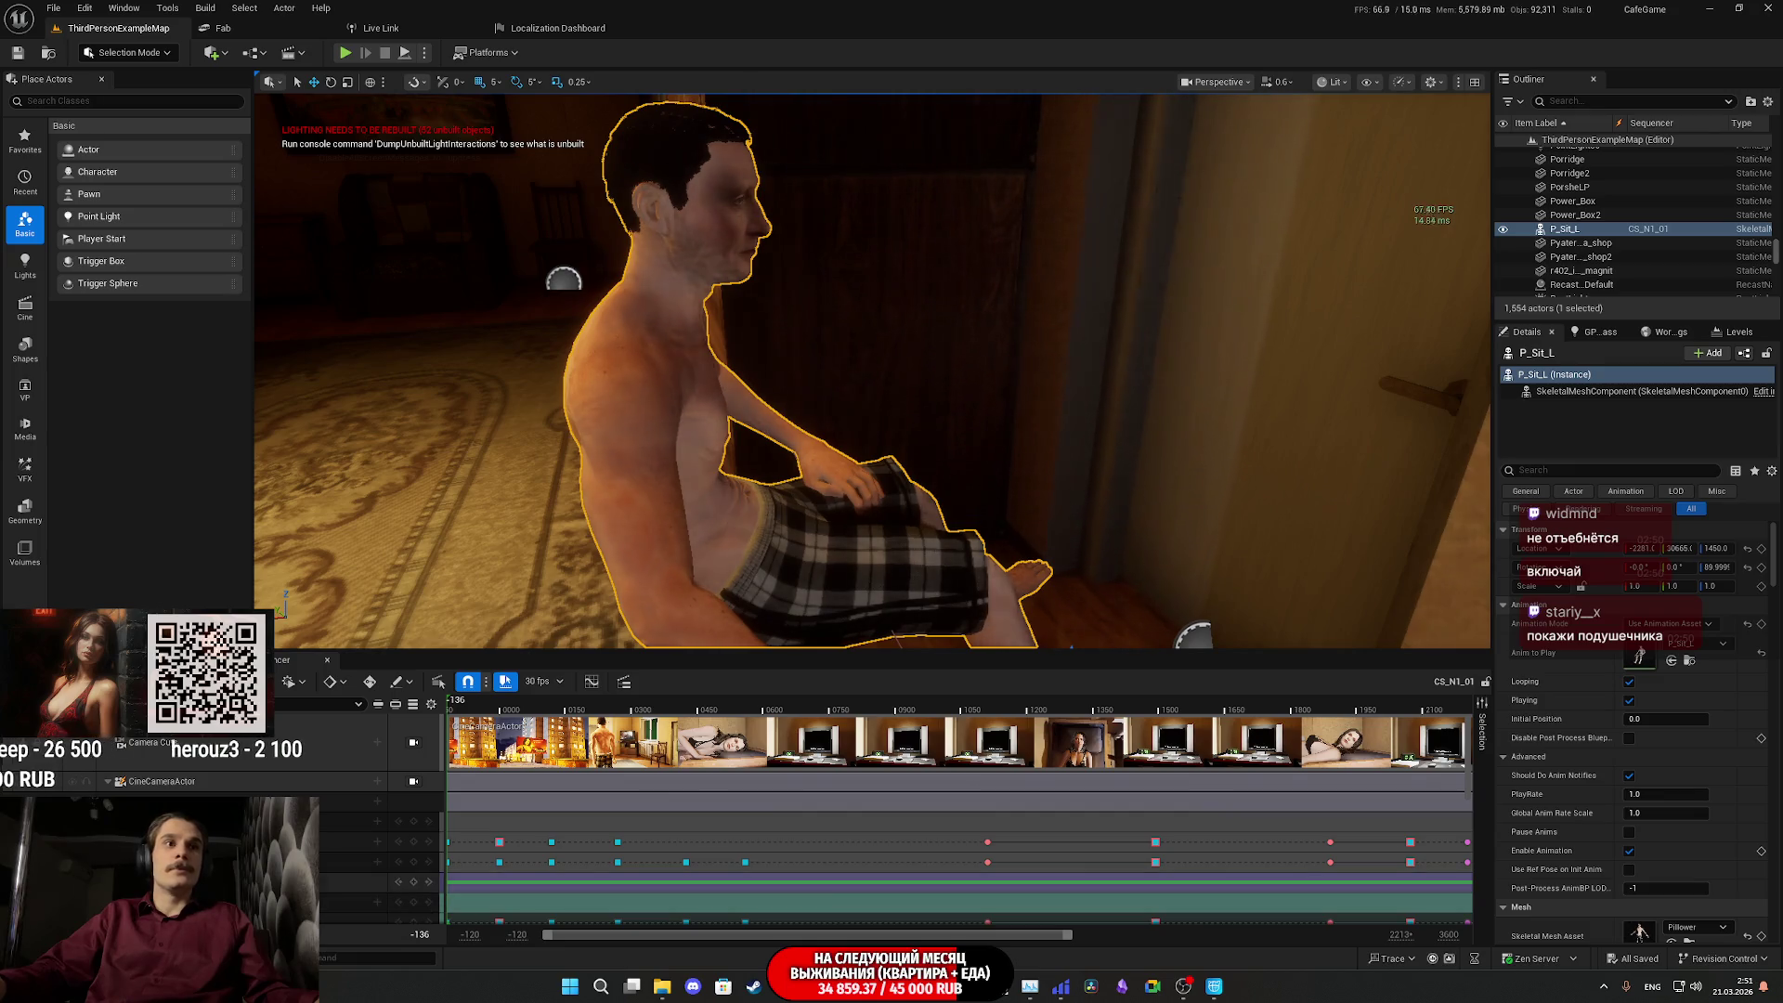
{"action": "scroll", "coordinate": [380, 854], "scroll_direction": "down", "scroll_amount": 3}
{"action": "scroll", "coordinate": [865, 784], "scroll_direction": "up", "scroll_amount": 3}
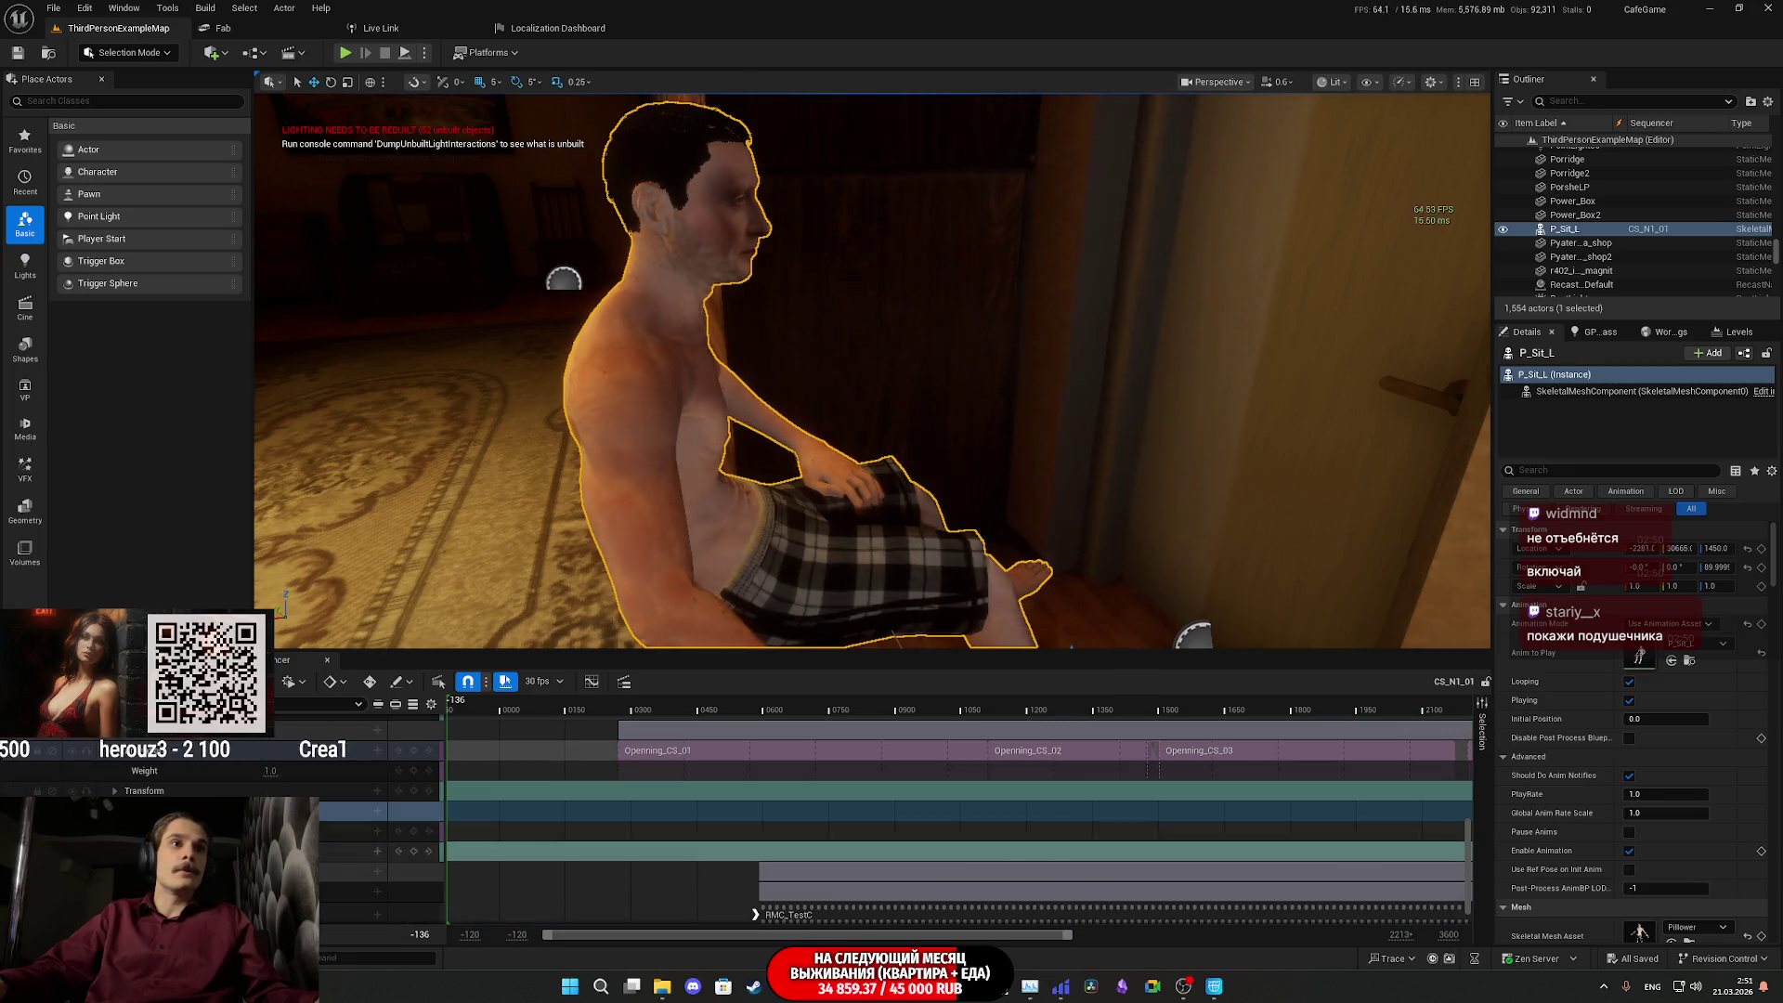
{"action": "scroll", "coordinate": [1588, 746], "scroll_direction": "down", "scroll_amount": 10}
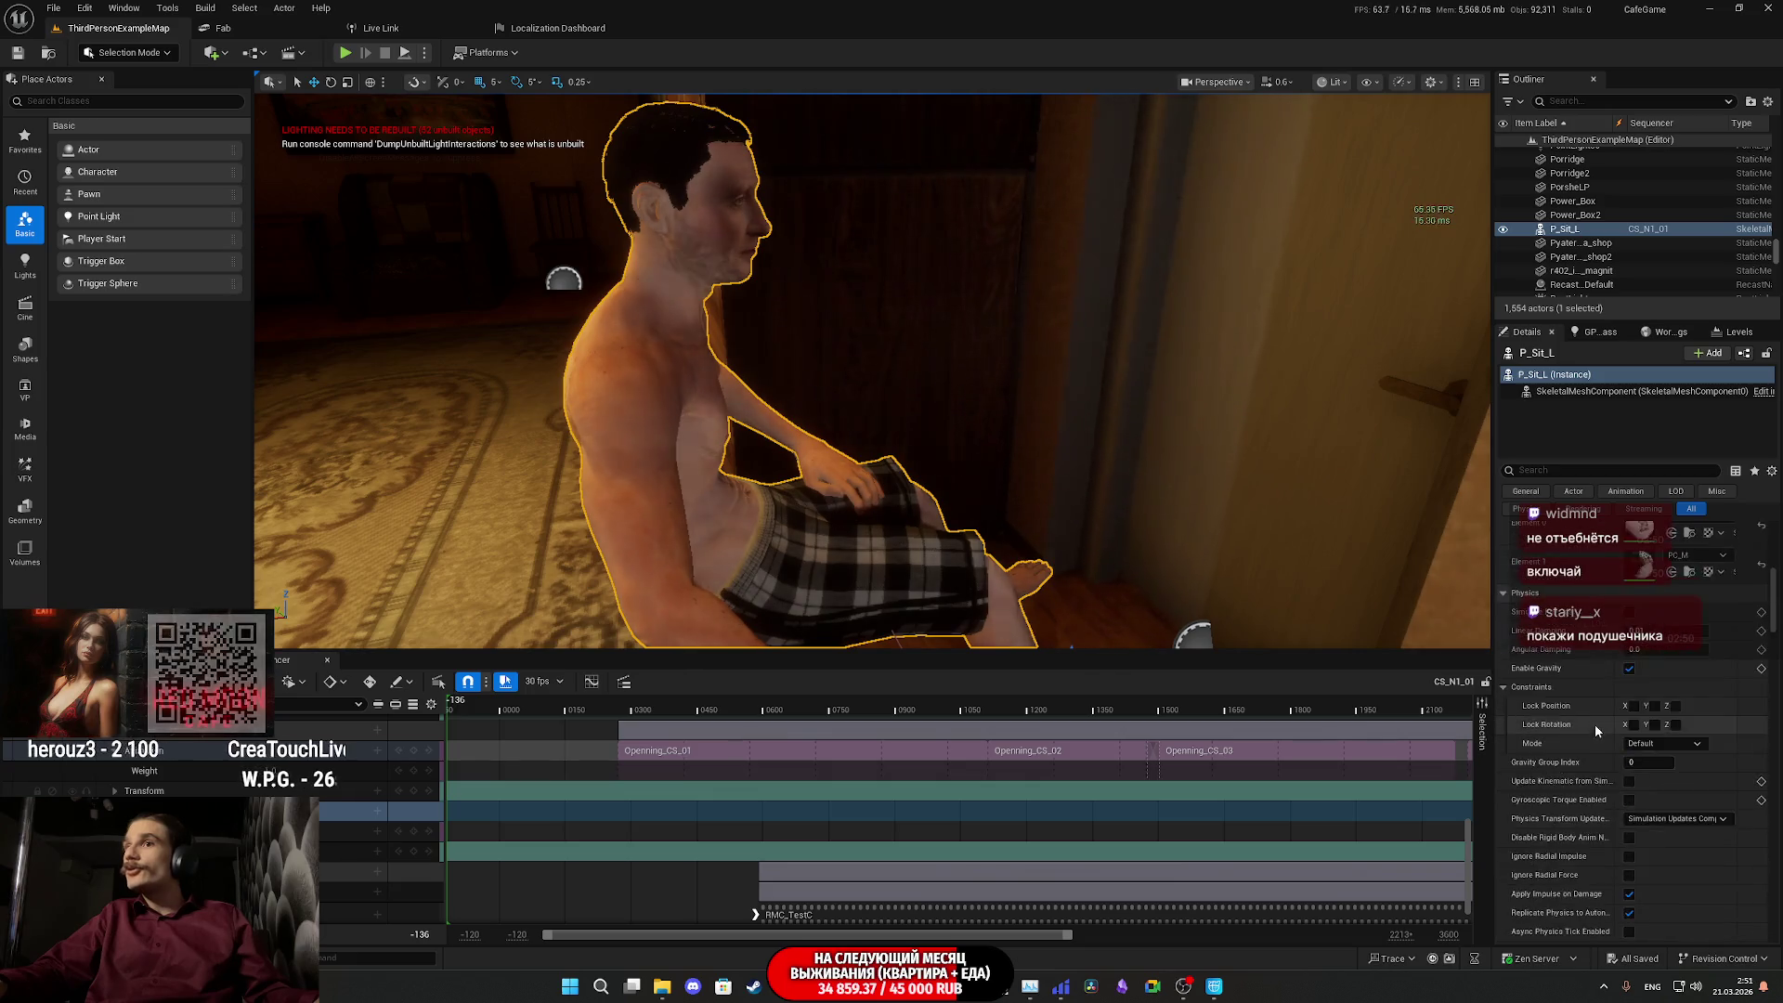
{"action": "scroll", "coordinate": [1597, 720], "scroll_direction": "down", "scroll_amount": 10}
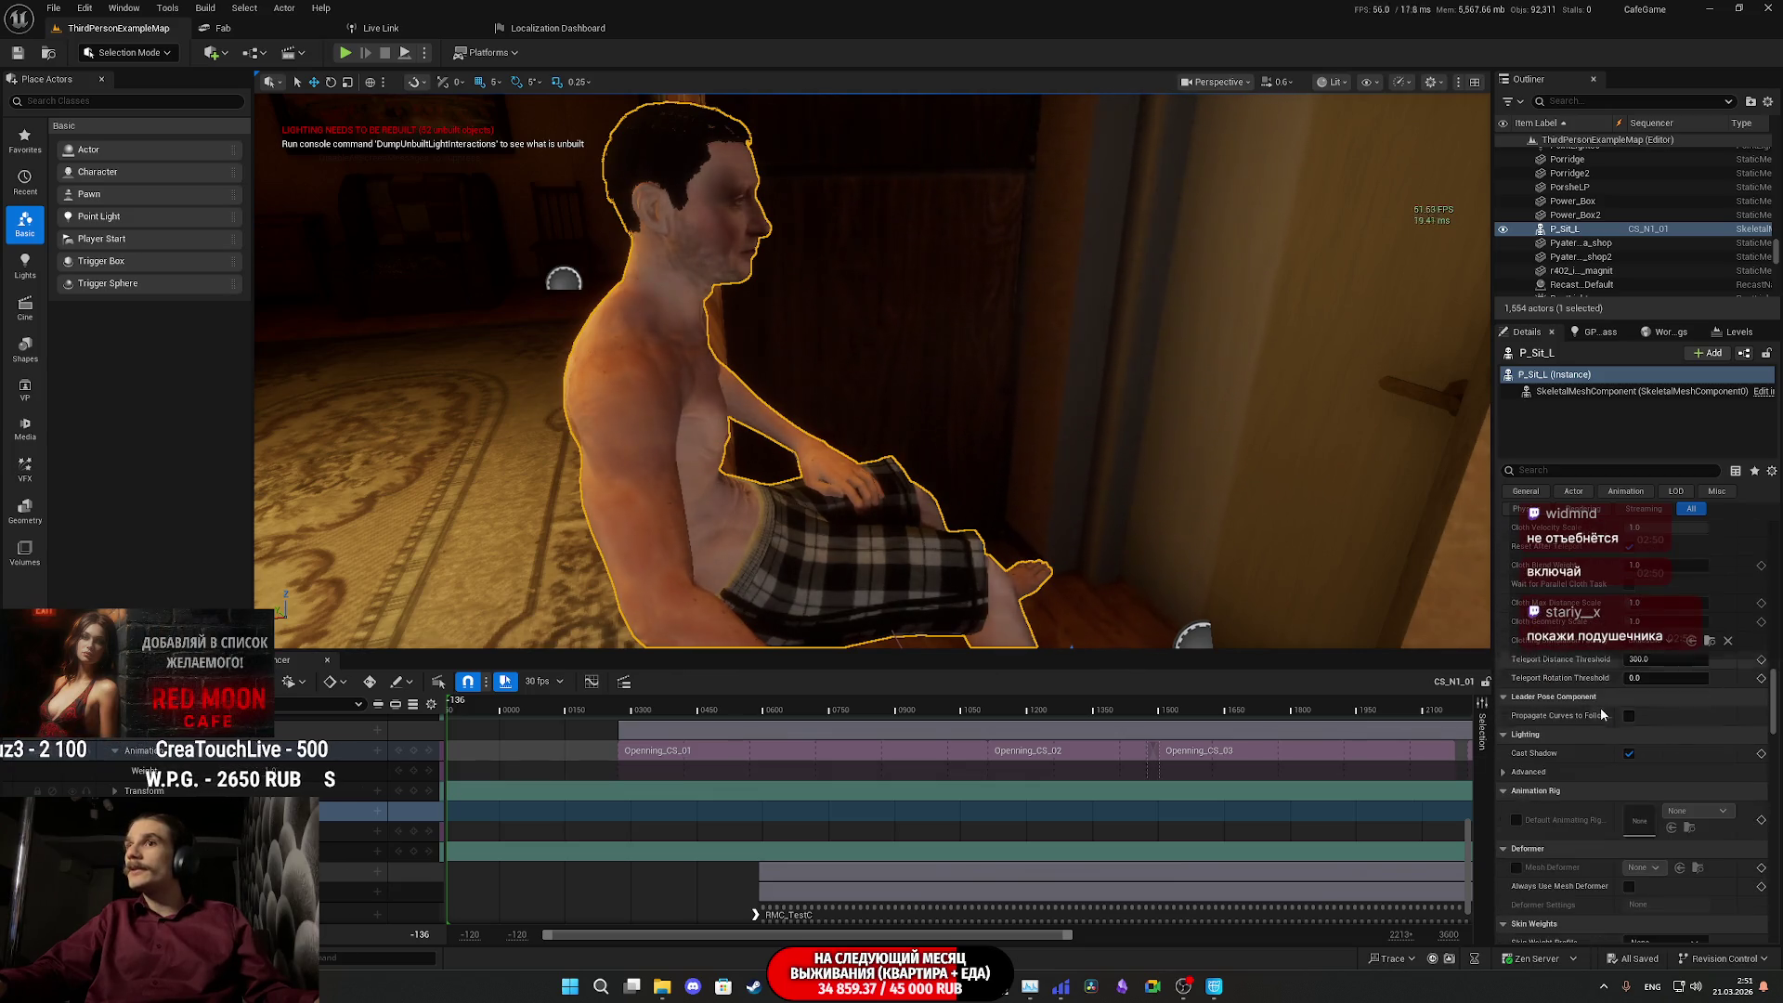
{"action": "scroll", "coordinate": [1603, 734], "scroll_direction": "down", "scroll_amount": 4}
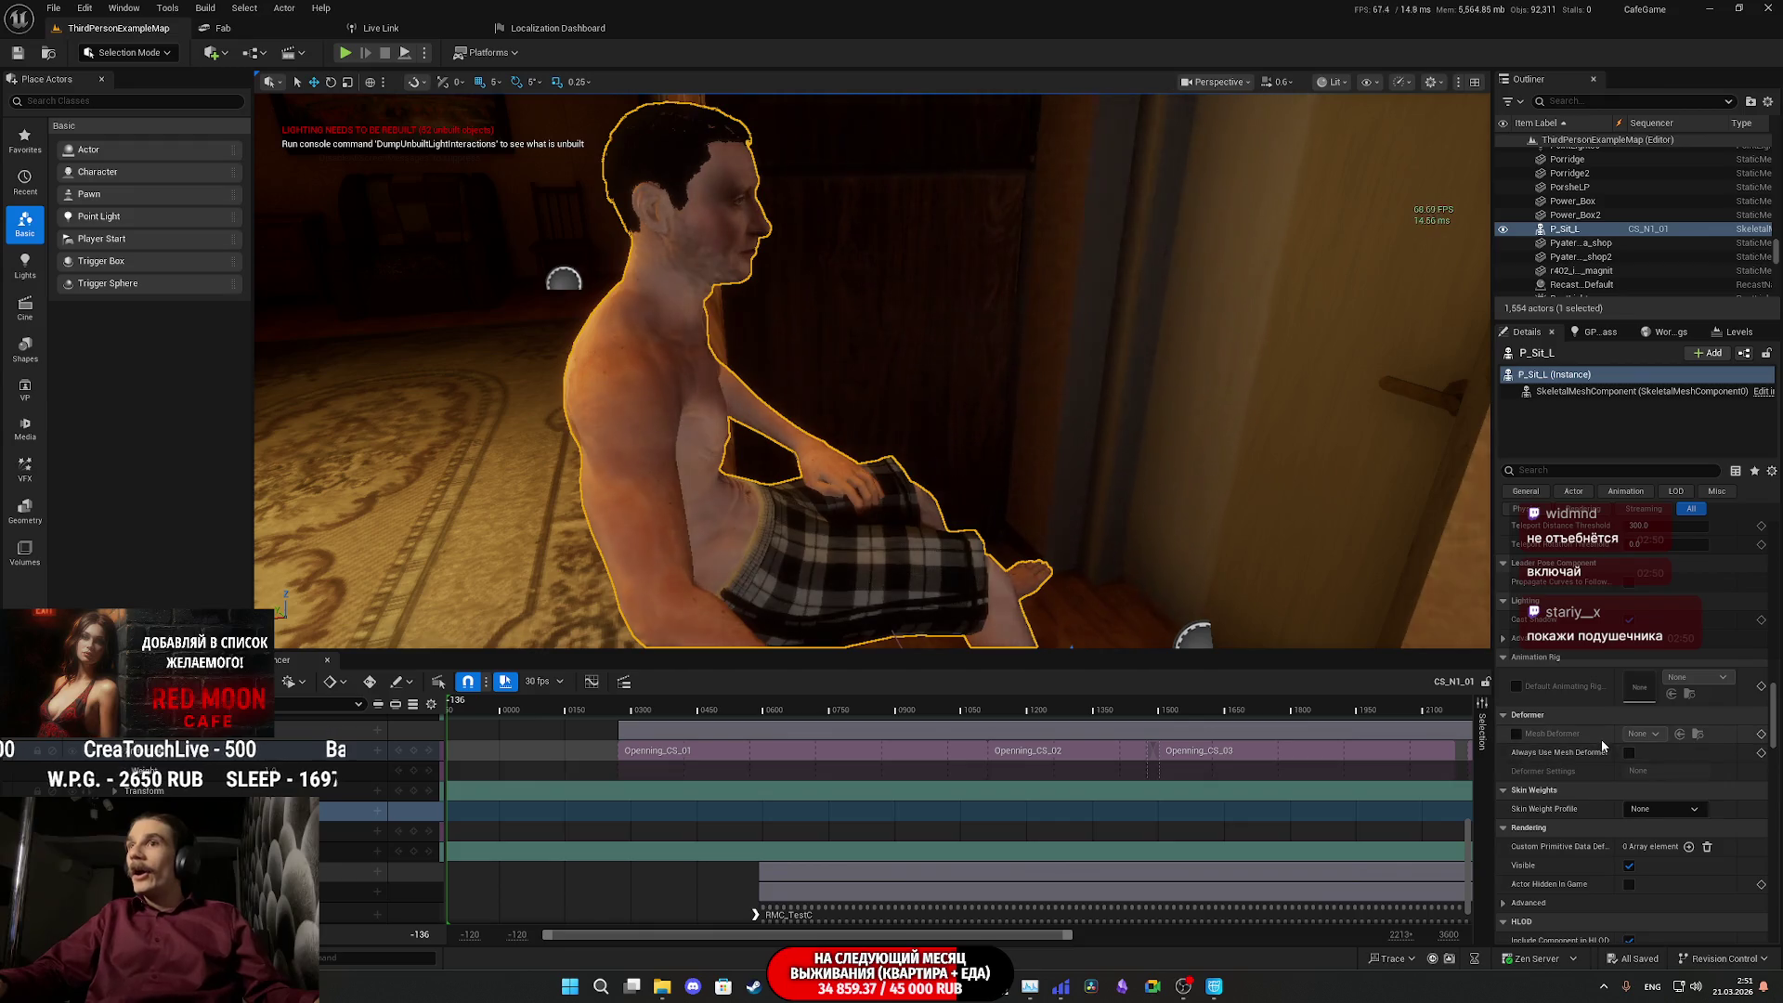
{"action": "left_click", "coordinate": [1762, 885]}
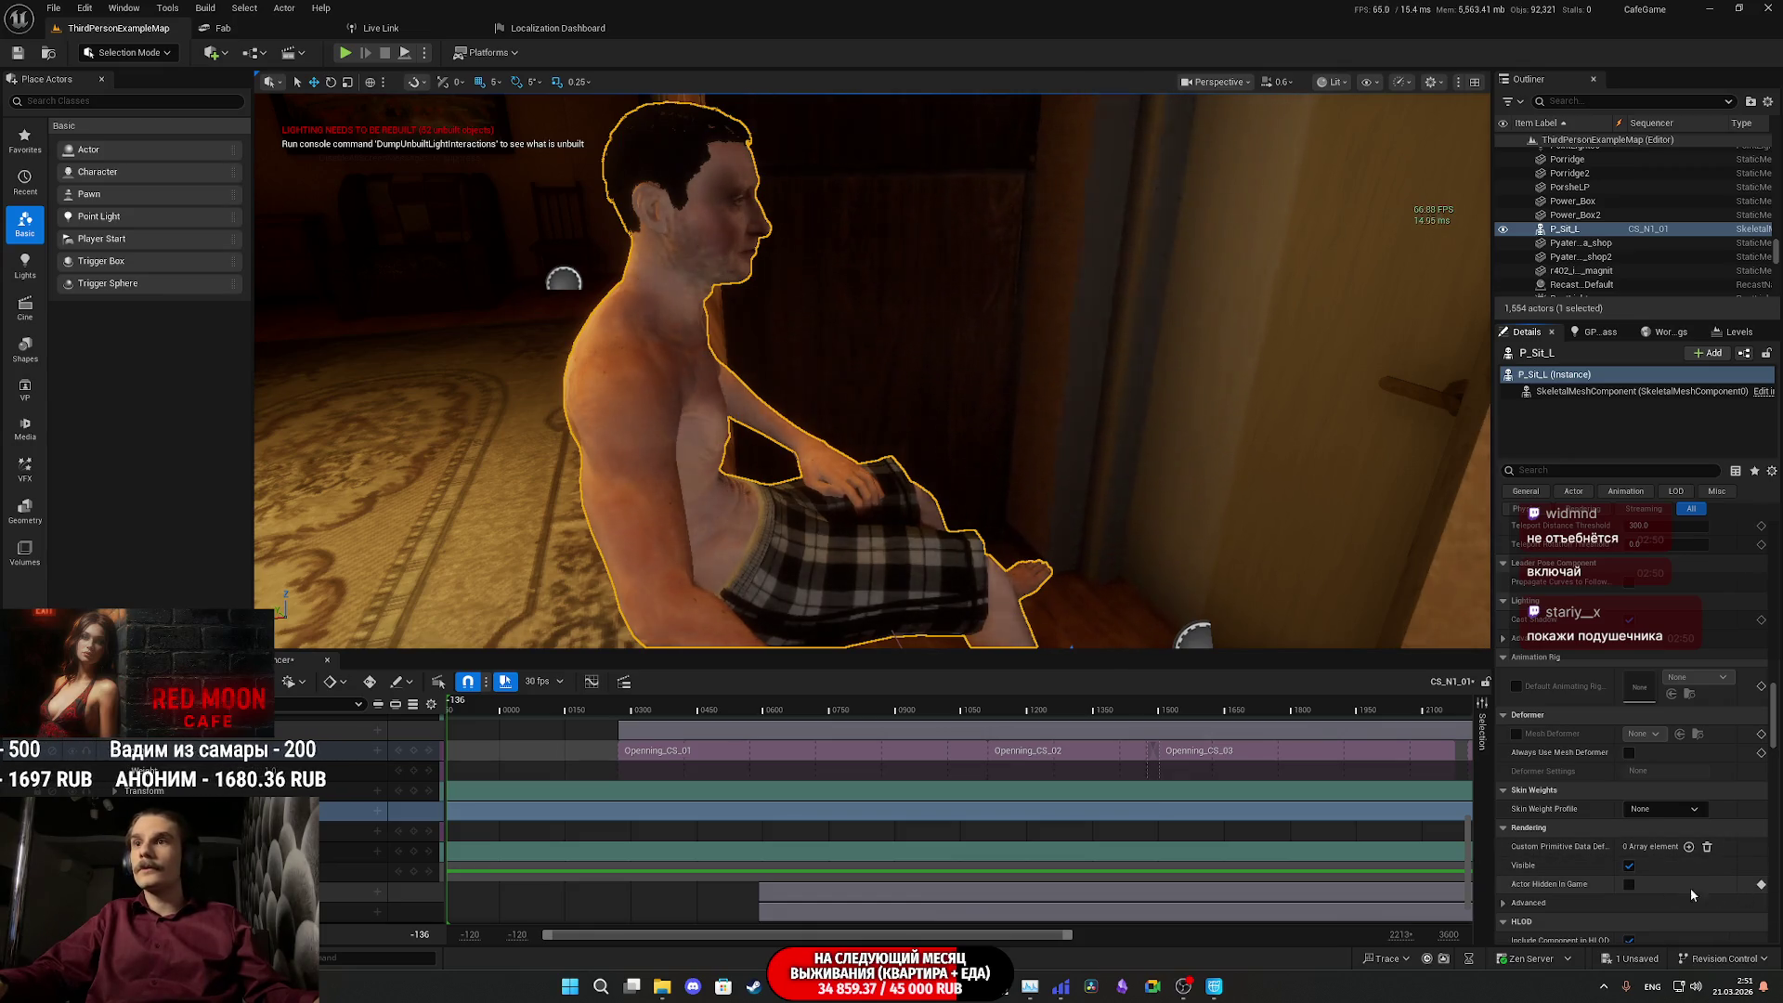
{"action": "left_click", "coordinate": [1762, 885]}
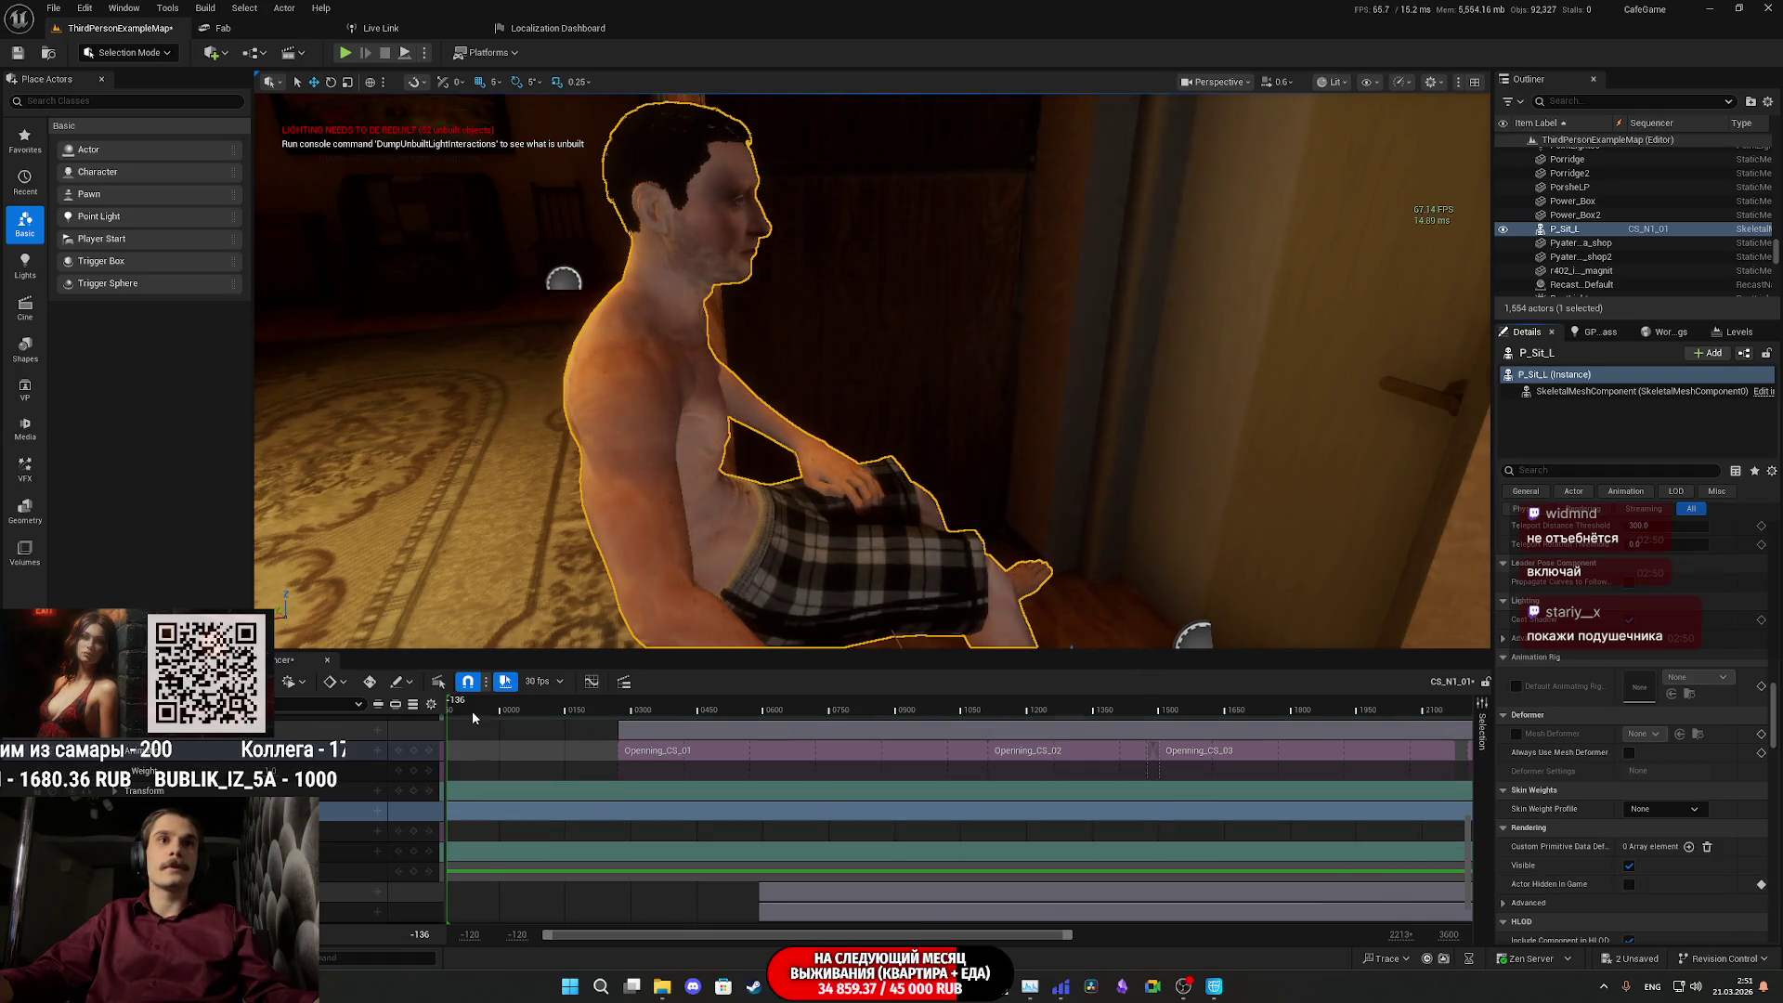
- Key P_Sit_L as hidden at the start of the sequence
{"action": "left_click_drag", "start_coordinate": [1047, 940], "coordinate": [1350, 940]}
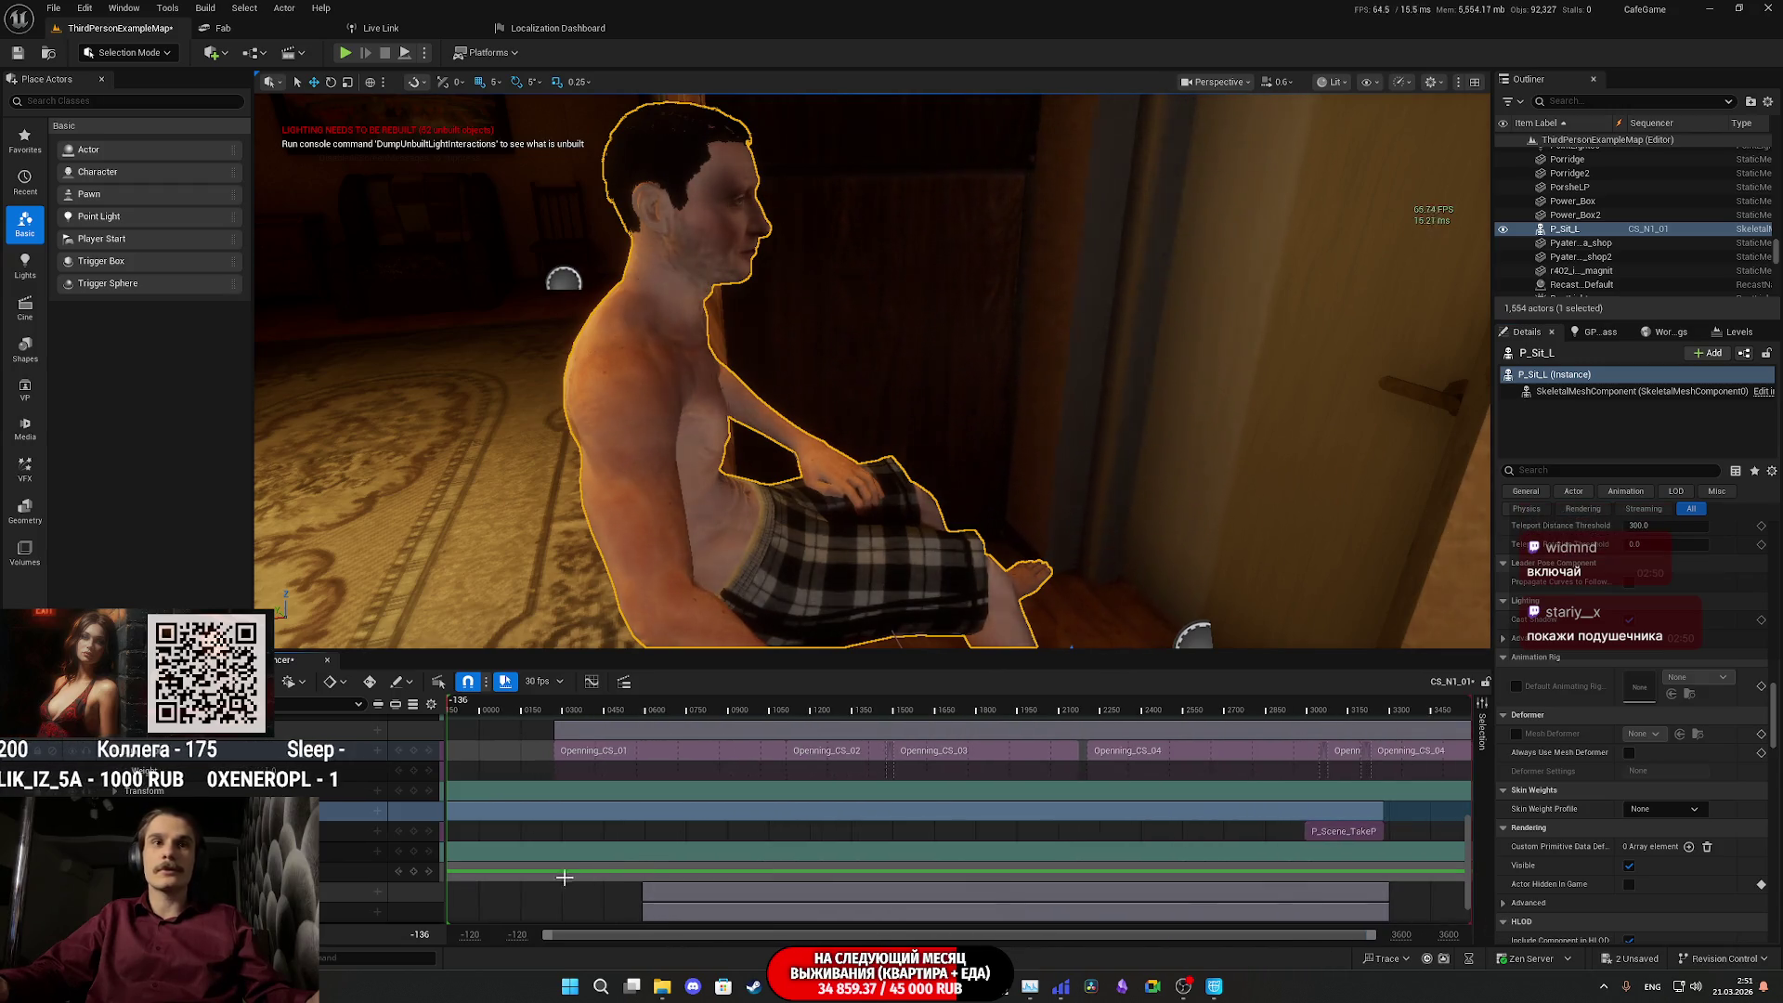
{"action": "scroll", "coordinate": [570, 875], "scroll_direction": "down", "scroll_amount": 1}
{"action": "left_click_drag", "start_coordinate": [482, 712], "coordinate": [408, 727]}
{"action": "left_click_drag", "start_coordinate": [483, 797], "coordinate": [491, 869]}
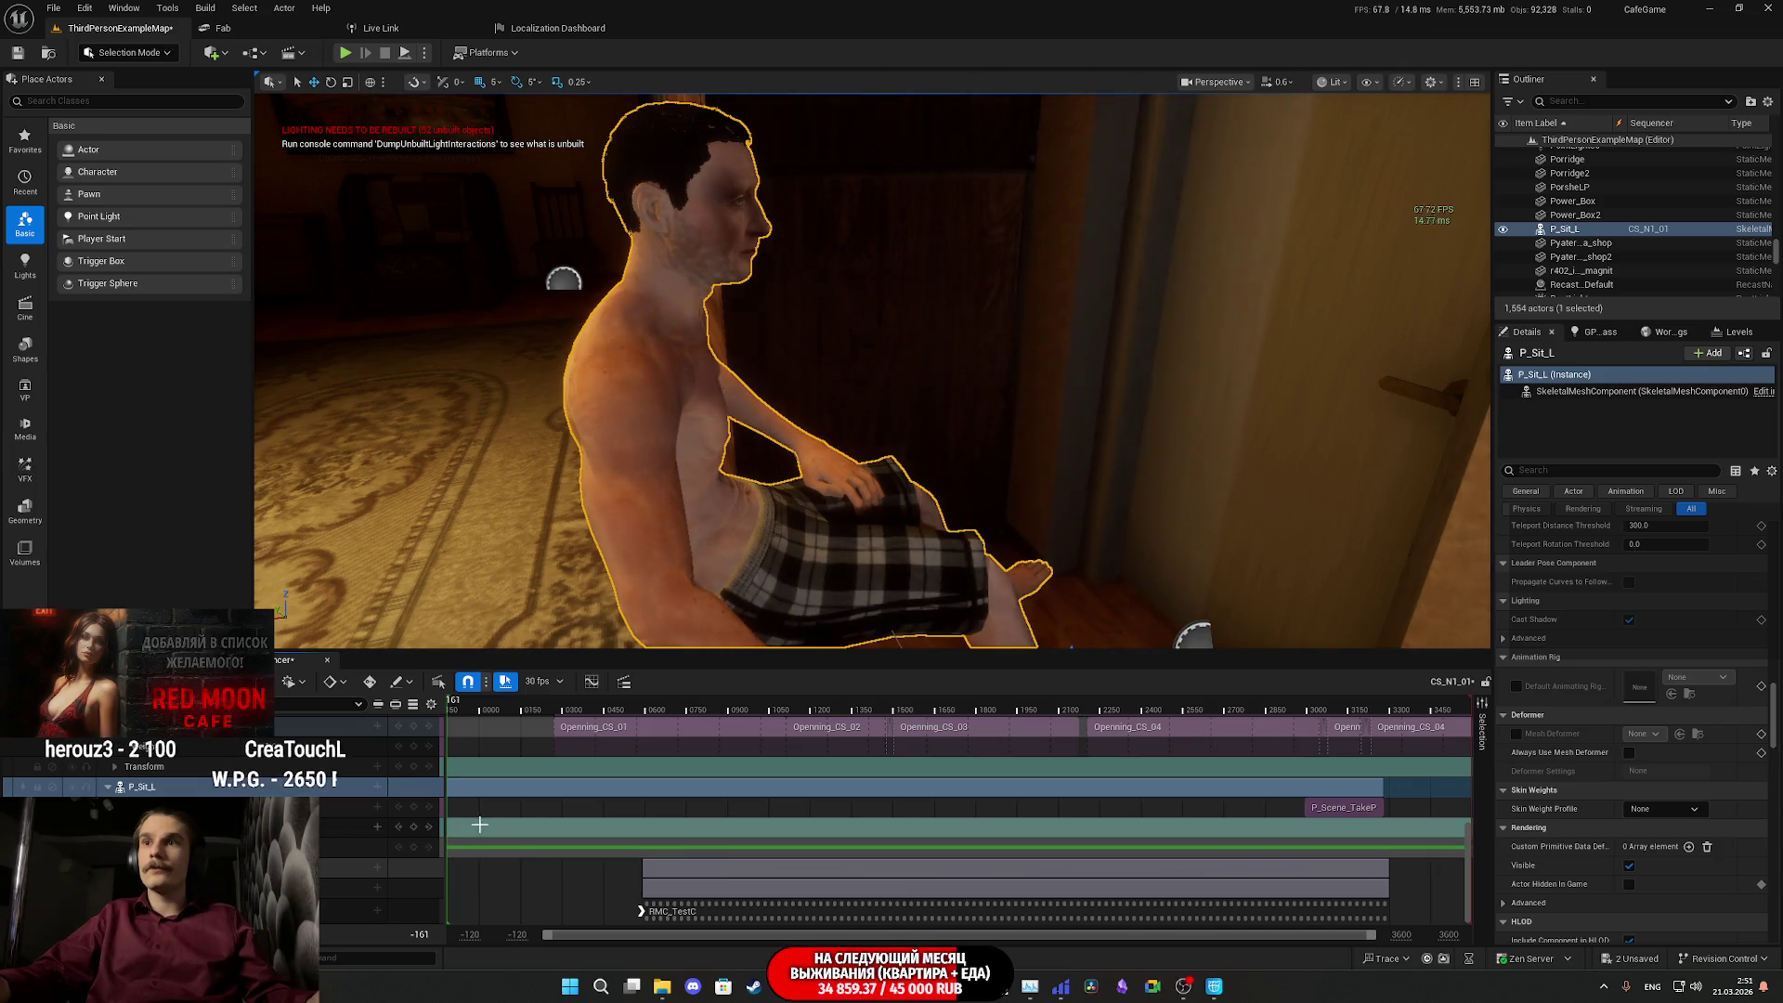
{"action": "mouse_move", "coordinate": [459, 710]}
{"action": "left_mouse_down"}
{"action": "mouse_move", "coordinate": [681, 743]}
{"action": "mouse_move", "coordinate": [599, 763]}
{"action": "left_mouse_up"}
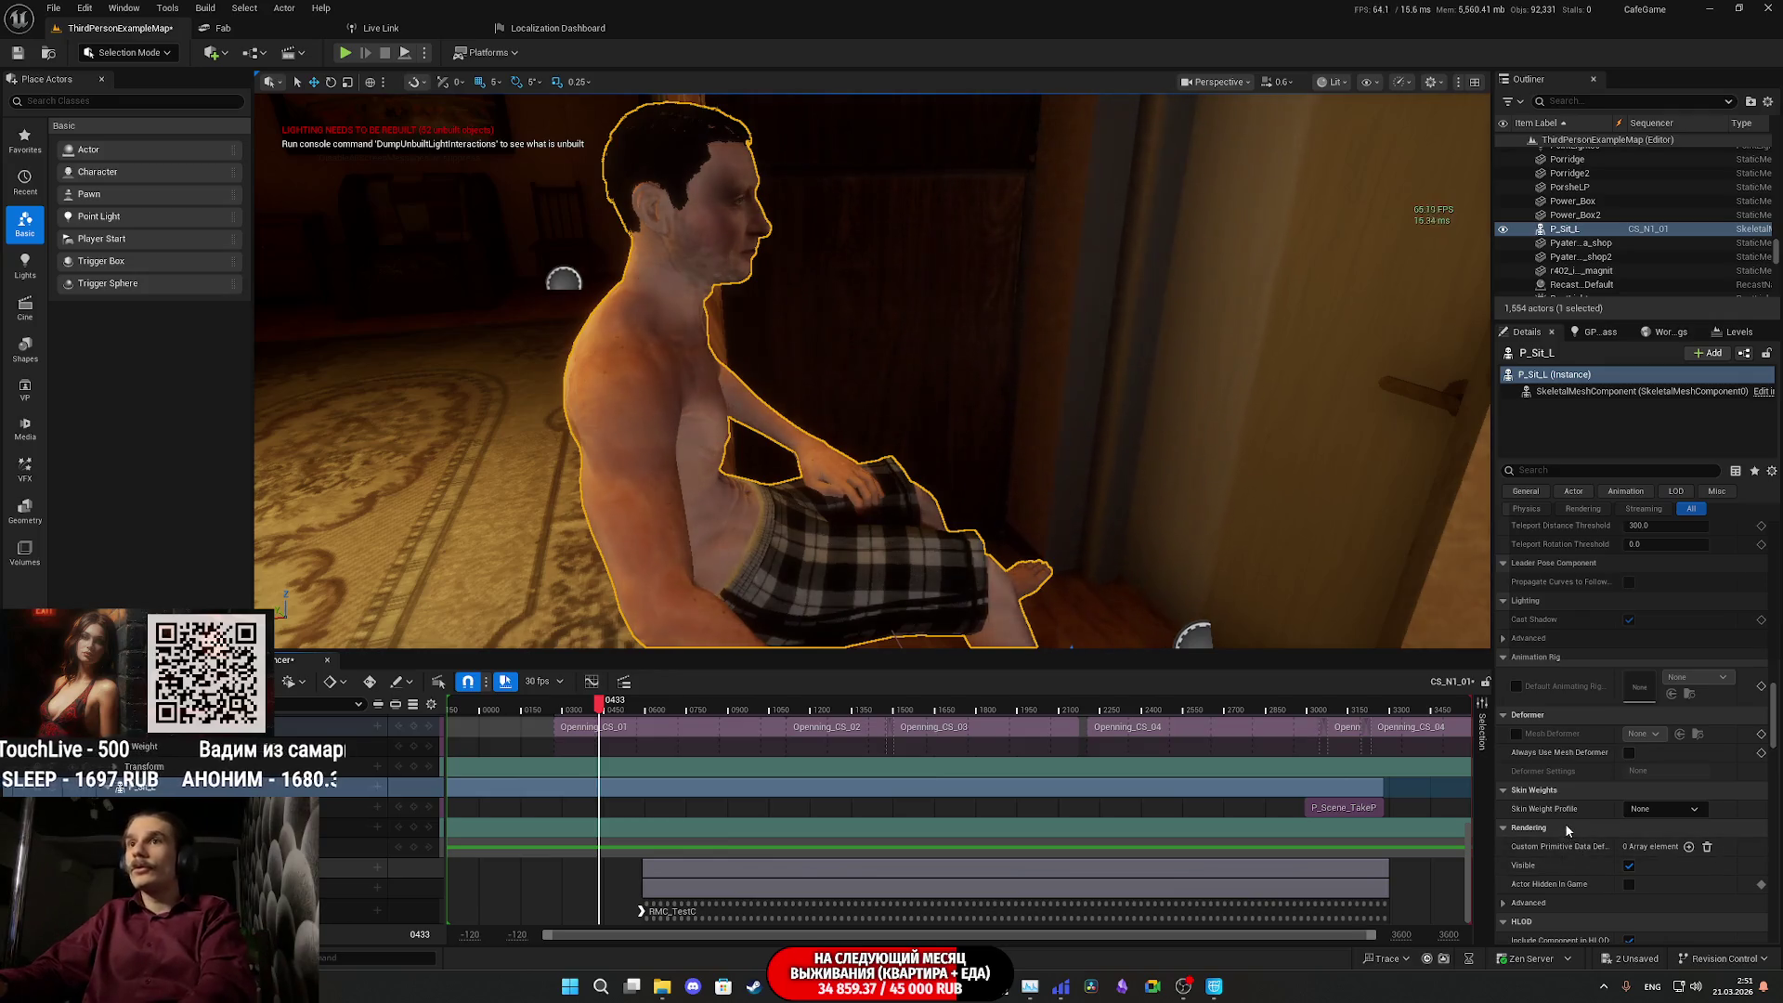
{"action": "mouse_move", "coordinate": [591, 706]}
{"action": "left_mouse_down"}
{"action": "mouse_move", "coordinate": [458, 711]}
{"action": "mouse_move", "coordinate": [436, 789]}
{"action": "left_mouse_up"}
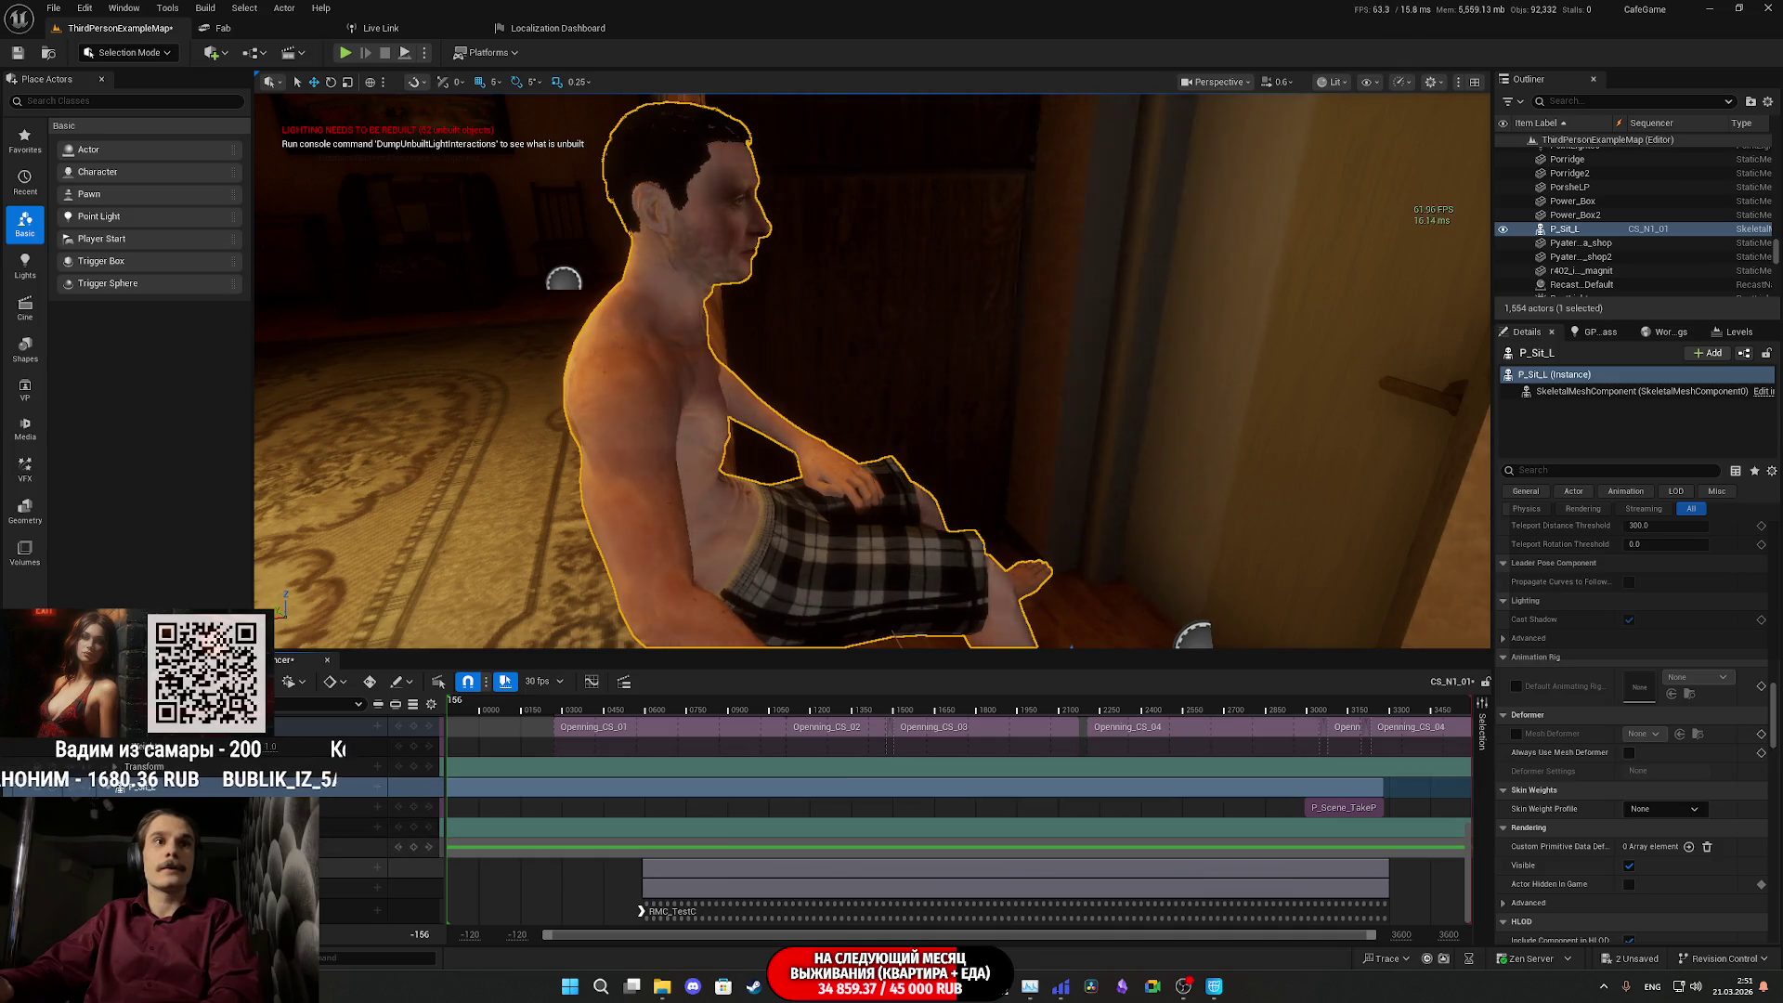
{"action": "left_click", "coordinate": [378, 826]}
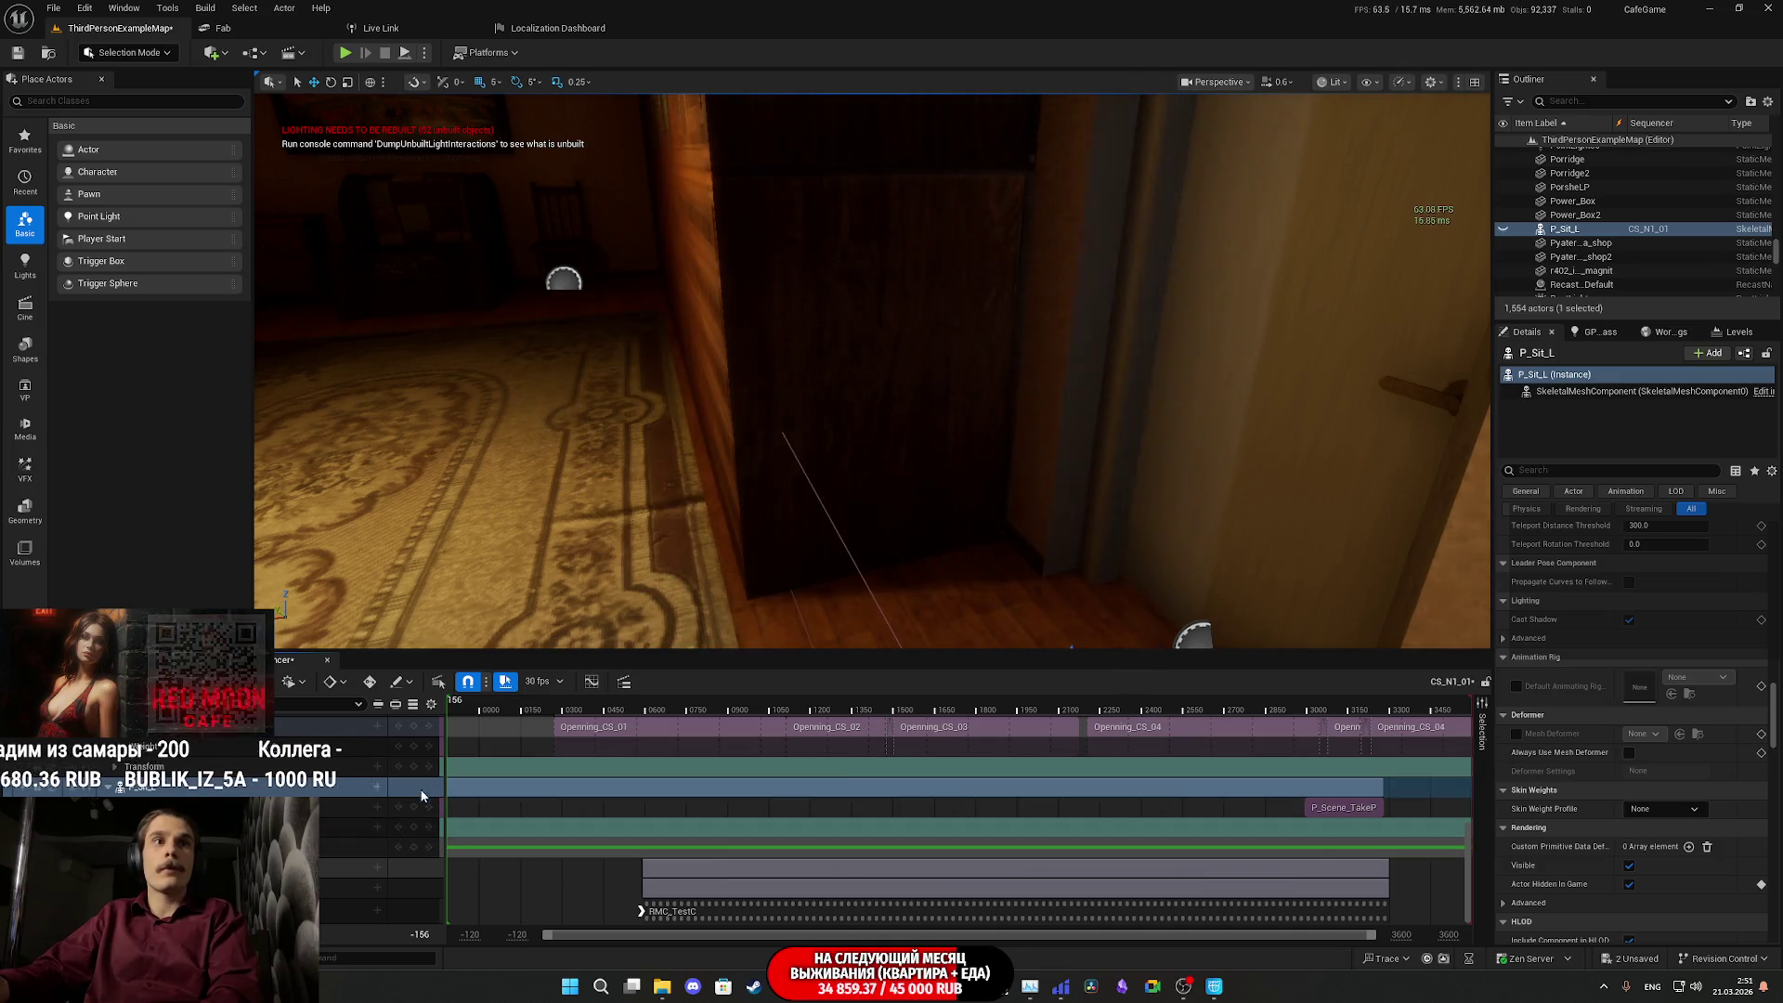
- Step between the opening visibility keys around frame -136 to check them
{"action": "left_click", "coordinate": [599, 711]}
{"action": "left_click_drag", "start_coordinate": [604, 713], "coordinate": [519, 715]}
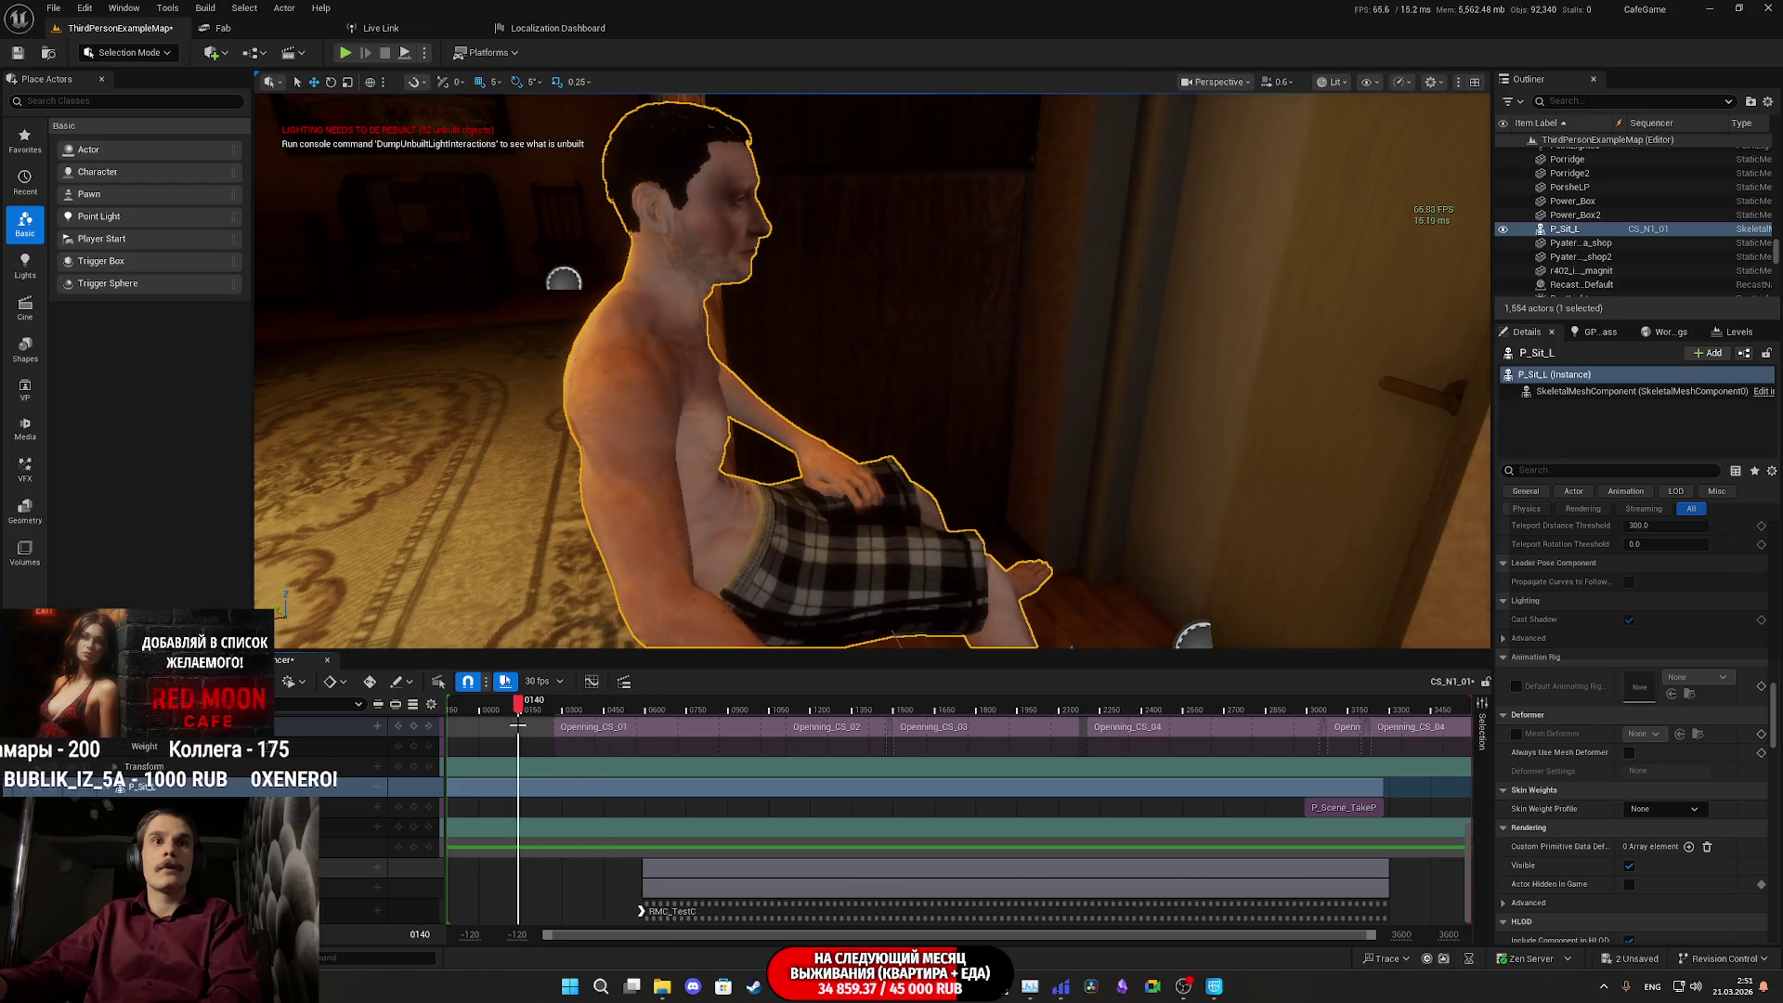
{"action": "left_click", "coordinate": [431, 849]}
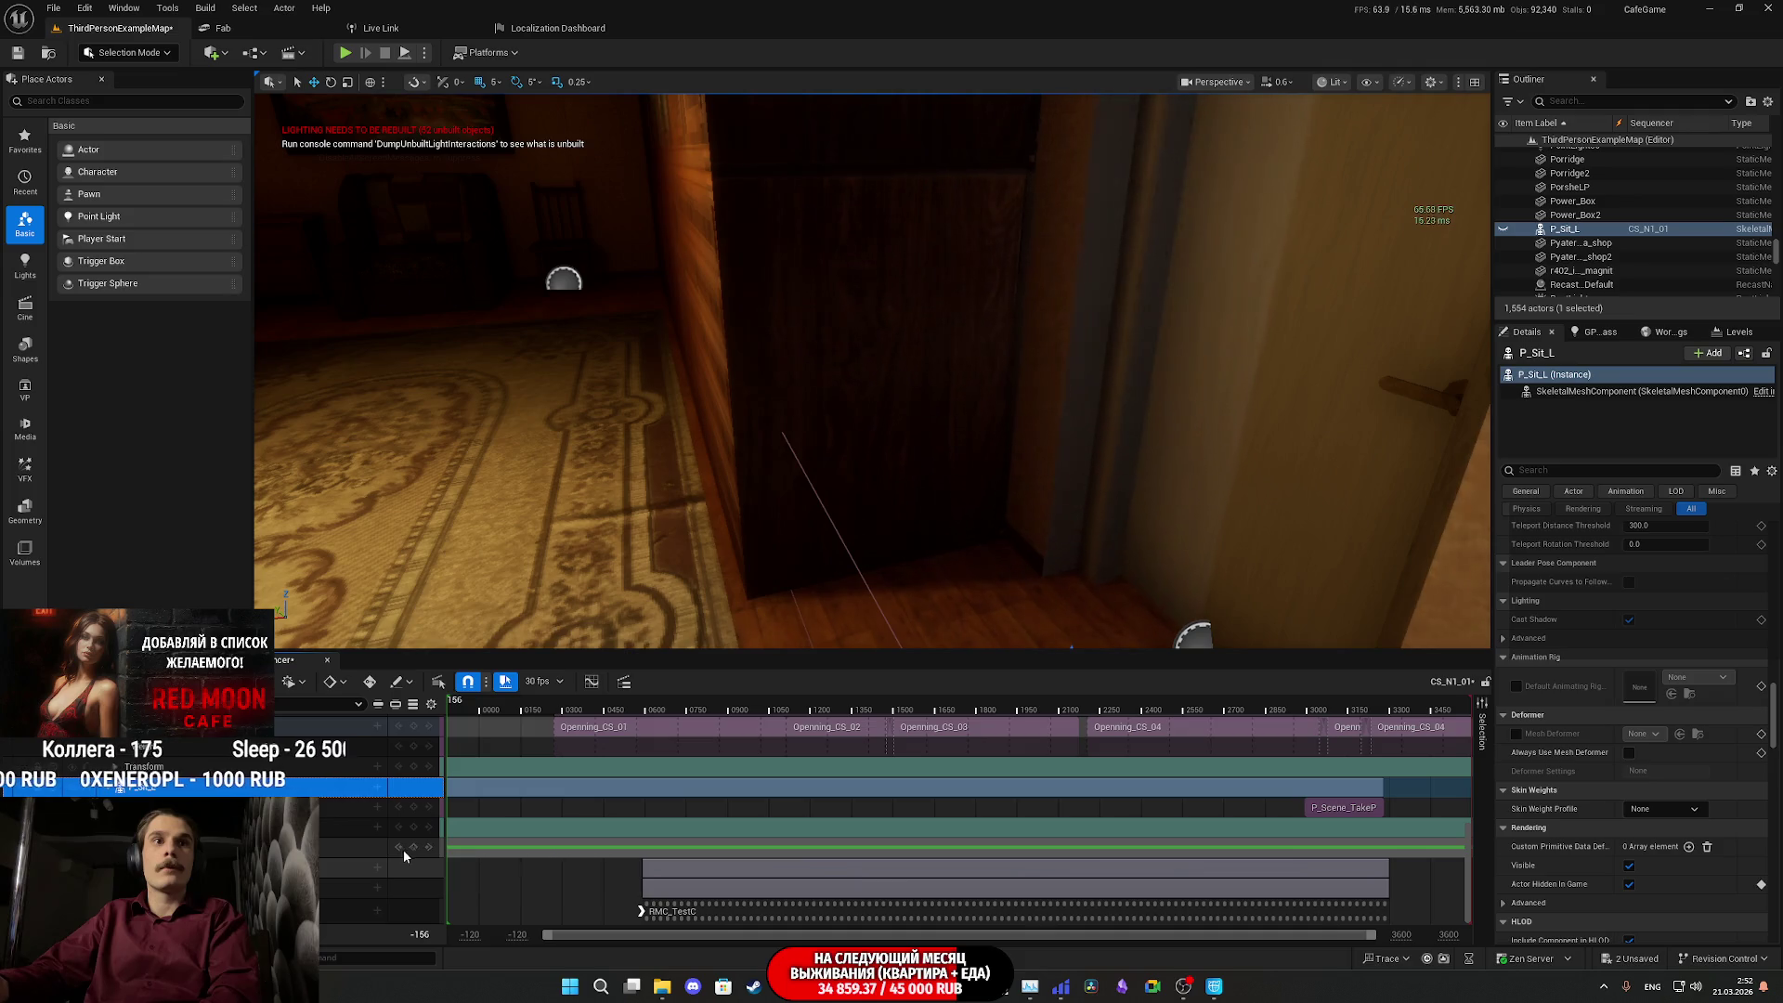
{"action": "left_click", "coordinate": [399, 849]}
{"action": "left_click", "coordinate": [429, 848]}
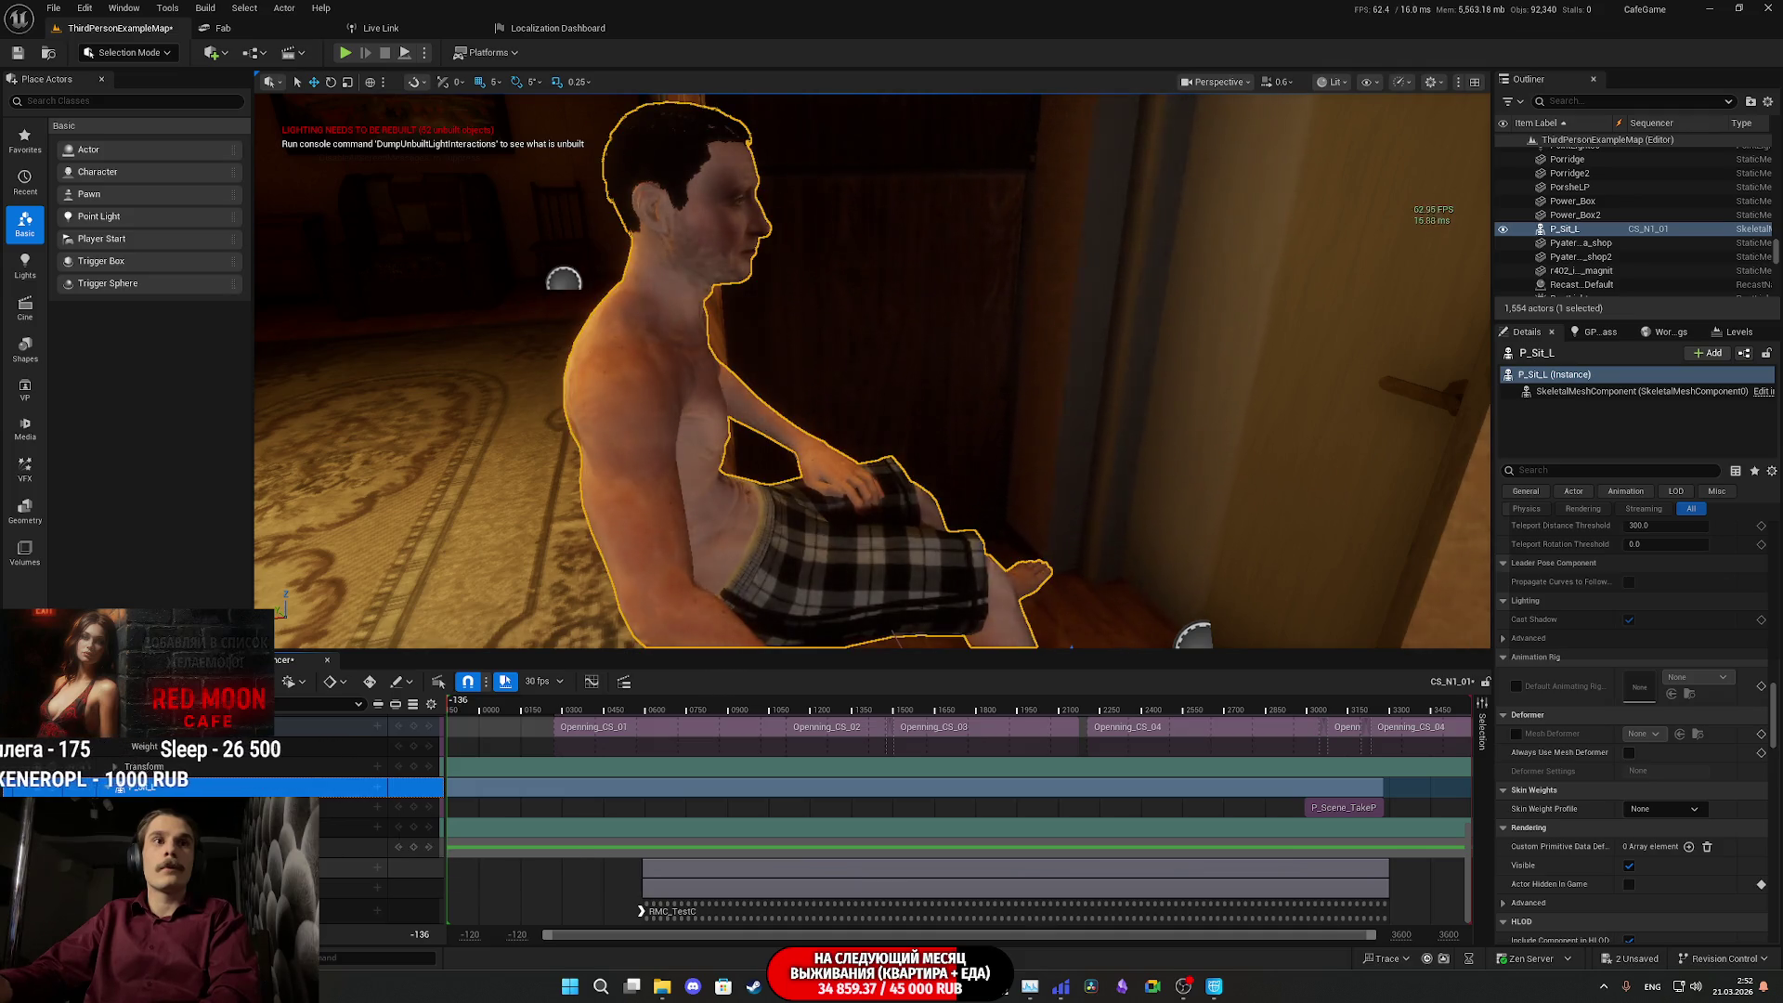
{"action": "left_click", "coordinate": [428, 848]}
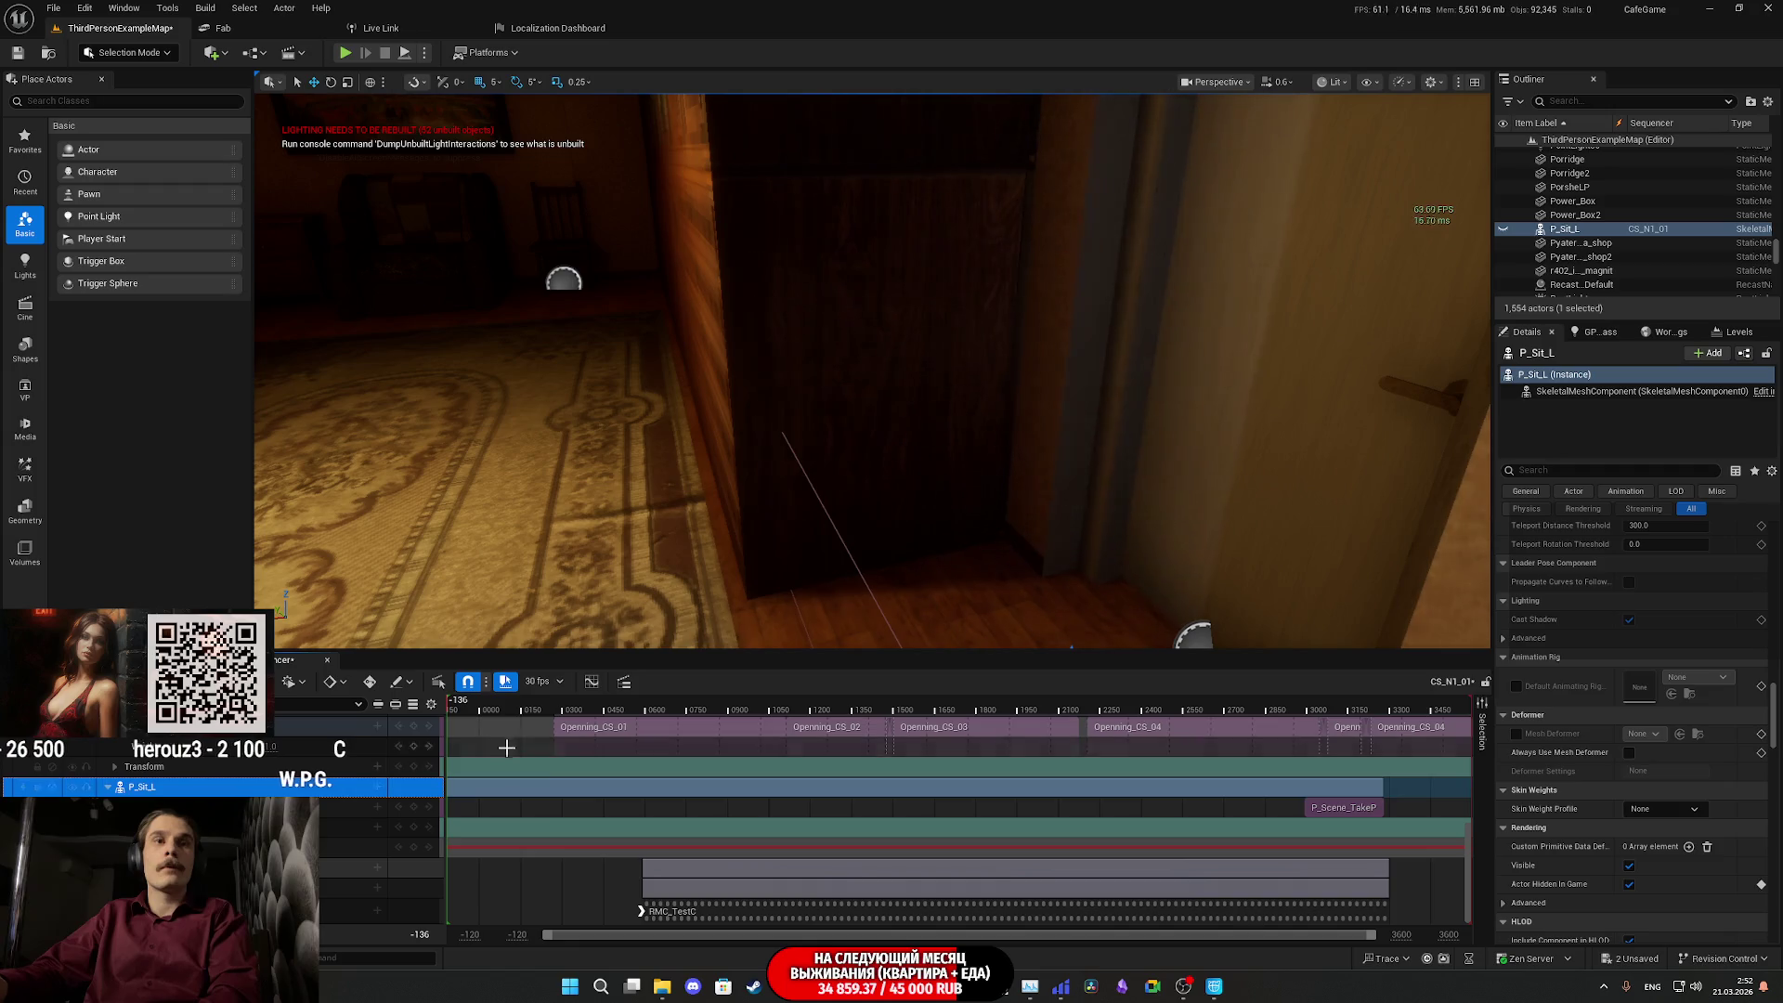
- Key P_Sit_L visible from frame 2993
{"action": "mouse_move", "coordinate": [515, 709]}
{"action": "left_mouse_down"}
{"action": "mouse_move", "coordinate": [708, 744]}
{"action": "mouse_move", "coordinate": [1204, 772]}
{"action": "left_mouse_up"}
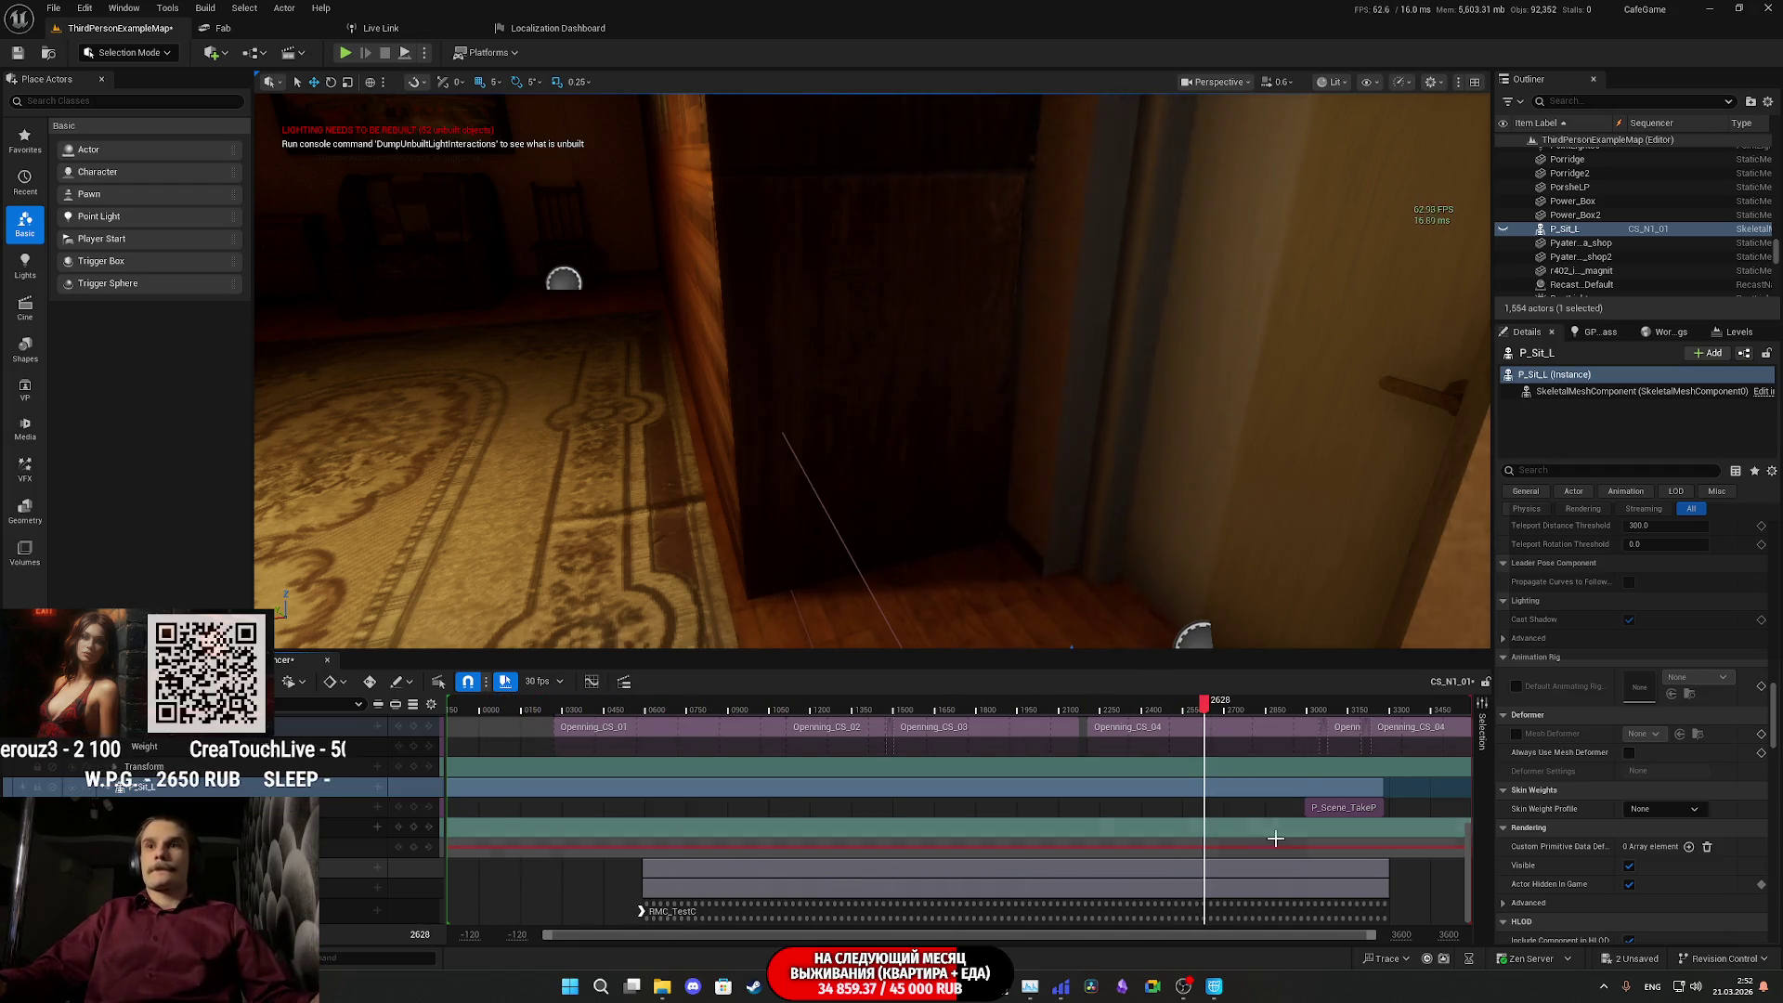
{"action": "left_click_drag", "start_coordinate": [1401, 879], "coordinate": [1231, 950]}
{"action": "left_click", "coordinate": [1141, 707]}
{"action": "left_click_drag", "start_coordinate": [1142, 707], "coordinate": [1134, 707]}
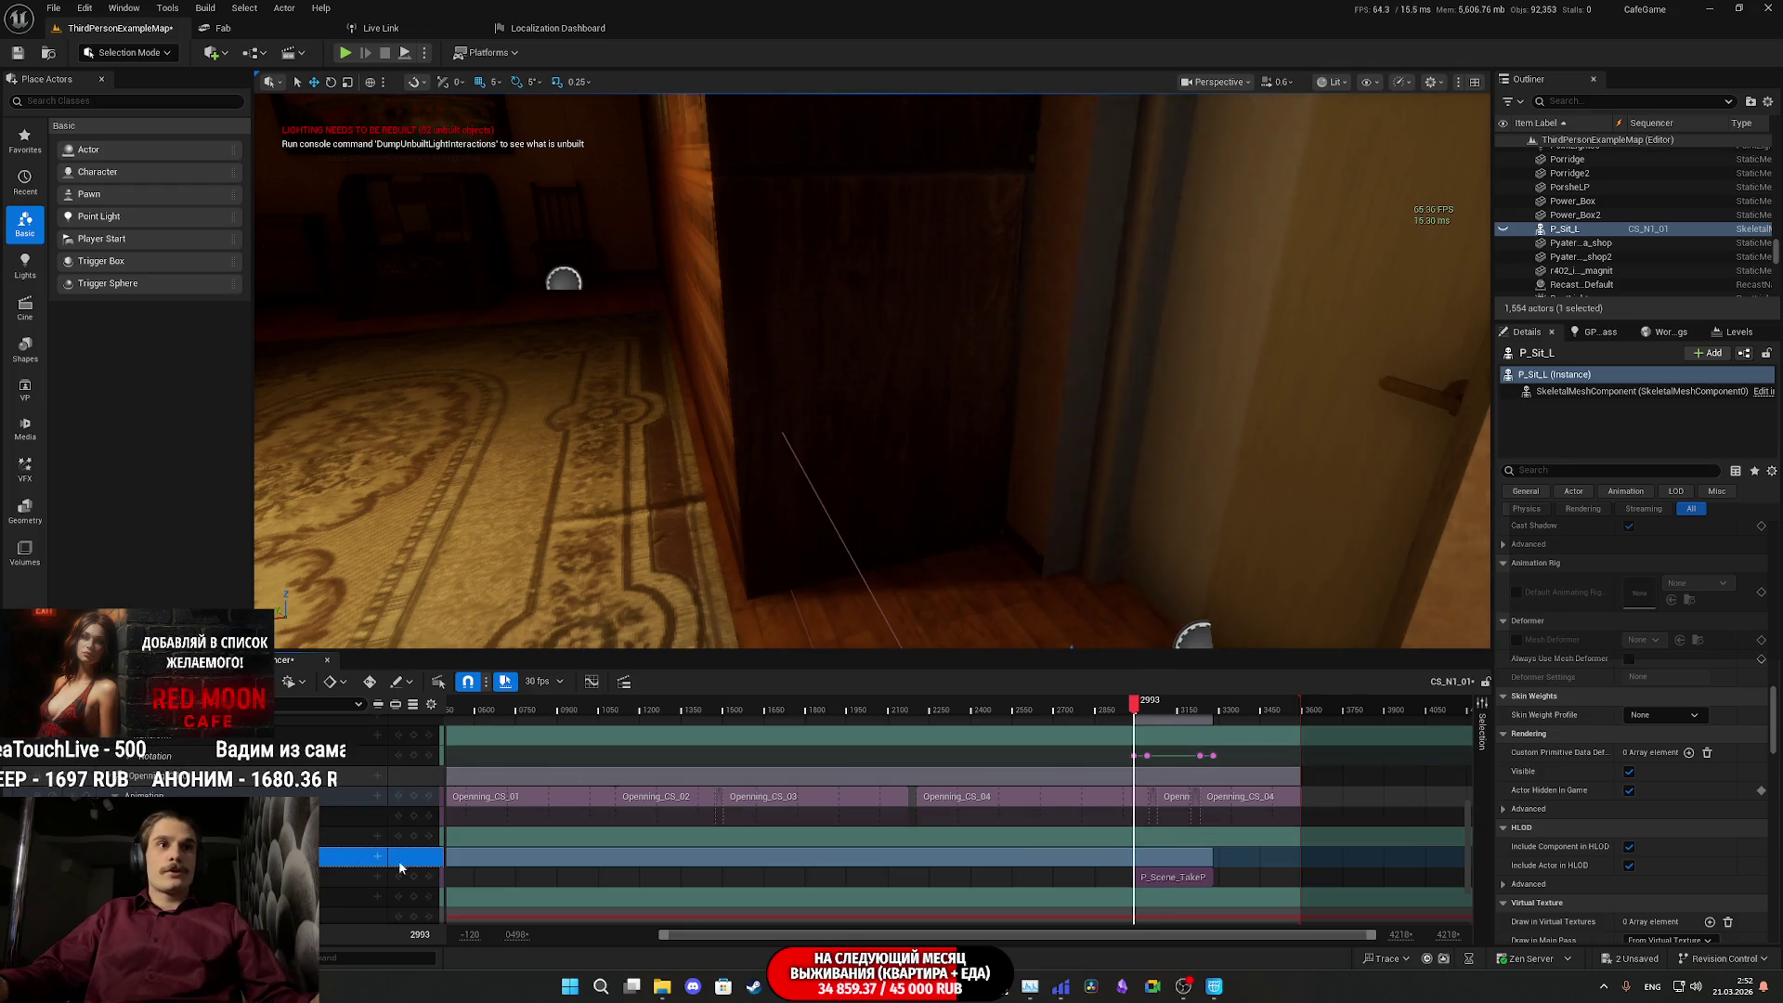
{"action": "scroll", "coordinate": [389, 794], "scroll_direction": "down", "scroll_amount": 1}
{"action": "left_click", "coordinate": [1629, 790]}
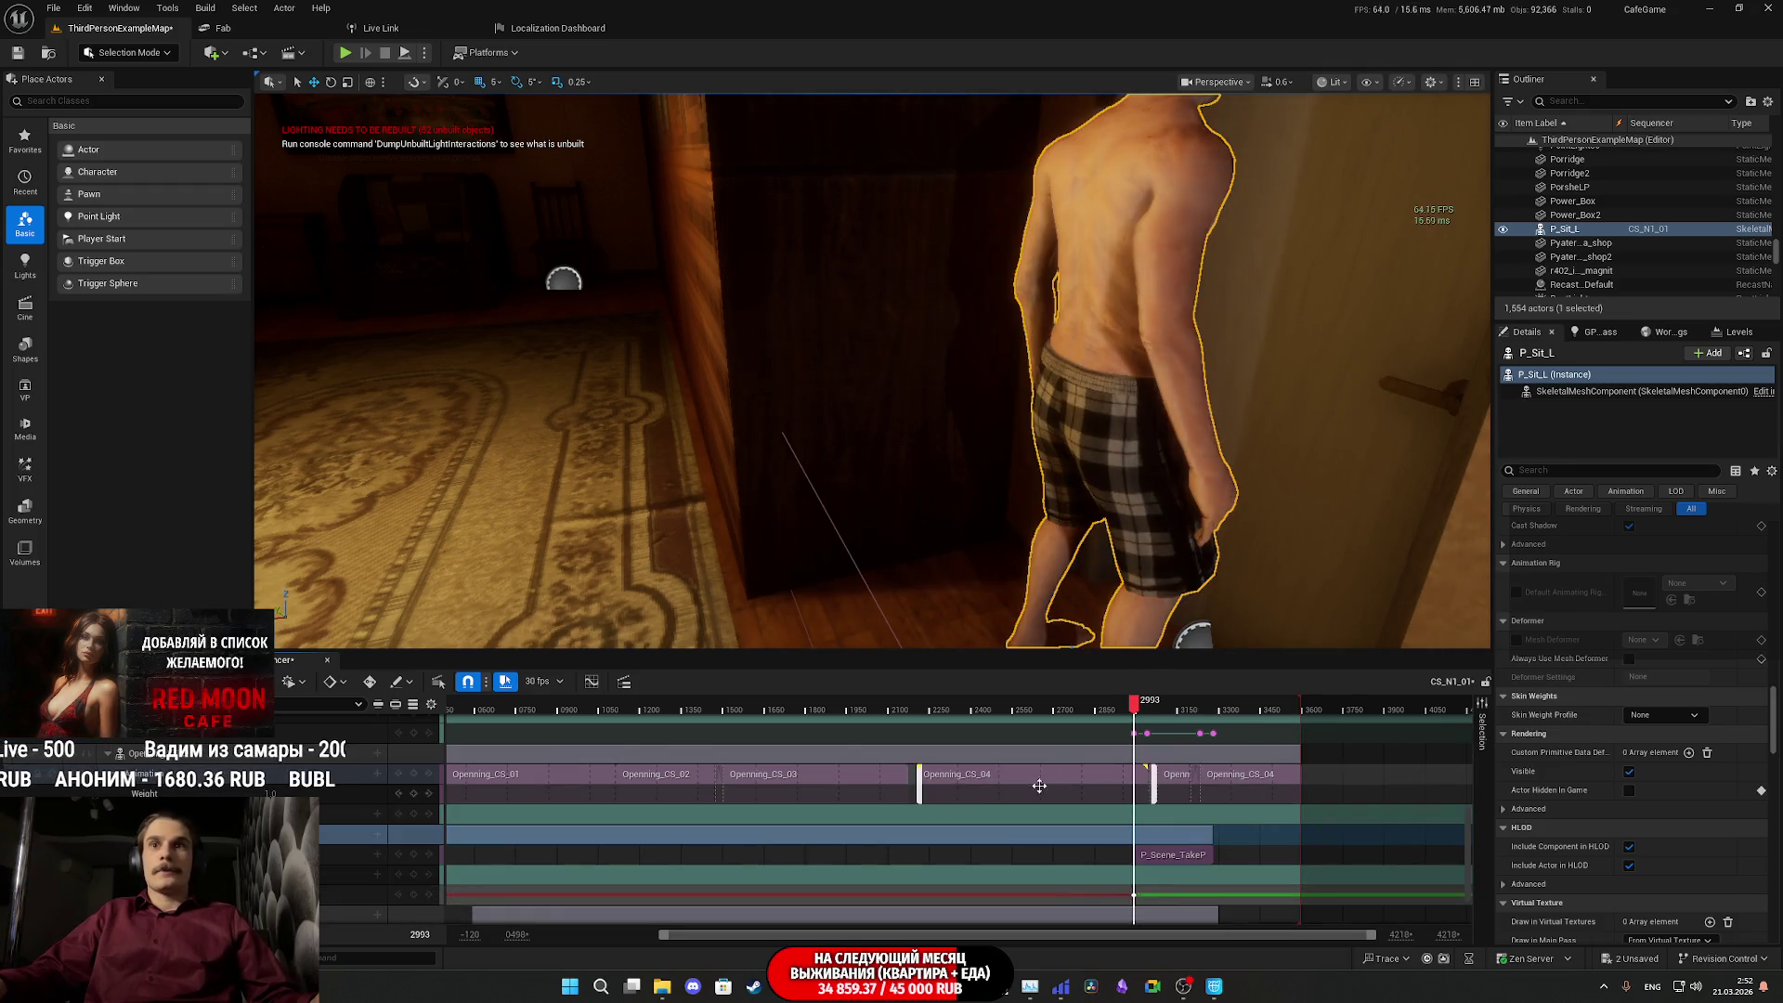
- Hide the character again at frame 3279 and scrub back to verify the change
{"action": "left_click", "coordinate": [429, 734]}
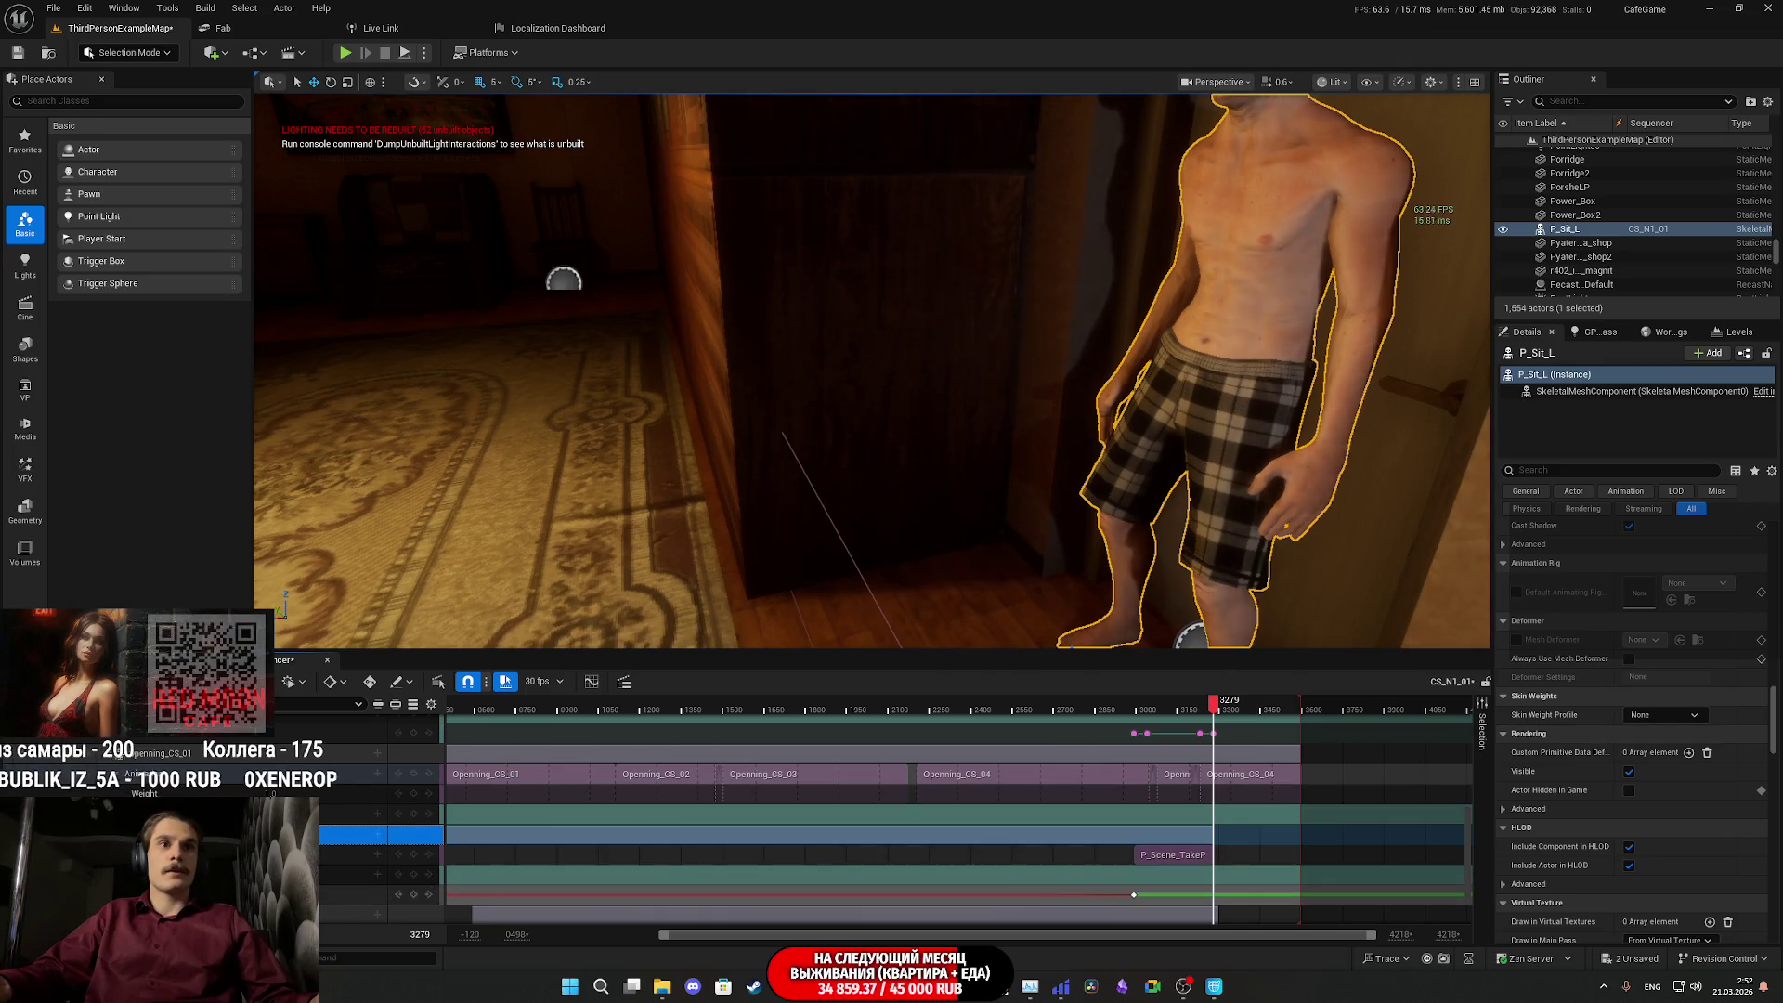
{"action": "key", "text": "ctrl+z"}
{"action": "left_click_drag", "start_coordinate": [1216, 709], "coordinate": [1121, 709]}
{"action": "left_click_drag", "start_coordinate": [815, 727], "coordinate": [696, 709]}
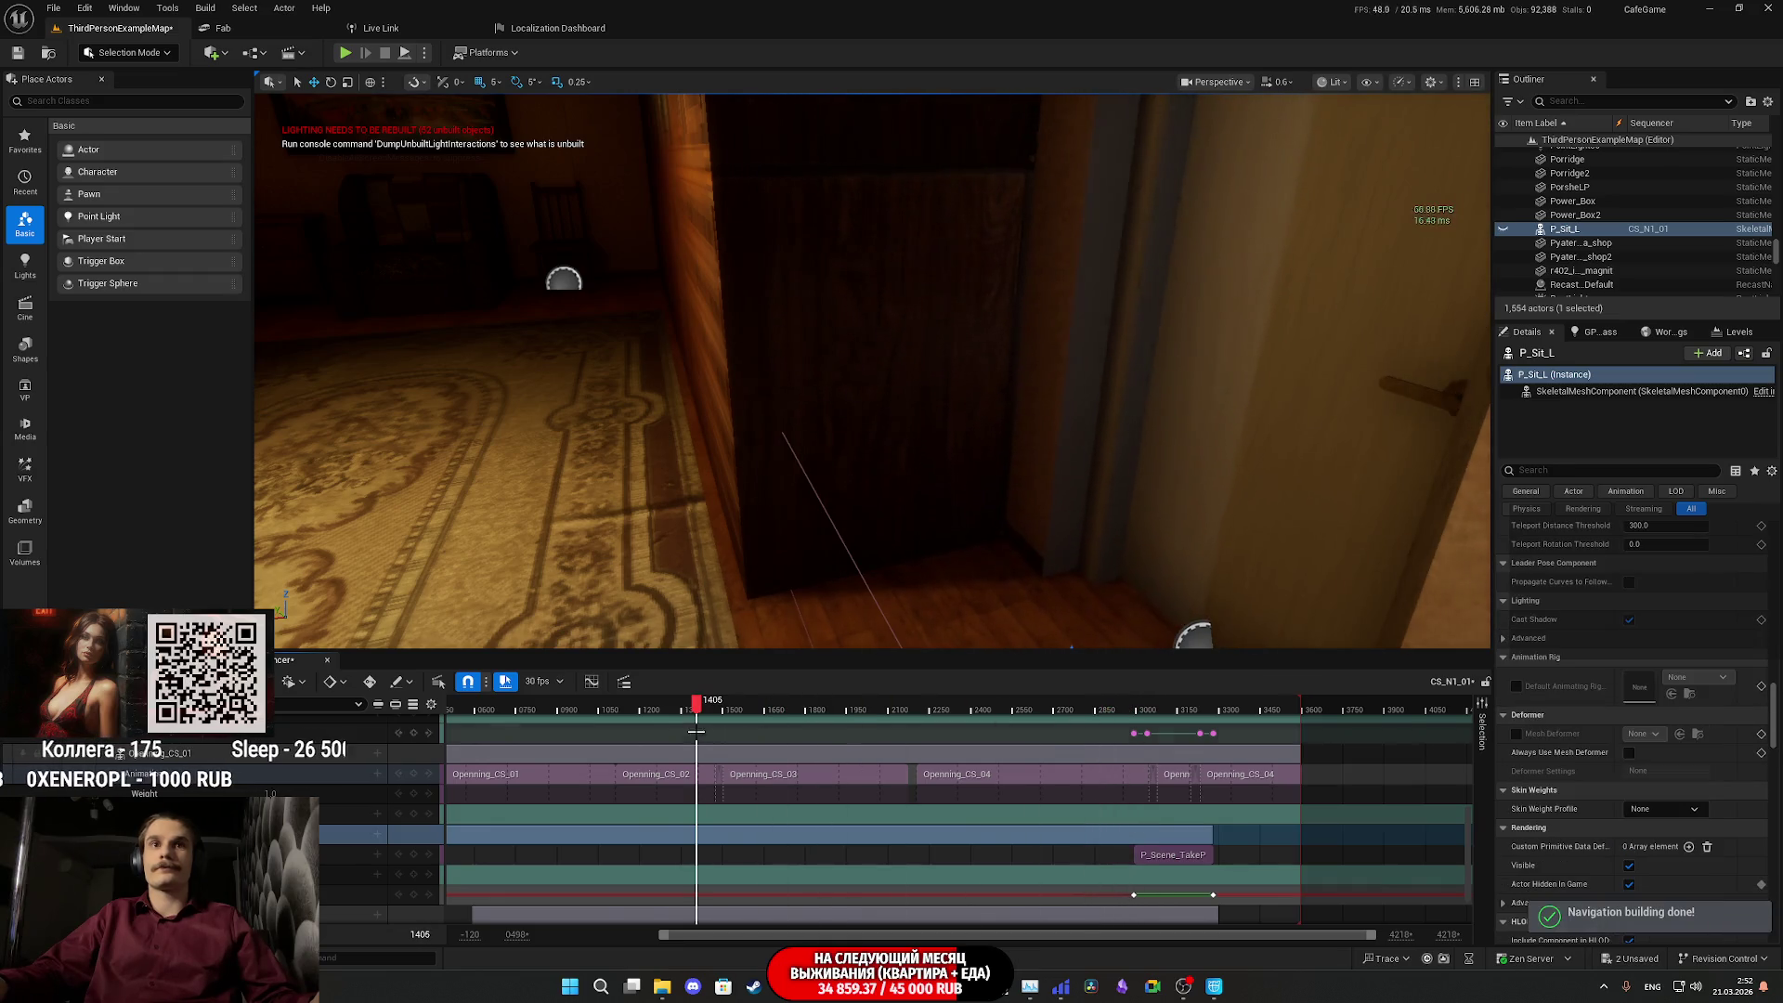
{"action": "left_click", "coordinate": [428, 894]}
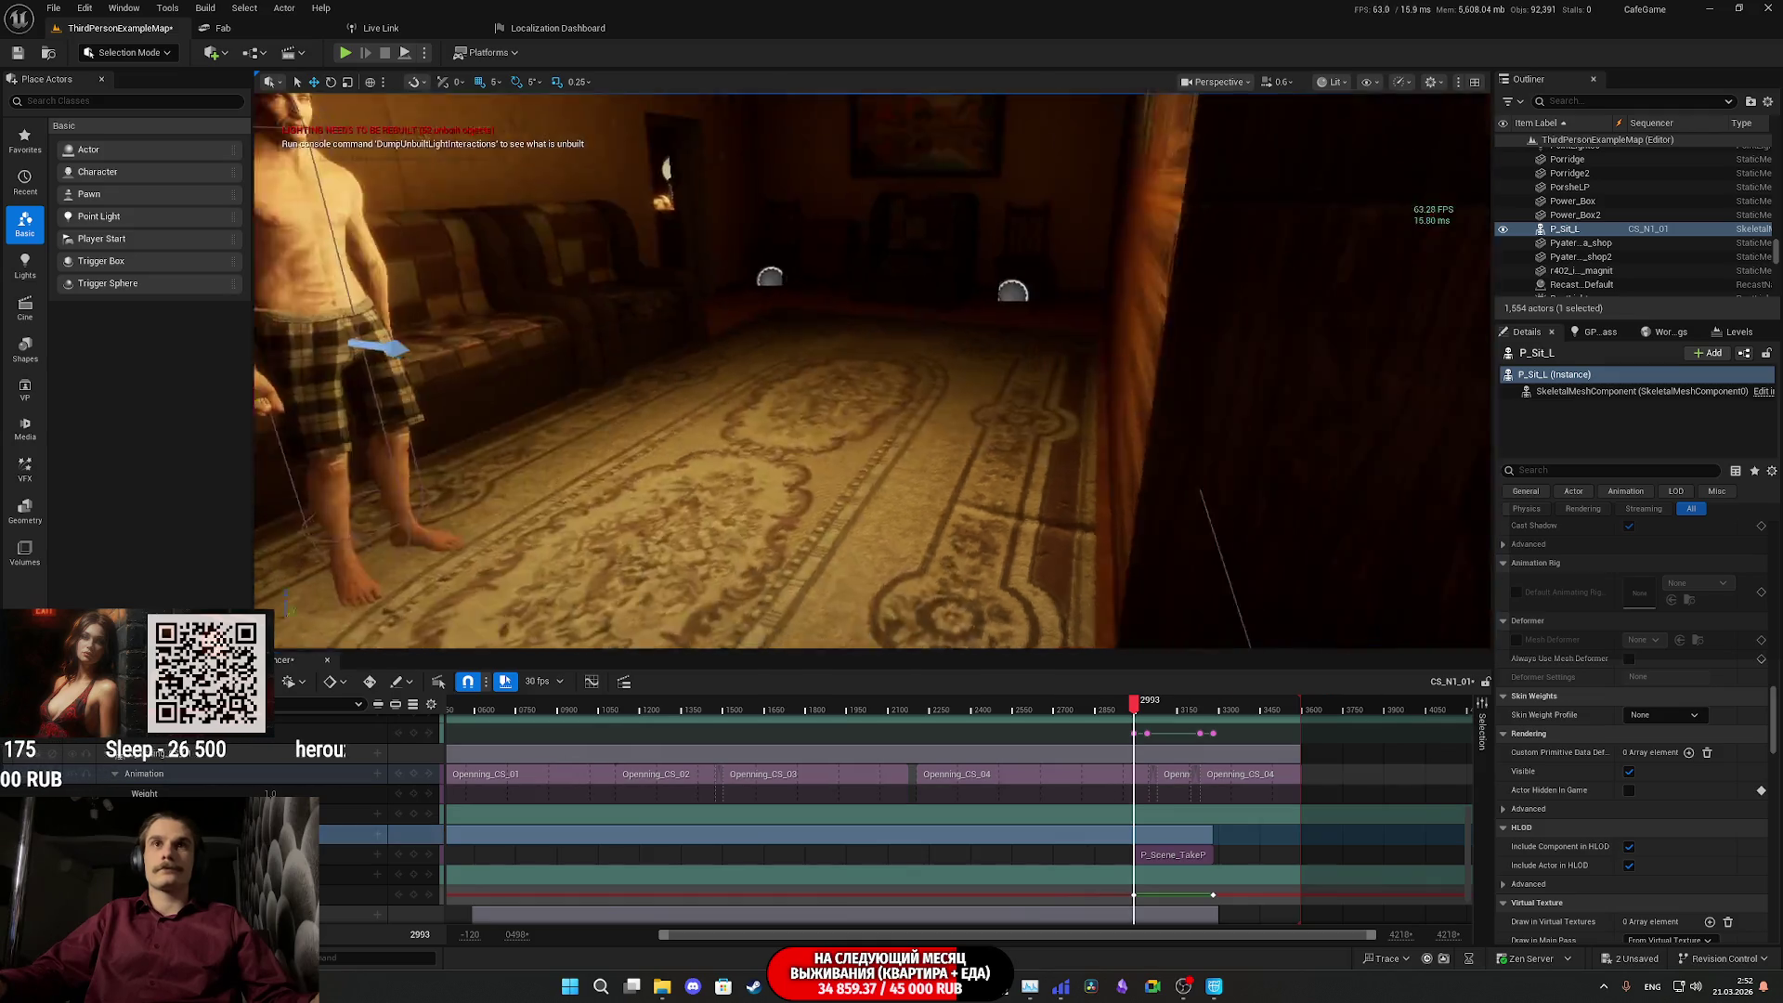
- Select Pillower_BPC and scroll its Details to Rendering's Actor Hidden in Game
{"action": "key", "text": "f"}
{"action": "left_click", "coordinate": [890, 357]}
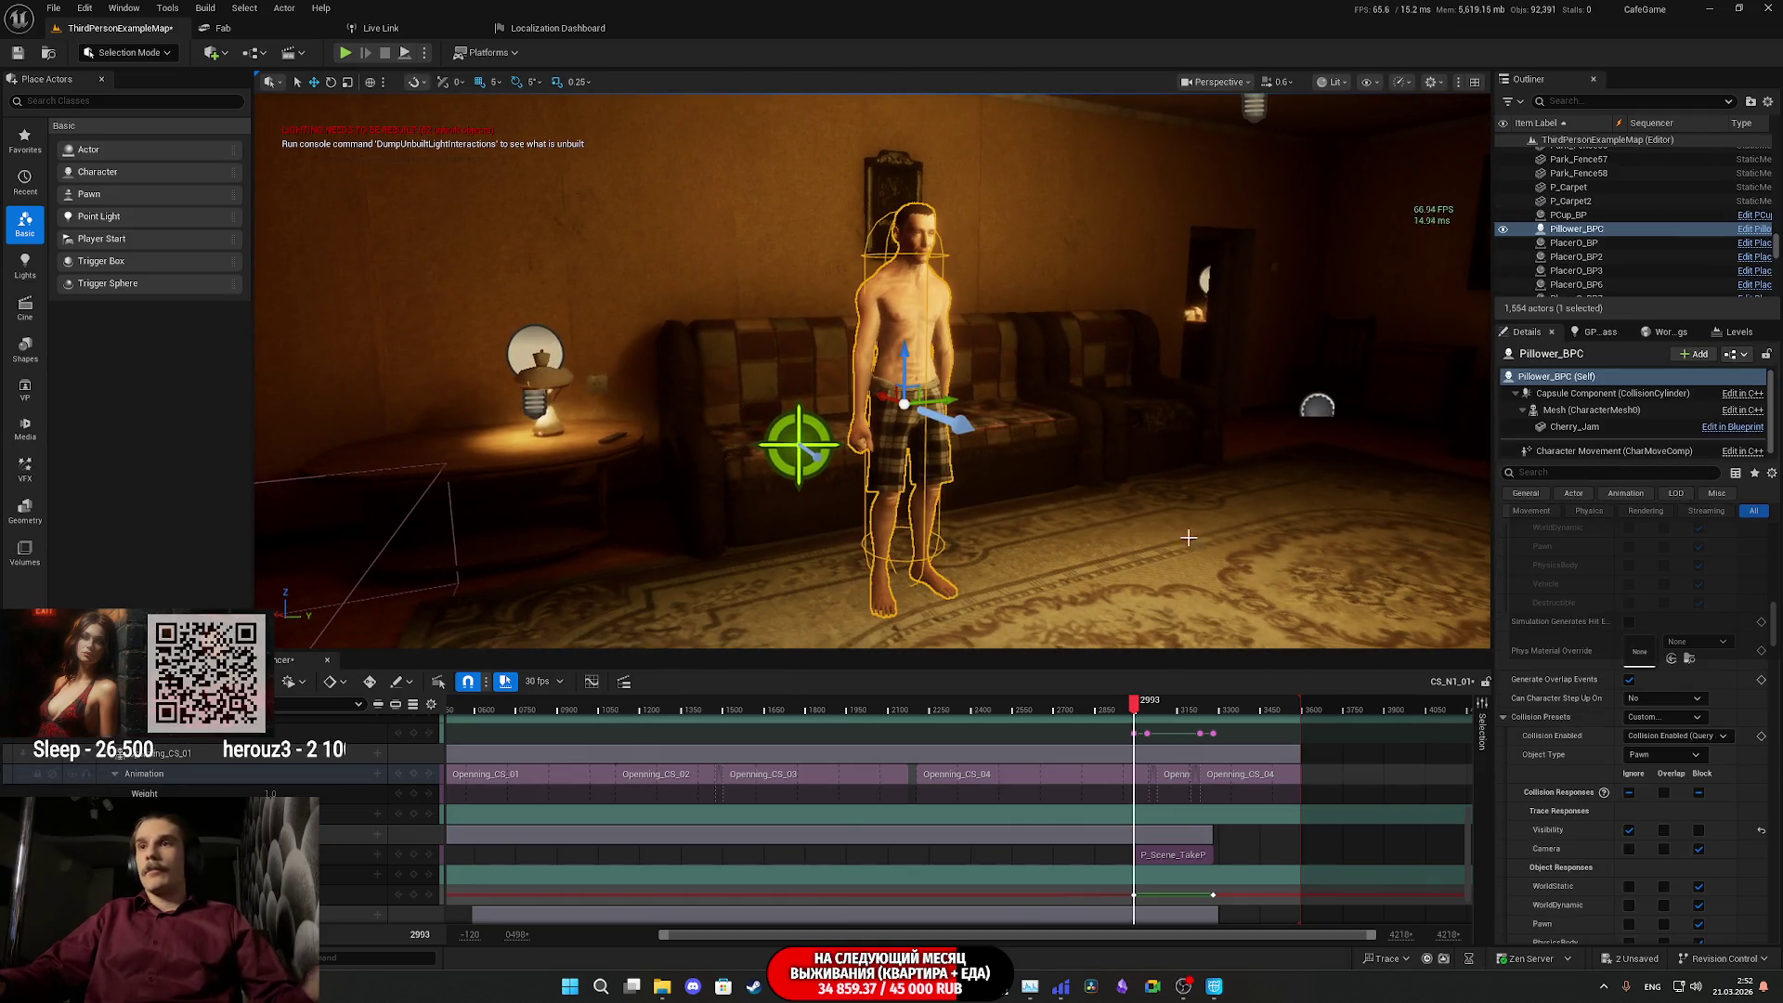
{"action": "scroll", "coordinate": [1590, 660], "scroll_direction": "down", "scroll_amount": 5}
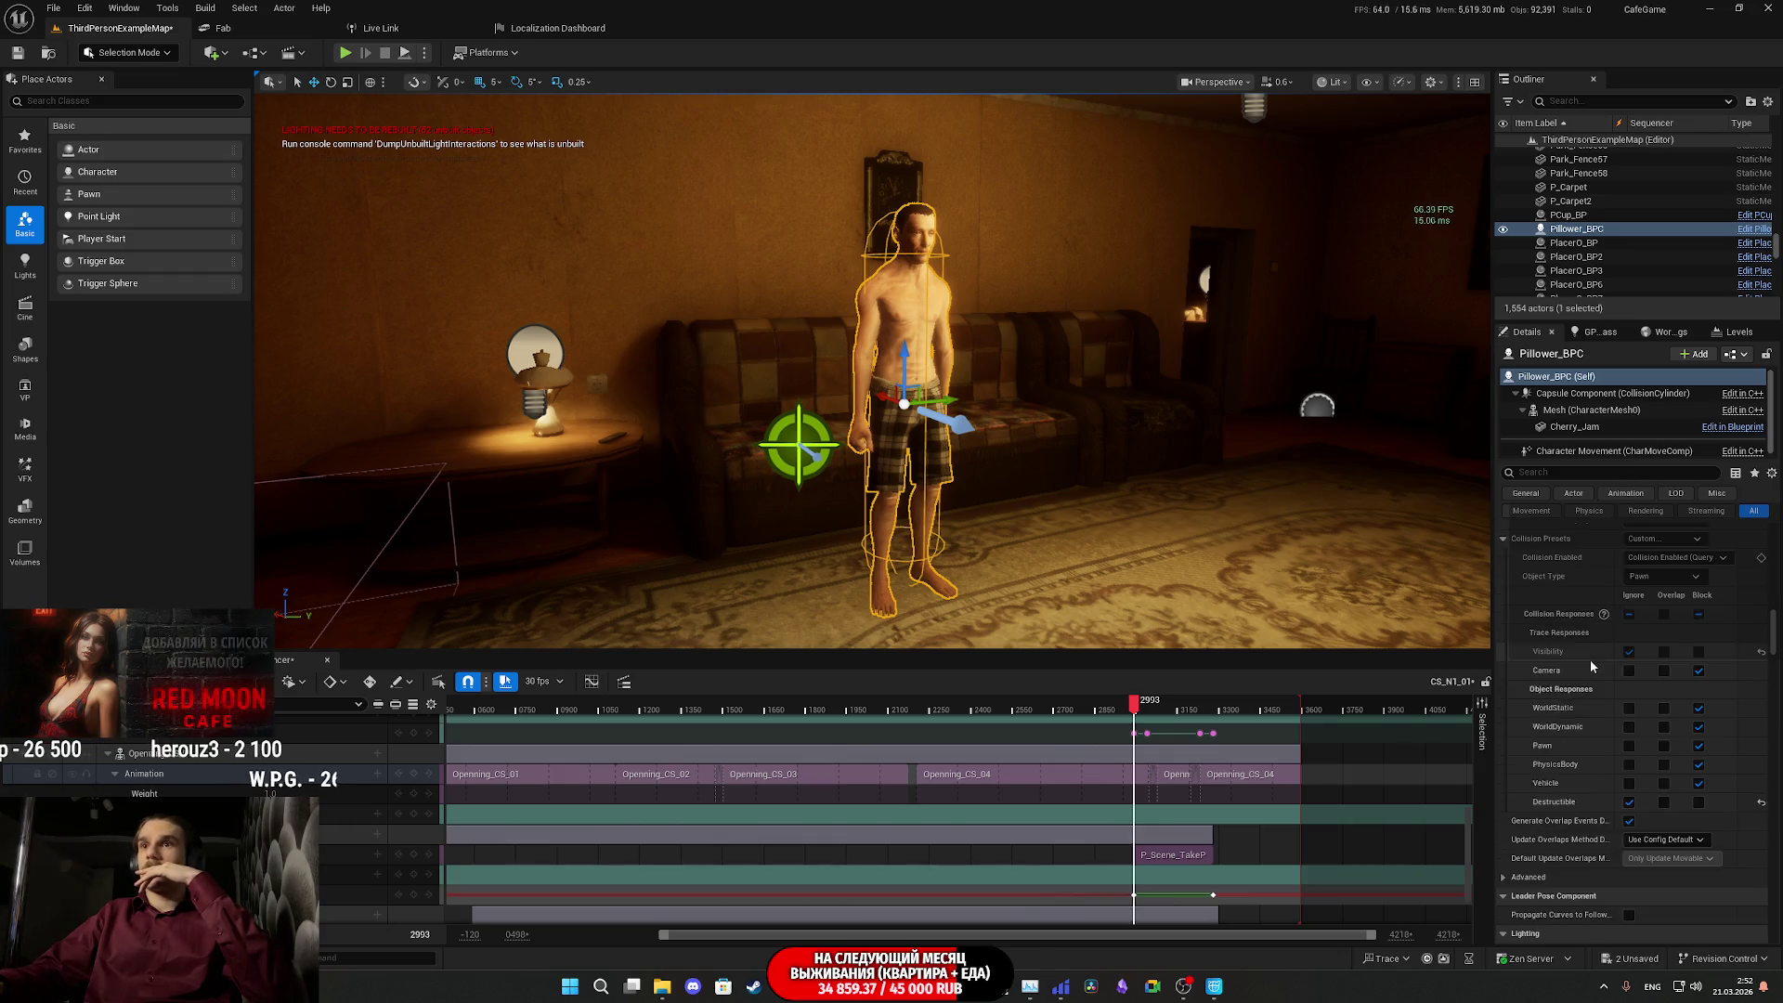
{"action": "scroll", "coordinate": [1590, 661], "scroll_direction": "down", "scroll_amount": 3}
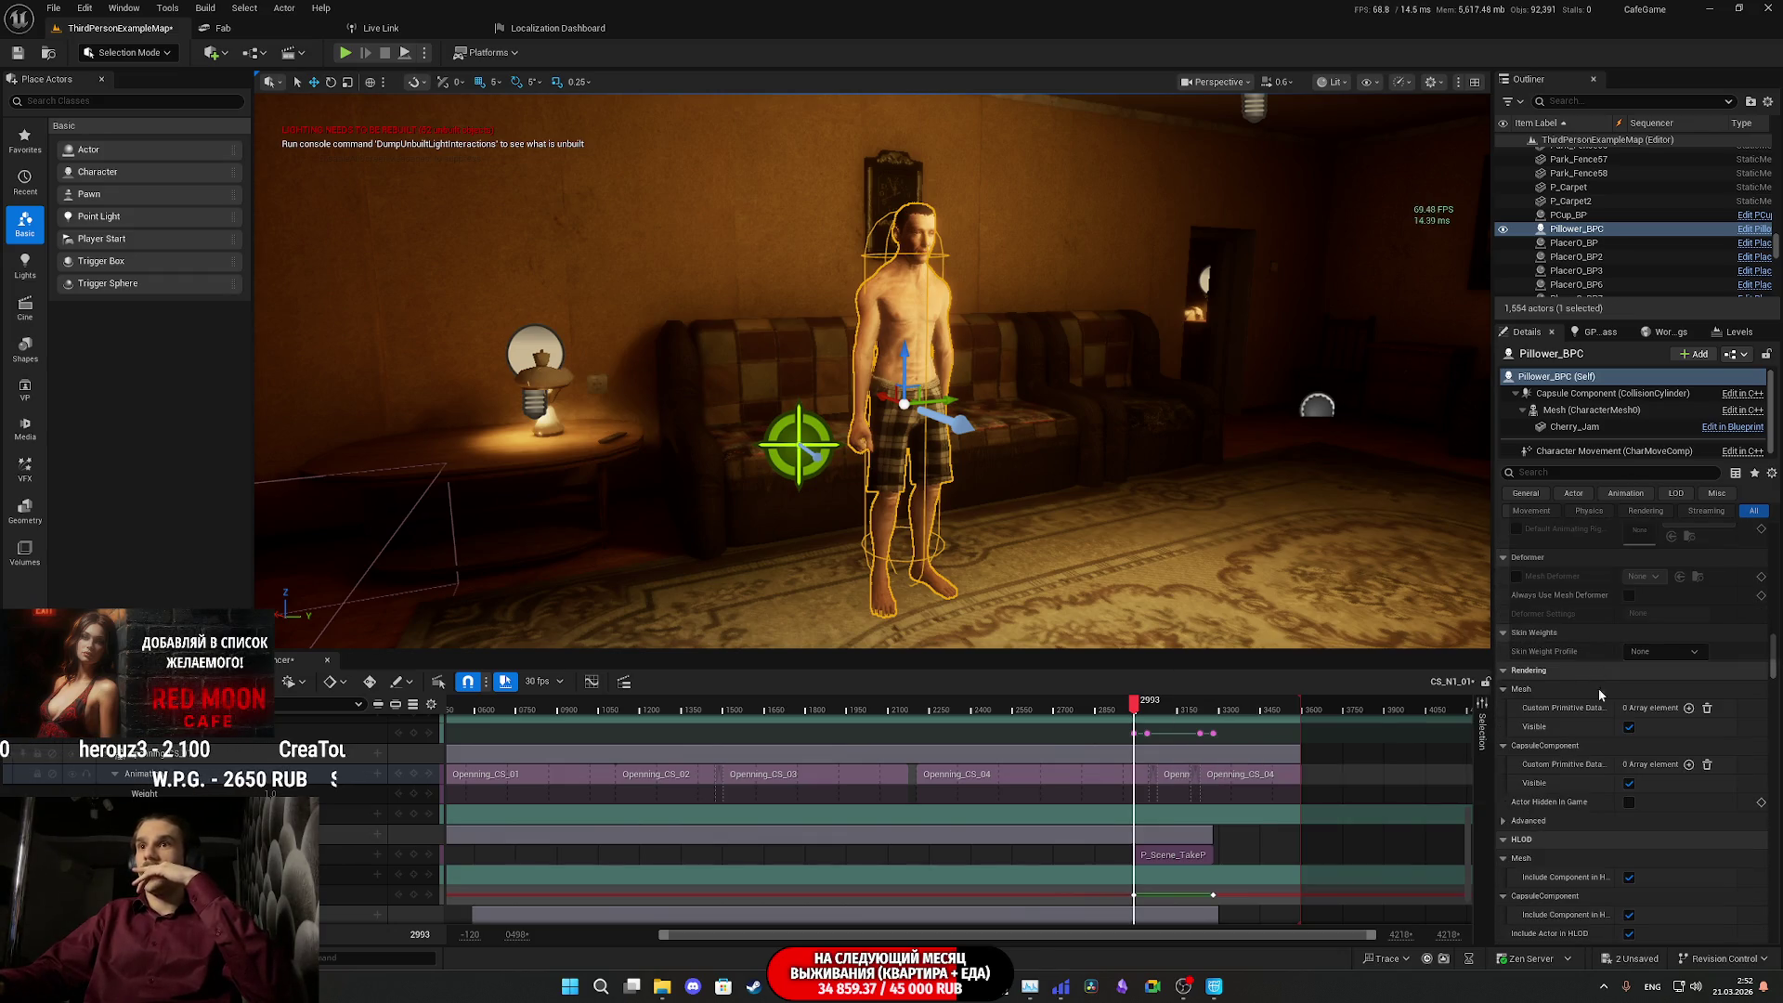
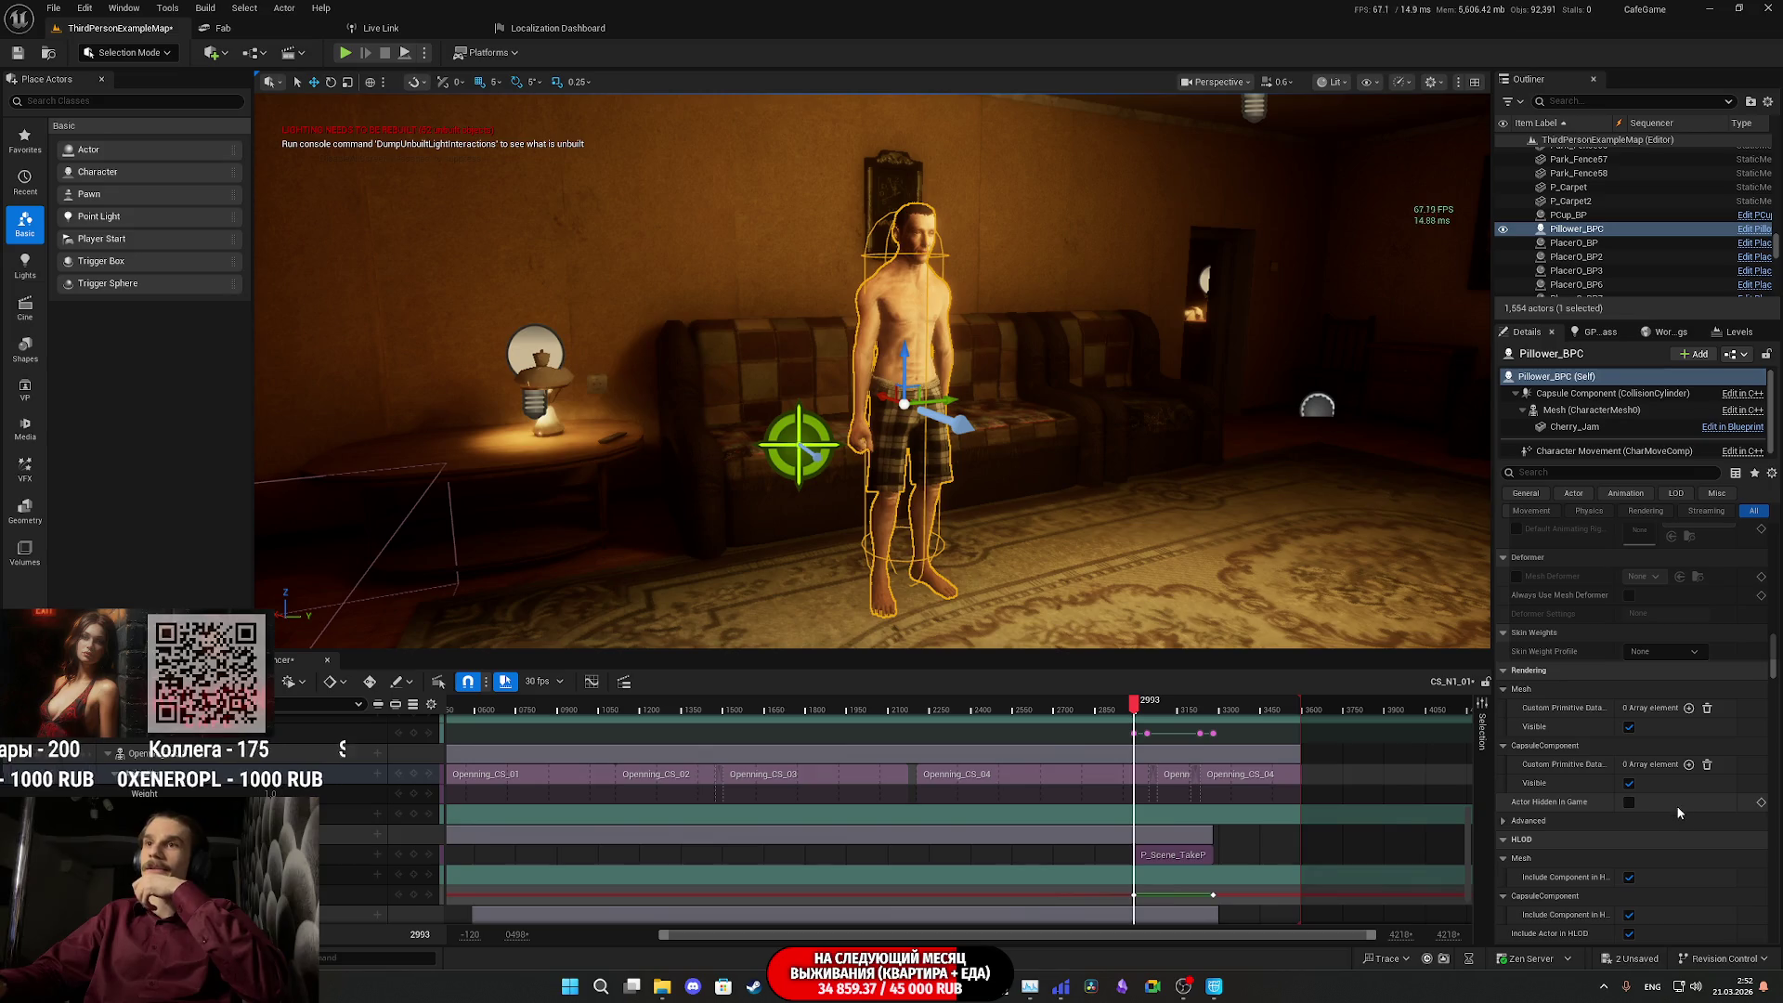
- Key Pillower_BPC's Actor Hidden In Game on at frame 2993 and off at 3279
{"action": "left_click", "coordinate": [1629, 802]}
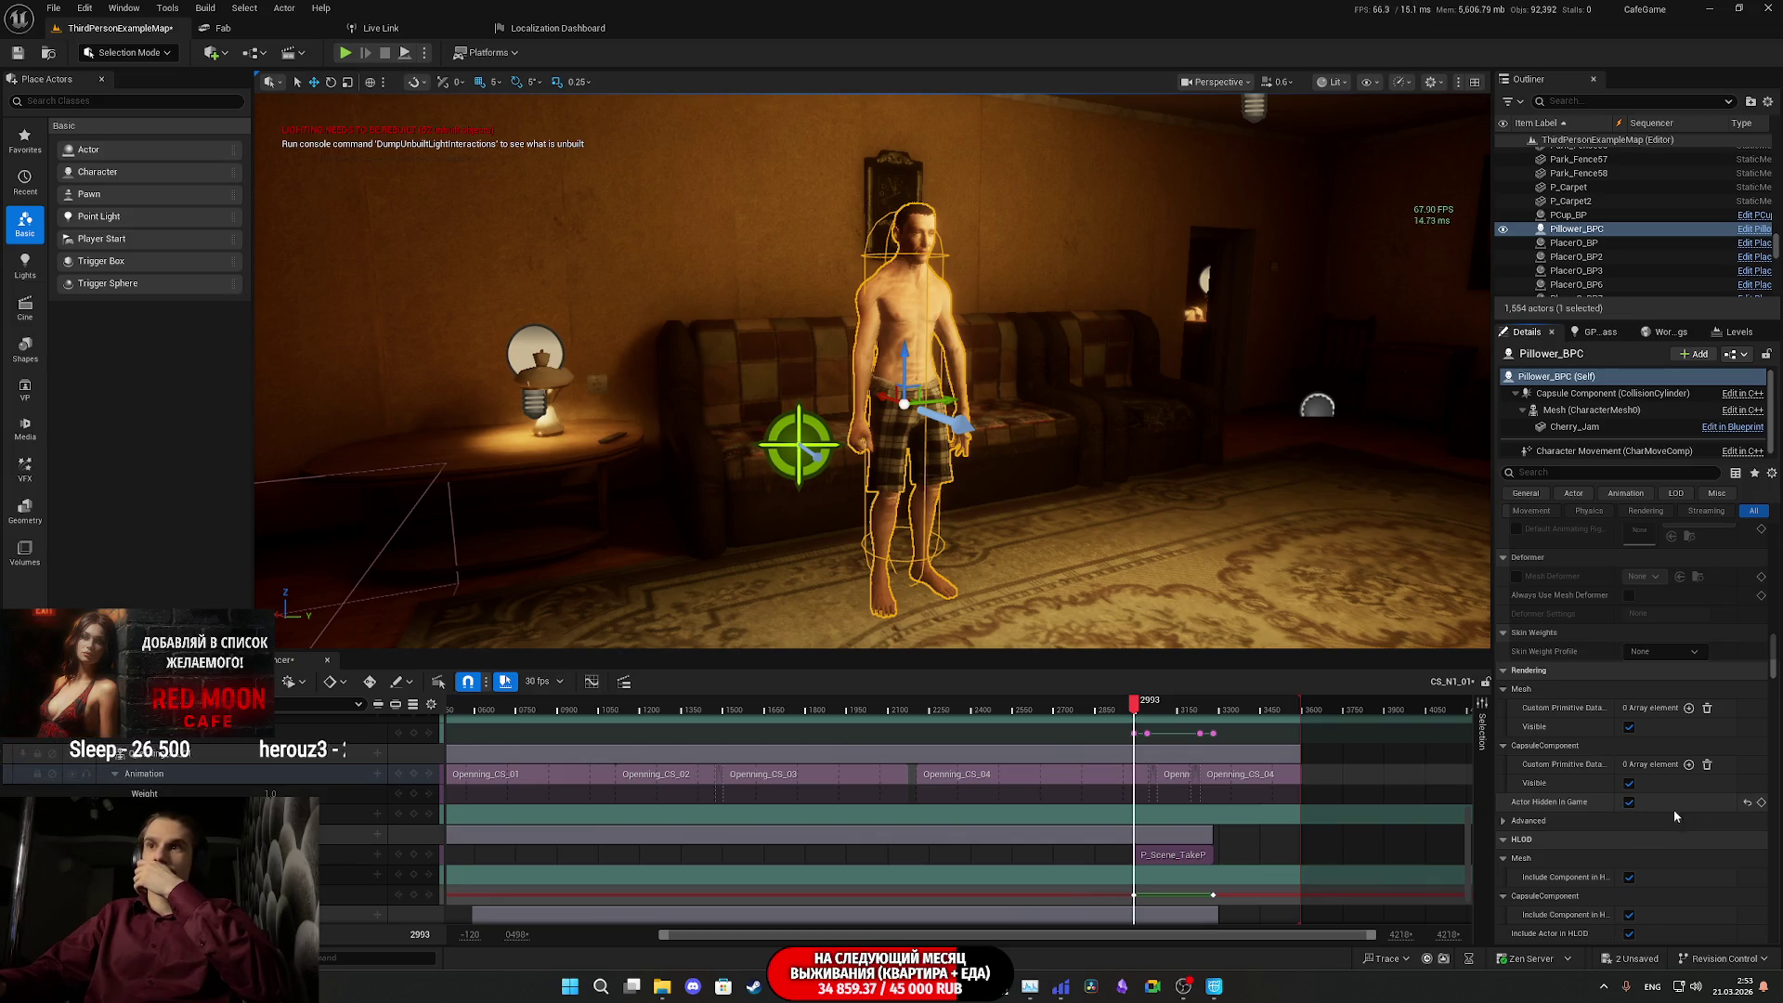
{"action": "left_click", "coordinate": [1763, 804]}
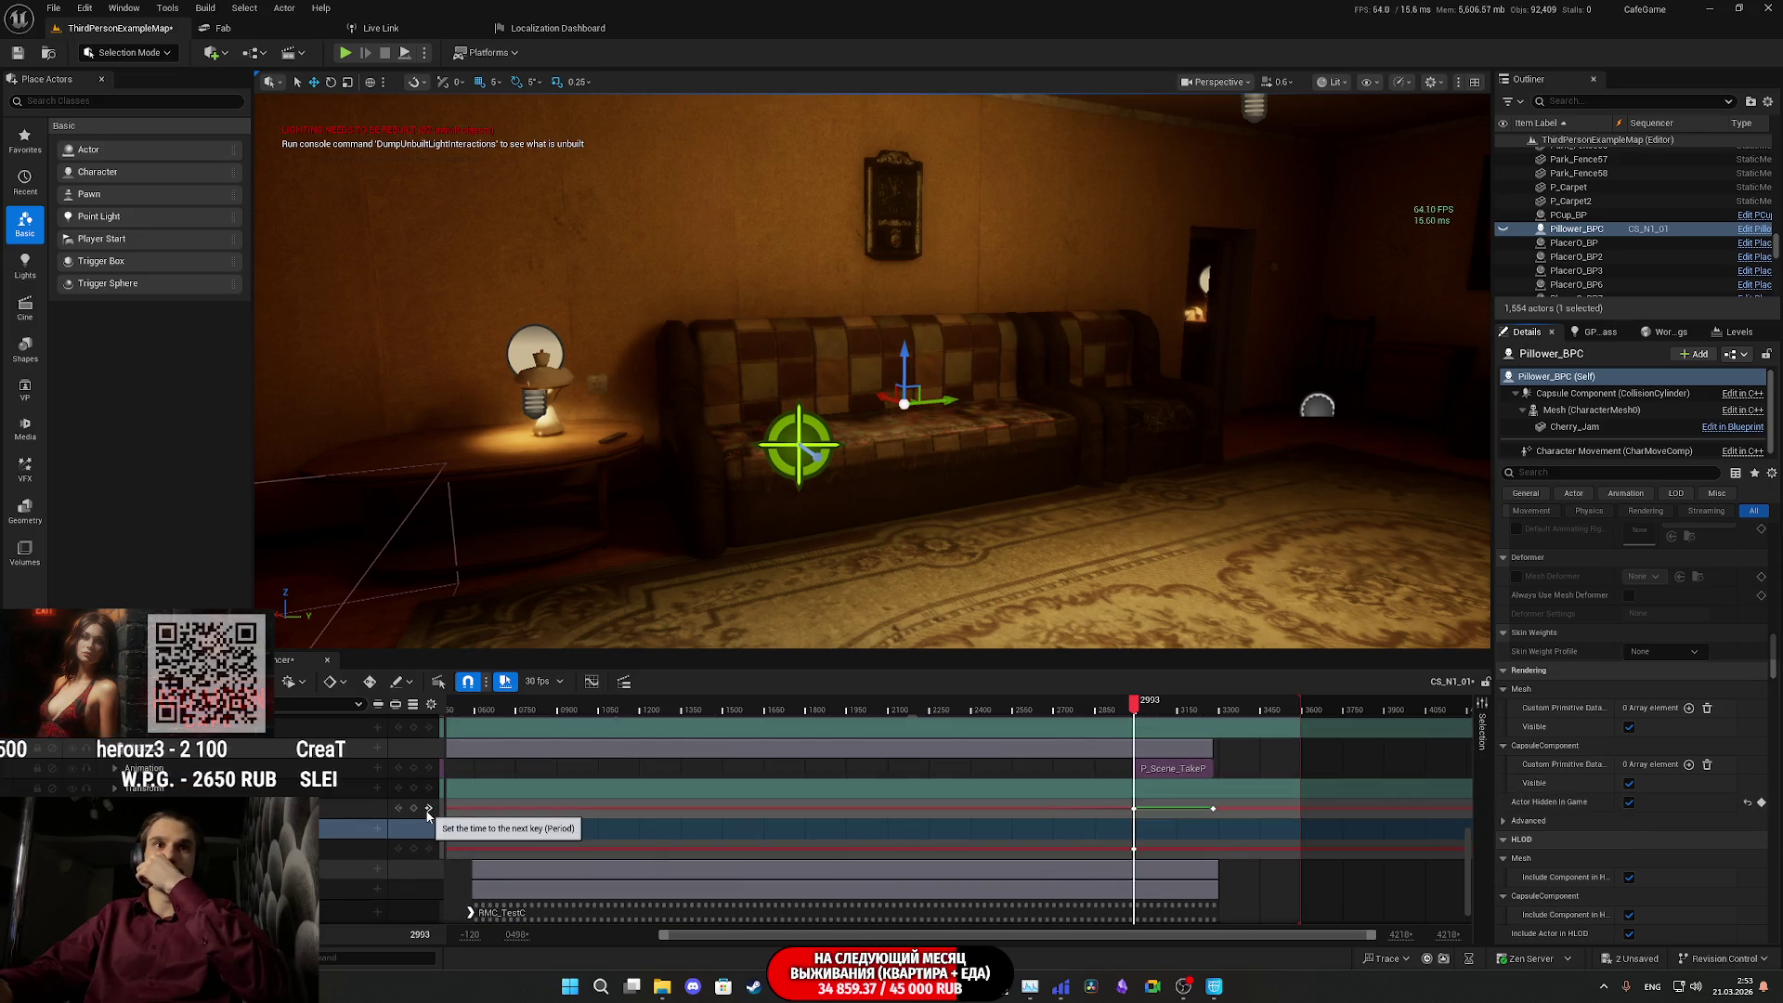
{"action": "left_click", "coordinate": [429, 810]}
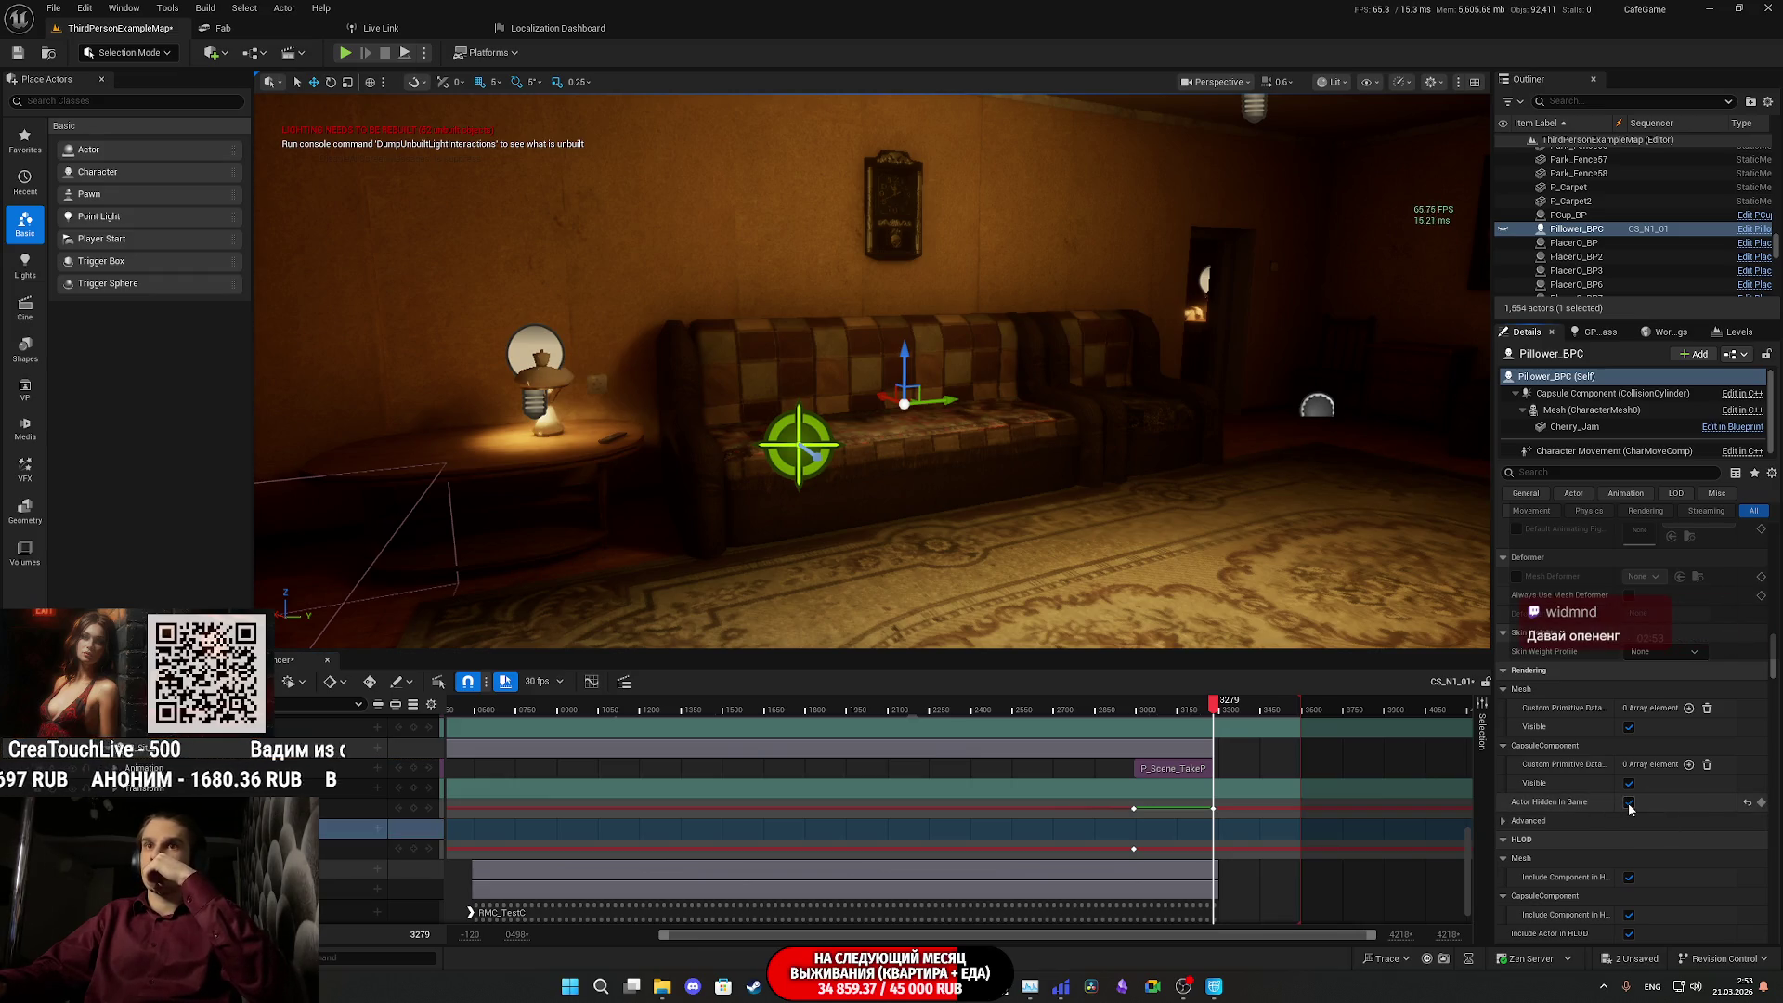
{"action": "left_click", "coordinate": [1762, 802]}
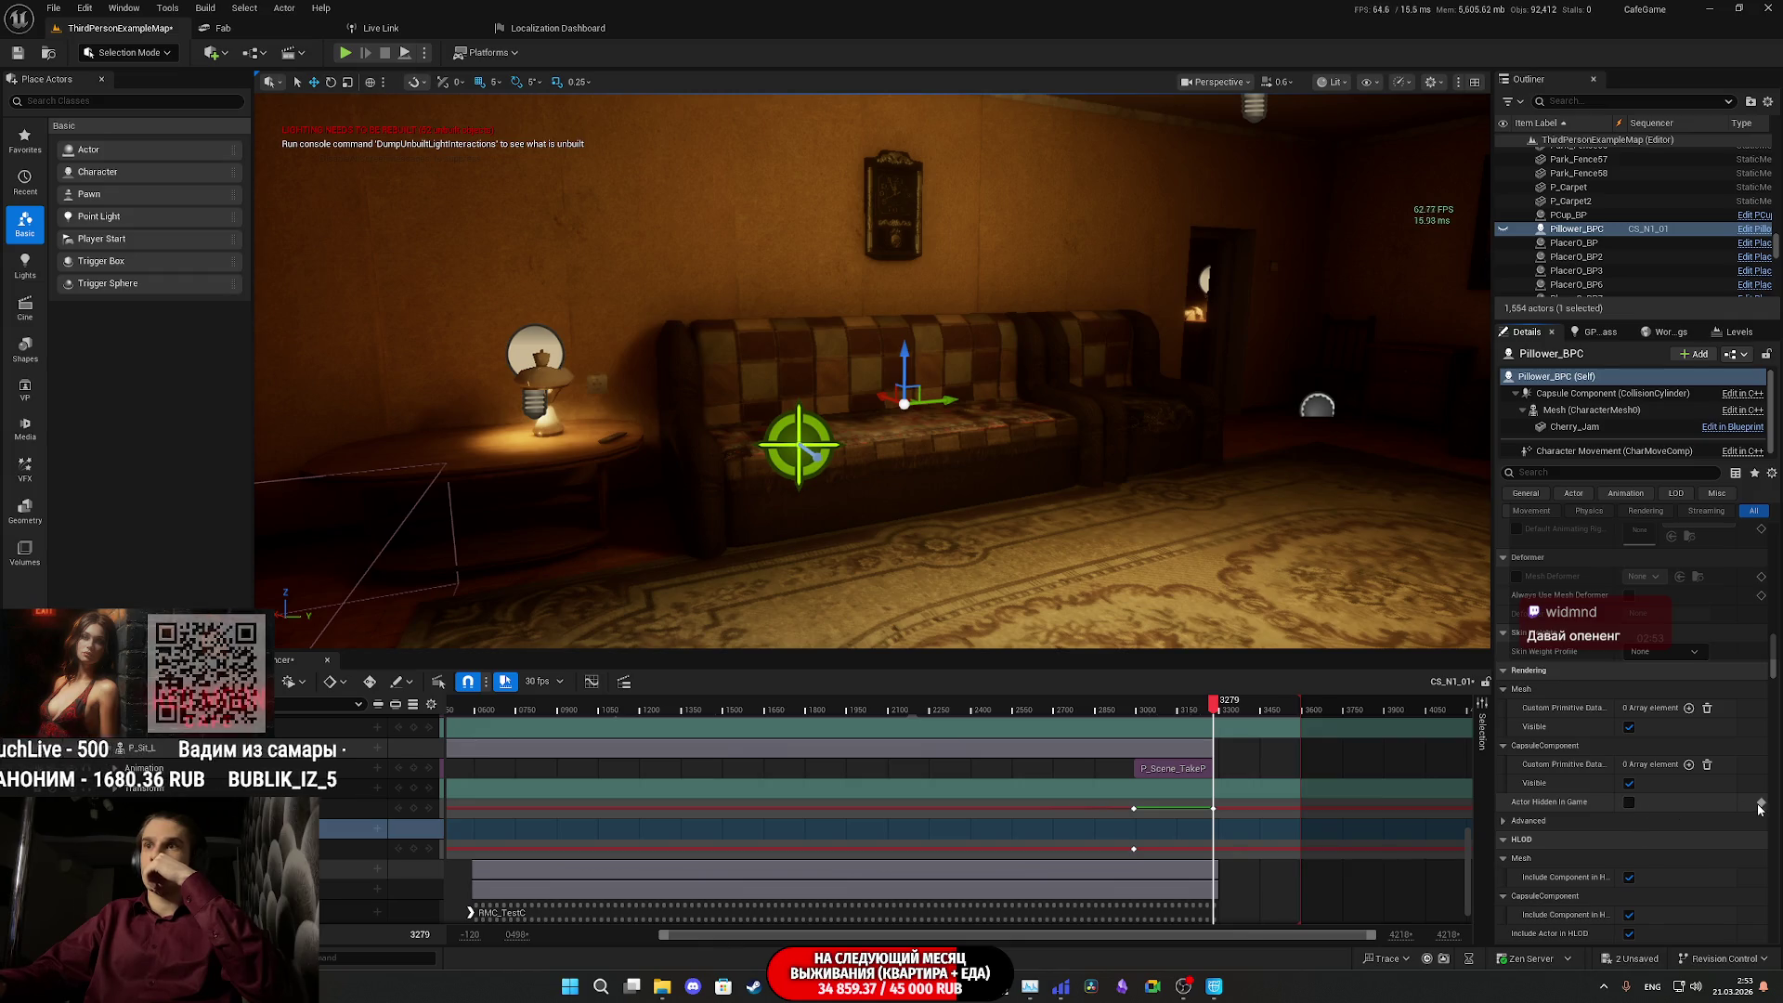
- Scrub the cutscene and step between the 2993 and 3279 visibility keys to preview
{"action": "mouse_move", "coordinate": [1214, 711]}
{"action": "left_mouse_down"}
{"action": "mouse_move", "coordinate": [1242, 711]}
{"action": "mouse_move", "coordinate": [1155, 717]}
{"action": "left_mouse_up"}
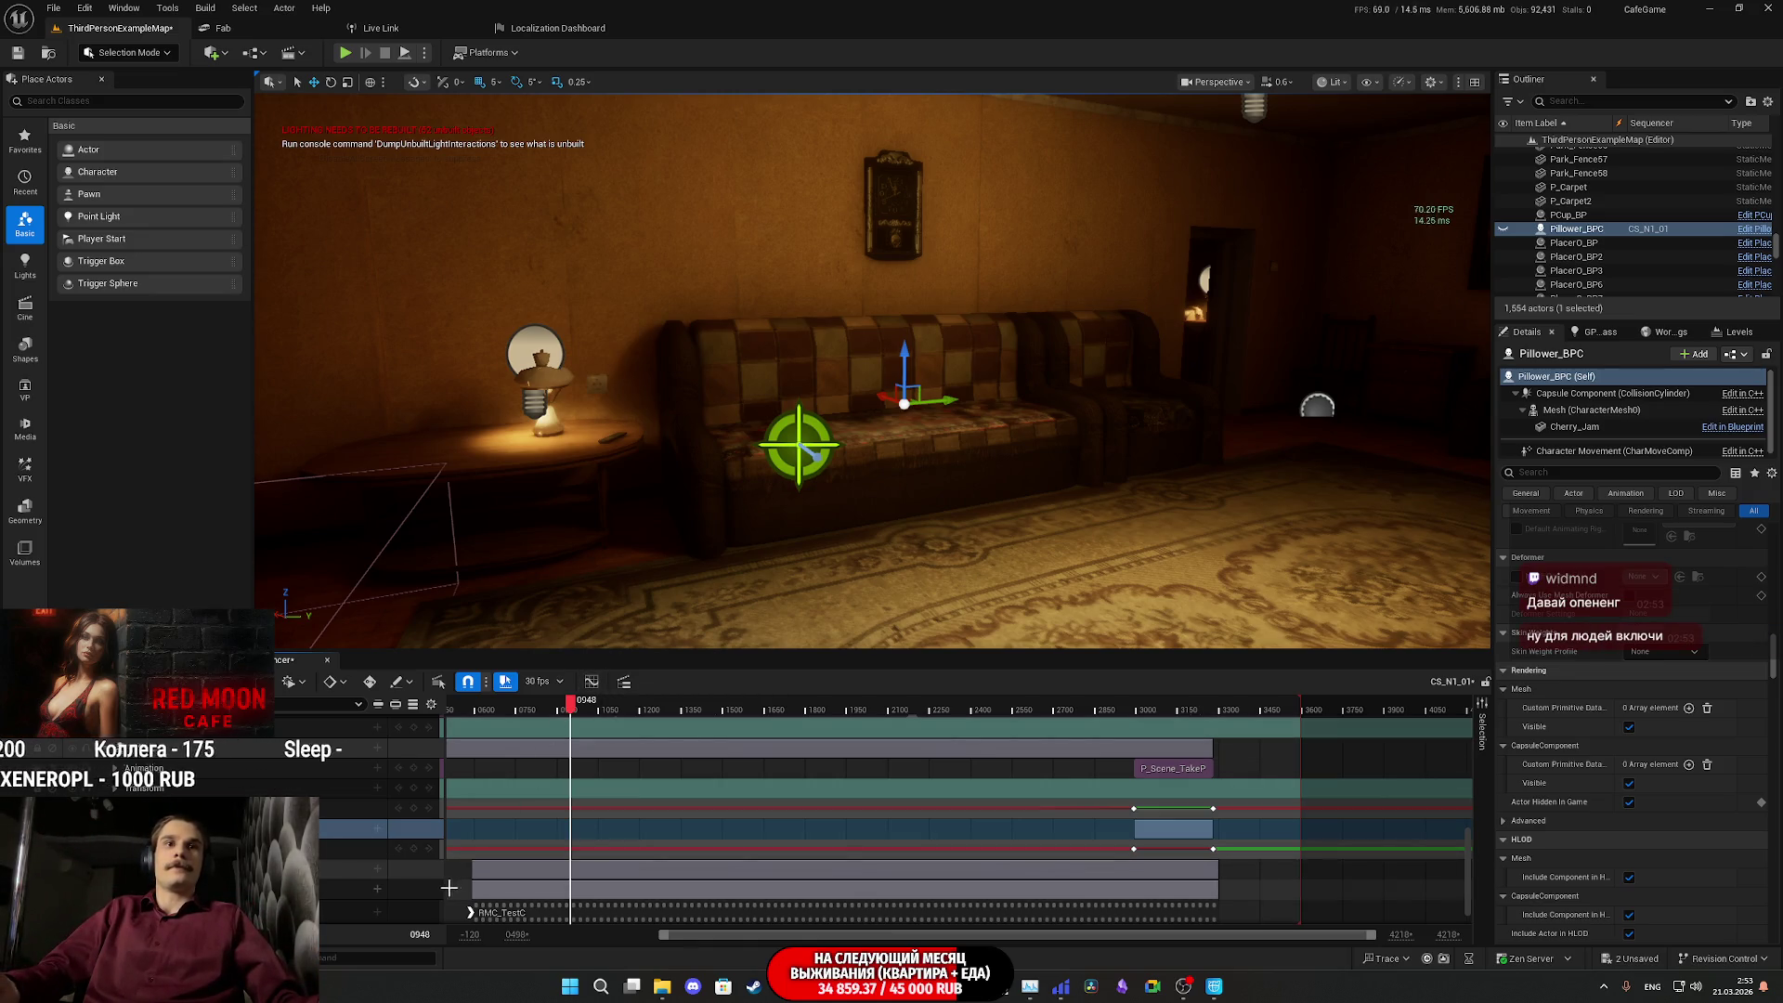
{"action": "mouse_move", "coordinate": [486, 713]}
{"action": "left_mouse_down"}
{"action": "mouse_move", "coordinate": [455, 716]}
{"action": "mouse_move", "coordinate": [479, 720]}
{"action": "left_mouse_up"}
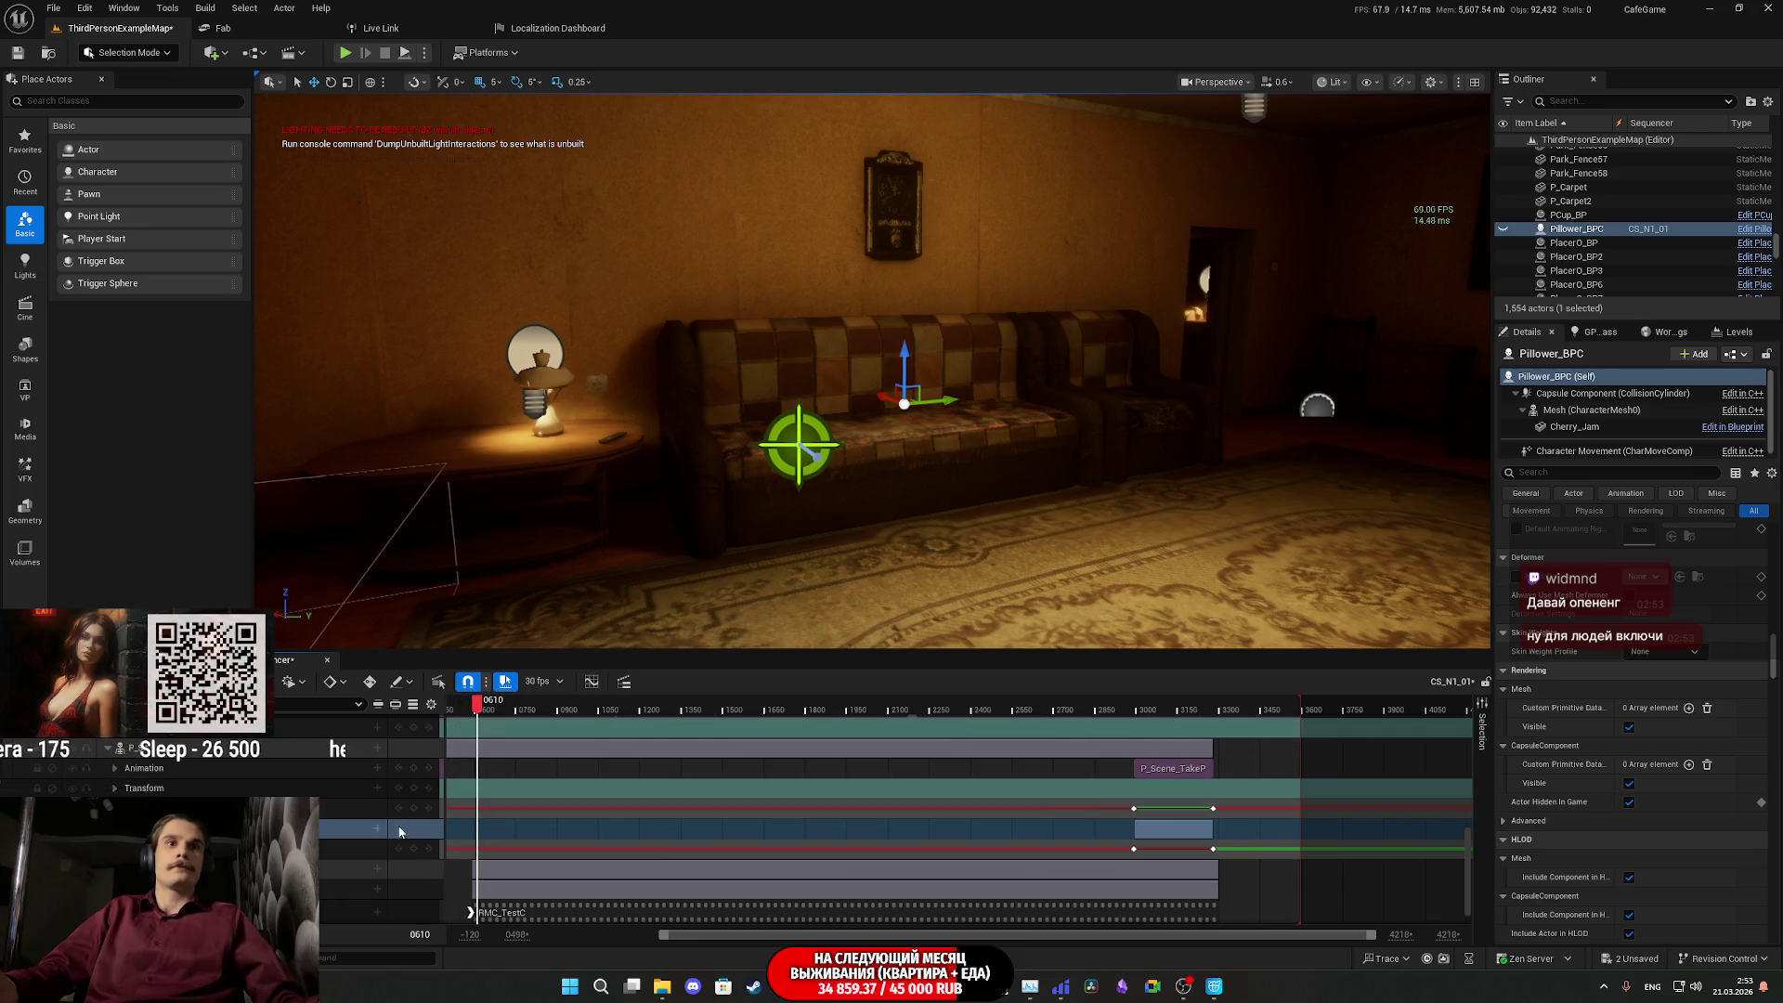
{"action": "left_click", "coordinate": [398, 851]}
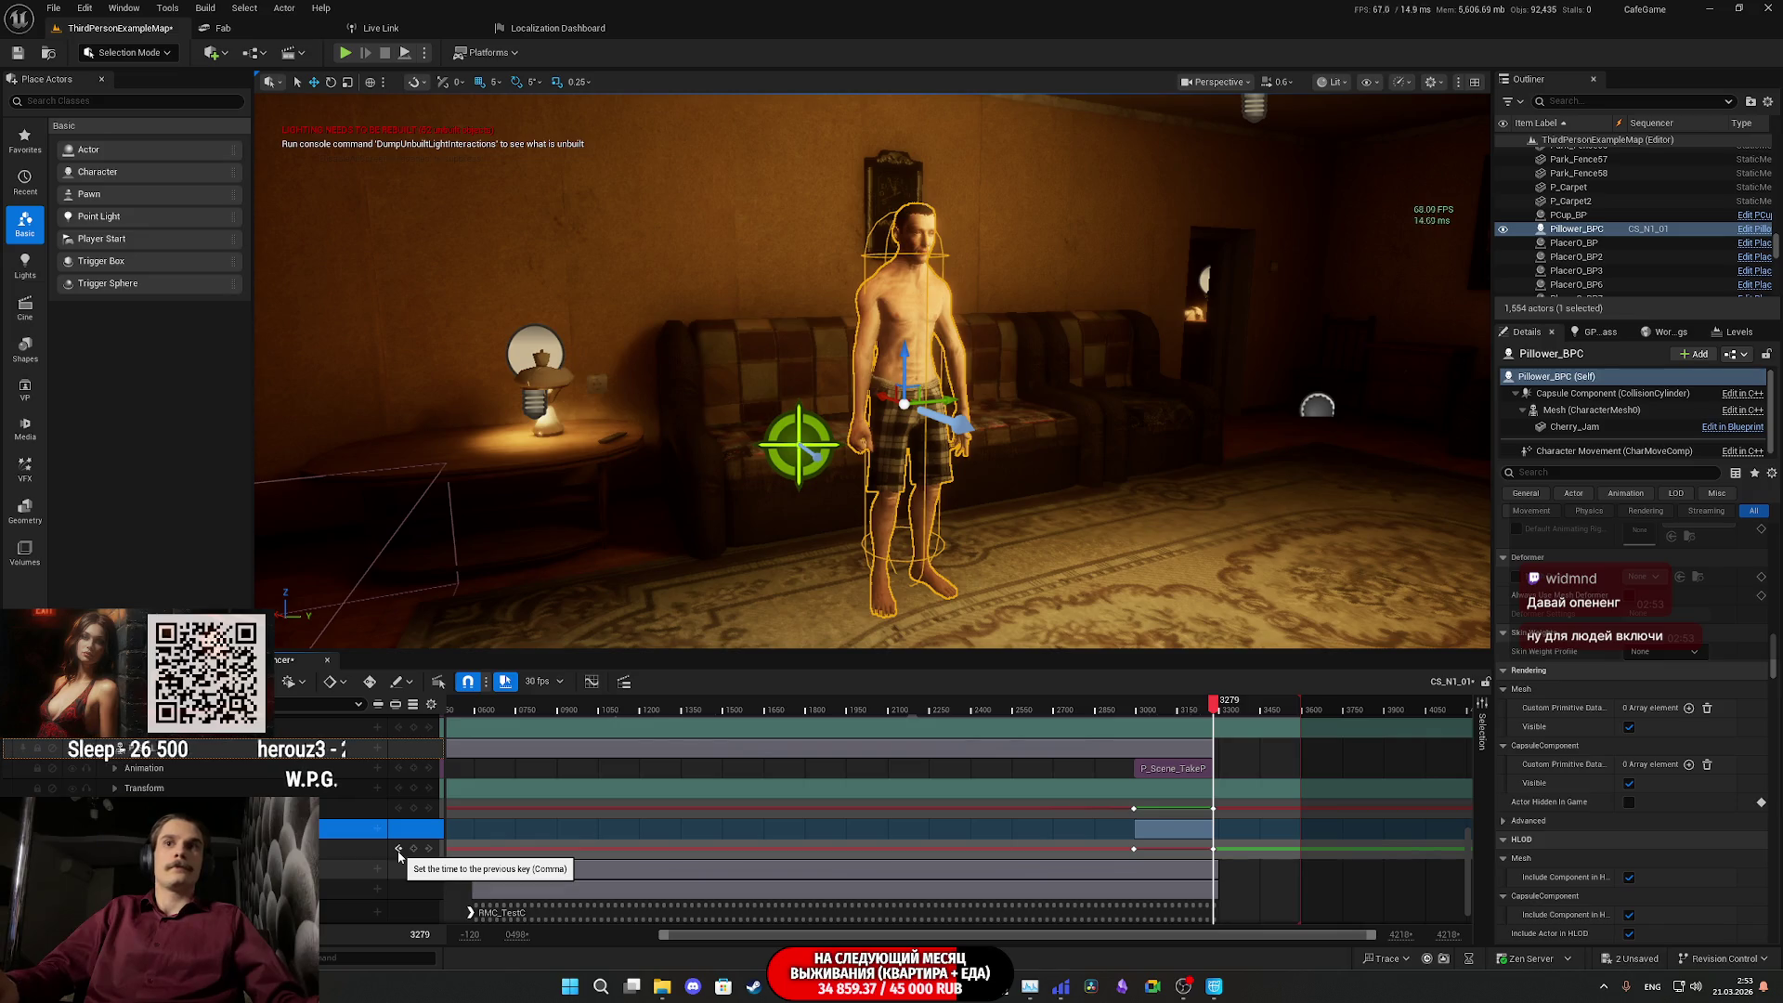
{"action": "left_click", "coordinate": [398, 851]}
{"action": "left_click", "coordinate": [399, 850]}
{"action": "left_click", "coordinate": [398, 851]}
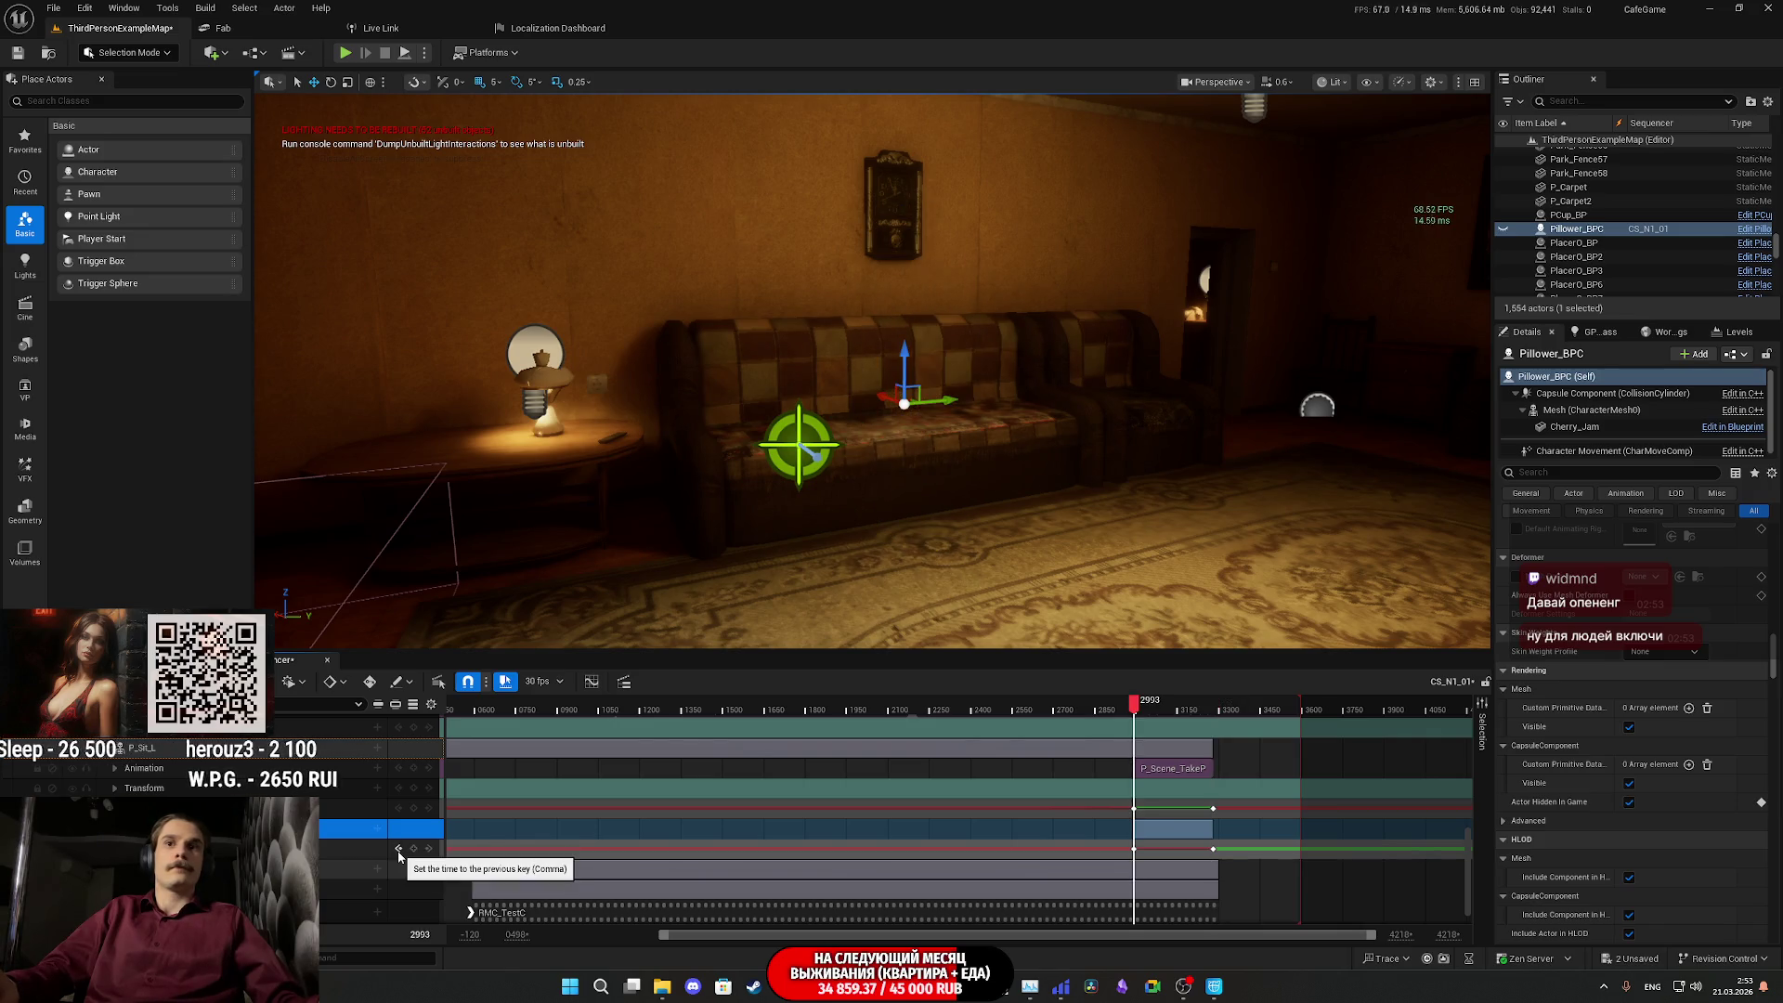
{"action": "left_click", "coordinate": [400, 809]}
{"action": "left_click", "coordinate": [417, 812]}
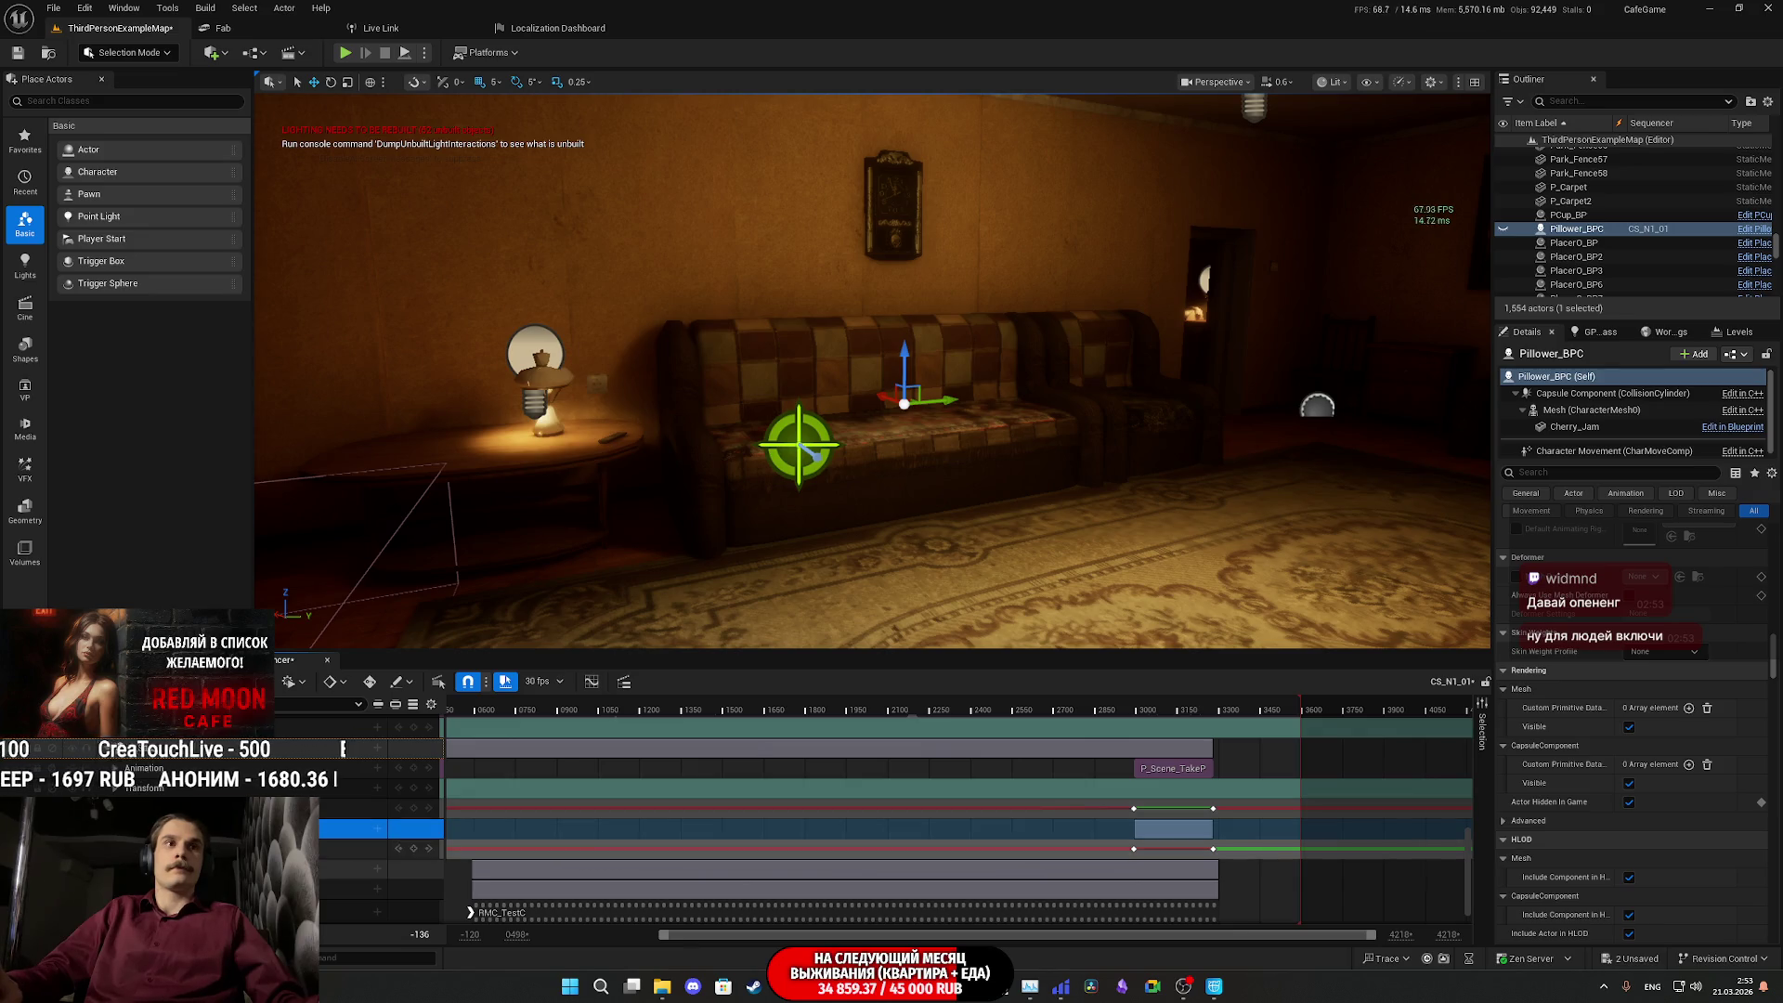
- Undo the change so the character is visible early, preview around frames 2312 and 1355, then return to the start
{"action": "key", "text": "ctrl+z"}
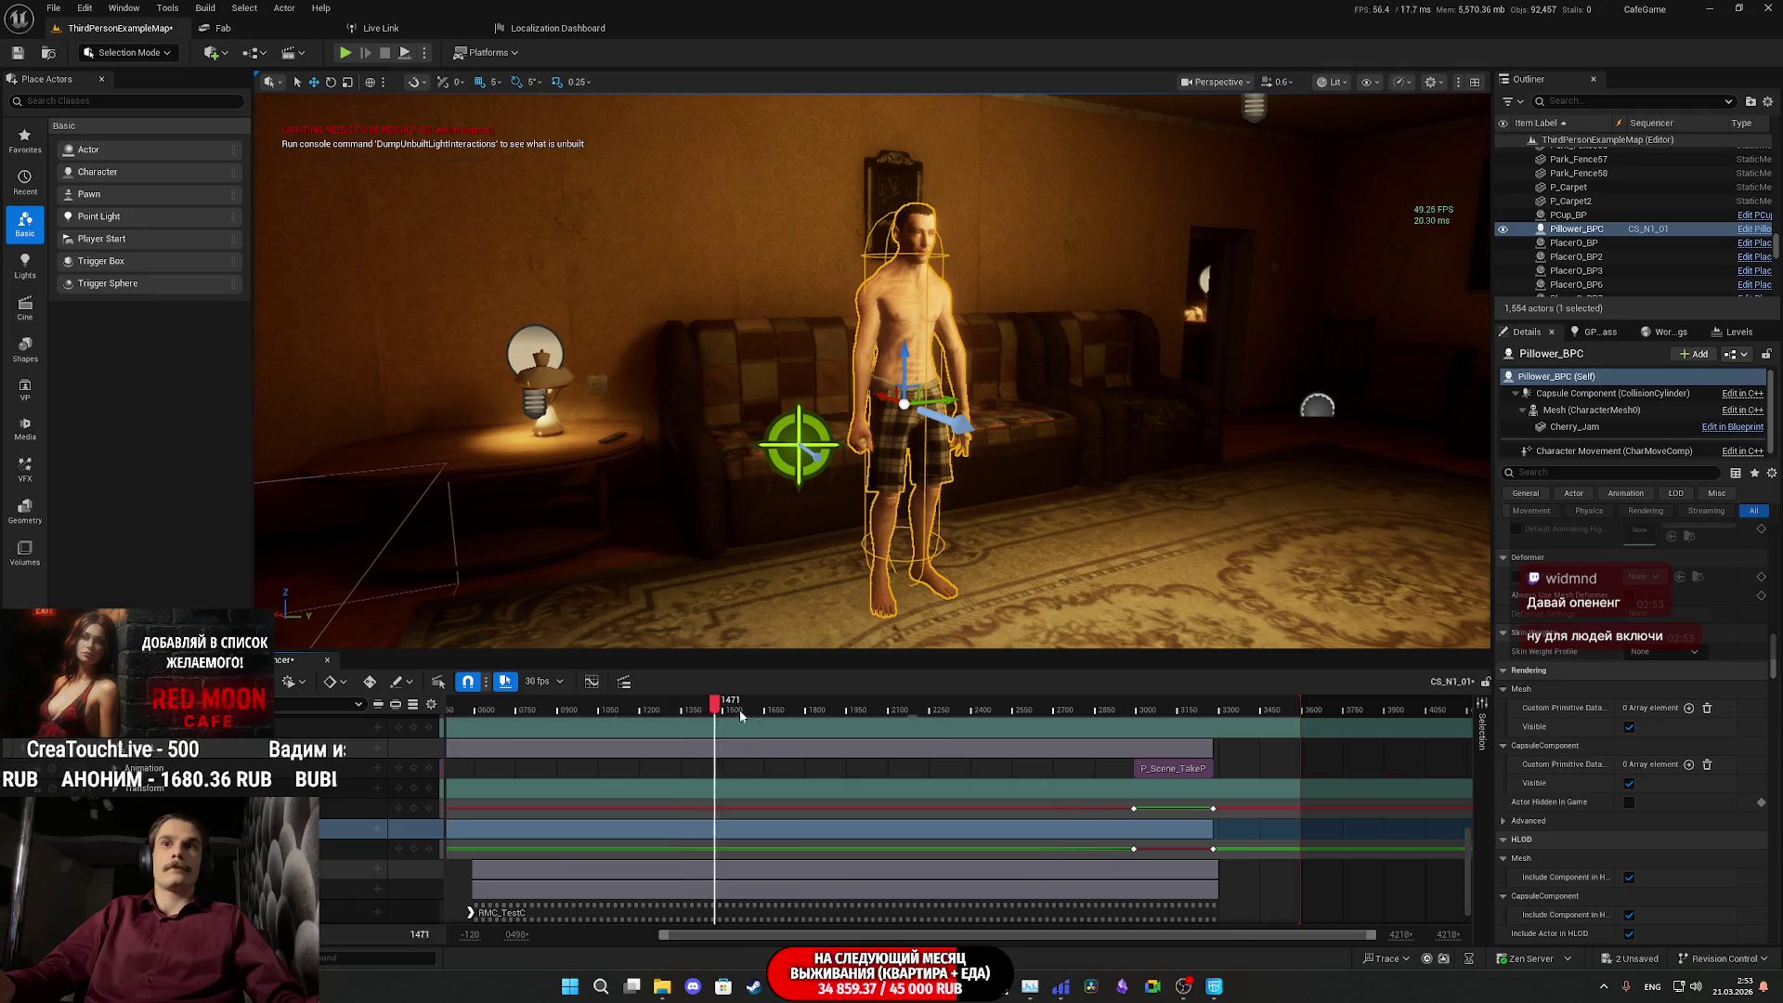
{"action": "mouse_move", "coordinate": [1135, 708]}
{"action": "left_mouse_down"}
{"action": "mouse_move", "coordinate": [1151, 709]}
{"action": "mouse_move", "coordinate": [946, 708]}
{"action": "left_mouse_up"}
{"action": "left_click", "coordinate": [683, 709]}
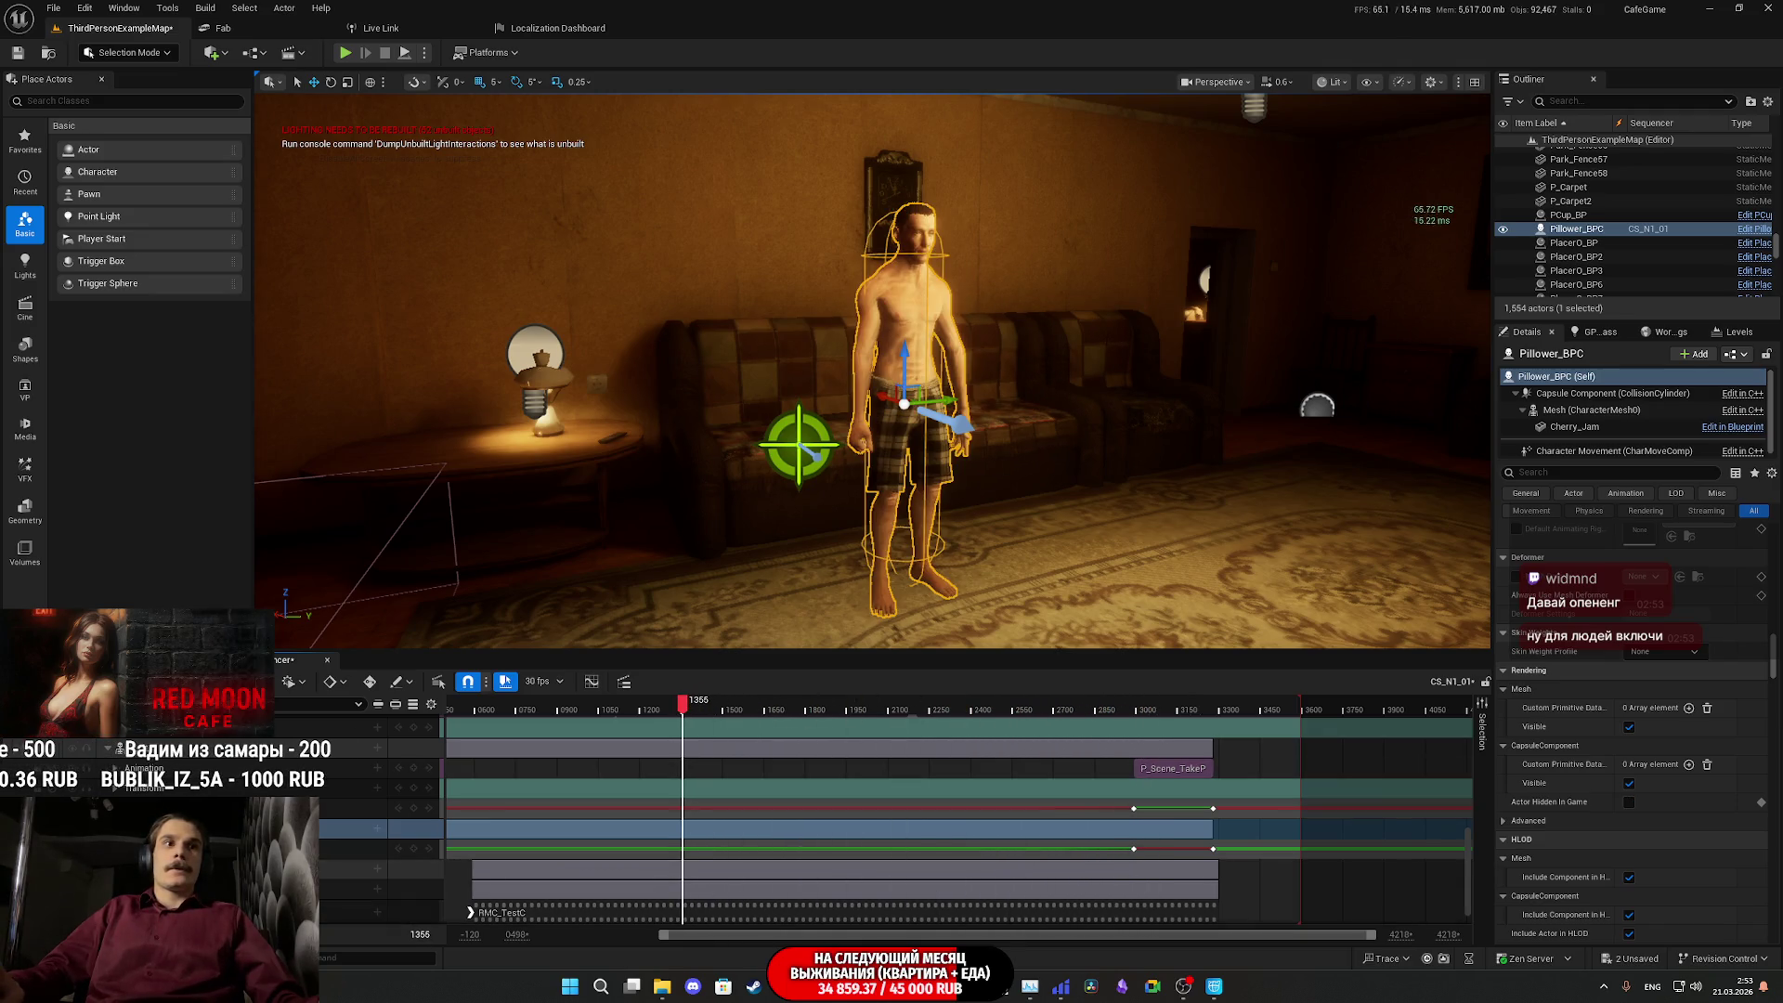
{"action": "key", "text": "Up"}
- Save CS_N1_01 and ThirdPersonExampleMap with Save All, then open the Level Blueprint
{"action": "key", "text": "ctrl+space"}
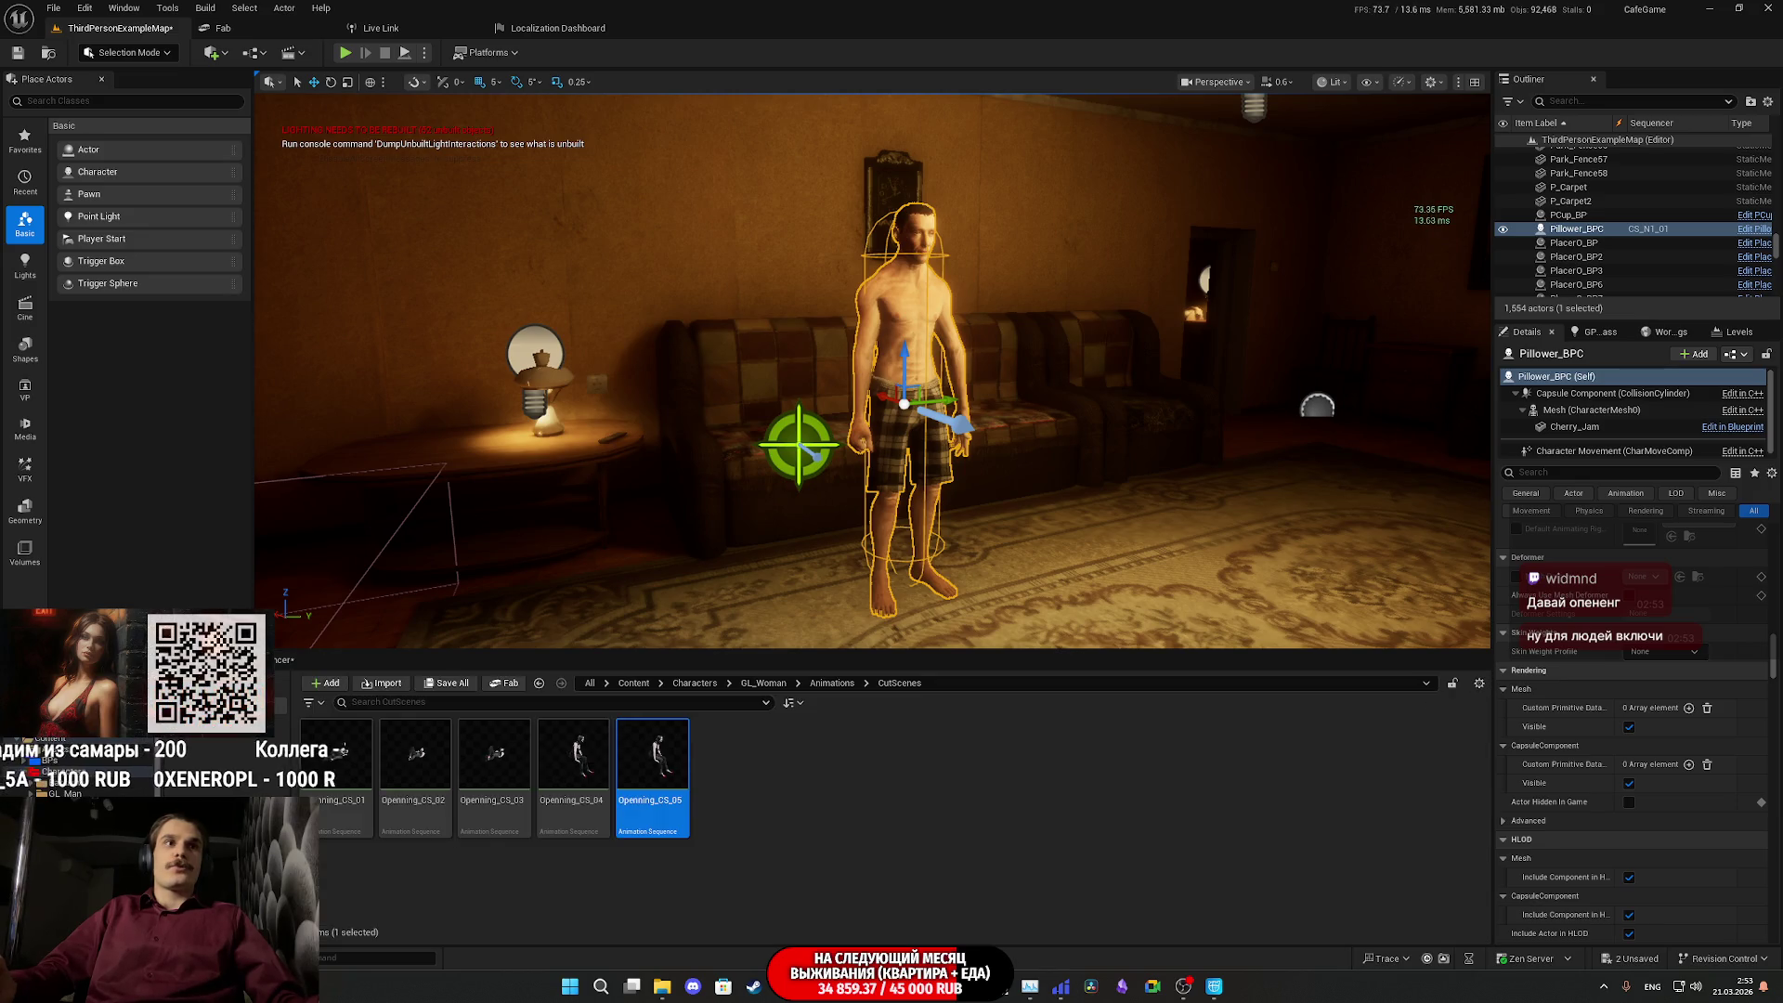
{"action": "left_click", "coordinate": [447, 684]}
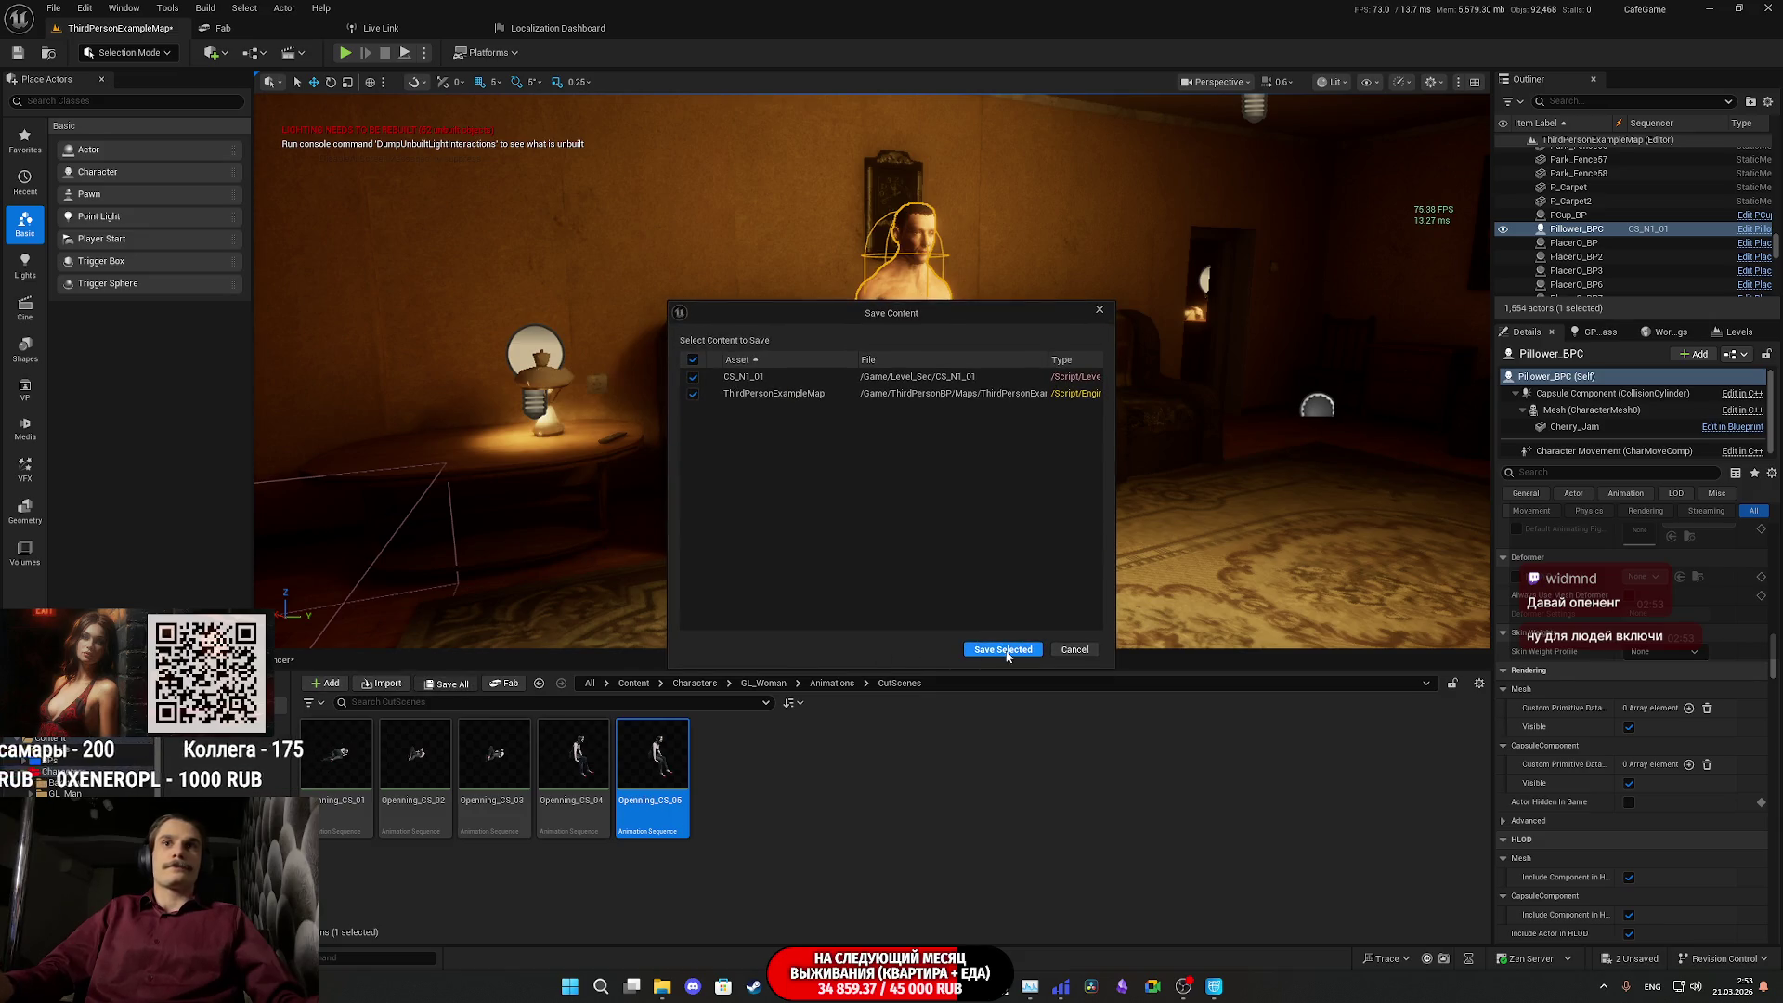
{"action": "left_click", "coordinate": [1005, 655]}
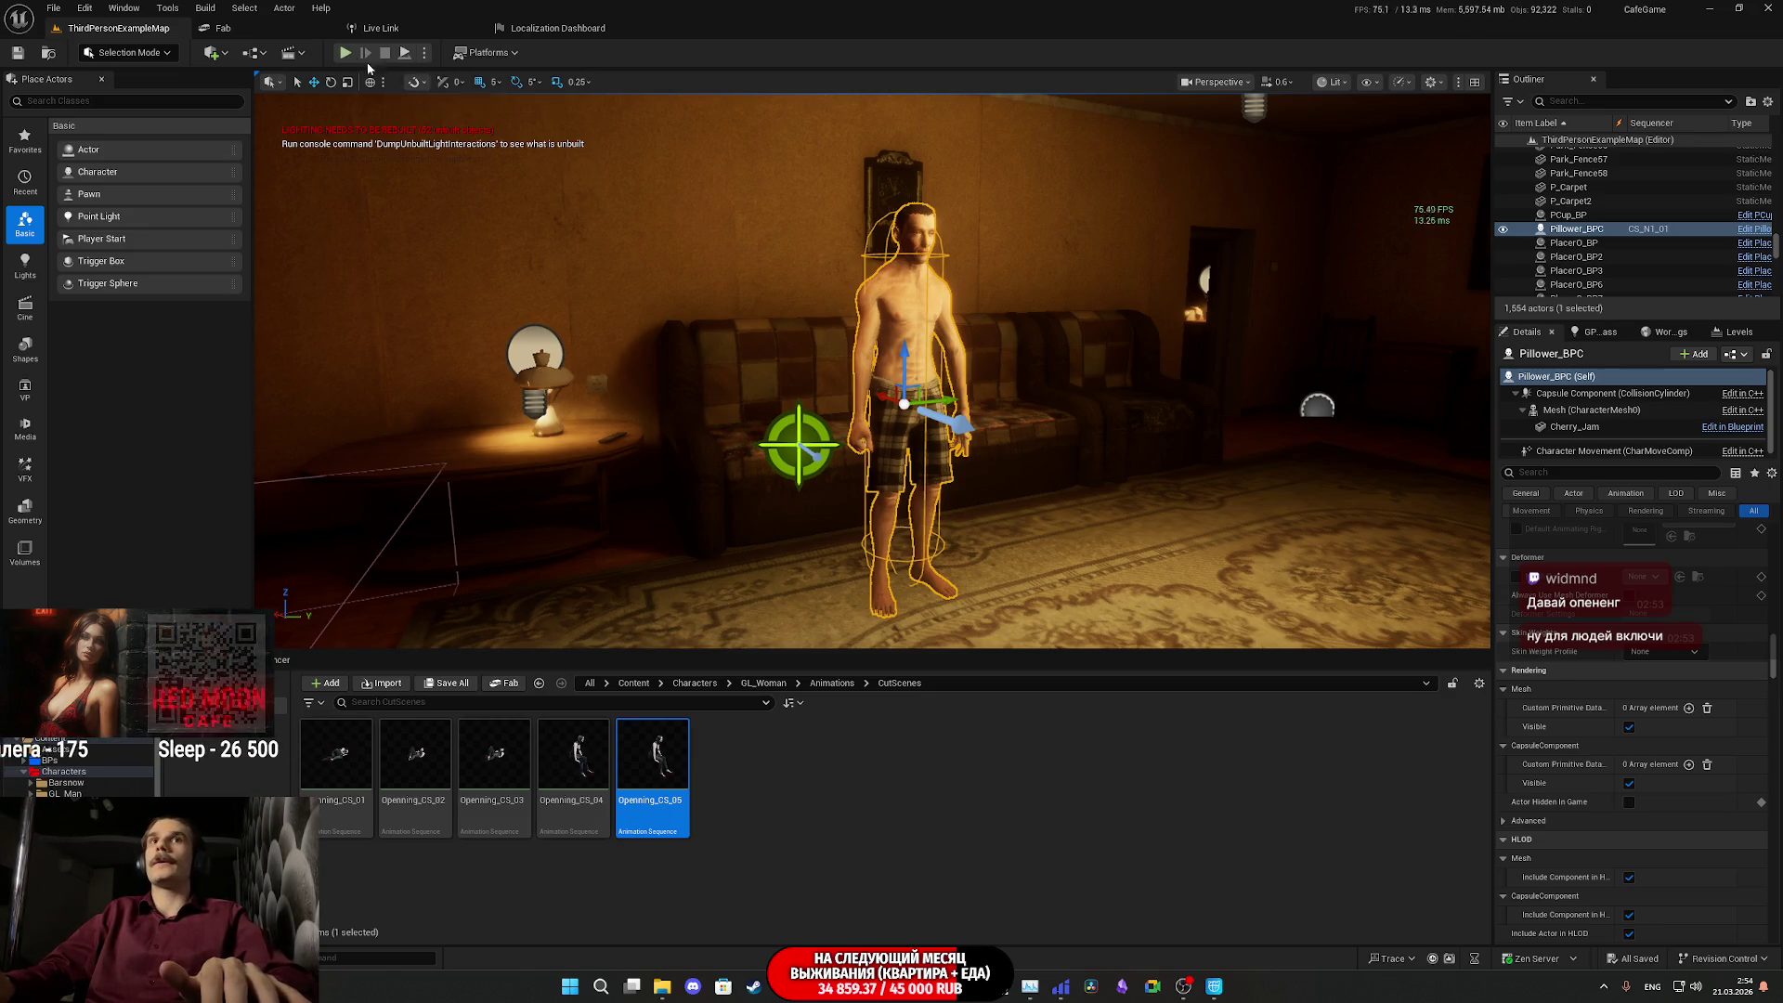
{"action": "left_click", "coordinate": [251, 53]}
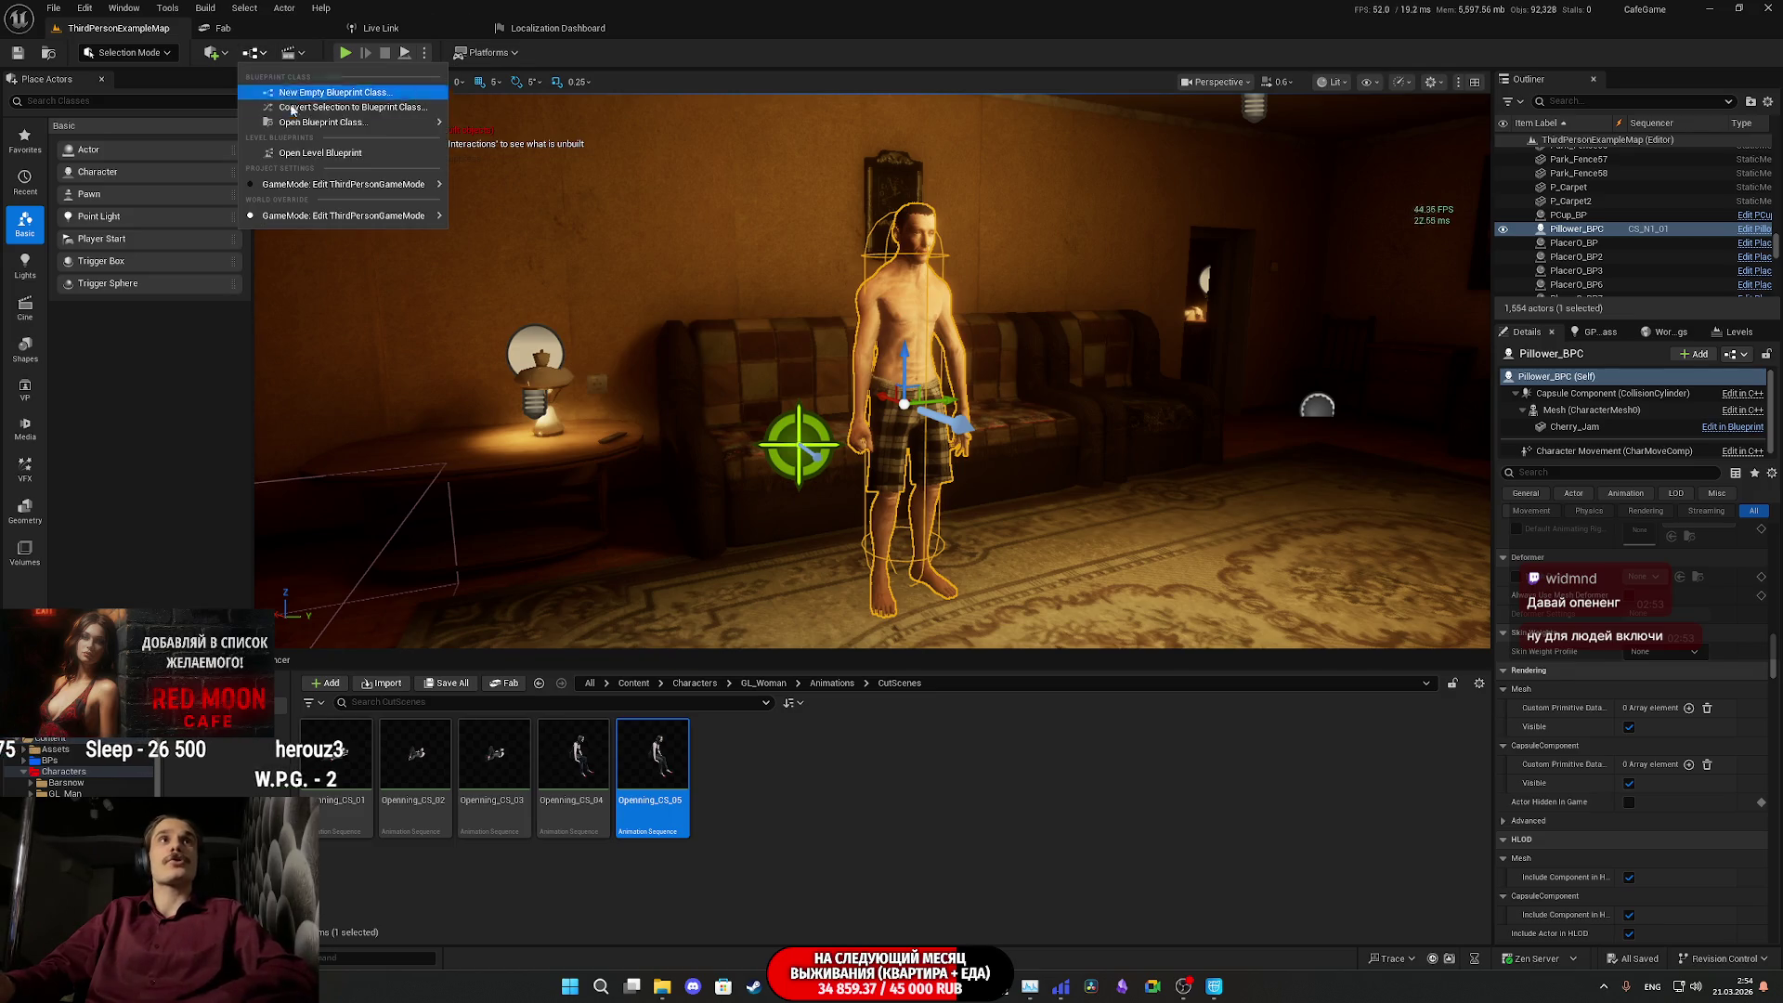
{"action": "left_click", "coordinate": [321, 152]}
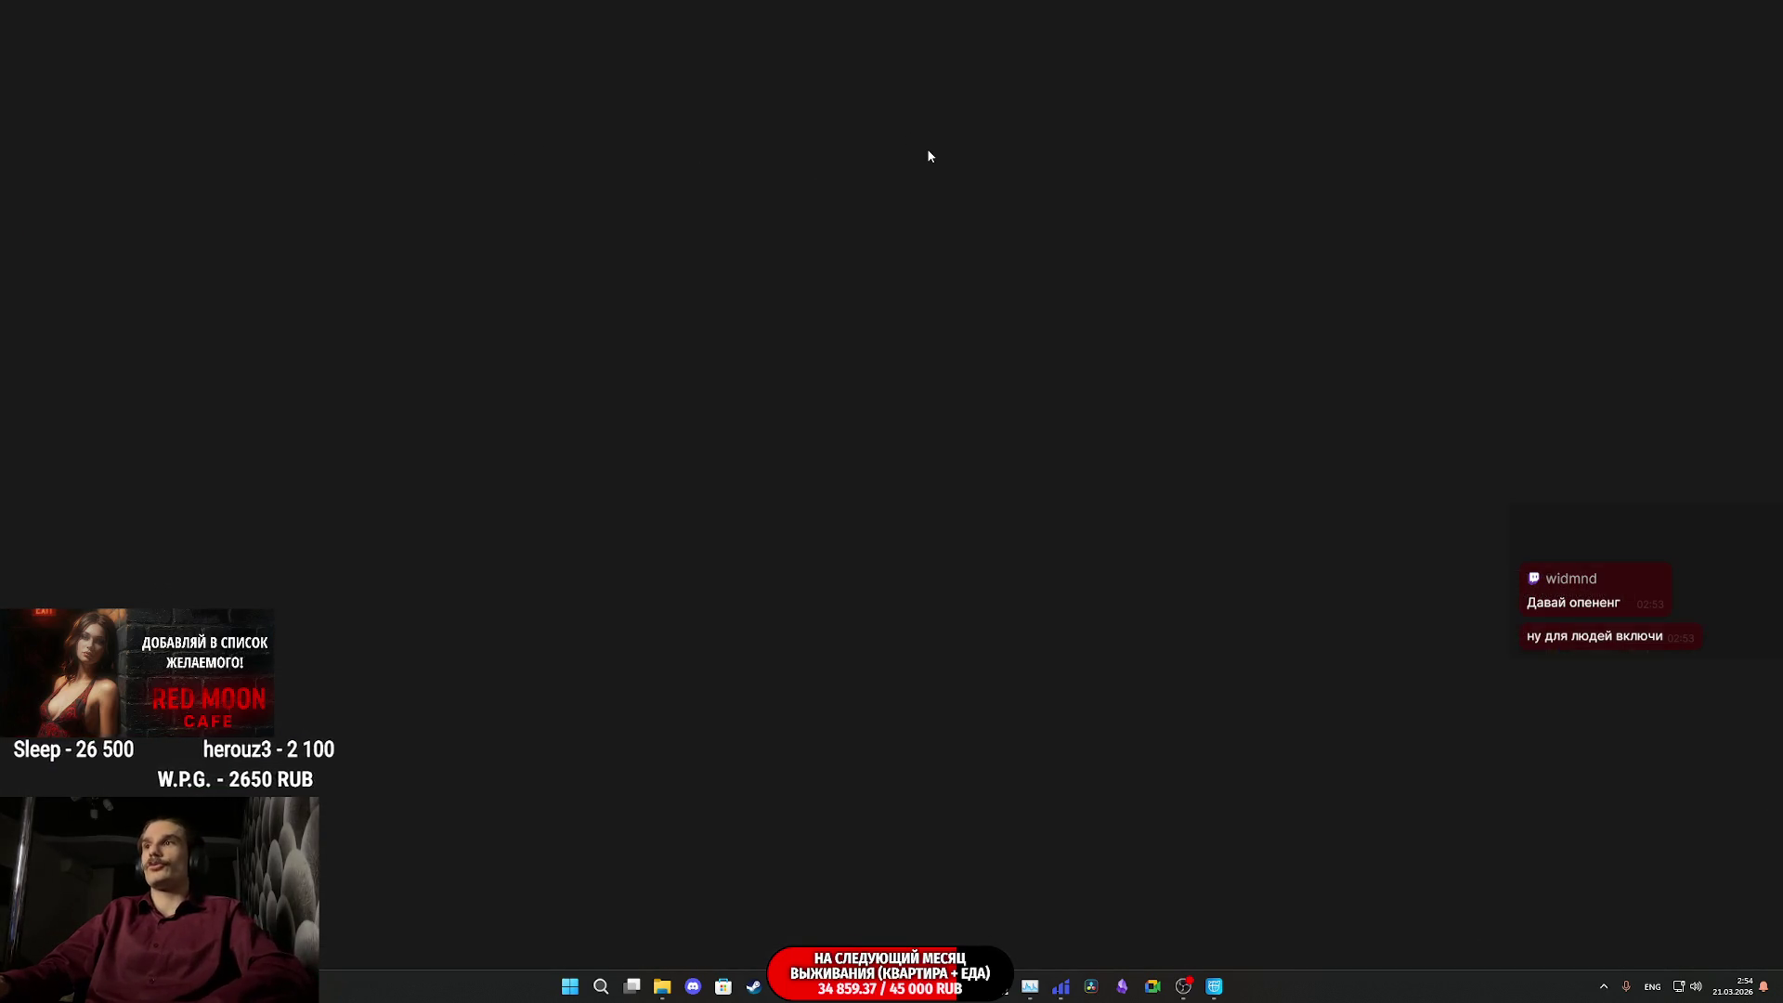
- Navigate the Level Blueprint graph to bring the Delay and SET Task Num nodes into view
{"action": "scroll", "coordinate": [728, 247], "scroll_direction": "up", "scroll_amount": 2}
{"action": "scroll", "coordinate": [728, 247], "scroll_direction": "down", "scroll_amount": 8}
{"action": "scroll", "coordinate": [1038, 372], "scroll_direction": "up", "scroll_amount": 10}
{"action": "scroll", "coordinate": [873, 399], "scroll_direction": "down", "scroll_amount": 6}
{"action": "scroll", "coordinate": [860, 386], "scroll_direction": "up", "scroll_amount": 4}
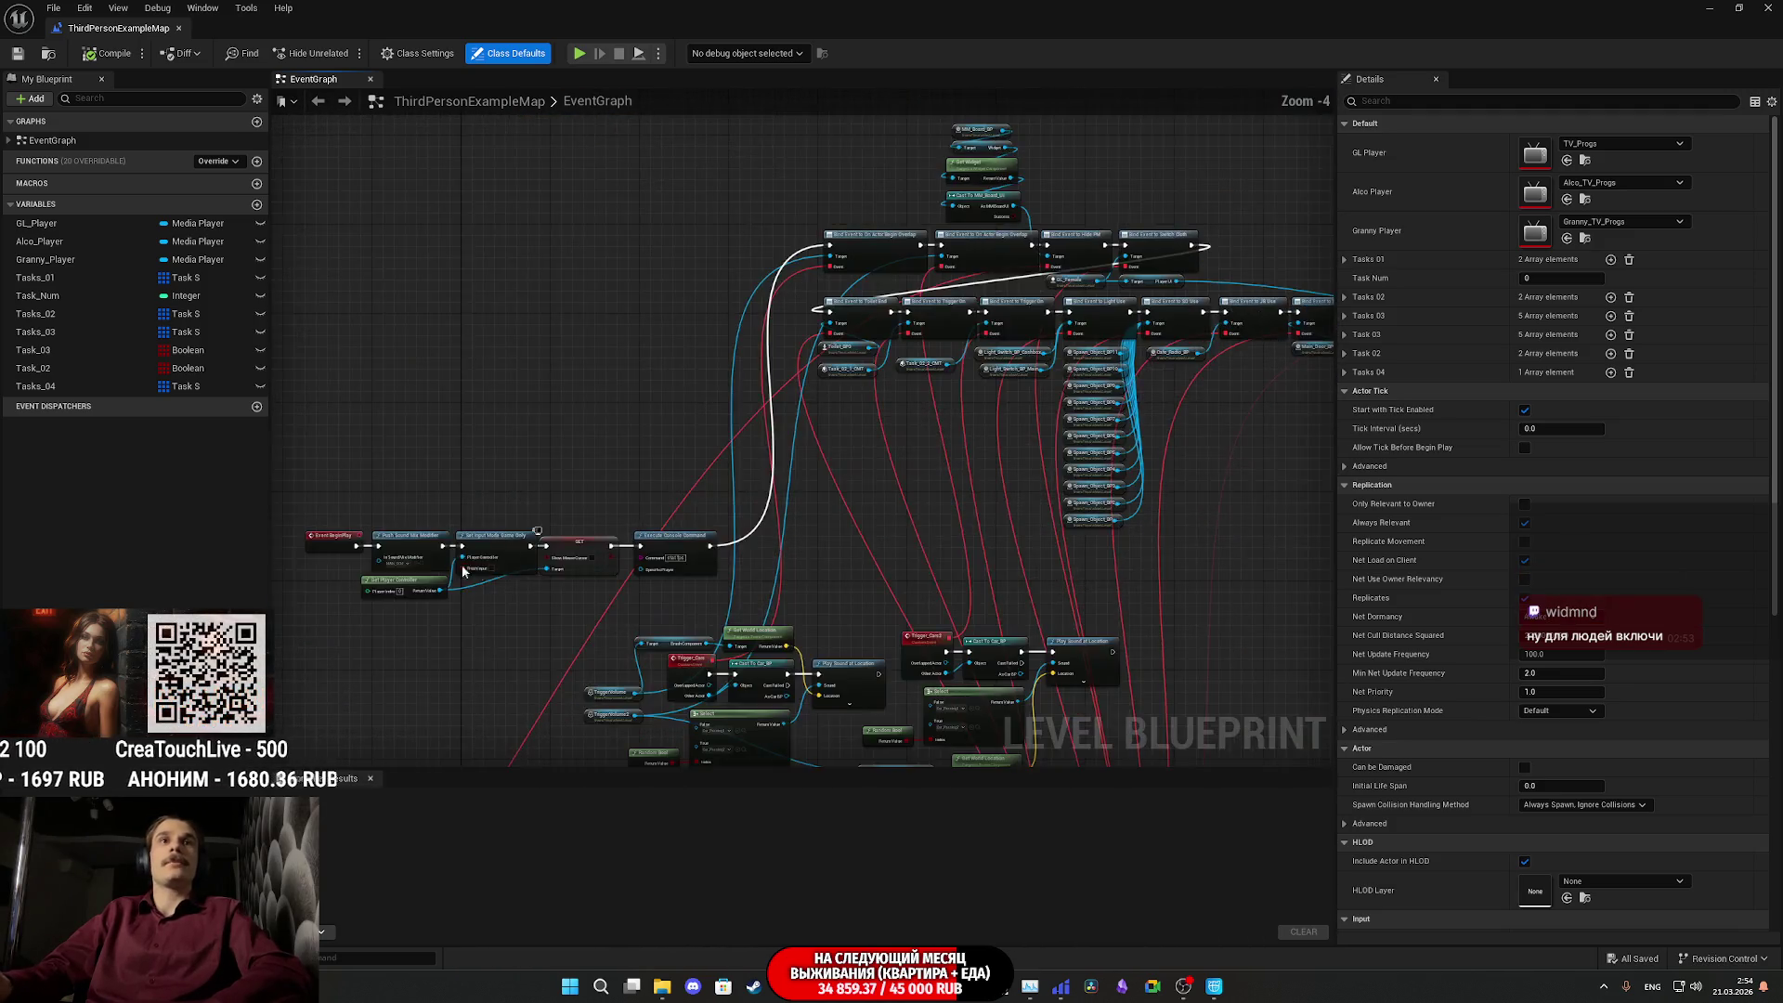
{"action": "scroll", "coordinate": [477, 565], "scroll_direction": "up", "scroll_amount": 2}
{"action": "scroll", "coordinate": [564, 442], "scroll_direction": "down", "scroll_amount": 2}
{"action": "scroll", "coordinate": [564, 442], "scroll_direction": "up", "scroll_amount": 3}
{"action": "left_click_drag", "start_coordinate": [1026, 668], "coordinate": [358, 741]}
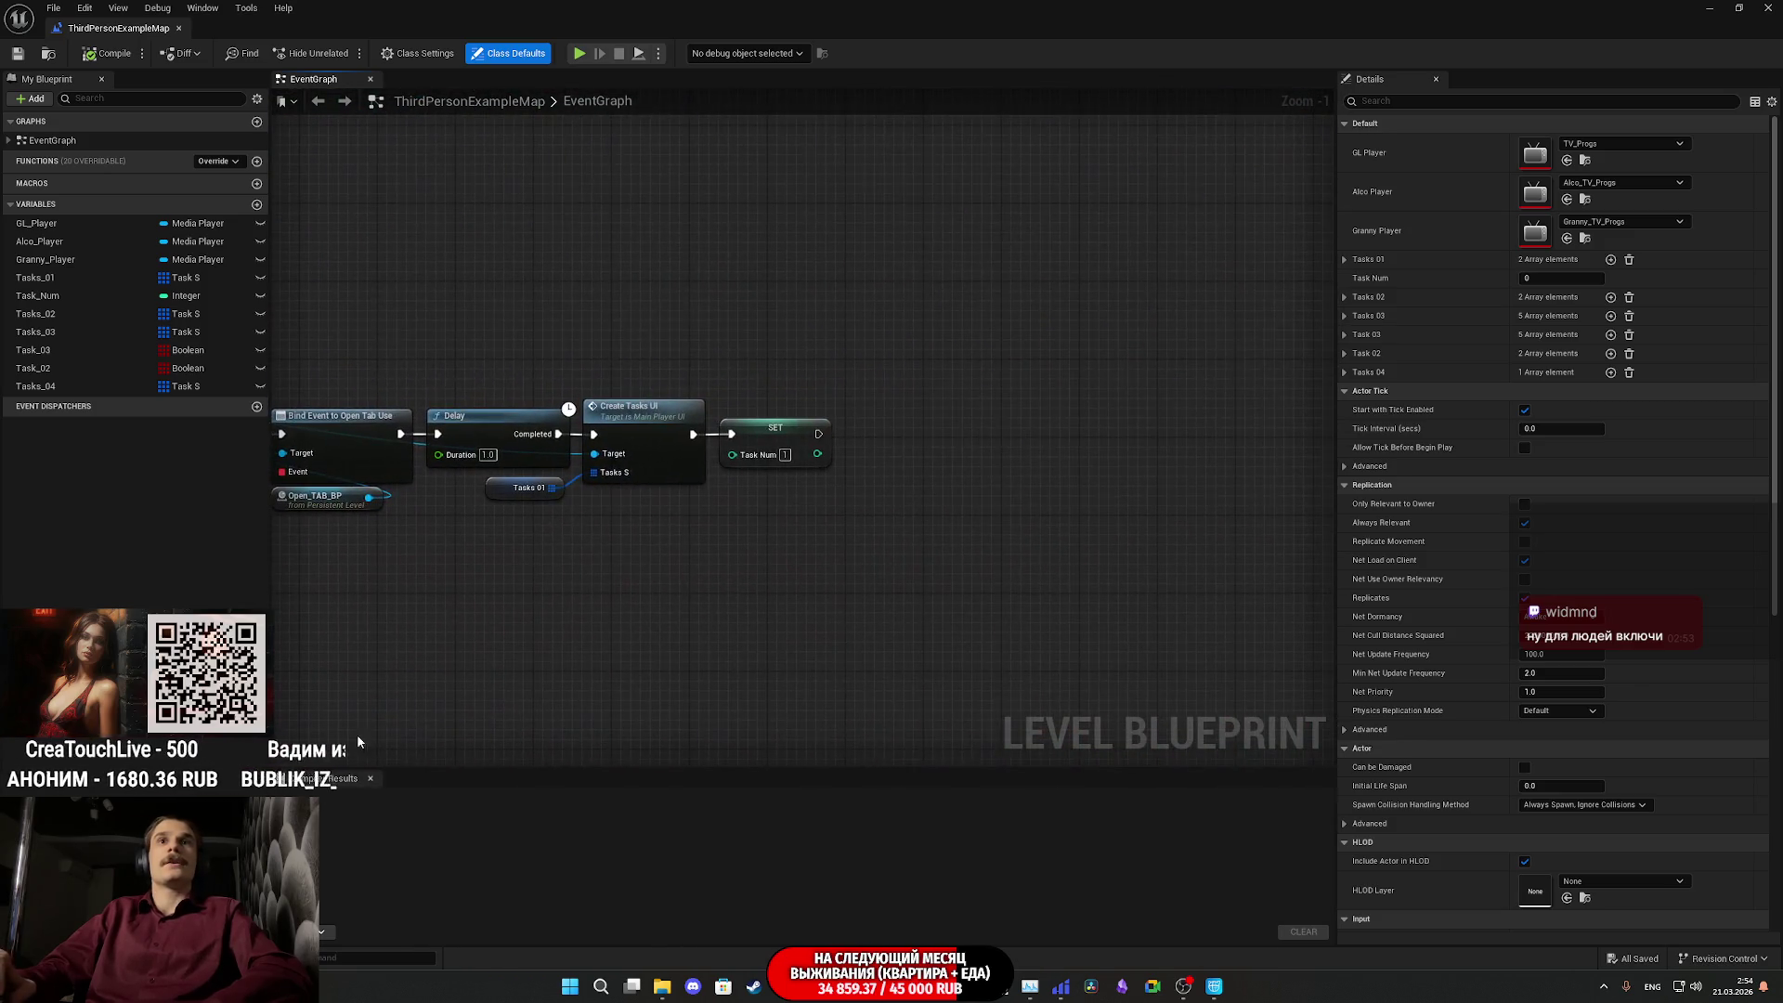
- Add a Pillower_BPC reference from the Outliner and place it beside the SET node
{"action": "left_click", "coordinate": [1739, 7]}
{"action": "left_click_drag", "start_coordinate": [836, 183], "coordinate": [767, 504]}
{"action": "mouse_move", "coordinate": [1576, 228]}
{"action": "left_mouse_down"}
{"action": "mouse_move", "coordinate": [1105, 527]}
{"action": "mouse_move", "coordinate": [817, 674]}
{"action": "left_mouse_up"}
{"action": "double_click", "coordinate": [994, 503]}
{"action": "mouse_move", "coordinate": [583, 172]}
{"action": "left_mouse_down"}
{"action": "mouse_move", "coordinate": [771, 507]}
{"action": "mouse_move", "coordinate": [913, 475]}
{"action": "left_mouse_up"}
- Add Have Beer E and Move To TV calls on Pillower_BPC, chained after SET, and compile
{"action": "type", "text": "beer"}
{"action": "left_click", "coordinate": [974, 546]}
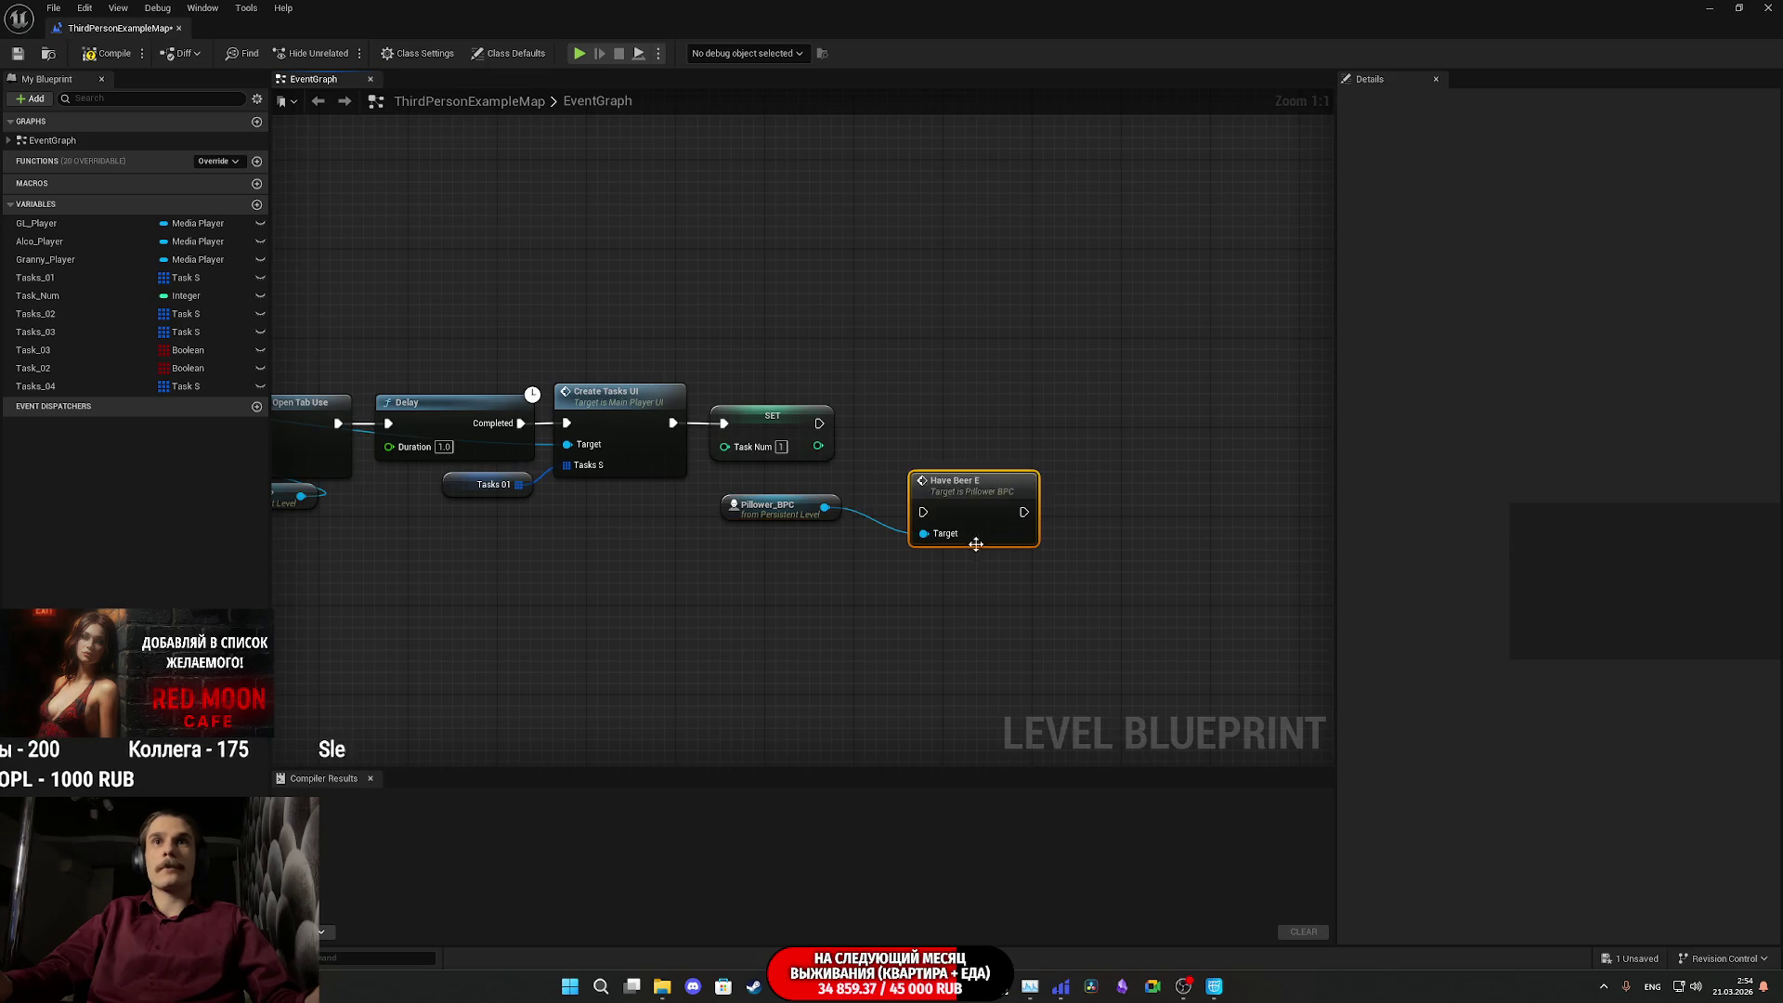
{"action": "left_click_drag", "start_coordinate": [963, 505], "coordinate": [907, 423]}
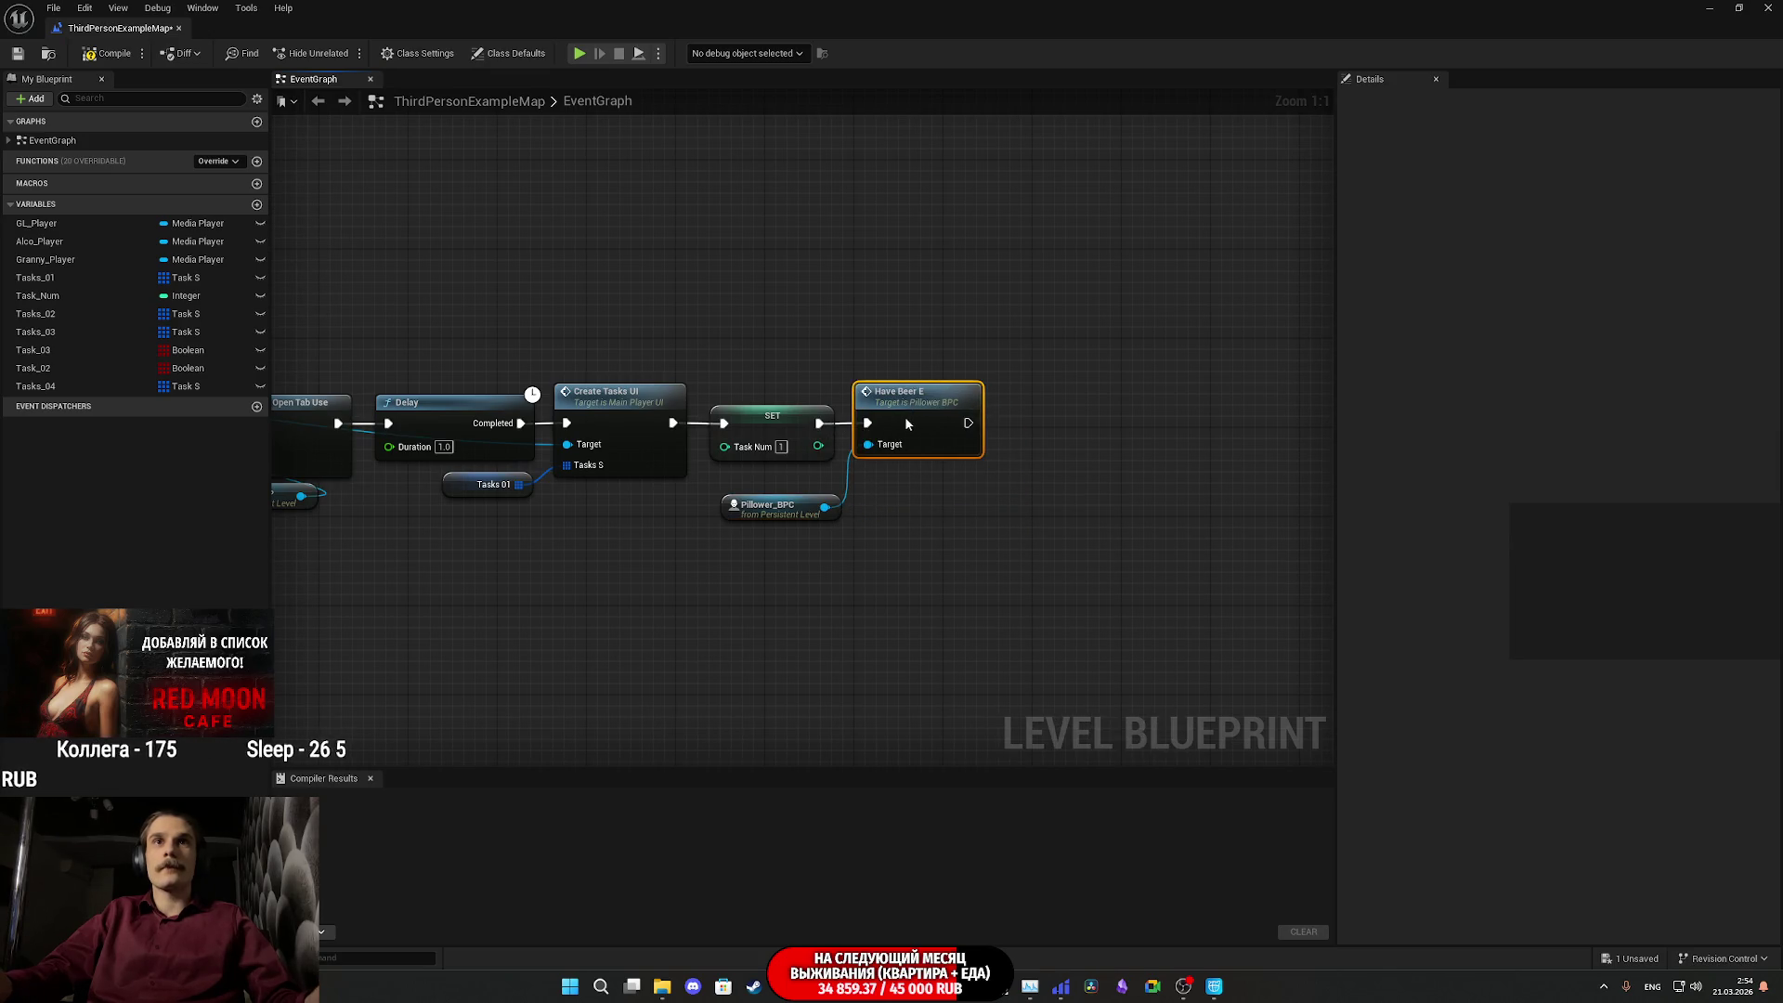
{"action": "left_click_drag", "start_coordinate": [825, 507], "coordinate": [1014, 533]}
{"action": "type", "text": "tv"}
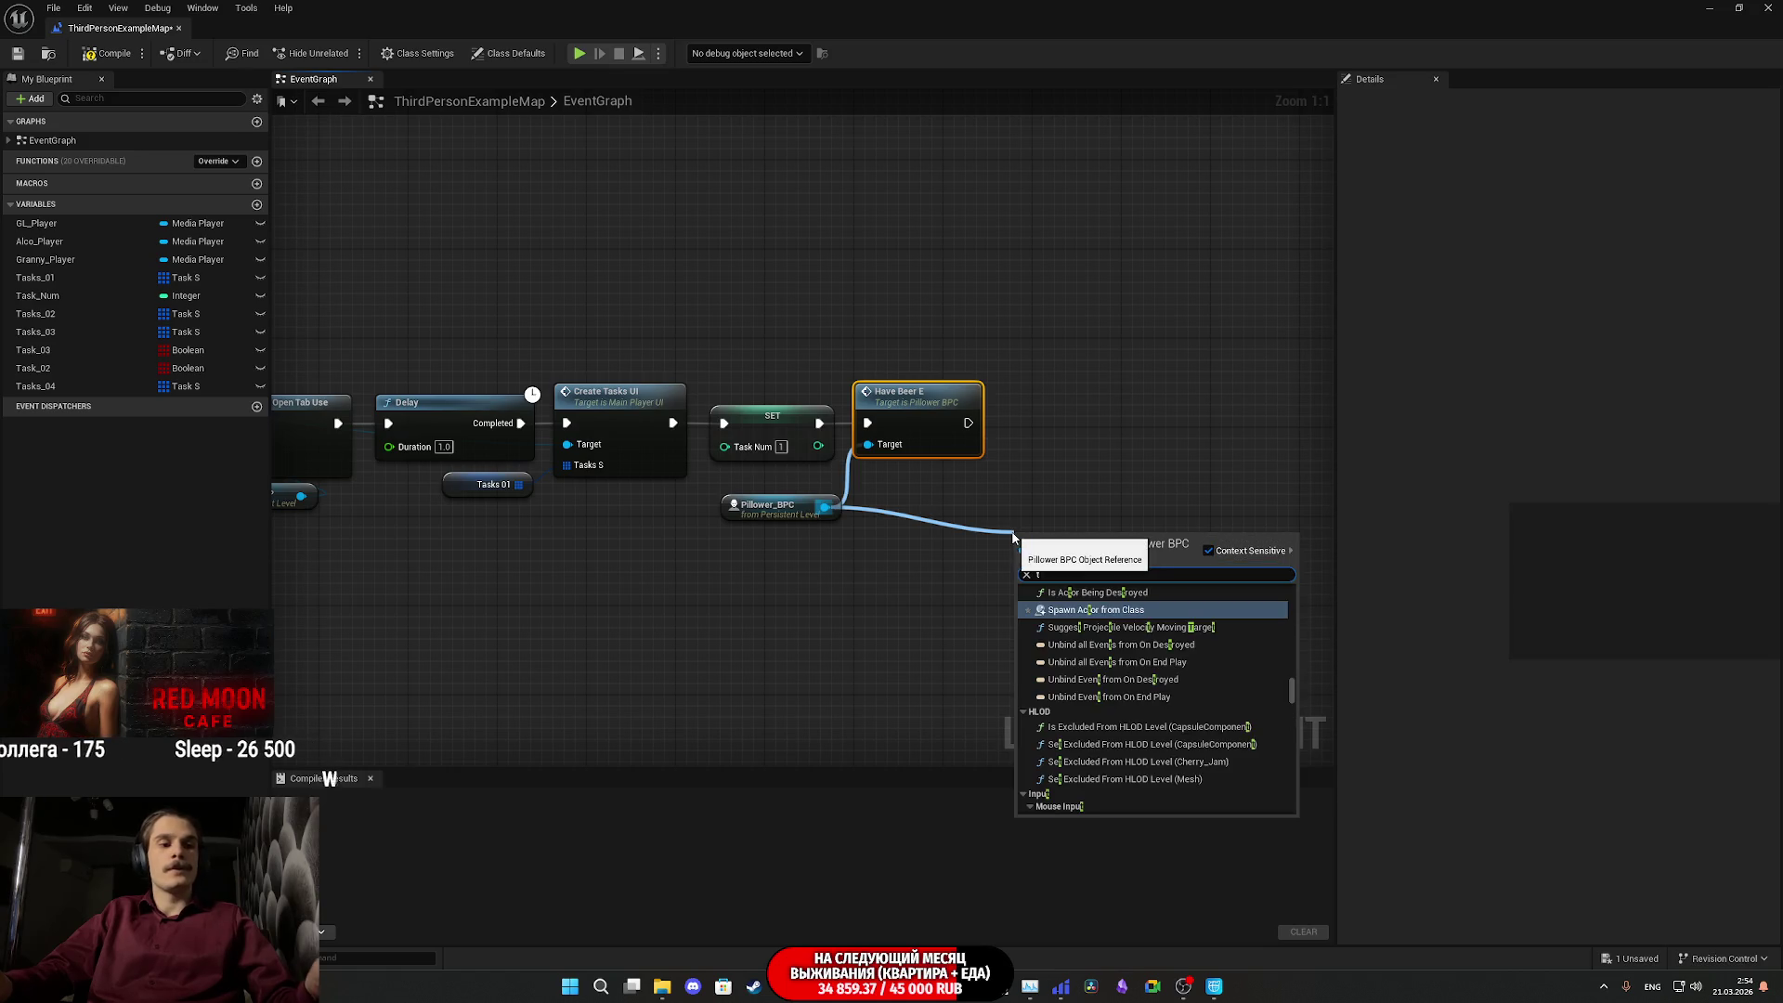
{"action": "left_click", "coordinate": [1077, 605]}
{"action": "mouse_move", "coordinate": [969, 423]}
{"action": "left_mouse_down"}
{"action": "mouse_move", "coordinate": [1023, 564]}
{"action": "mouse_move", "coordinate": [1051, 406]}
{"action": "mouse_move", "coordinate": [1020, 389]}
{"action": "left_mouse_up"}
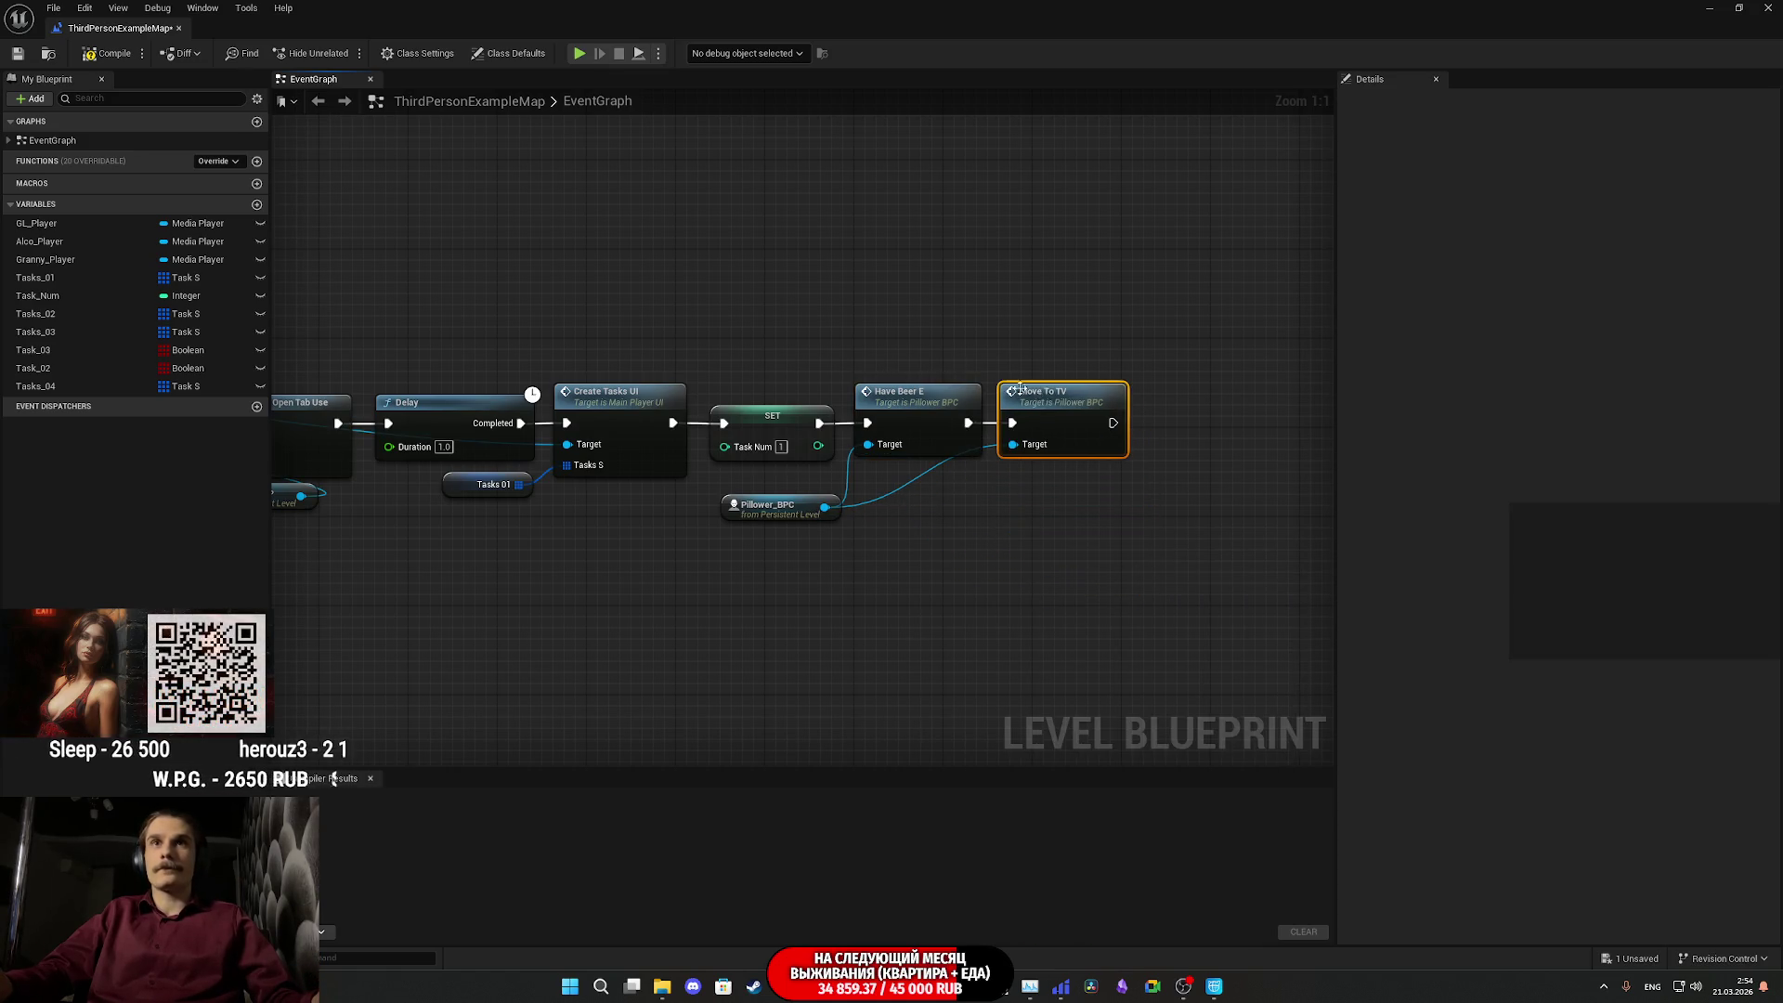
{"action": "left_click", "coordinate": [107, 53]}
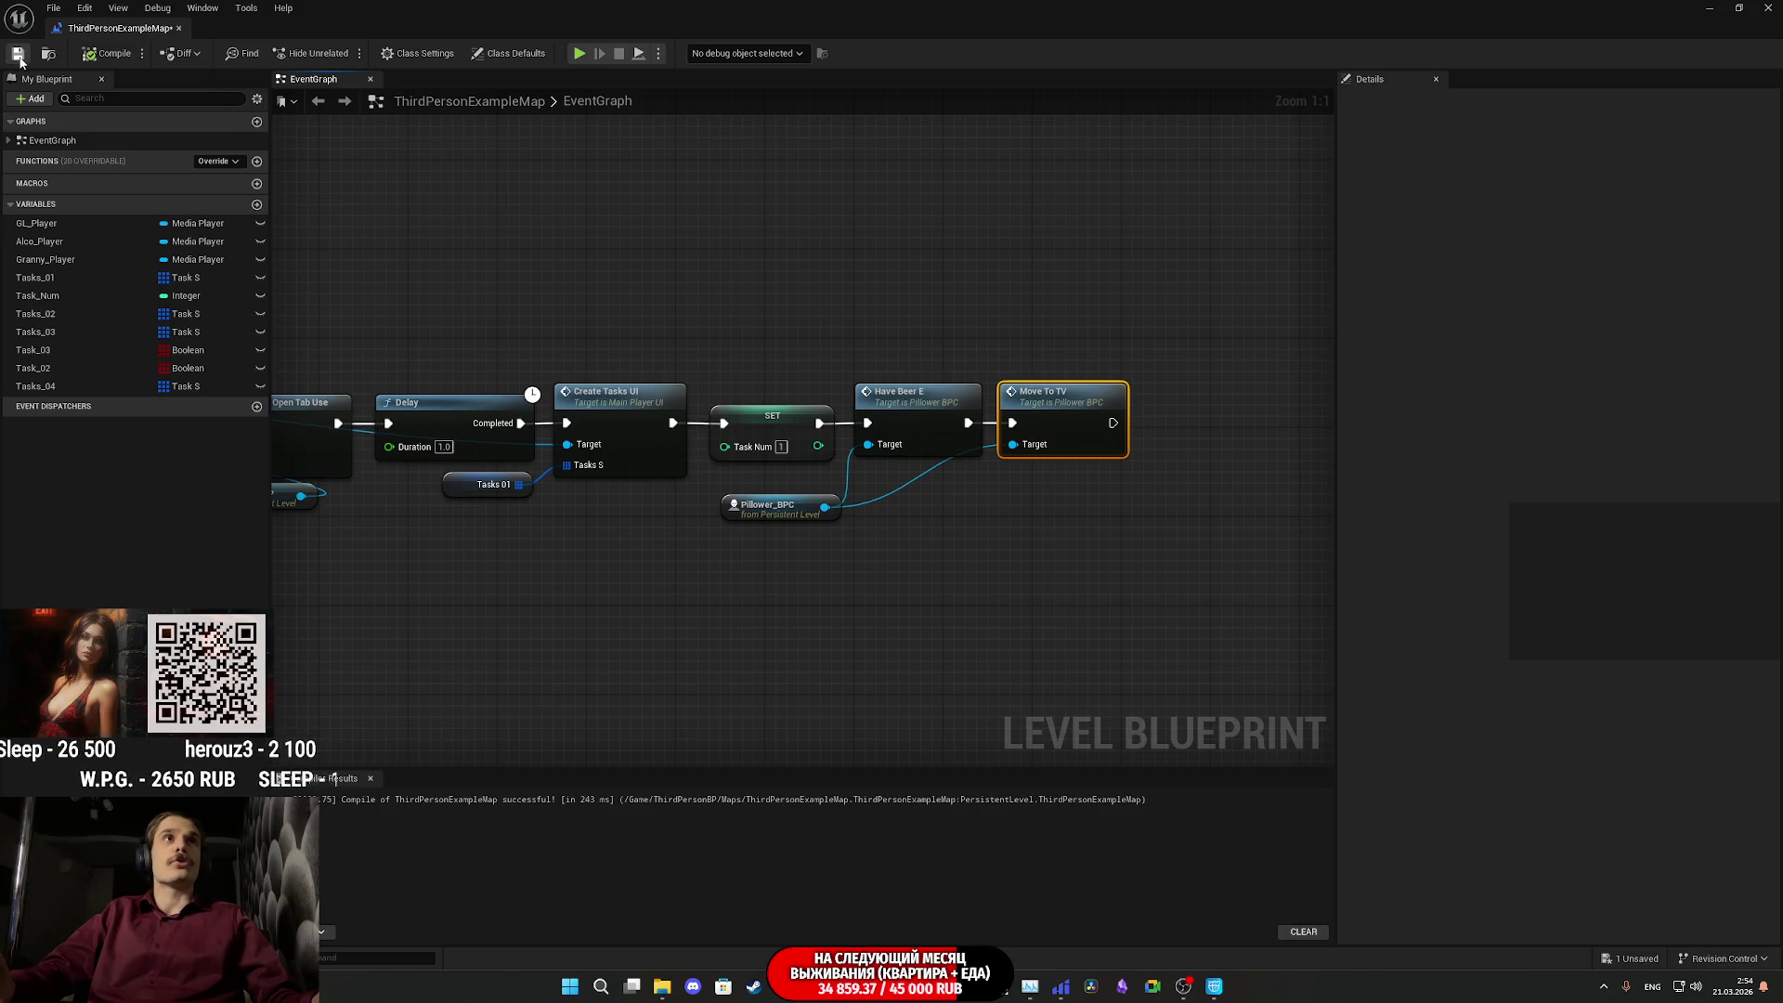
- Close the Level Blueprint editor and bring back the CS_N1_01 Sequencer timeline
{"action": "left_click", "coordinate": [1770, 8]}
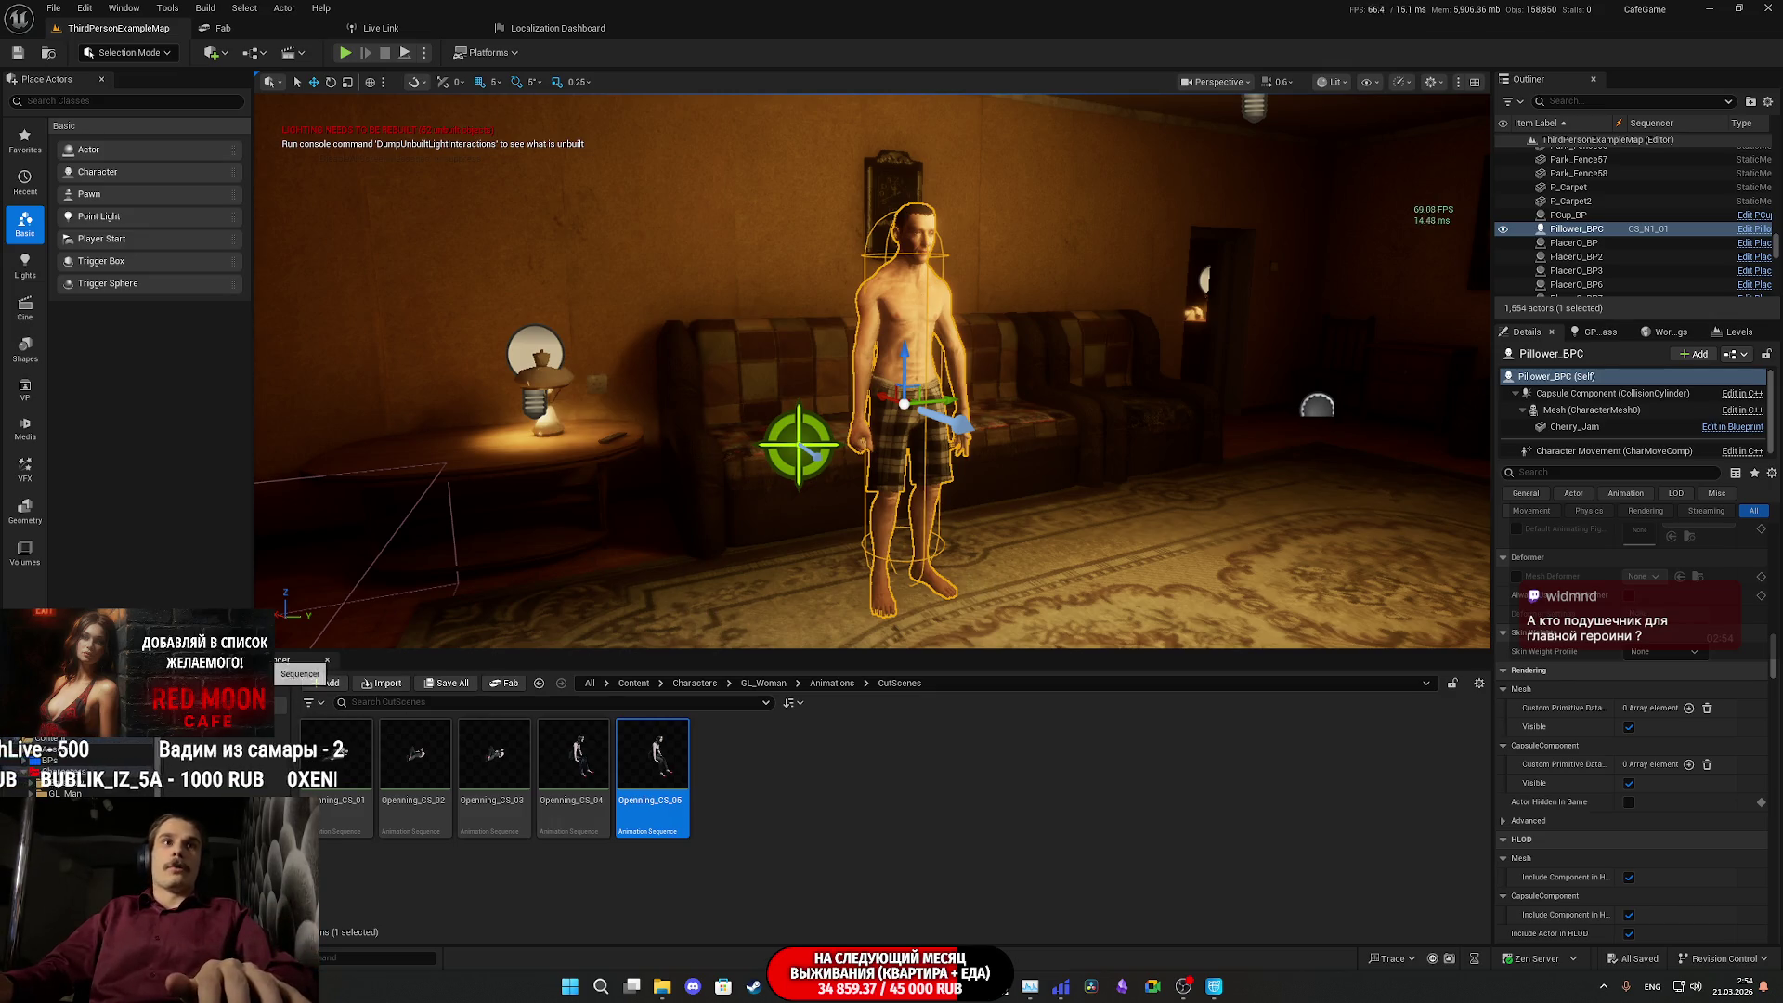
{"action": "left_click", "coordinate": [293, 661]}
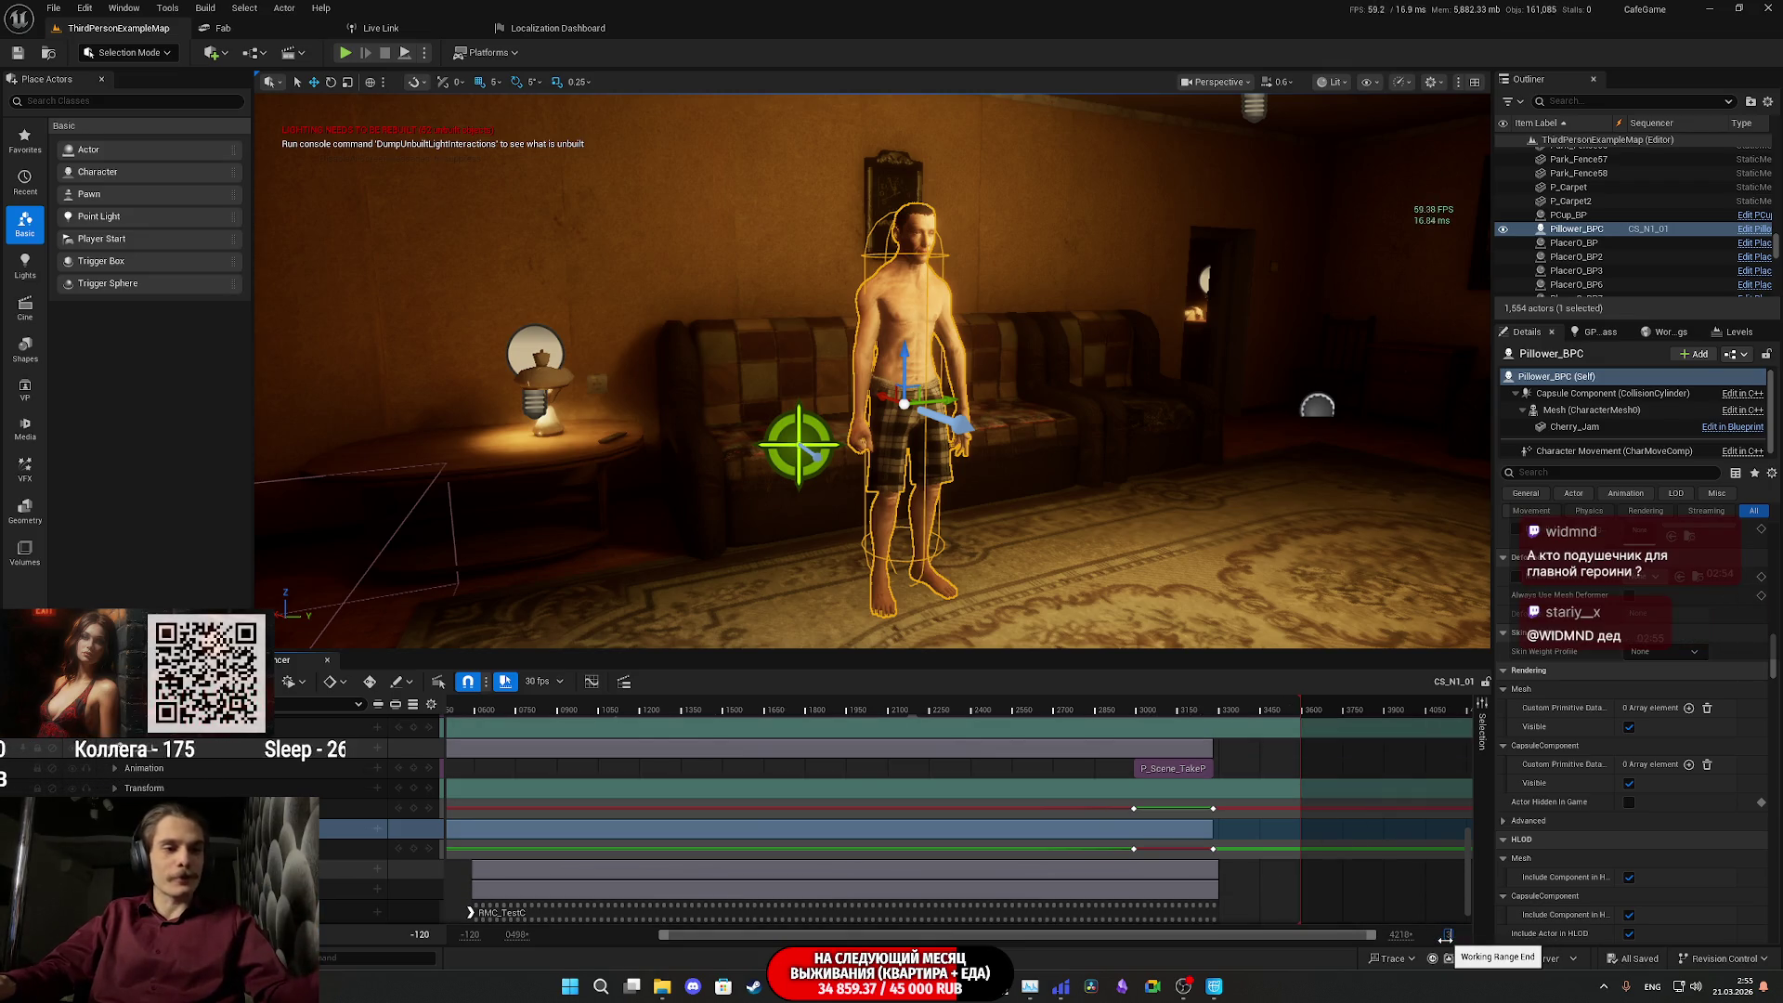
- Set the working range end to 3600, view start to -120, and show the cutscene animation assets
{"action": "key", "text": "Return"}
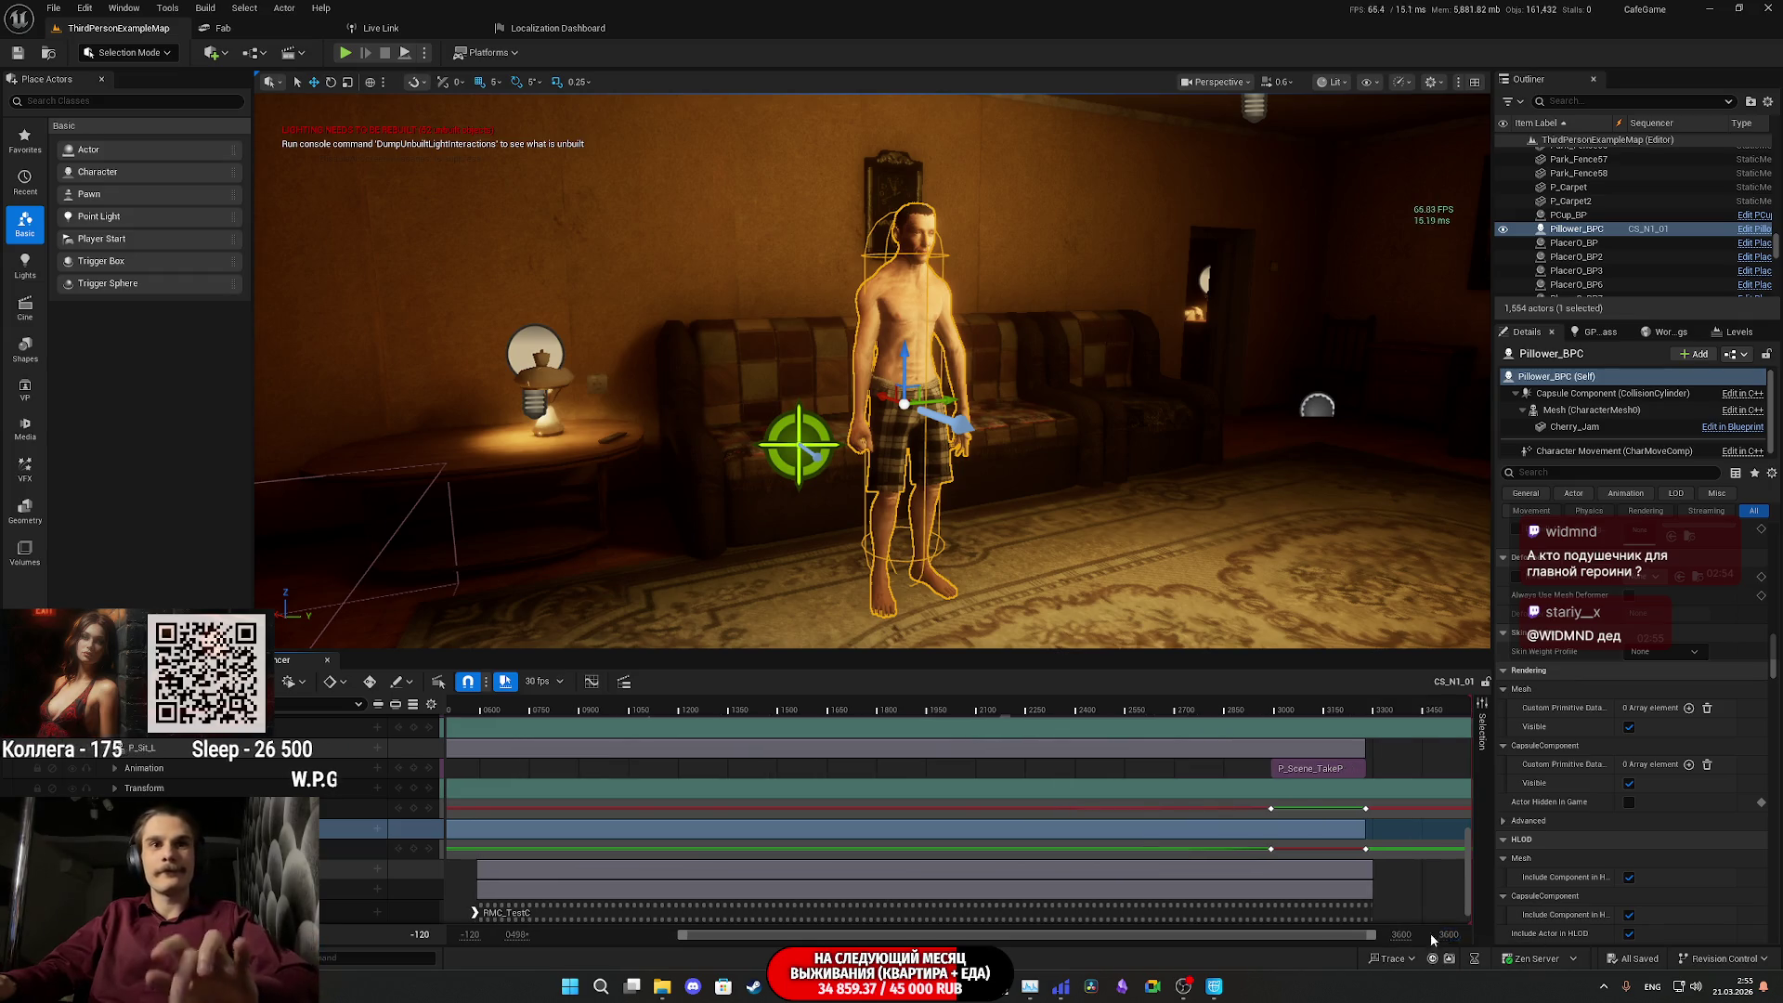
{"action": "left_click_drag", "start_coordinate": [516, 935], "coordinate": [461, 945]}
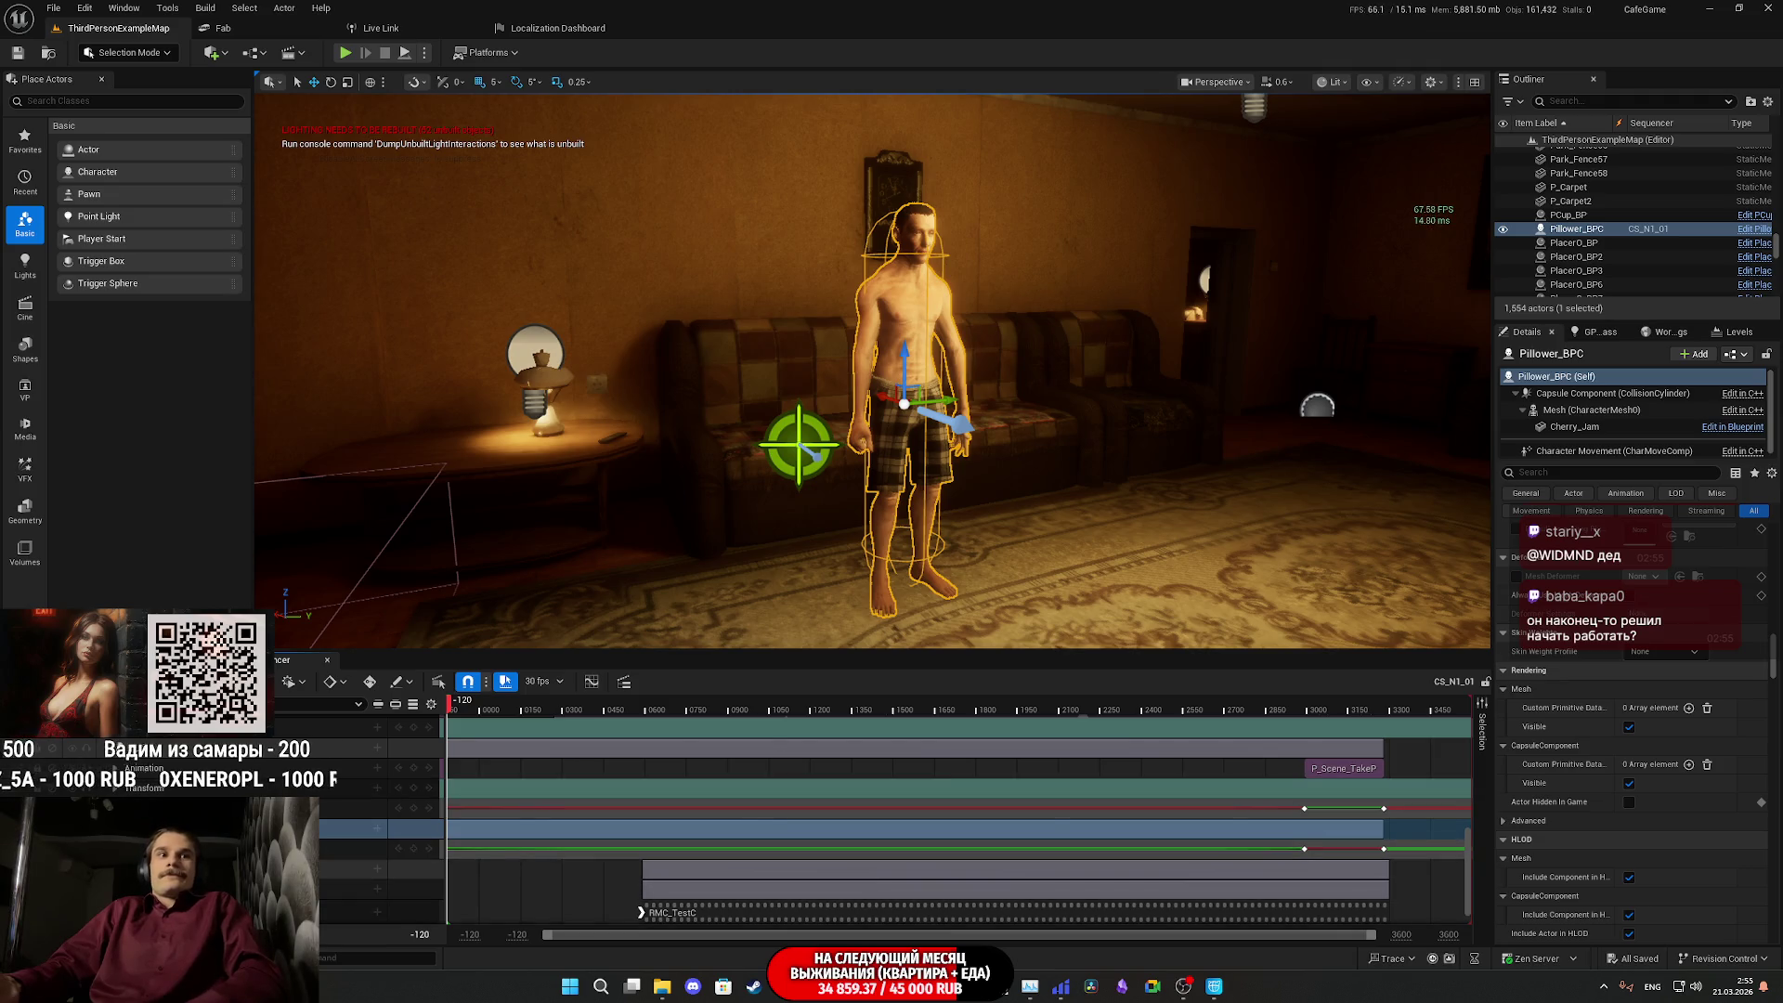
{"action": "key", "text": "ctrl+space"}
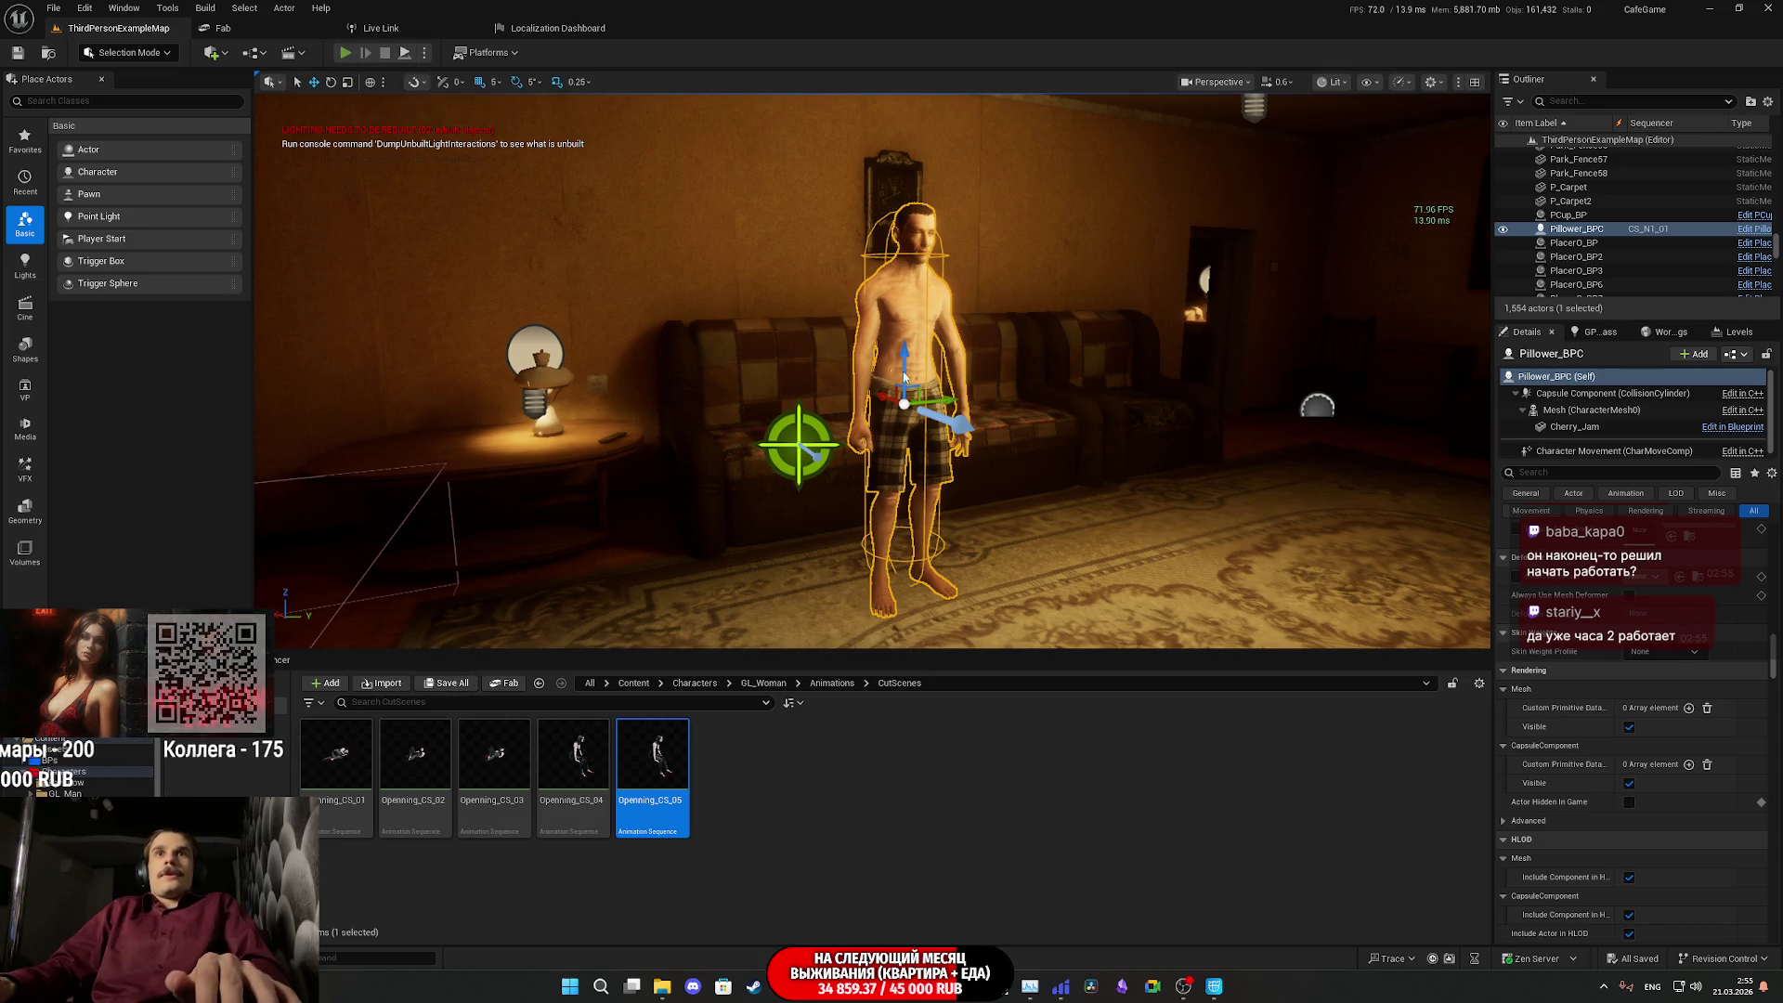
- Playtest the bedroom scene in the editor with Alt+P in full-screen view
{"action": "key", "text": "alt+p"}
{"action": "key", "text": "F11"}
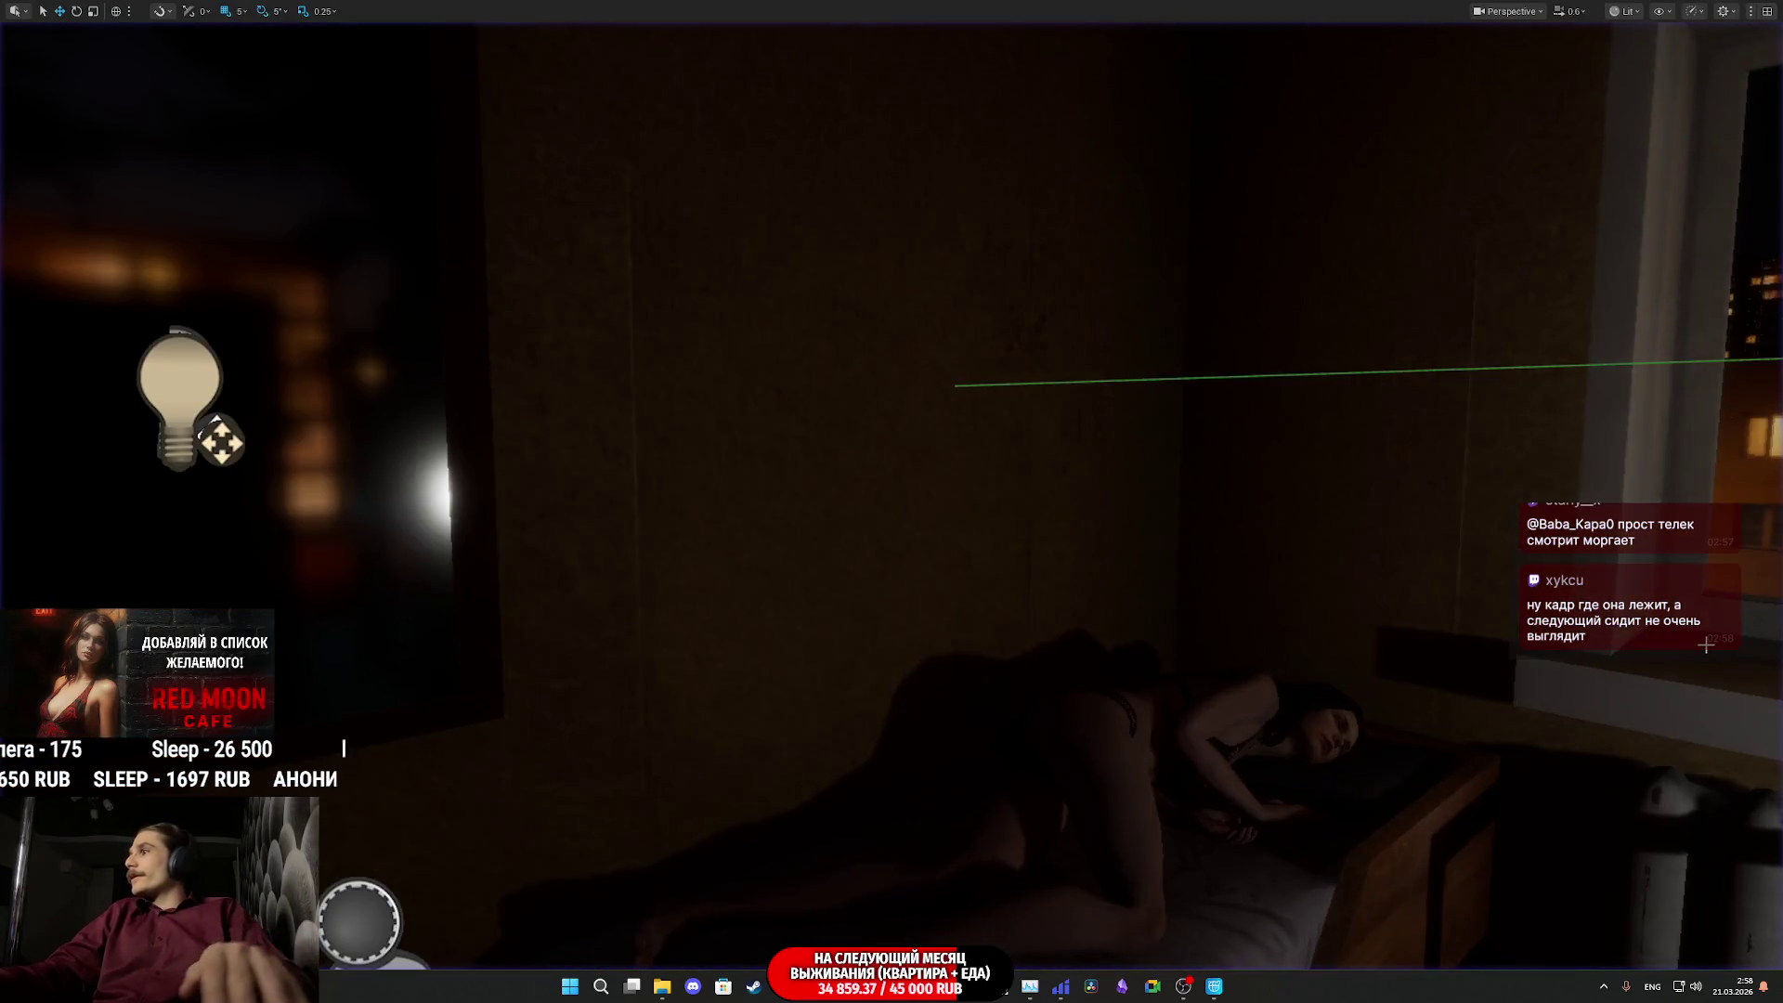
- Exit full-screen, check the stream dashboard in the browser, then return to the Unreal editor
{"action": "key", "text": "F11"}
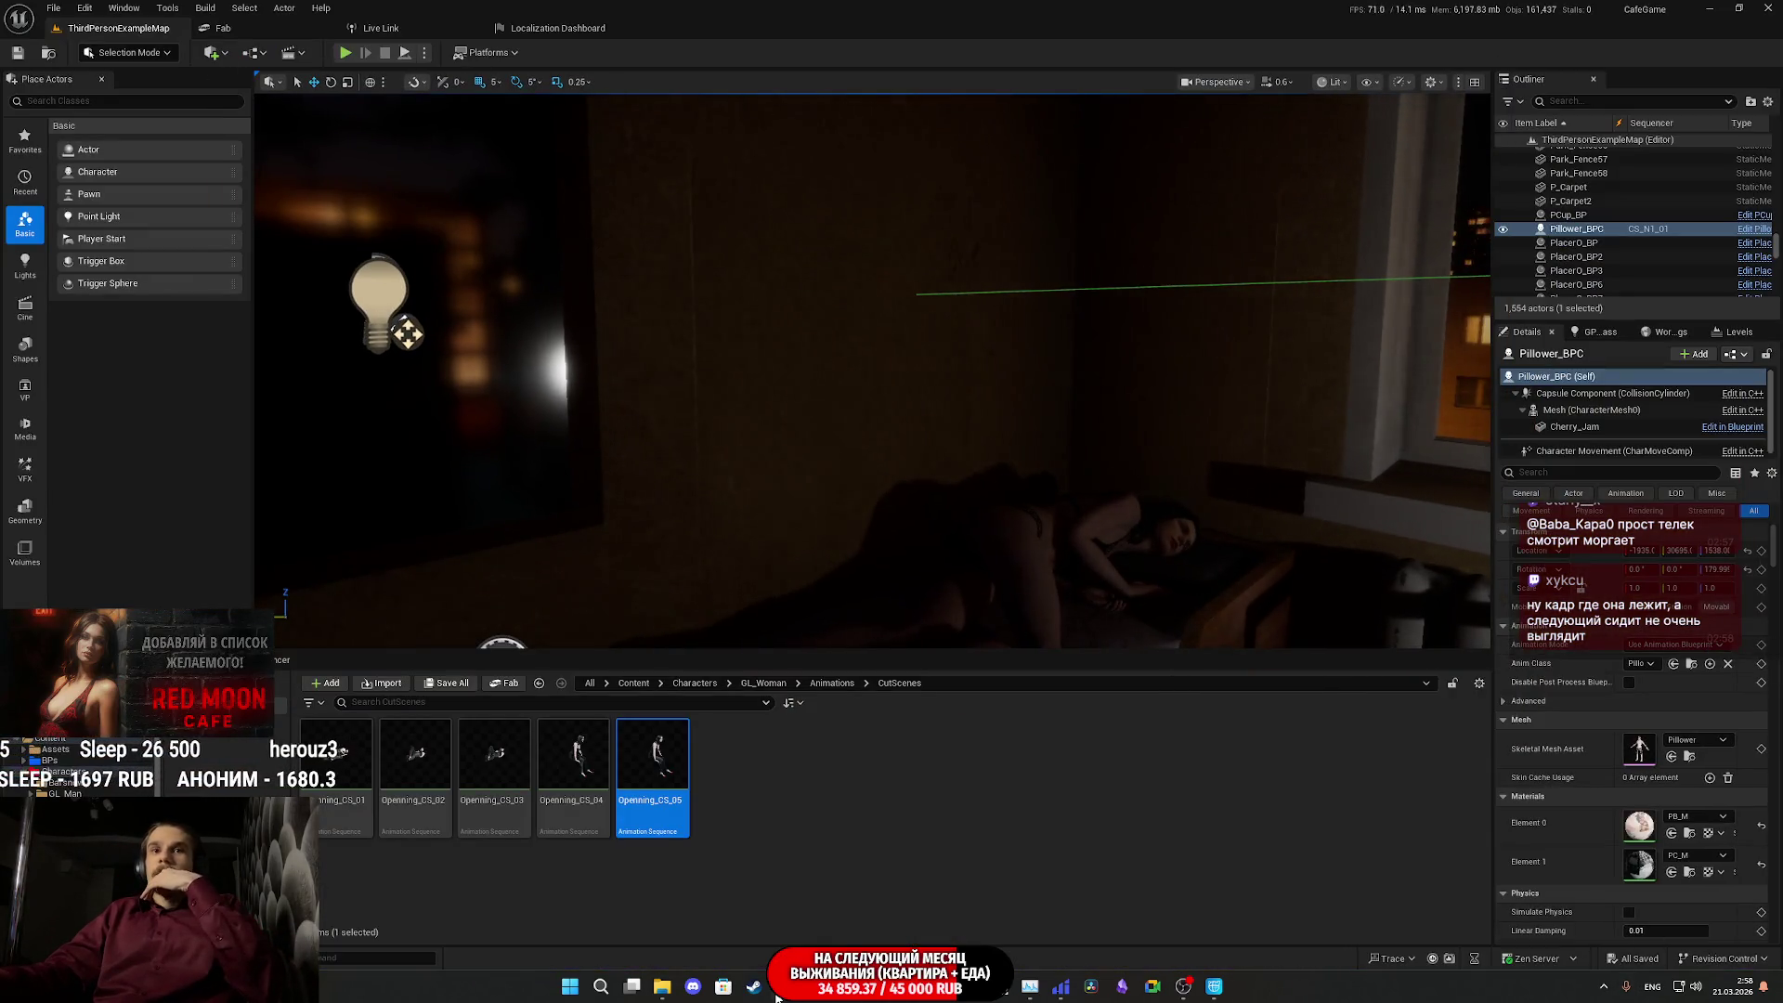
{"action": "left_click", "coordinate": [776, 992]}
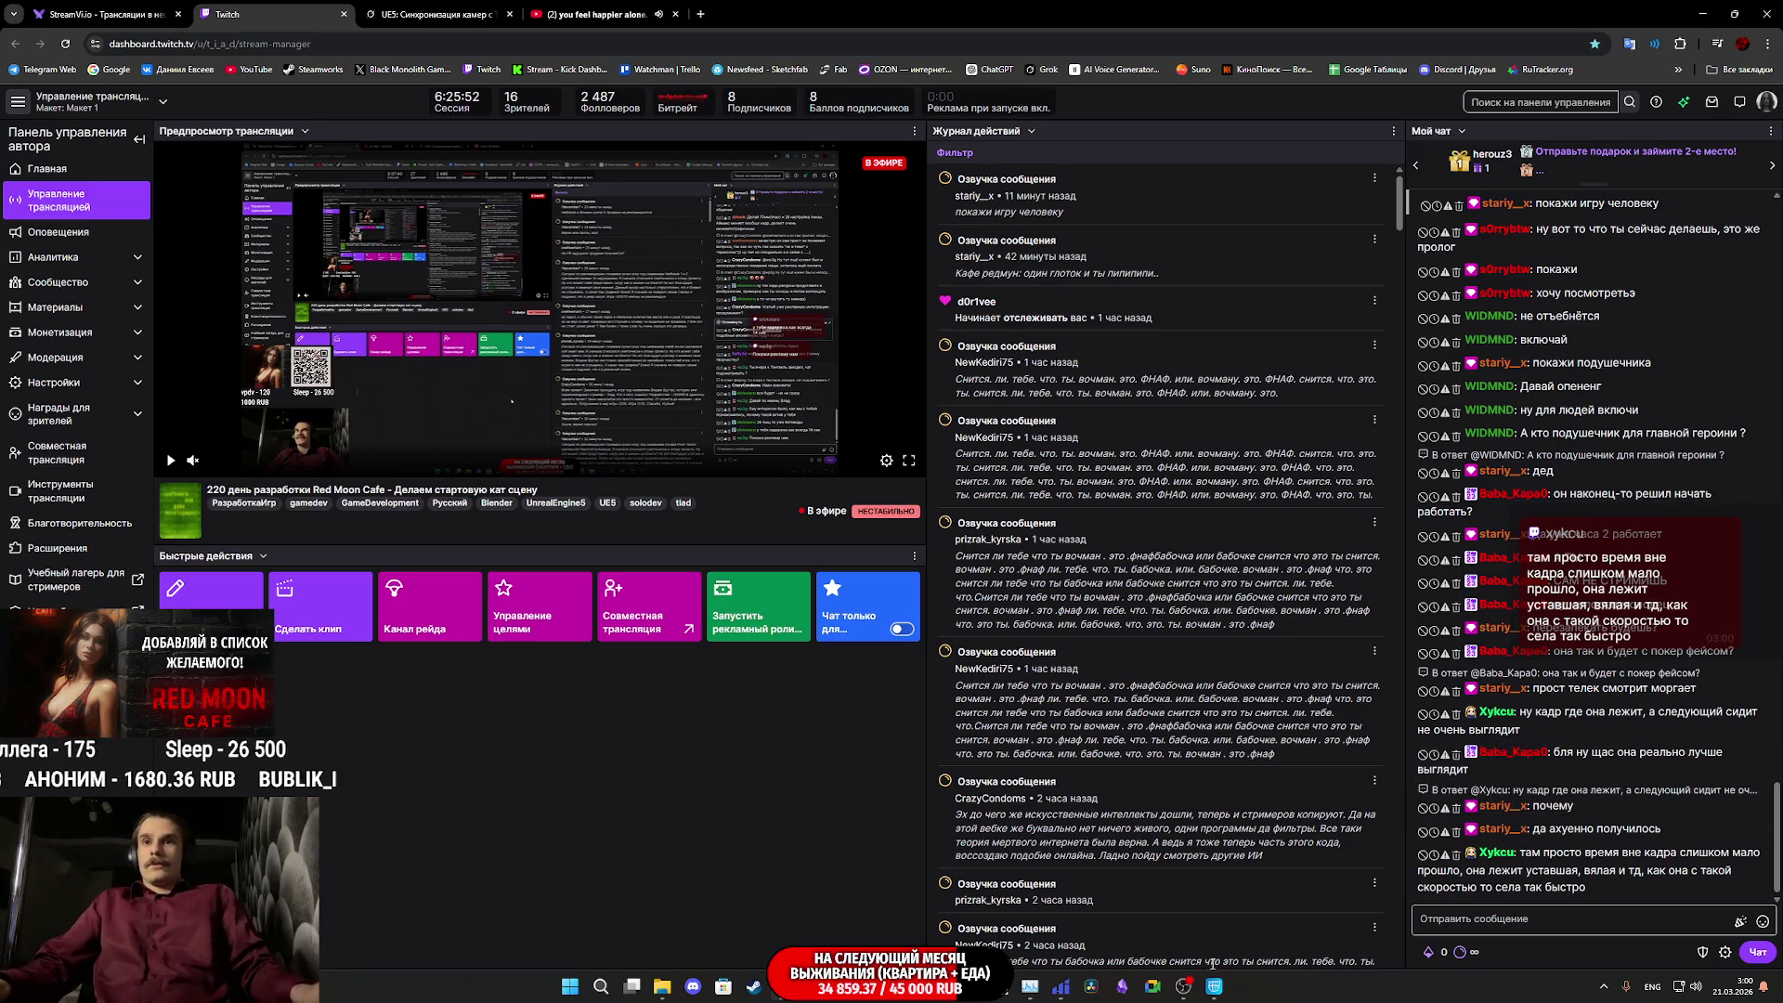
{"action": "key", "text": "alt+Tab"}
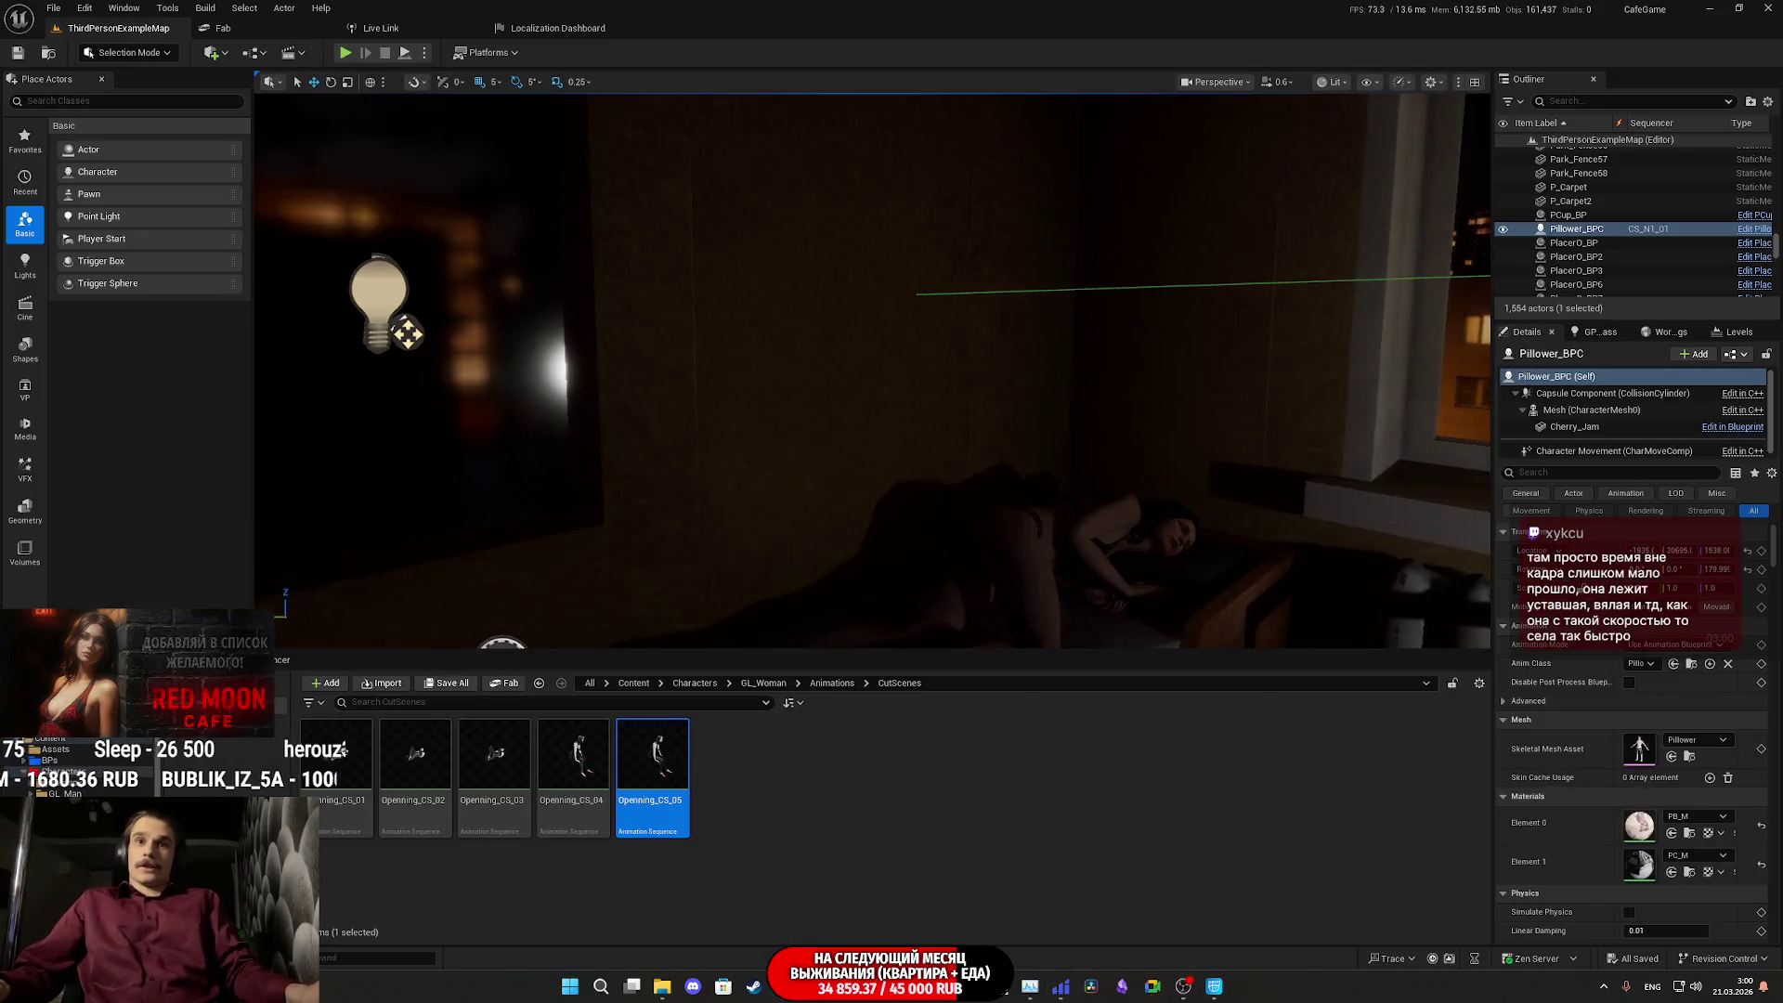
- Hide the Content Drawer and scrub CS_N1_01 forward to where the woman sits up
{"action": "left_click", "coordinate": [302, 660]}
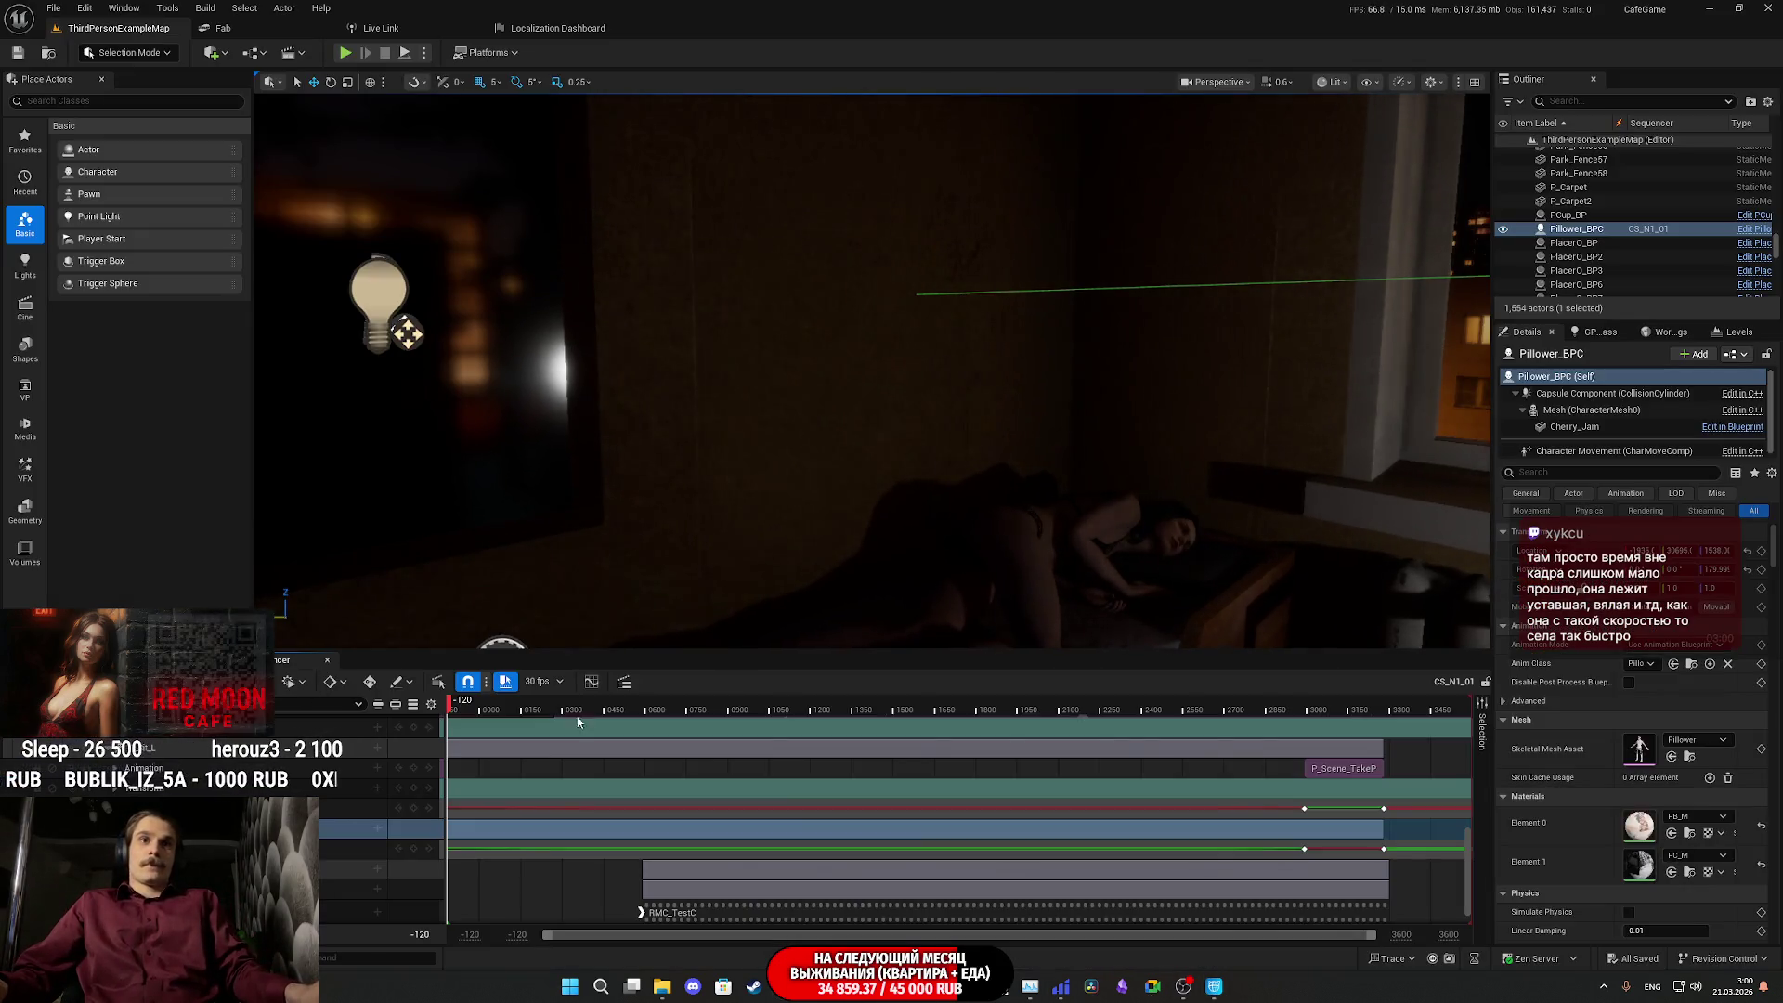
{"action": "mouse_move", "coordinate": [1245, 710]}
{"action": "left_mouse_down"}
{"action": "mouse_move", "coordinate": [1287, 709]}
{"action": "mouse_move", "coordinate": [986, 711]}
{"action": "mouse_move", "coordinate": [1087, 717]}
{"action": "mouse_move", "coordinate": [1023, 733]}
{"action": "mouse_move", "coordinate": [1101, 729]}
{"action": "mouse_move", "coordinate": [1047, 728]}
{"action": "left_mouse_up"}
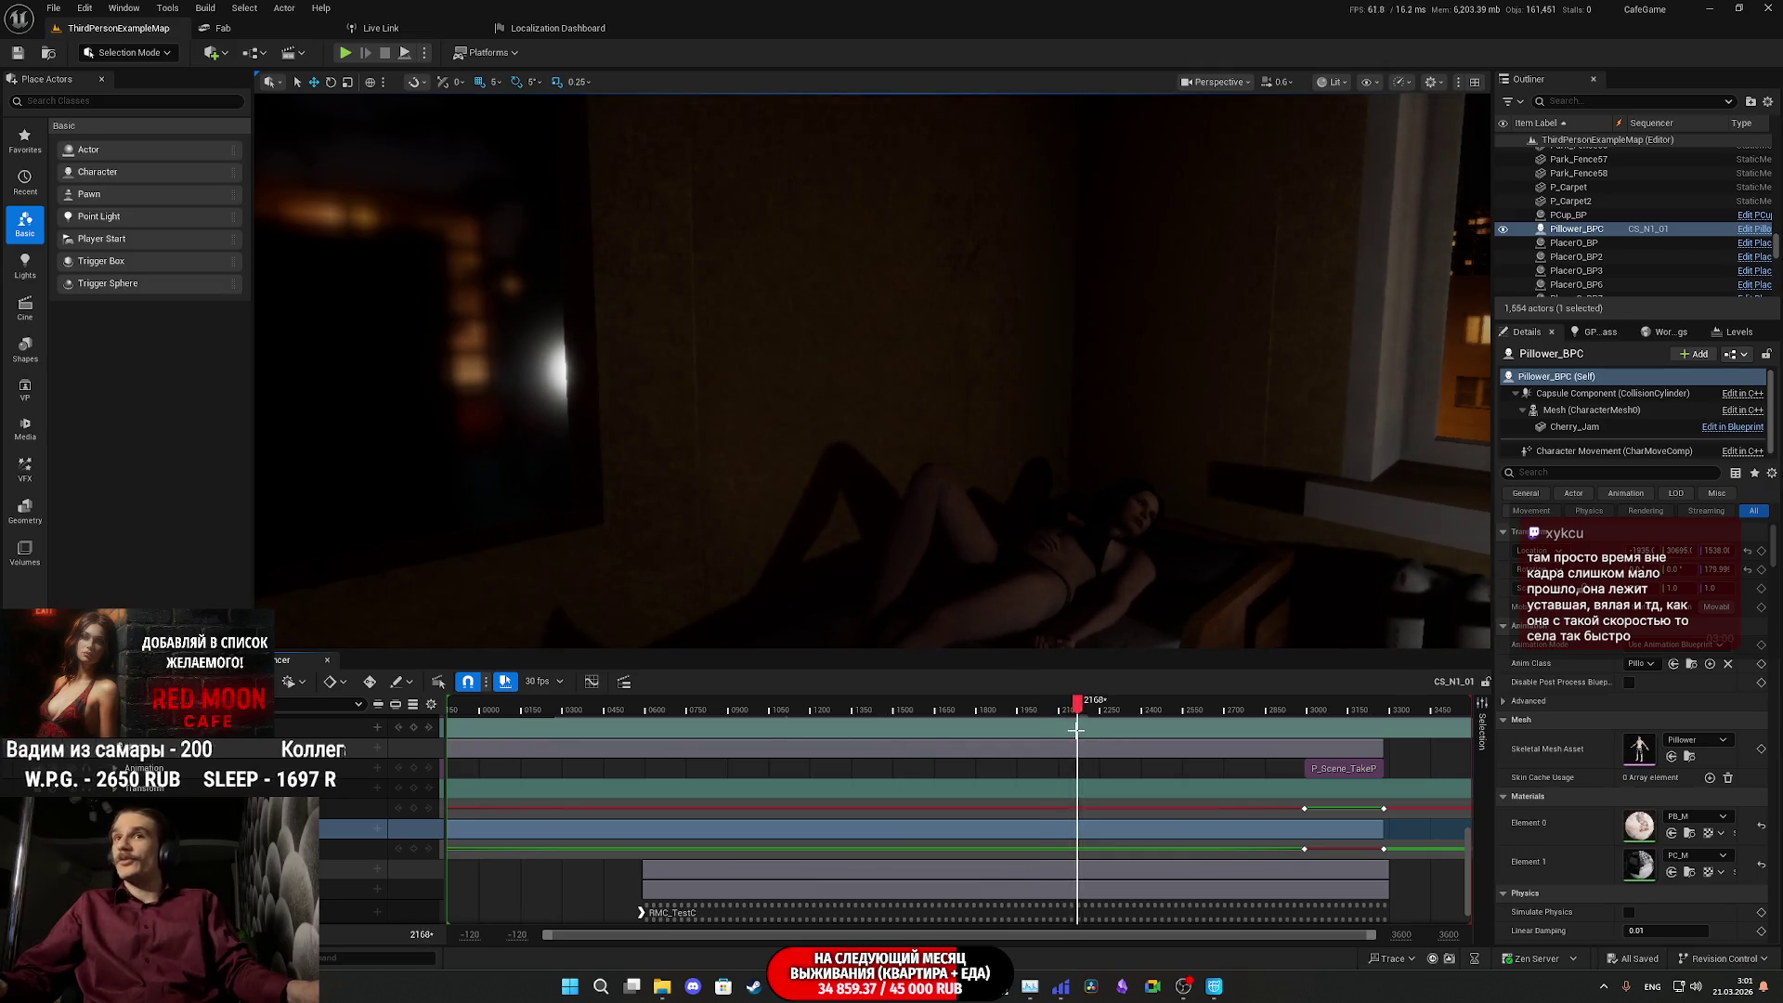
{"action": "key", "text": "space"}
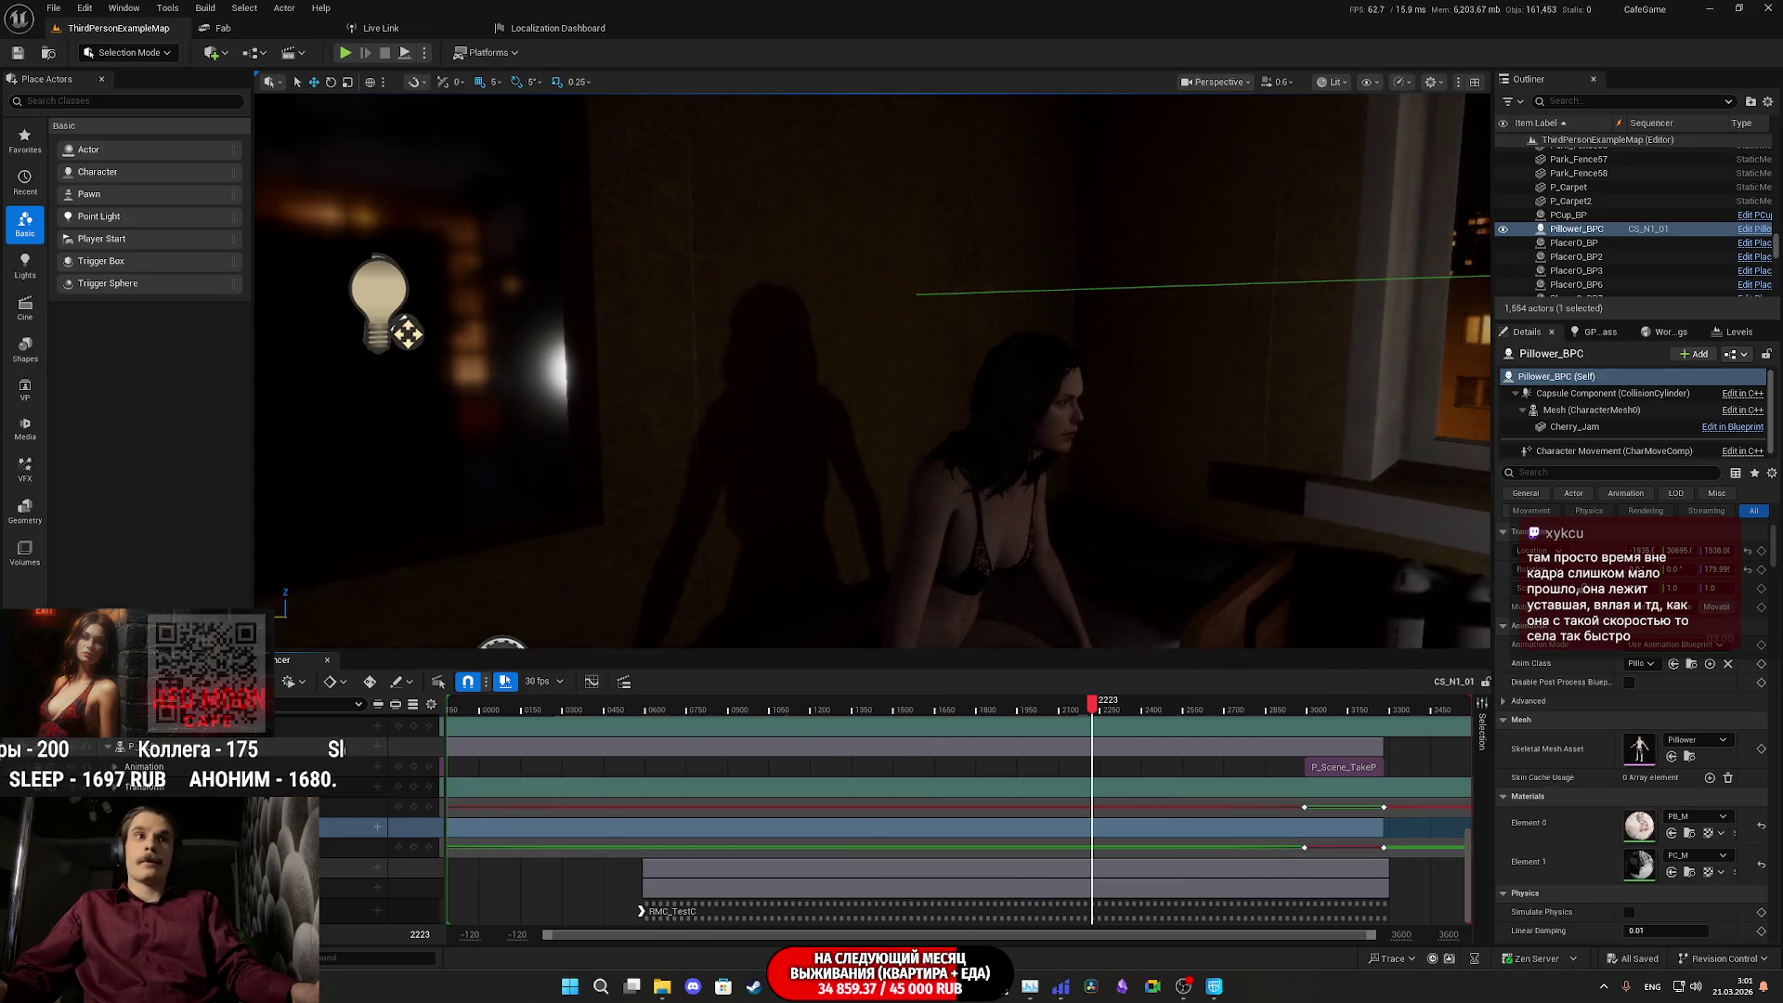
- Zoom the timeline to frames 1800–2640 on the transform tracks and set the playhead near frame 2207
{"action": "scroll", "coordinate": [372, 836], "scroll_direction": "up", "scroll_amount": 5}
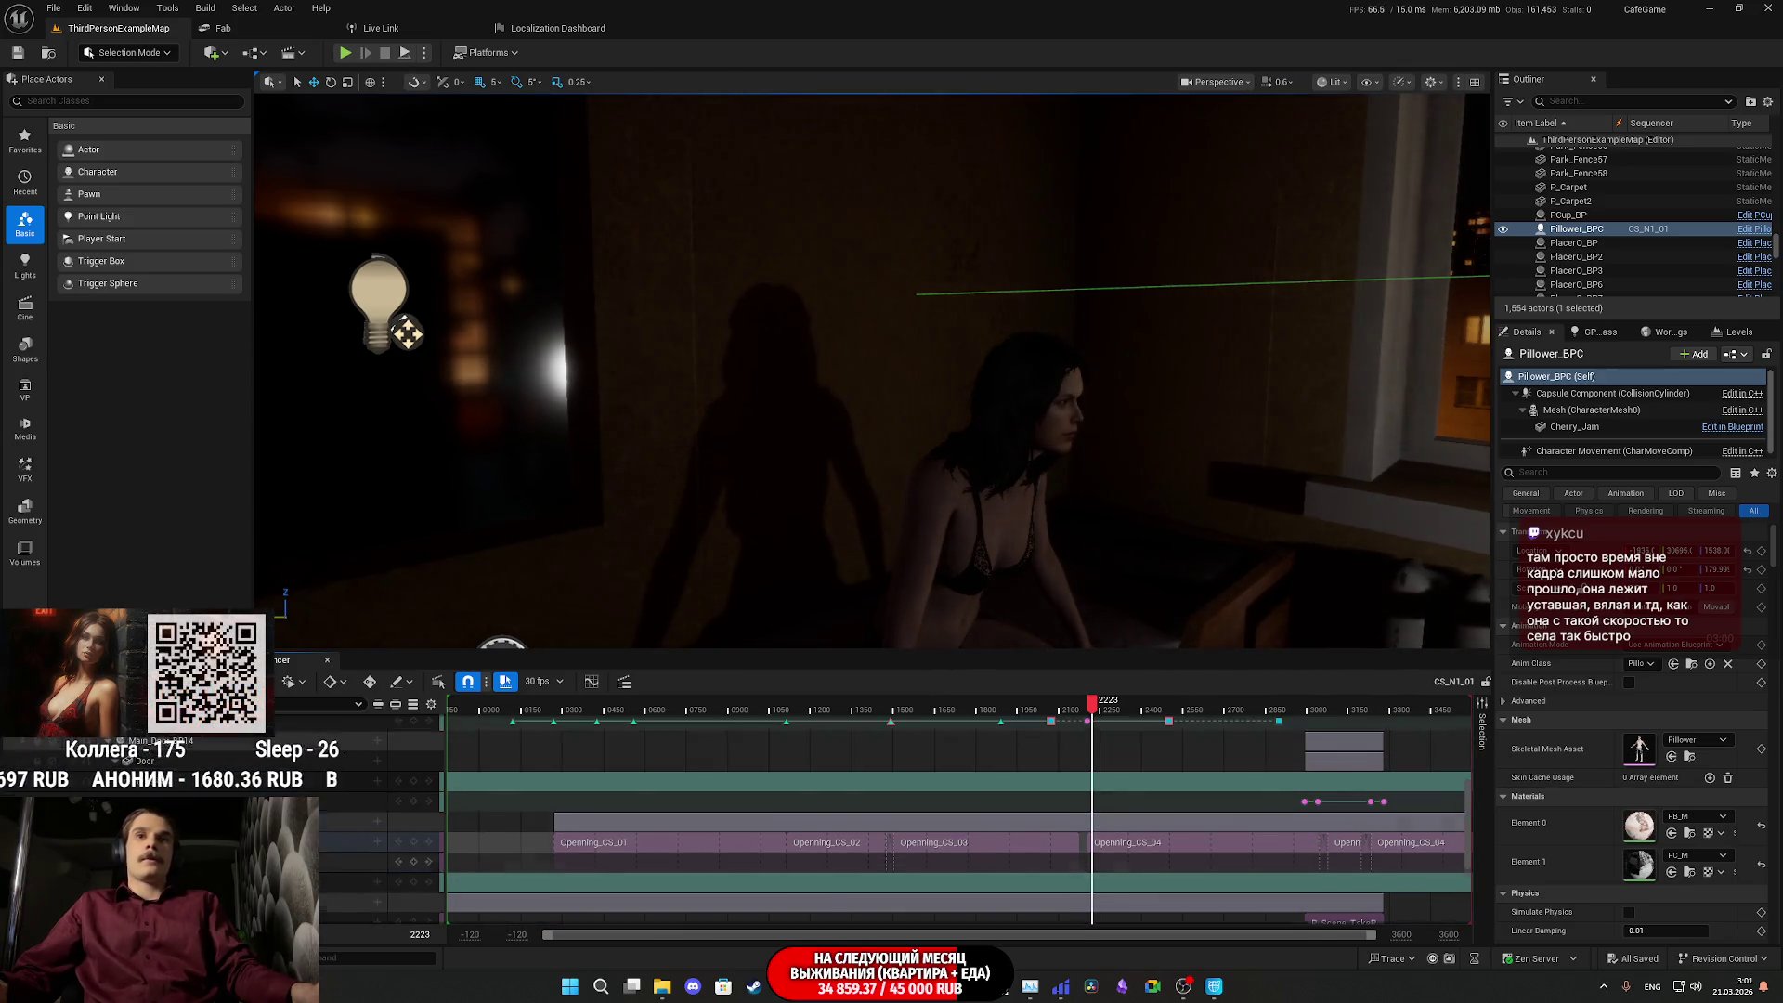
{"action": "scroll", "coordinate": [372, 835], "scroll_direction": "up", "scroll_amount": 2}
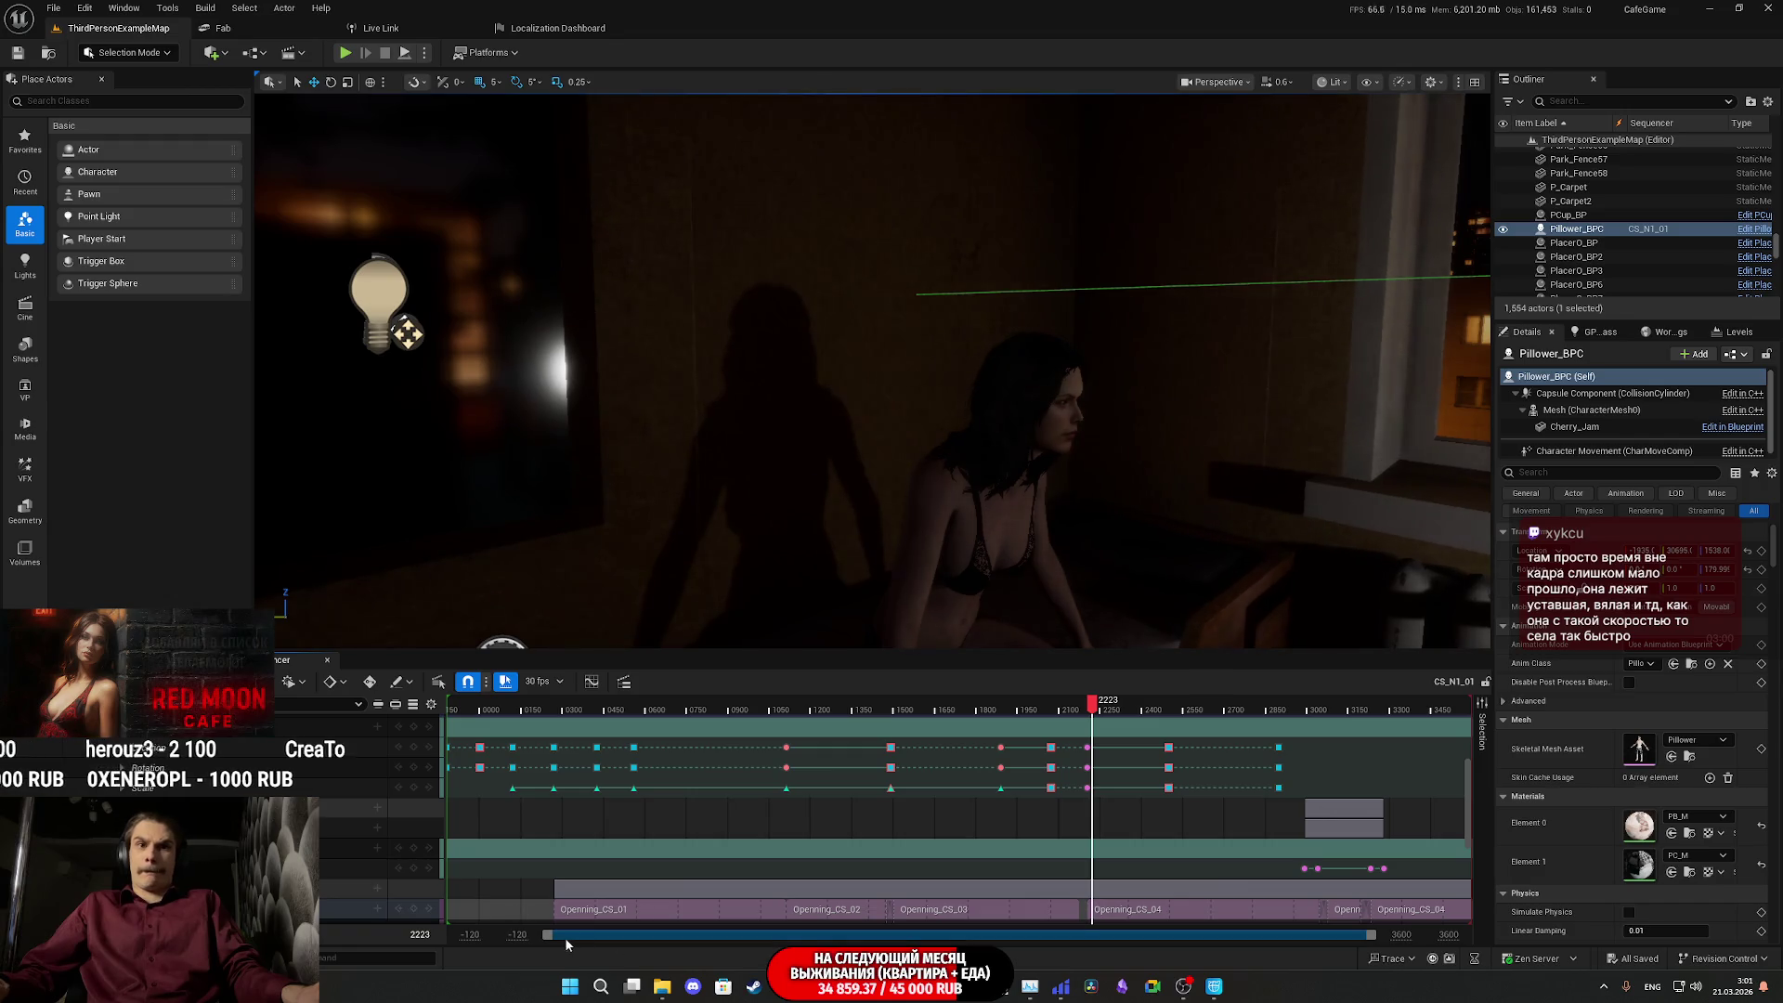
{"action": "left_click_drag", "start_coordinate": [550, 943], "coordinate": [974, 938]}
{"action": "left_click_drag", "start_coordinate": [1373, 936], "coordinate": [1168, 946]}
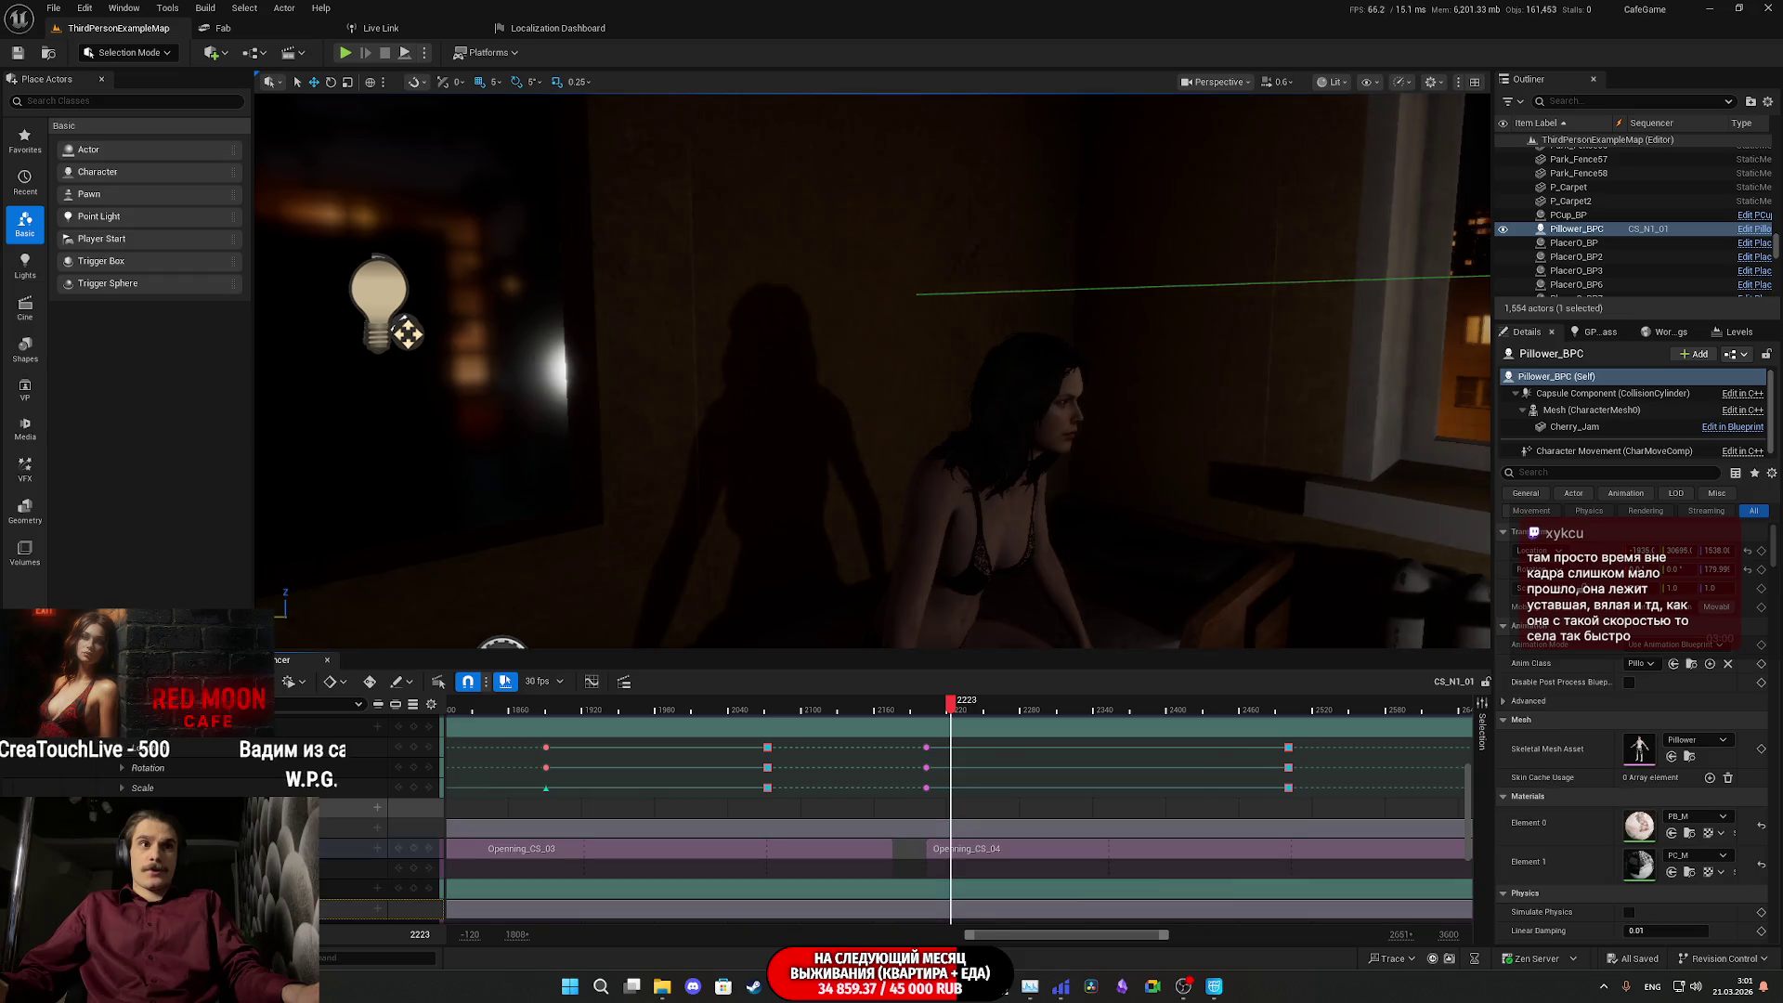
{"action": "mouse_move", "coordinate": [950, 706]}
{"action": "left_mouse_down"}
{"action": "mouse_move", "coordinate": [885, 710]}
{"action": "mouse_move", "coordinate": [1017, 724]}
{"action": "mouse_move", "coordinate": [876, 724]}
{"action": "left_mouse_up"}
{"action": "scroll", "coordinate": [385, 769], "scroll_direction": "up", "scroll_amount": 5}
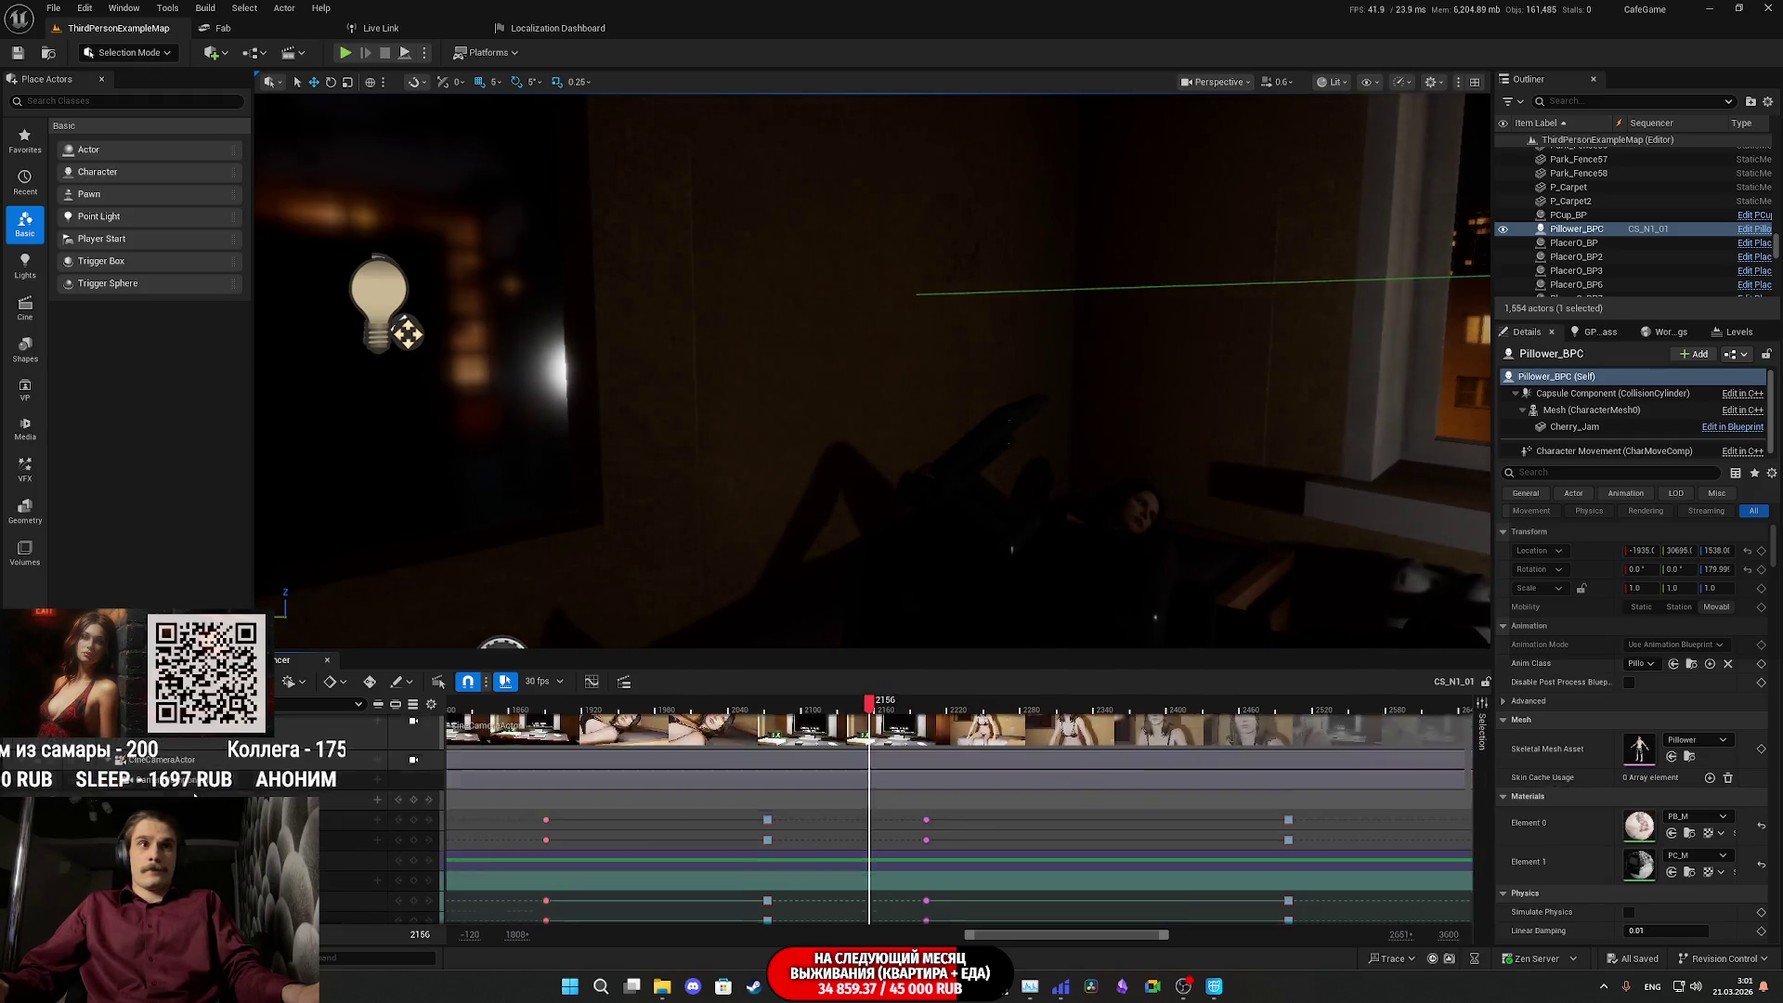
- Lock the viewport to the cutscene camera, scrub back to frame 2074, and play
{"action": "scroll", "coordinate": [408, 763], "scroll_direction": "up", "scroll_amount": 3}
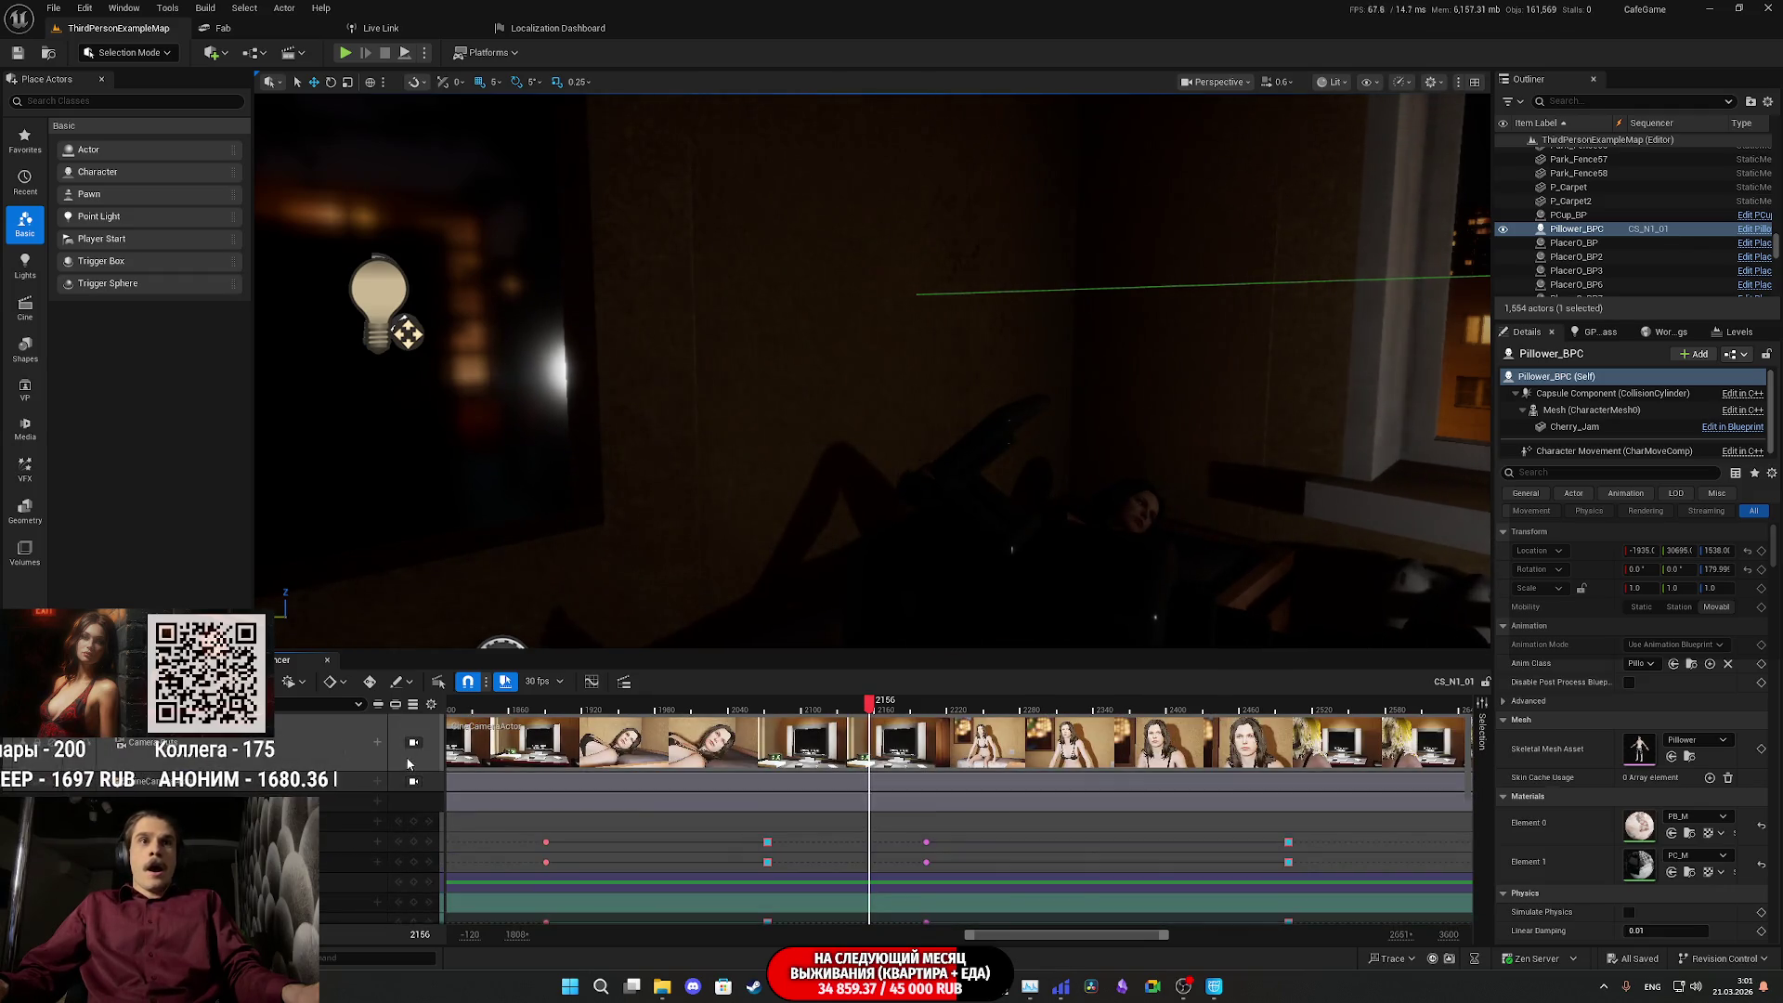
{"action": "left_click", "coordinate": [416, 743]}
{"action": "left_click", "coordinate": [882, 709]}
{"action": "mouse_move", "coordinate": [887, 709]}
{"action": "left_mouse_down"}
{"action": "mouse_move", "coordinate": [983, 730]}
{"action": "mouse_move", "coordinate": [761, 763]}
{"action": "left_mouse_up"}
{"action": "key", "text": "space"}
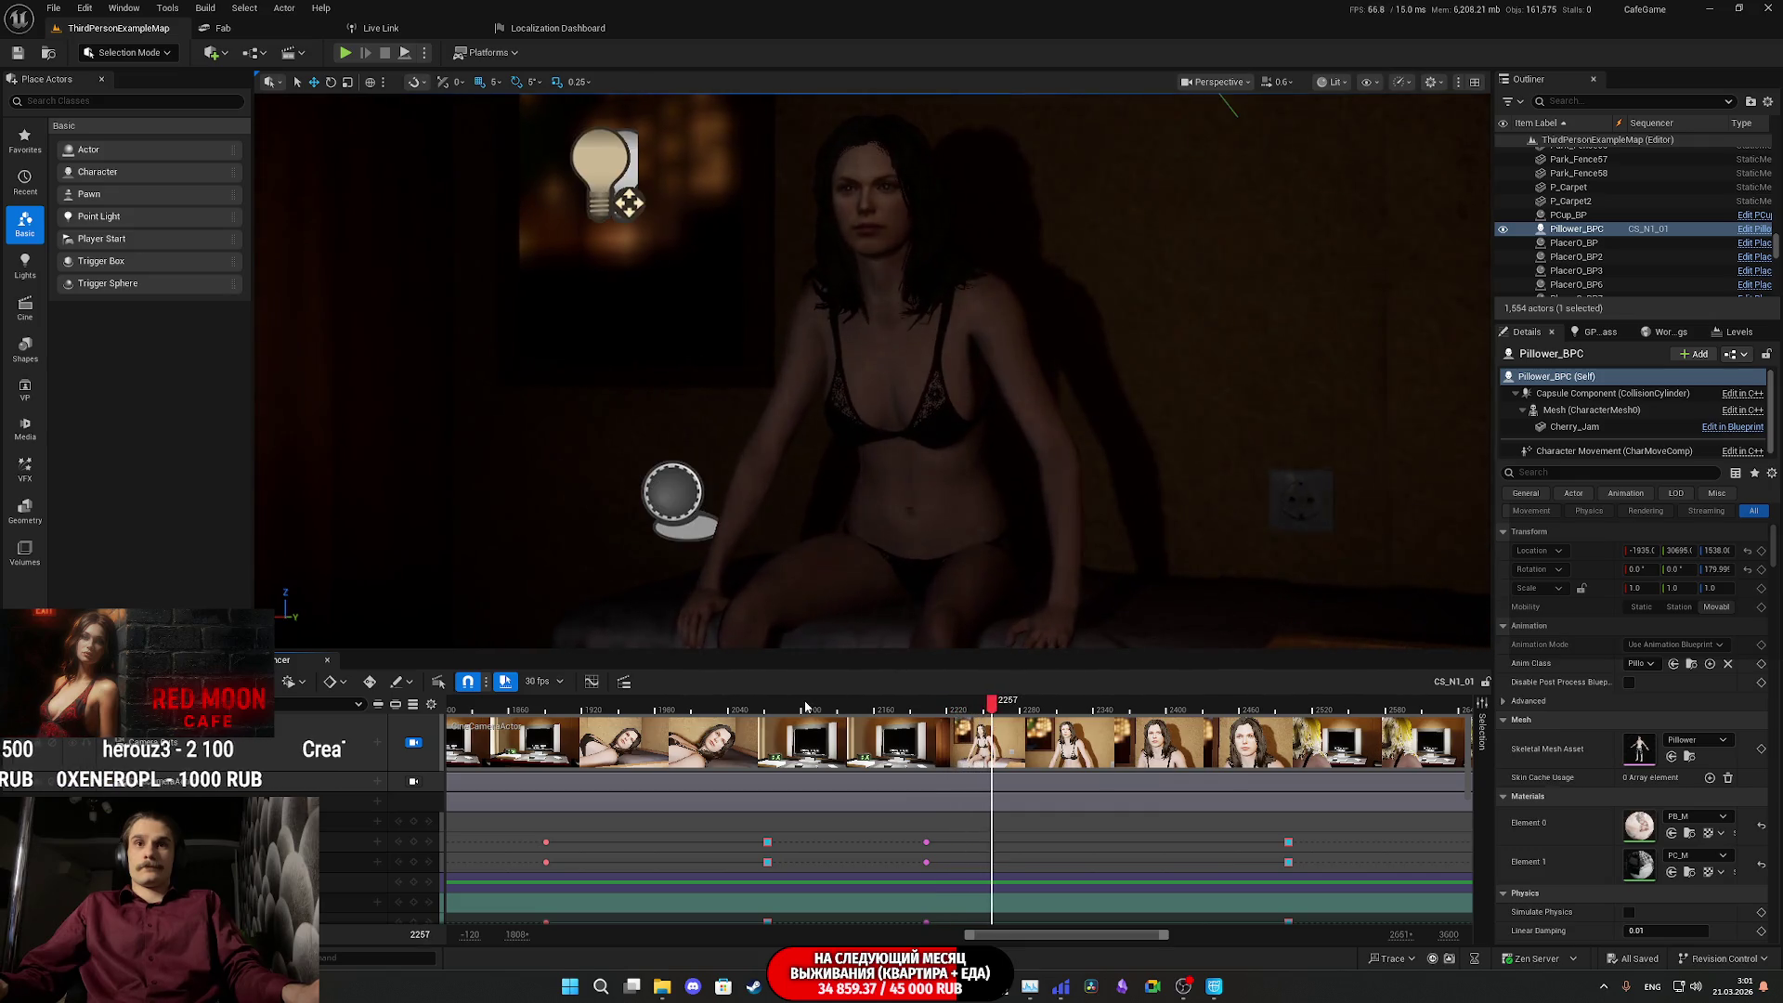
- Step through keys from frame 2098 to 2203, then scrub forward to the subtitled TV shot at 2631
{"action": "left_click", "coordinate": [797, 711]}
{"action": "left_click_drag", "start_coordinate": [796, 710], "coordinate": [755, 712]}
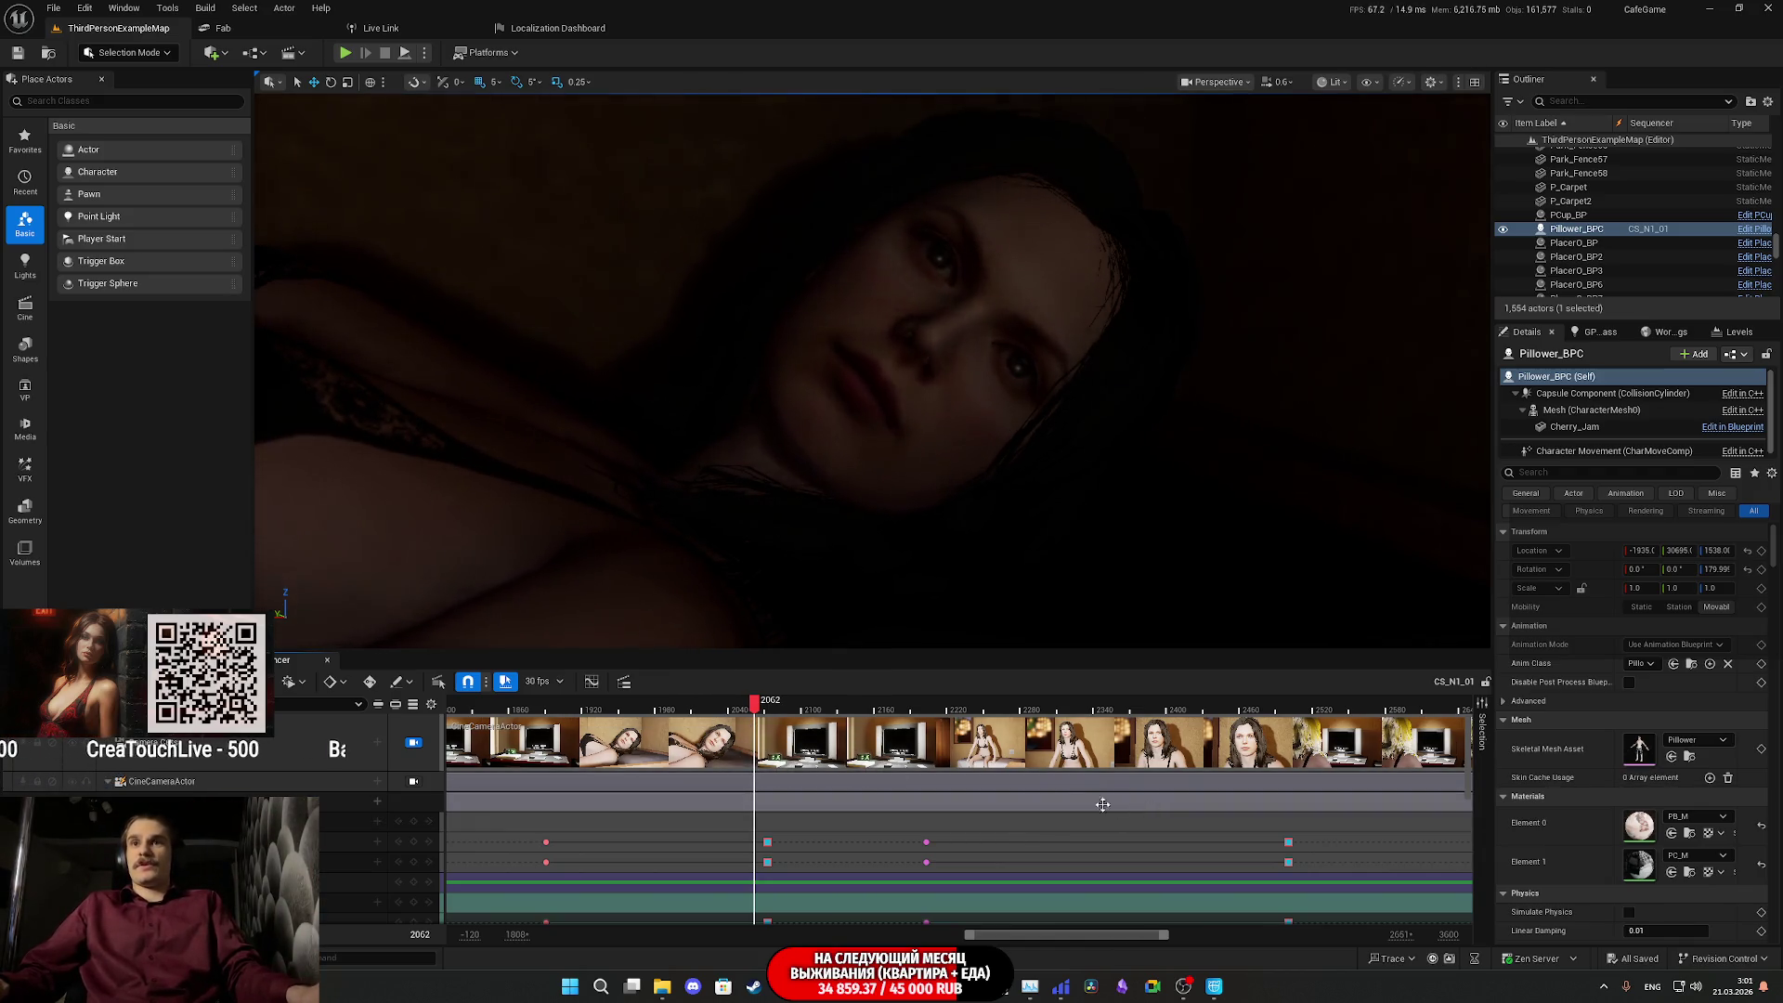
{"action": "left_click", "coordinate": [917, 710]}
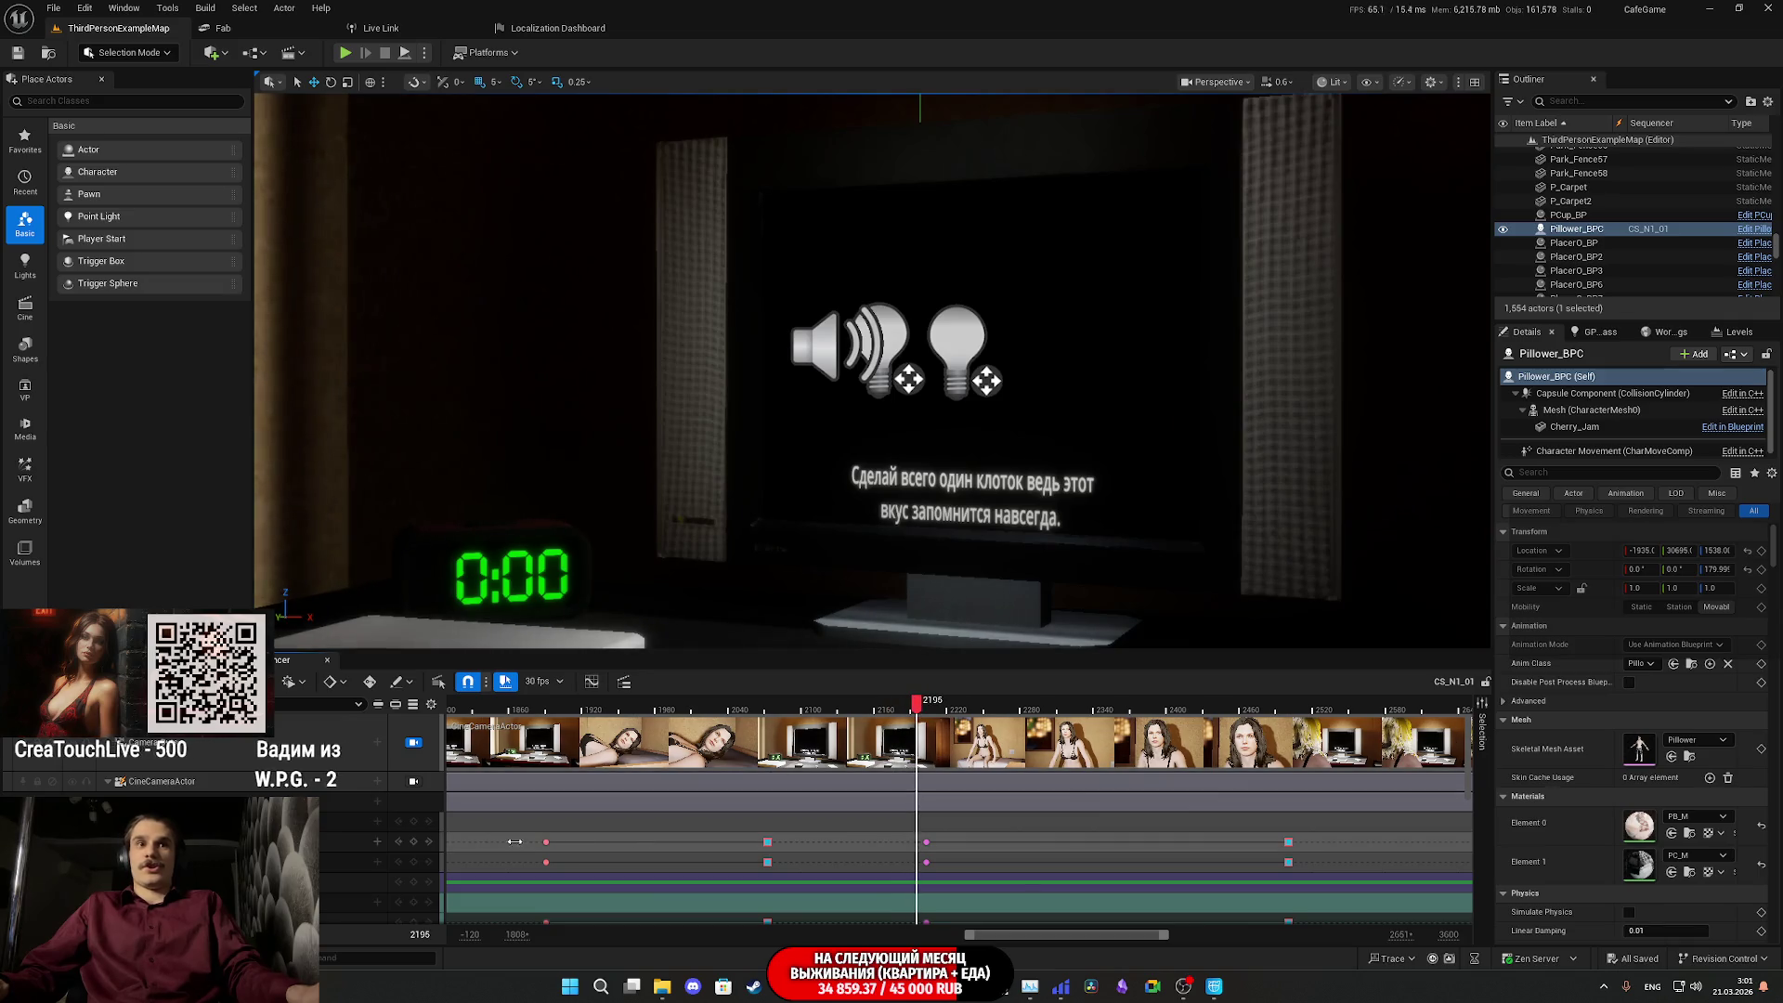
{"action": "left_click", "coordinate": [431, 844]}
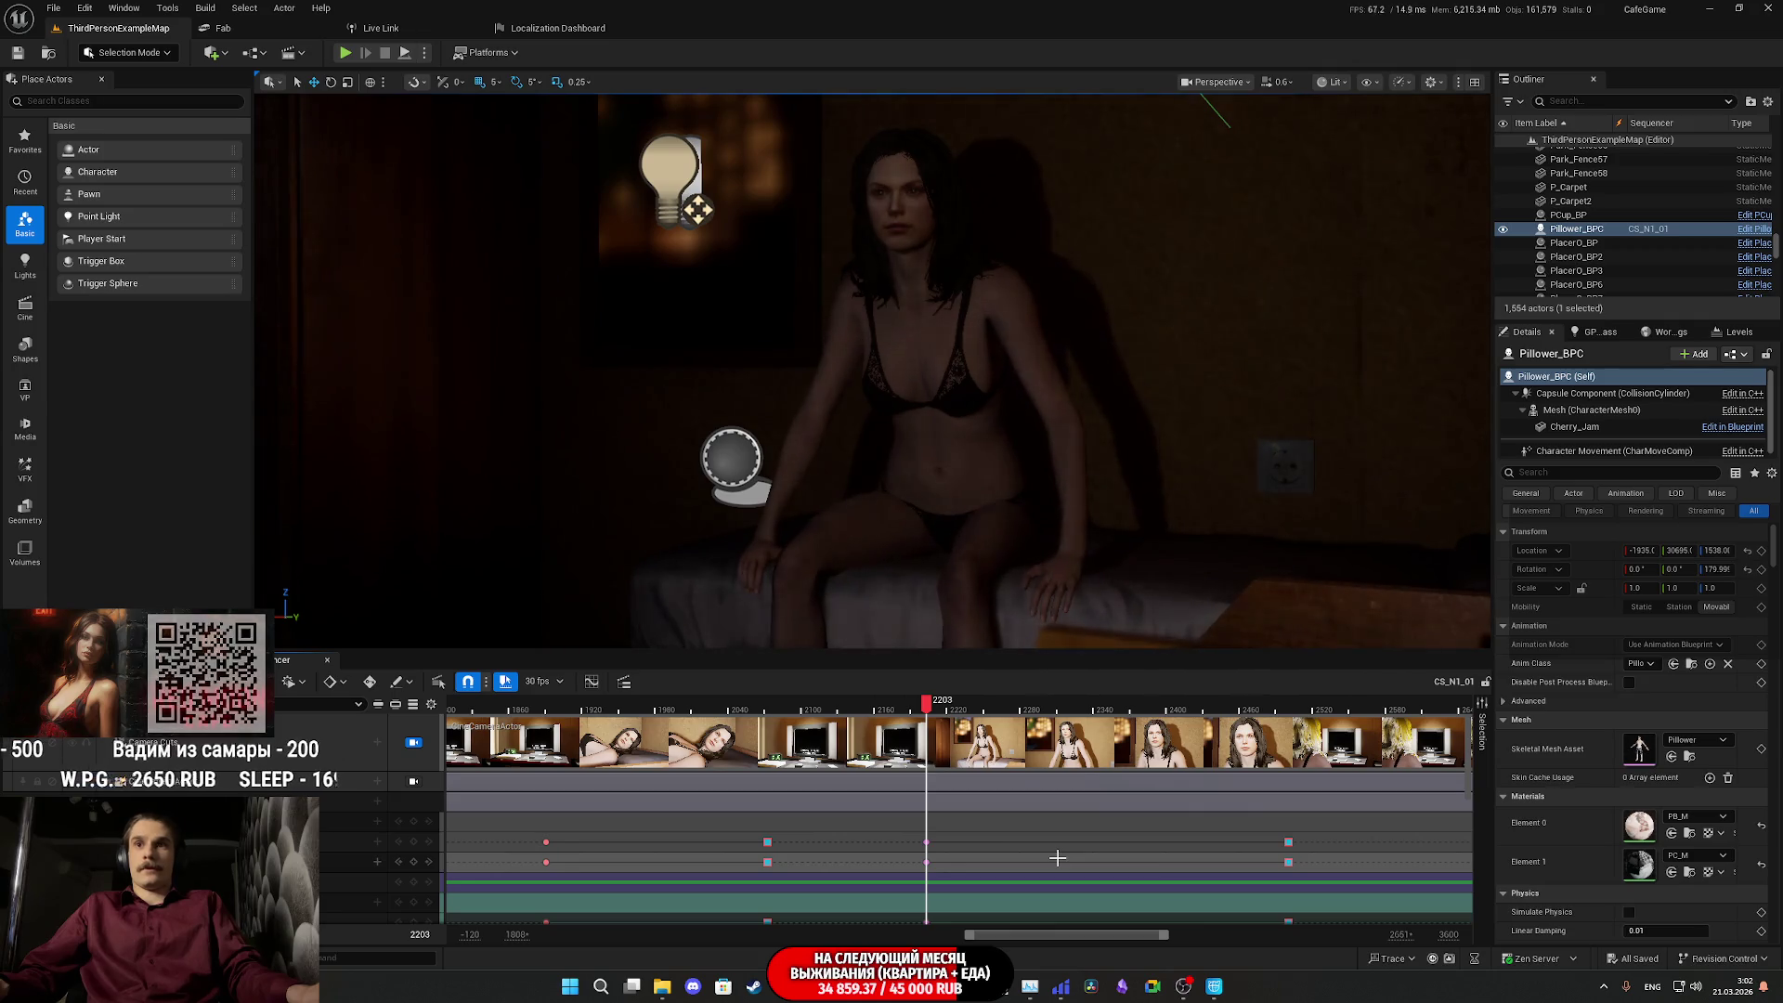
{"action": "scroll", "coordinate": [1029, 849], "scroll_direction": "down", "scroll_amount": 2}
{"action": "mouse_move", "coordinate": [927, 709]}
{"action": "left_mouse_down"}
{"action": "mouse_move", "coordinate": [1119, 724]}
{"action": "mouse_move", "coordinate": [1298, 768]}
{"action": "mouse_move", "coordinate": [913, 771]}
{"action": "mouse_move", "coordinate": [1280, 778]}
{"action": "left_mouse_up"}
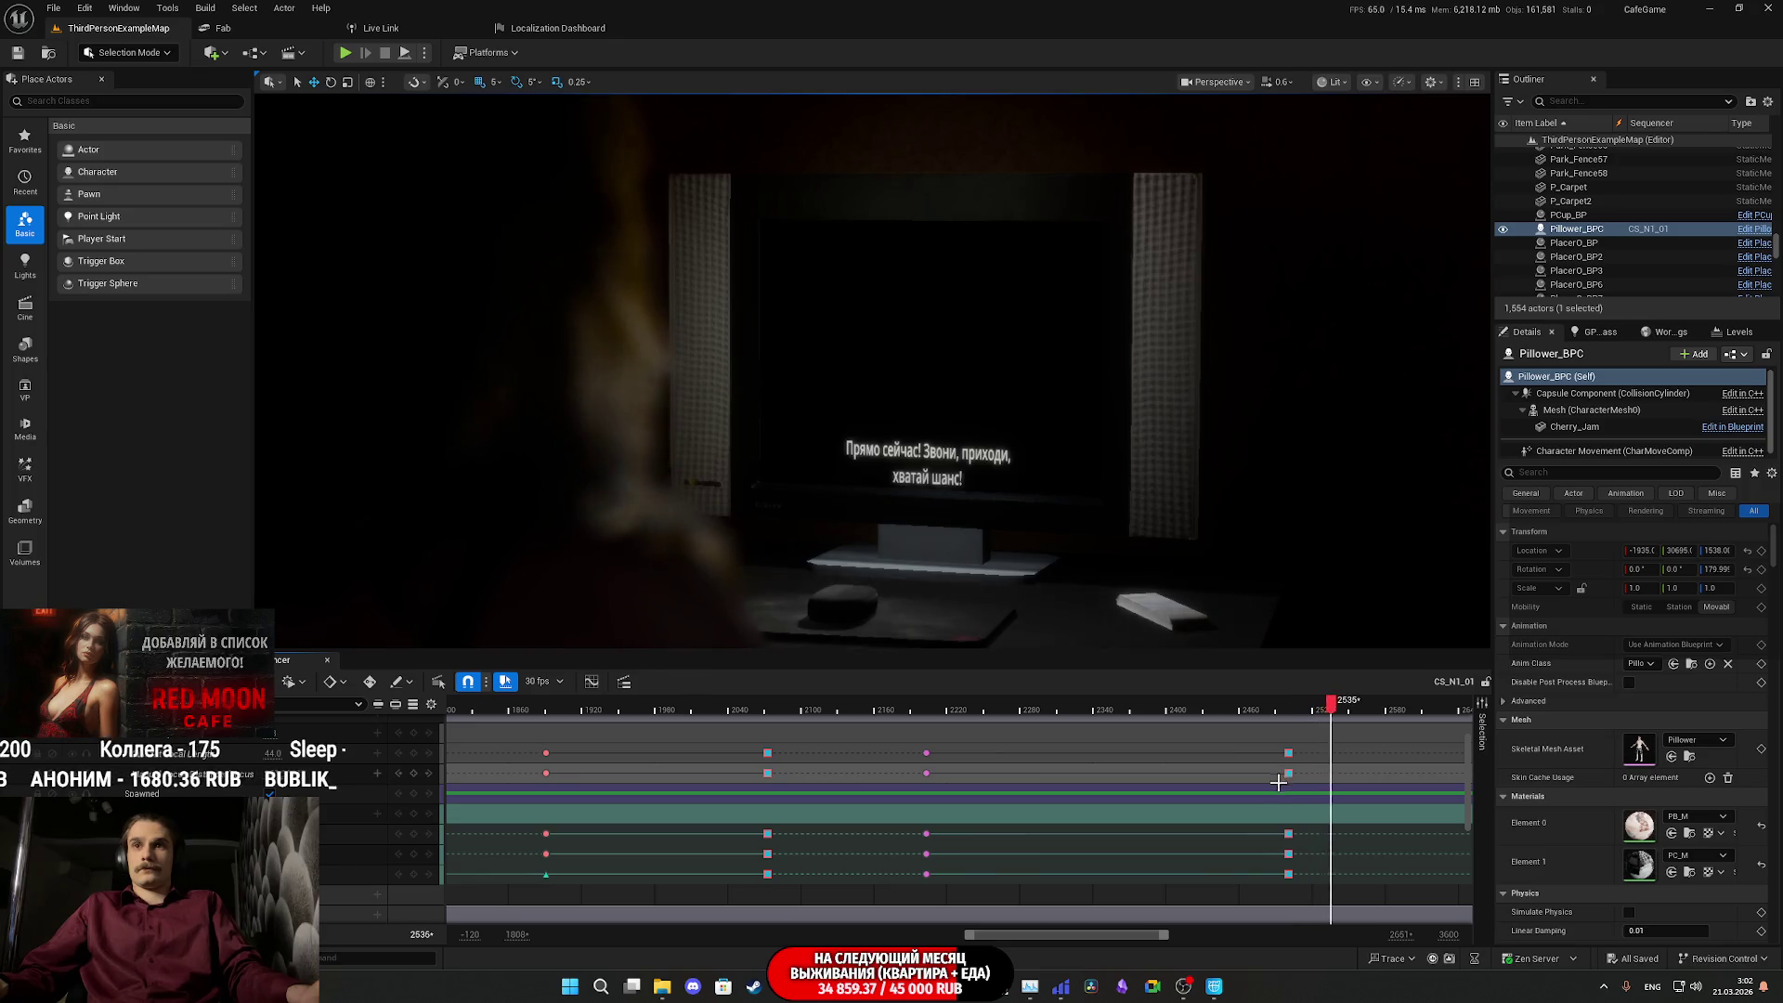
{"action": "left_click_drag", "start_coordinate": [1168, 940], "coordinate": [1357, 939]}
- Stop CS_N1_01 playback, zoom the timeline out, and rewind to the opening billboard shot
{"action": "key", "text": "space"}
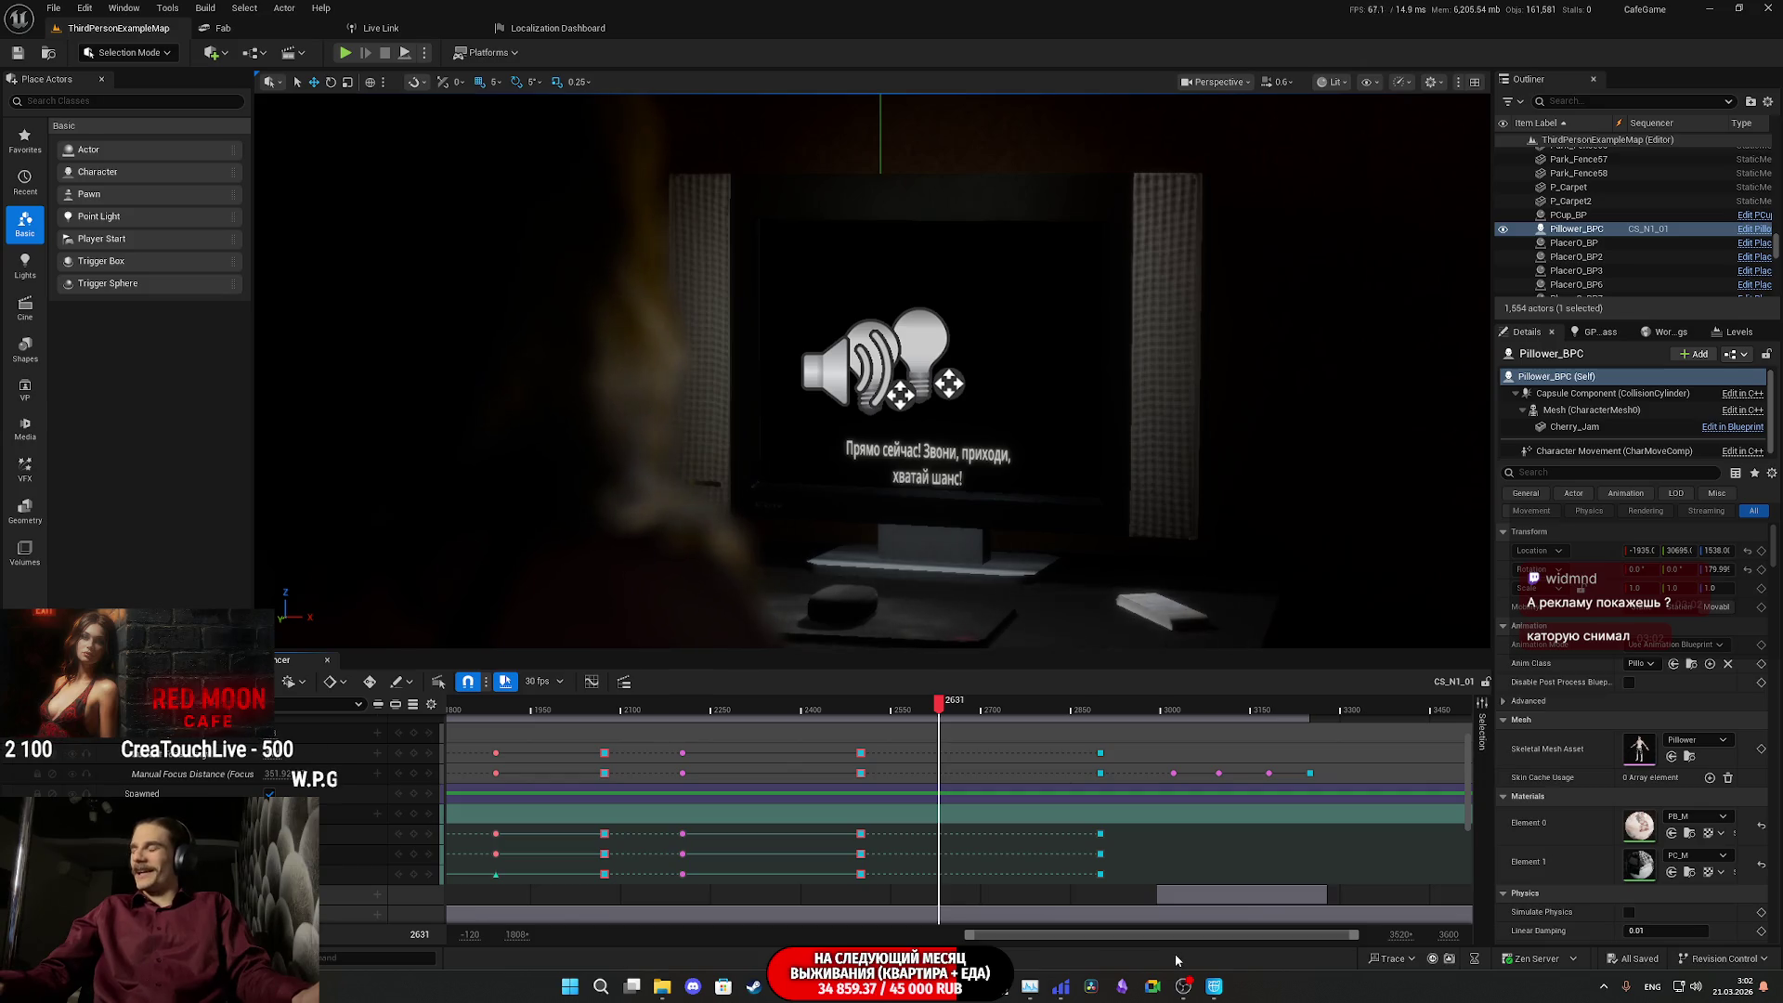
{"action": "left_click_drag", "start_coordinate": [968, 934], "coordinate": [544, 936]}
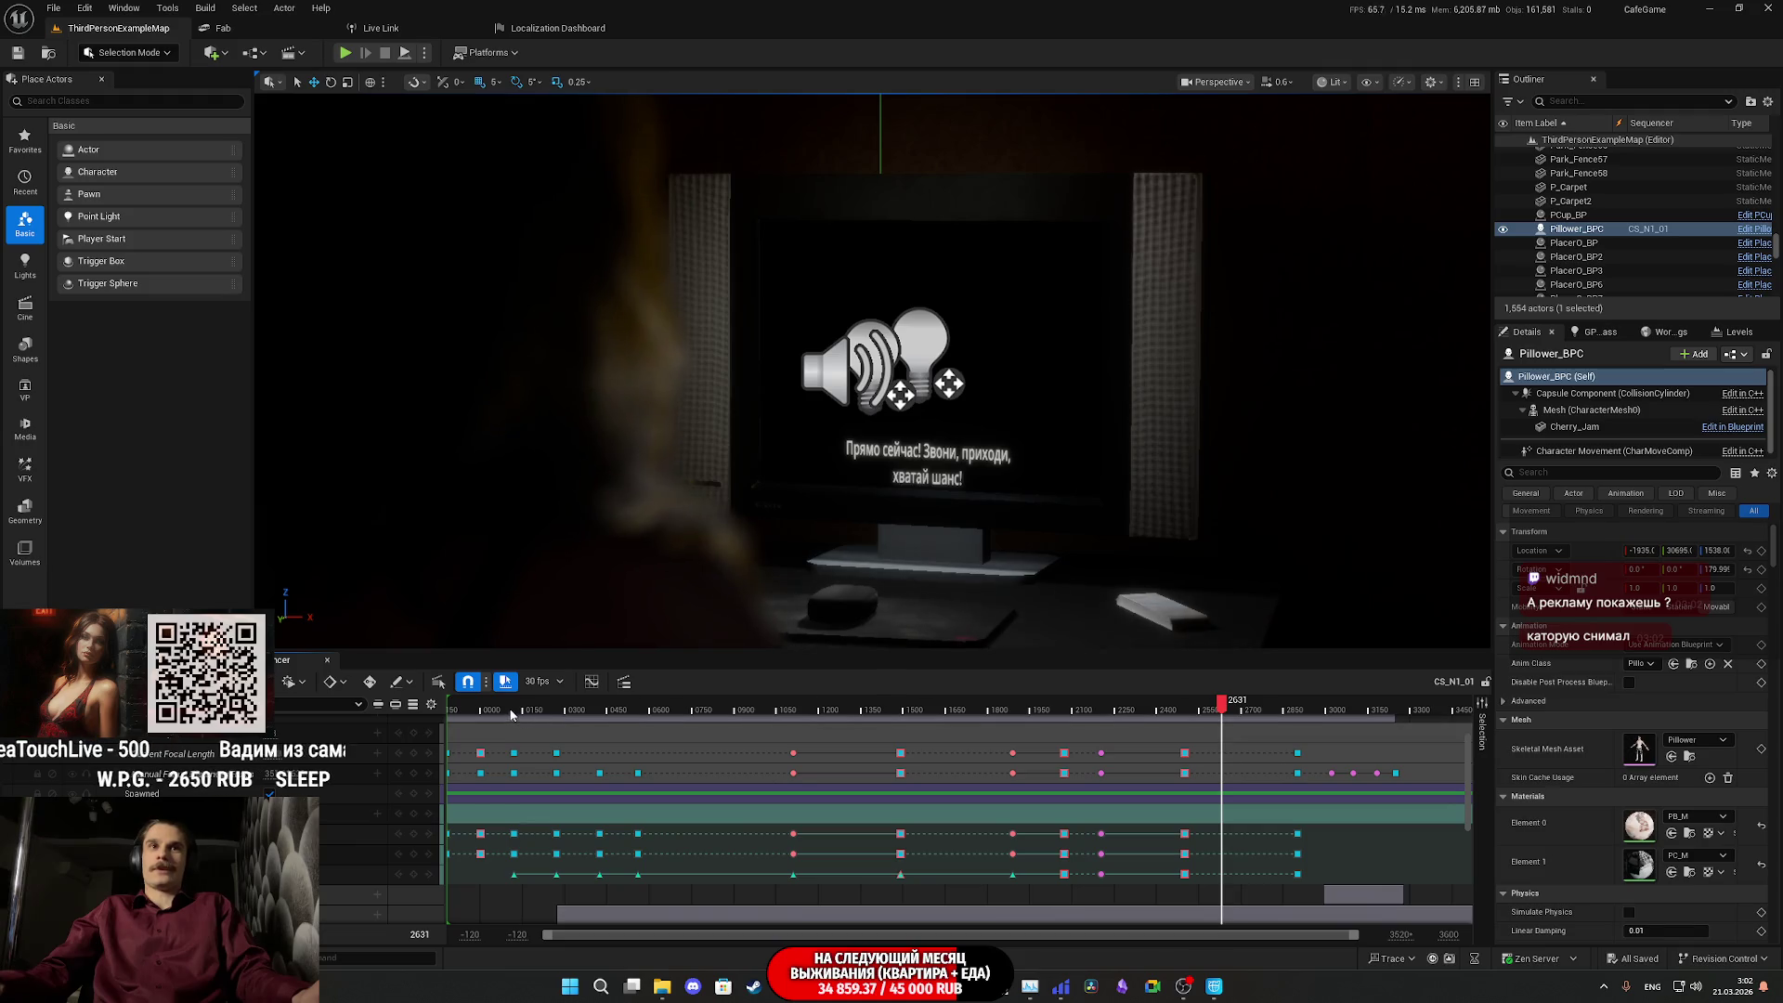
{"action": "left_click", "coordinate": [477, 713]}
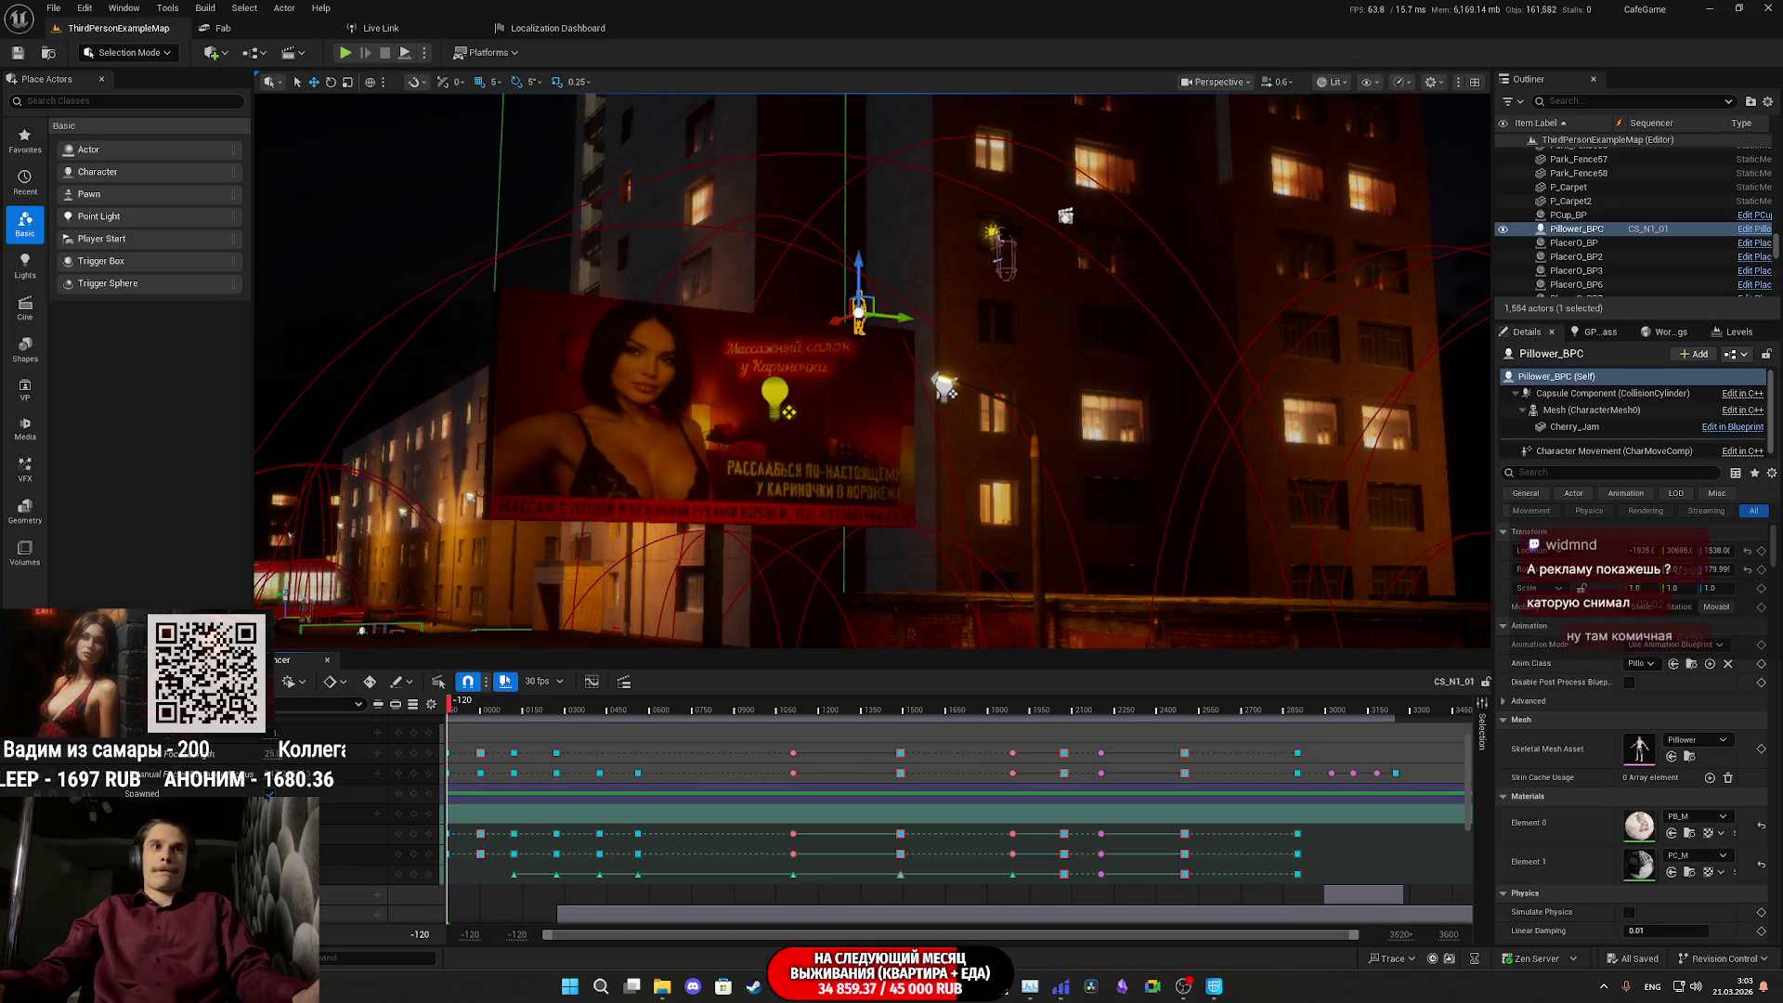
- Open the Content Drawer on the CutScenes folder listing Openning_CS_01 to Openning_CS_05
{"action": "key", "text": "ctrl+space"}
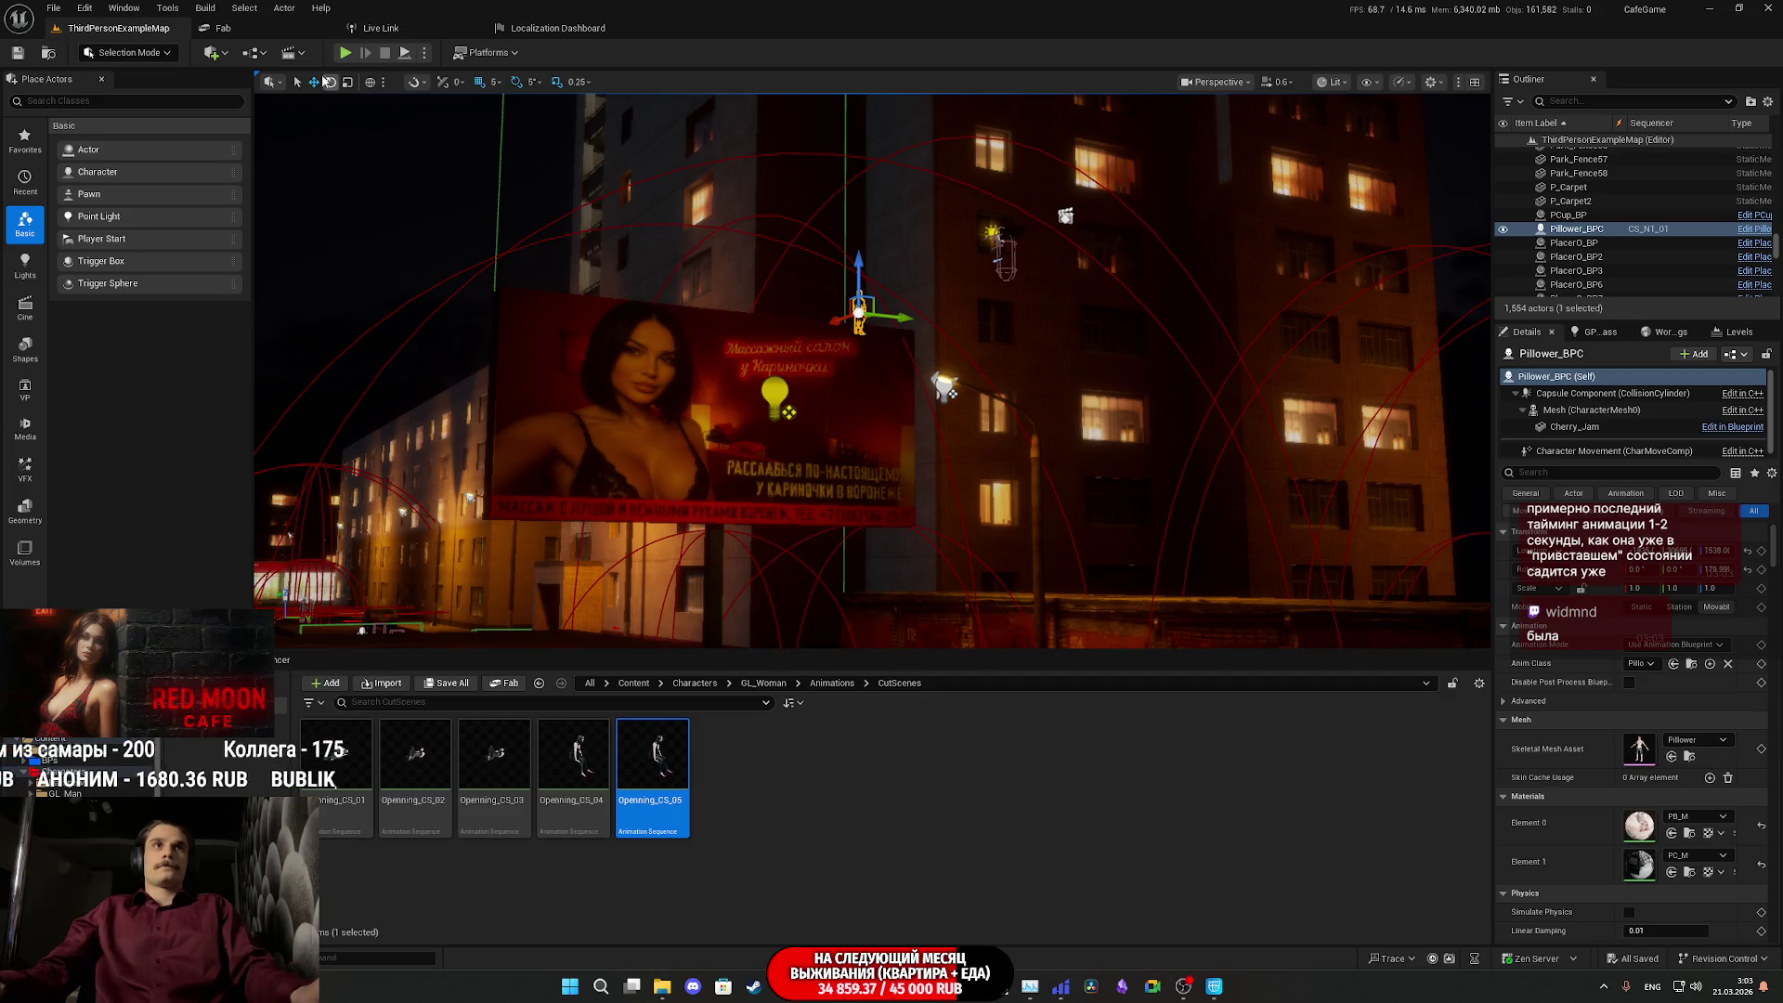
- Start Play In Editor with Alt+P to test the cutscene in-game
{"action": "key", "text": "alt+p"}
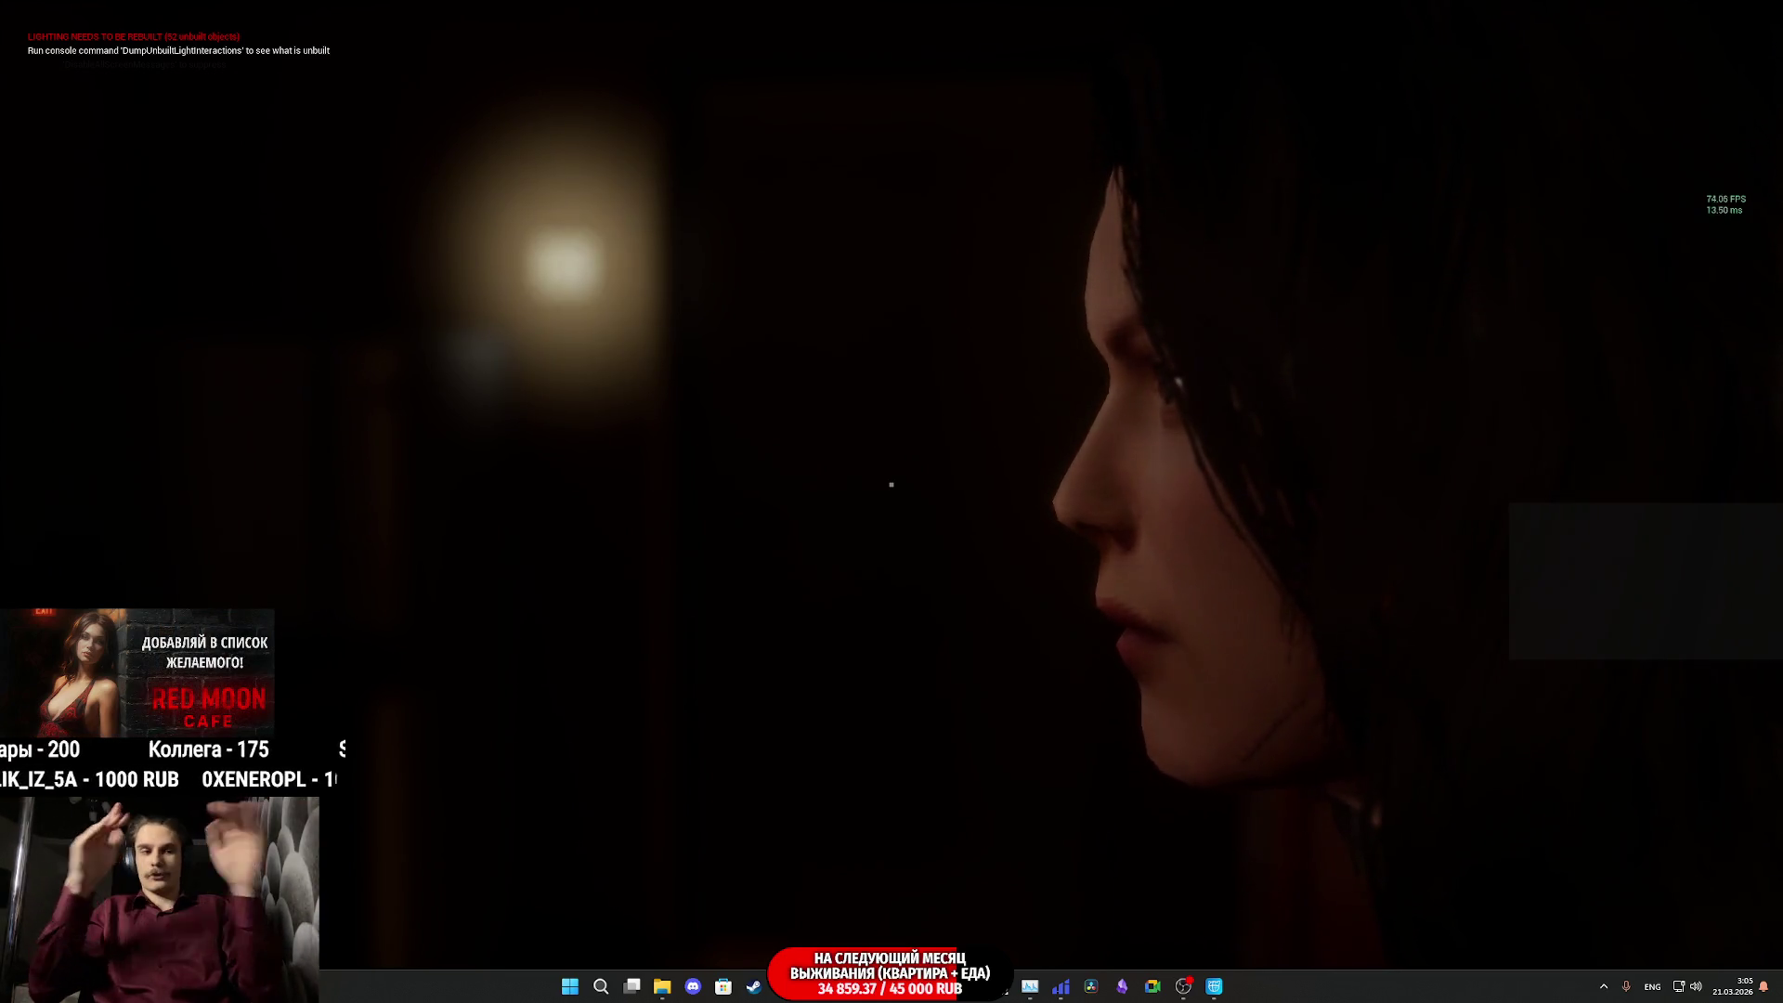
- Exit the fullscreen play session with Esc and return to the level editor
{"action": "key", "text": "Escape"}
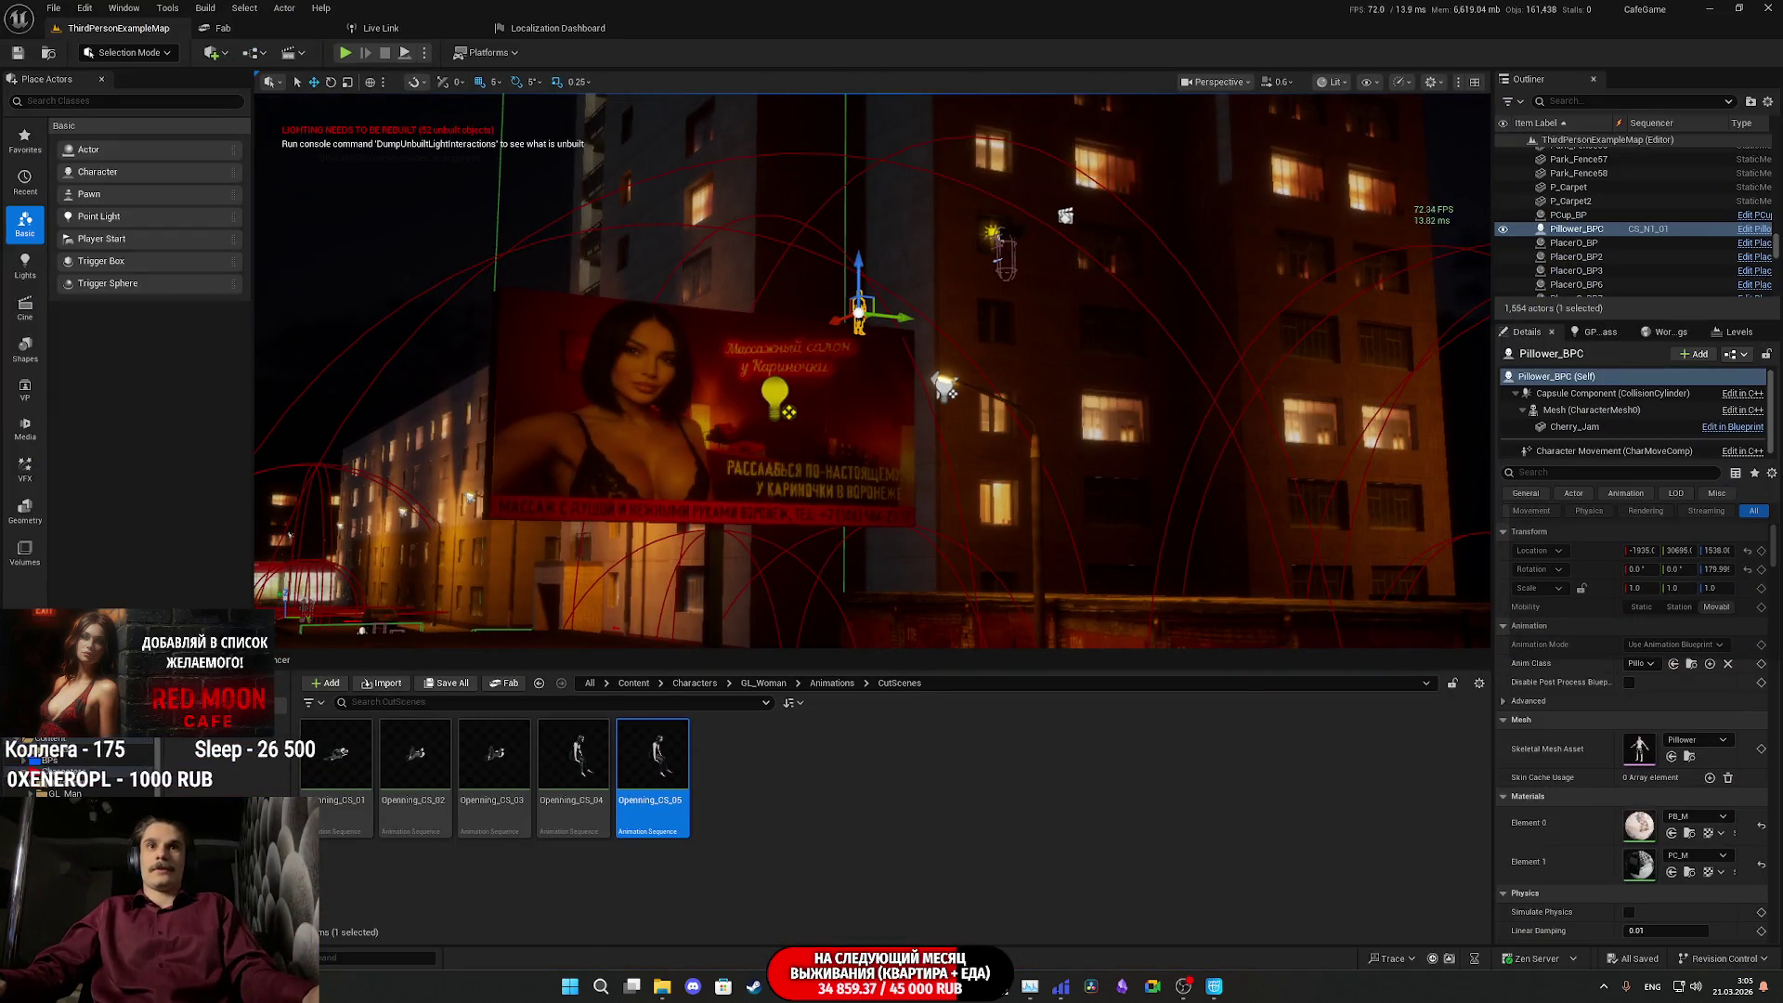
- Show the CS_N1_01 timeline, unlock the Camera Cuts view, and list Lights in Place Actors
{"action": "left_click", "coordinate": [280, 661]}
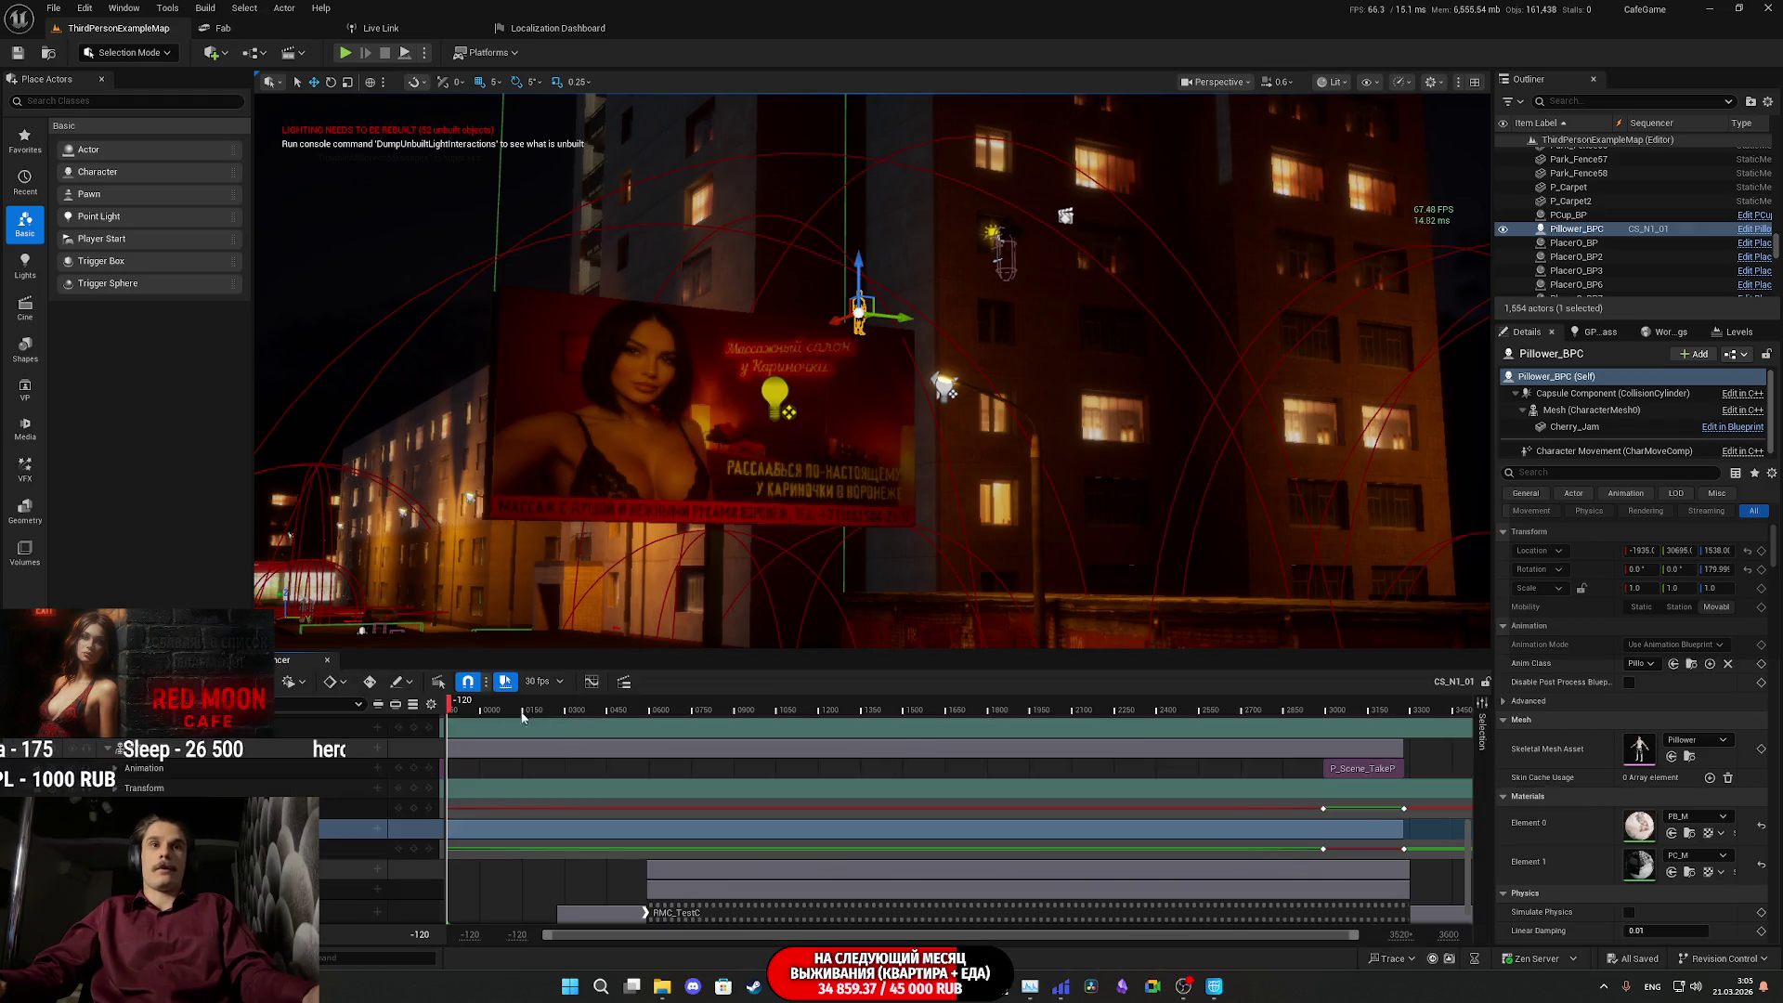
{"action": "scroll", "coordinate": [301, 766], "scroll_direction": "up", "scroll_amount": 5}
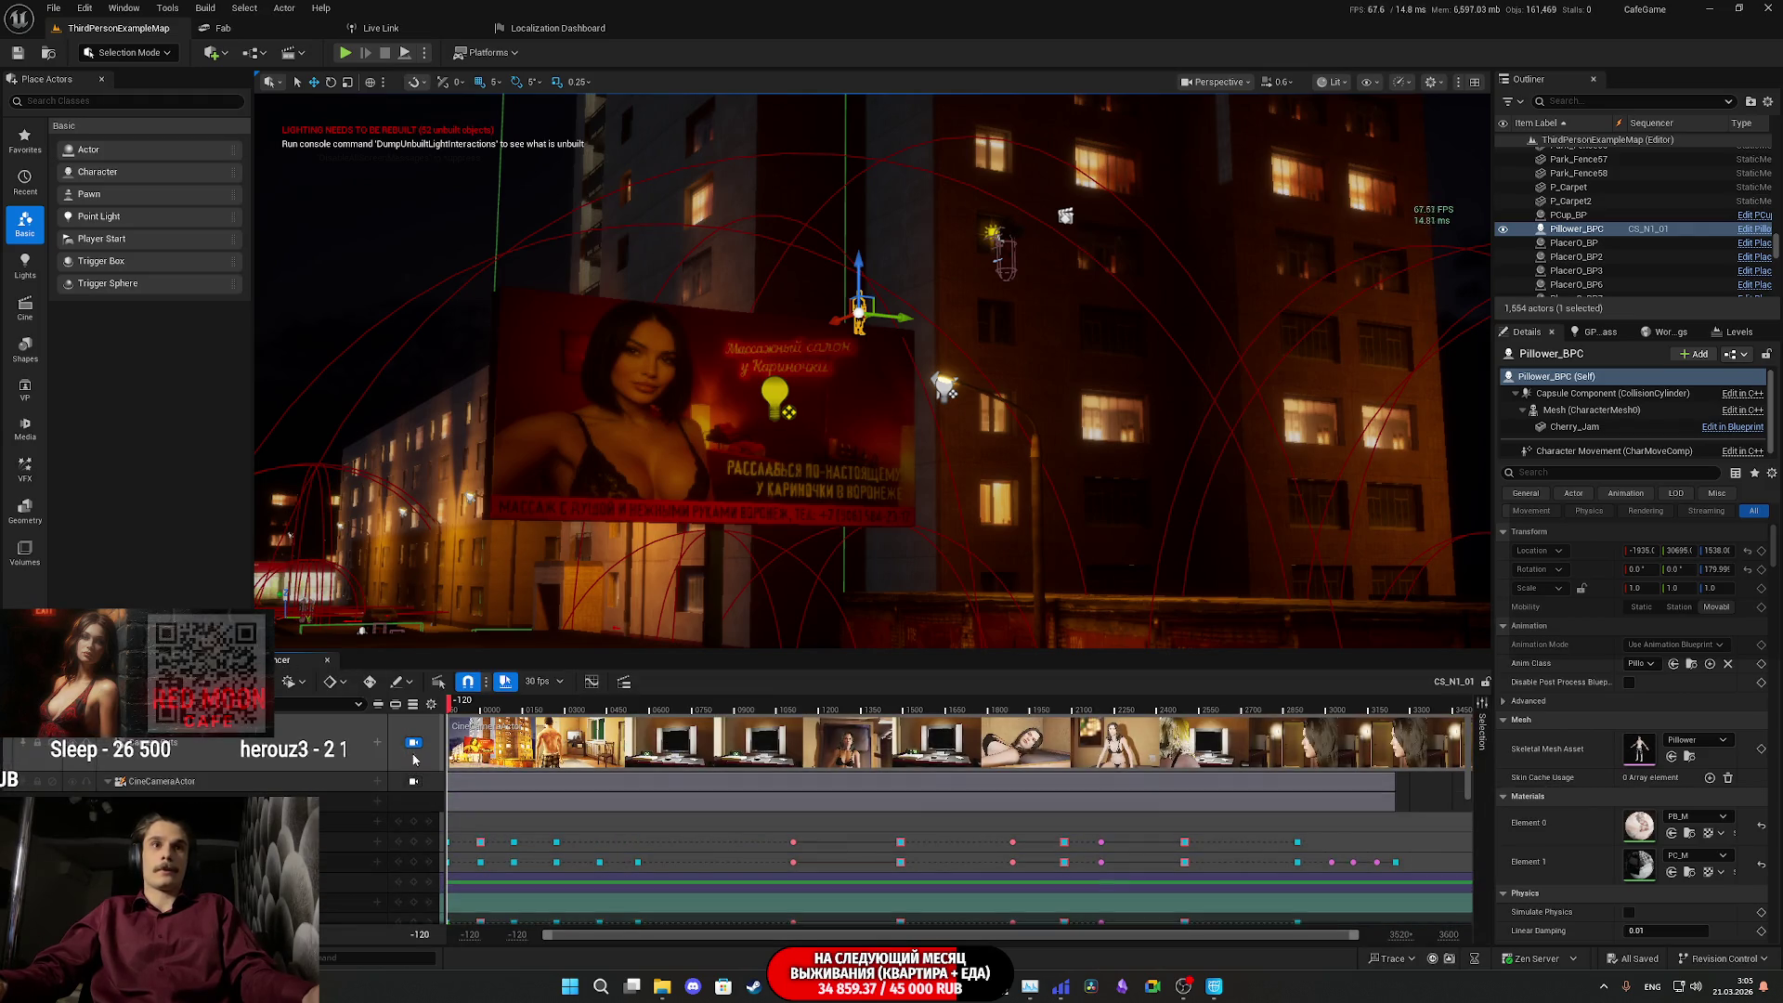
{"action": "left_click", "coordinate": [413, 742]}
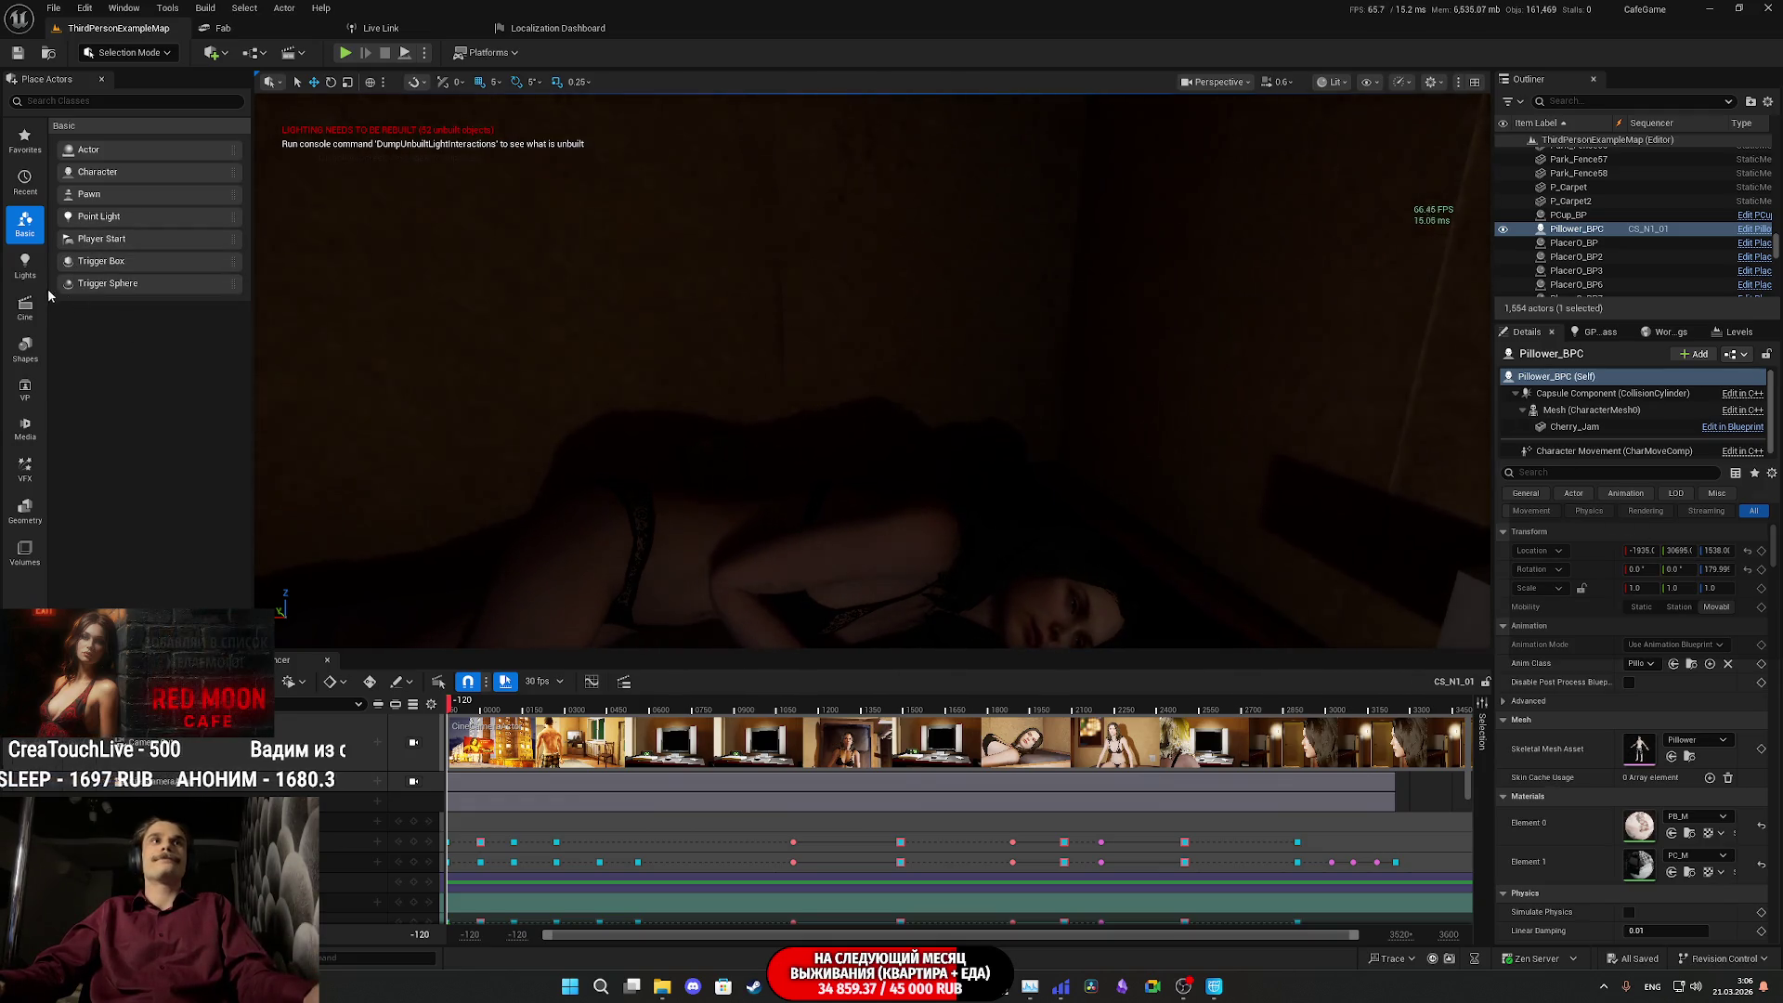
{"action": "left_click", "coordinate": [26, 271]}
- Place a static point light above the bed with its intensity set to 1.0 cd
{"action": "left_click_drag", "start_coordinate": [868, 438], "coordinate": [836, 446]}
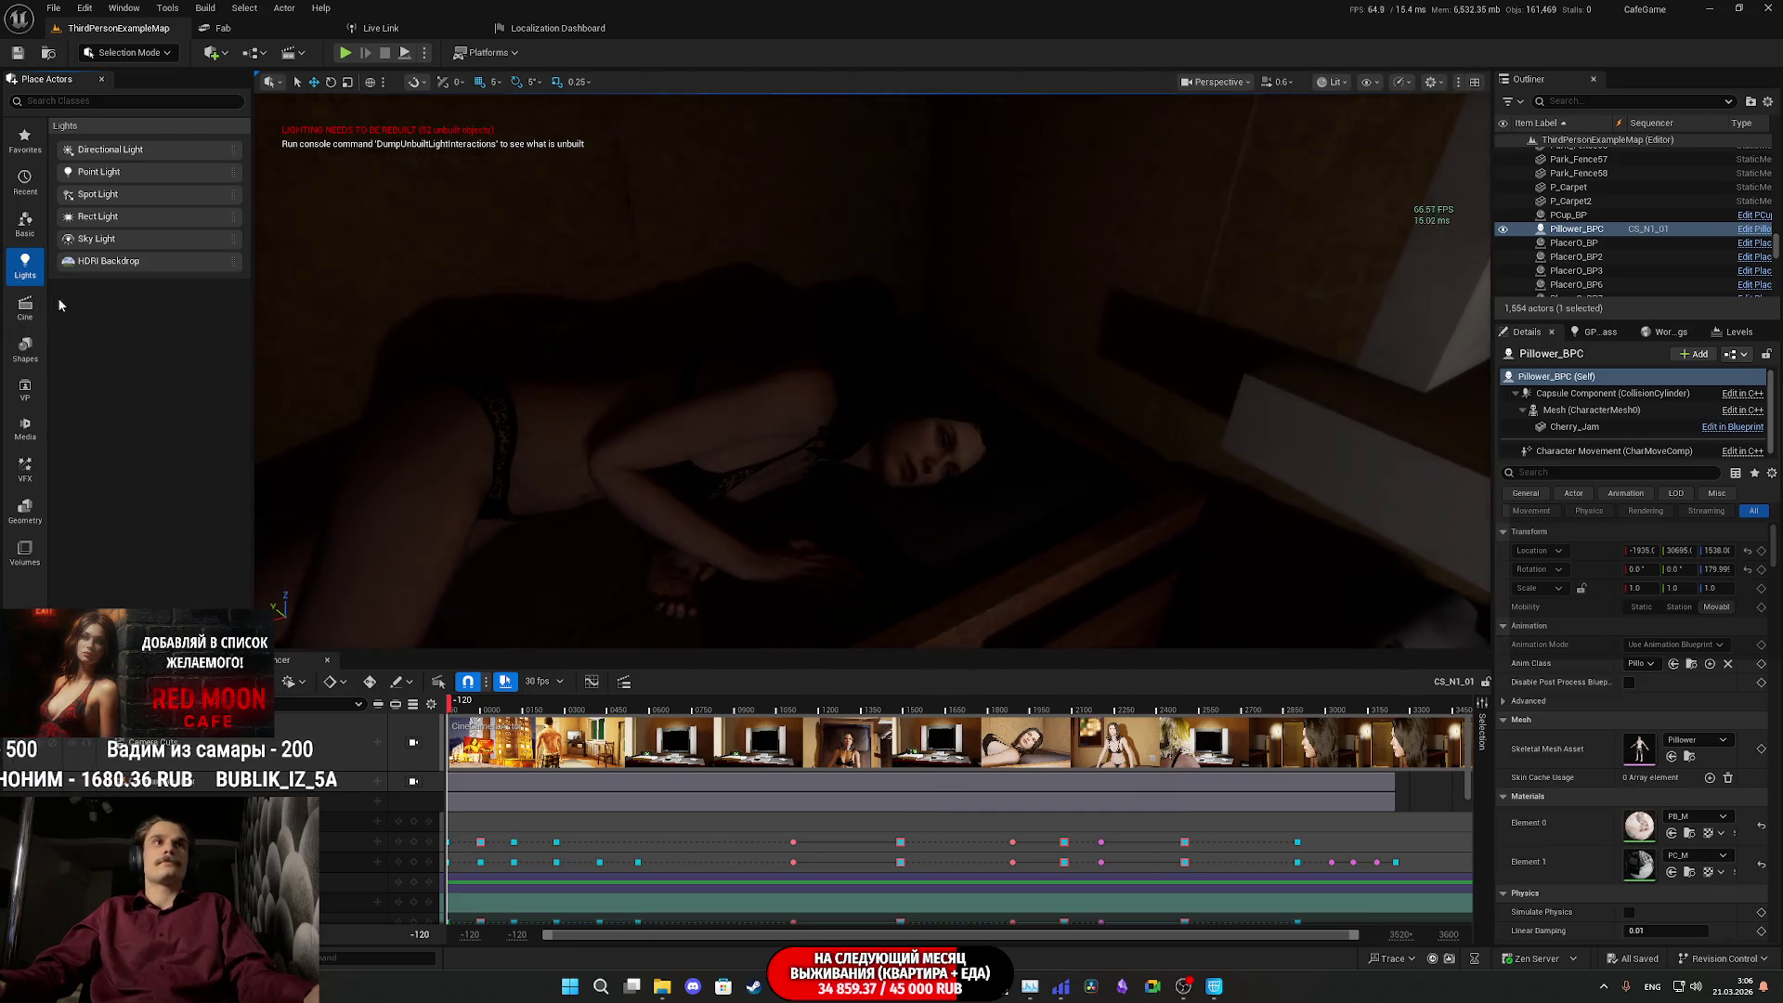
{"action": "left_click_drag", "start_coordinate": [98, 173], "coordinate": [804, 178]}
{"action": "left_click_drag", "start_coordinate": [783, 416], "coordinate": [814, 302]}
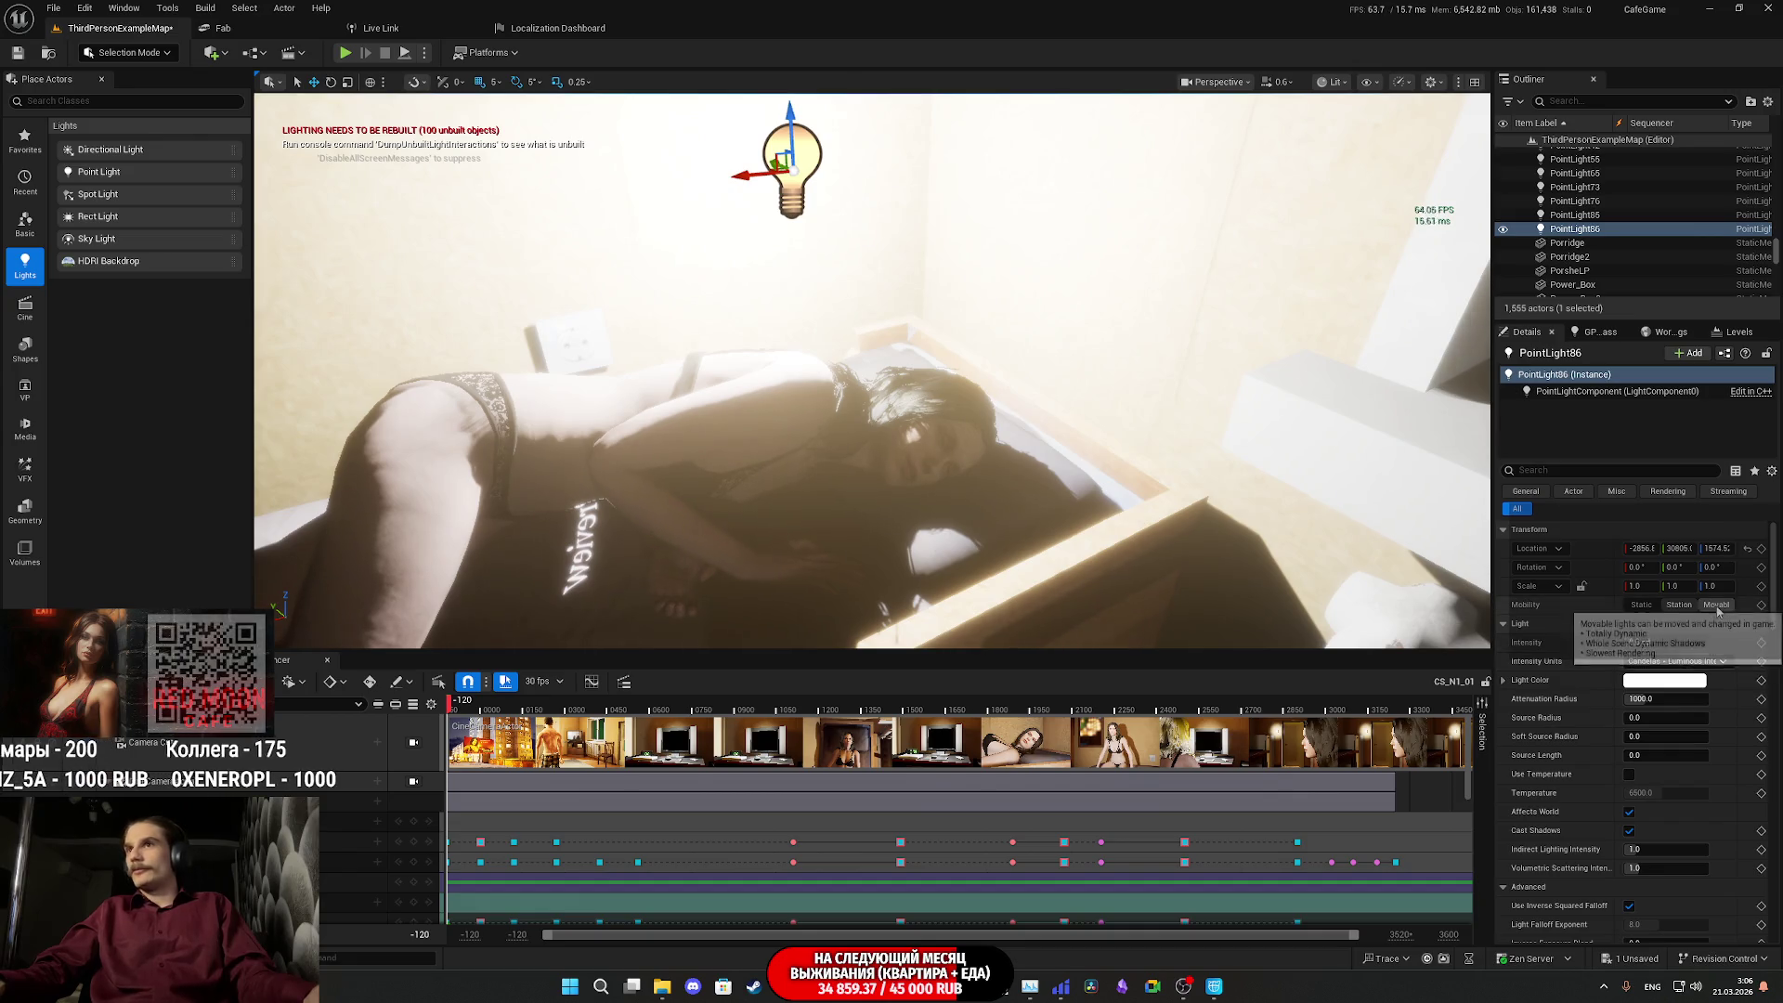
{"action": "left_click", "coordinate": [1642, 605]}
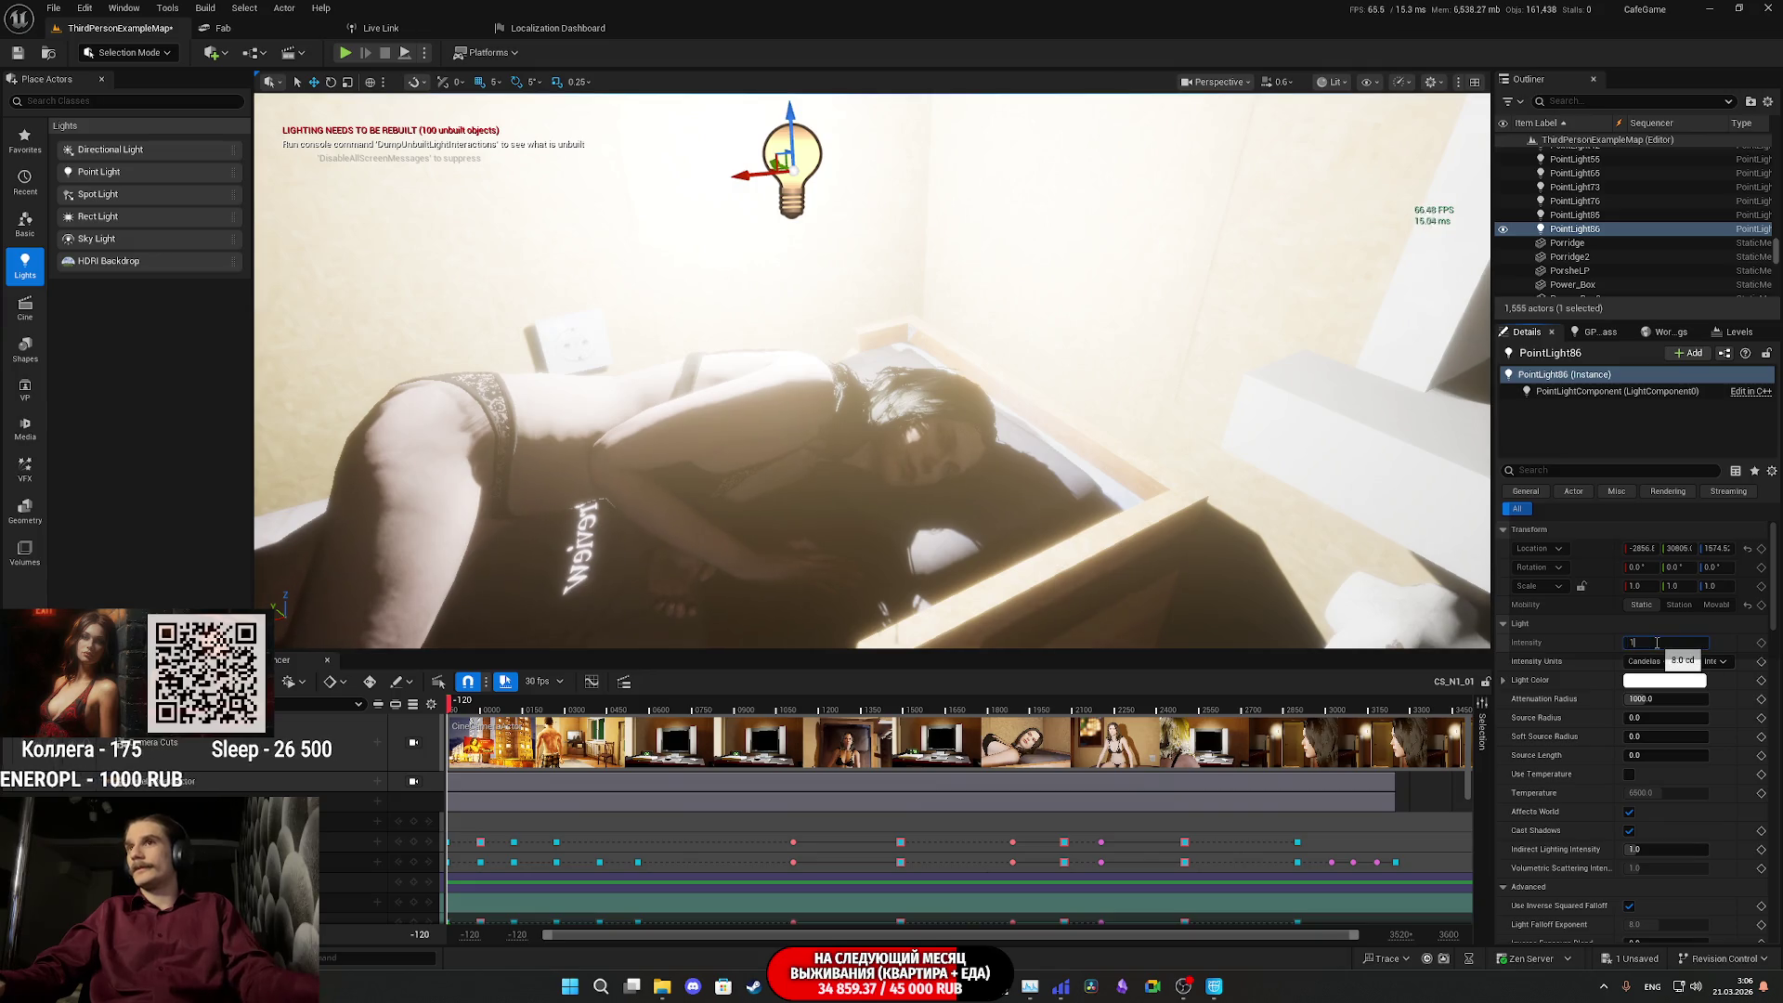
{"action": "key", "text": "Return"}
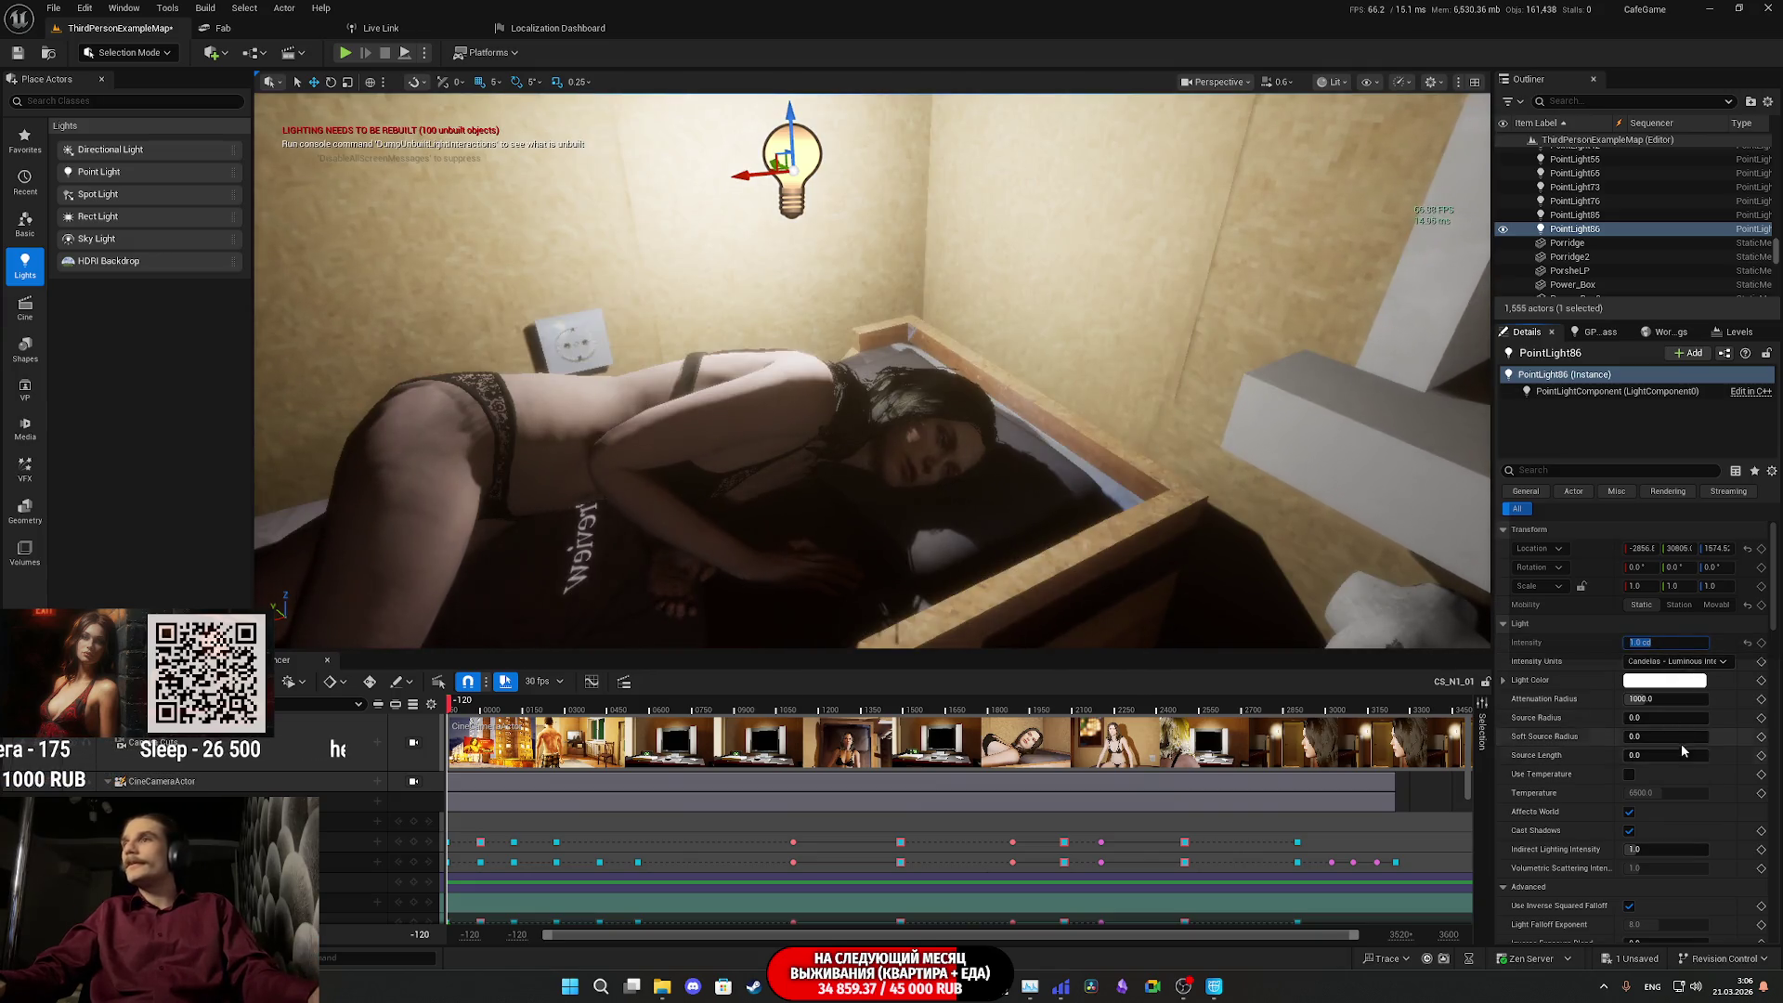
{"action": "left_click", "coordinate": [1649, 682]}
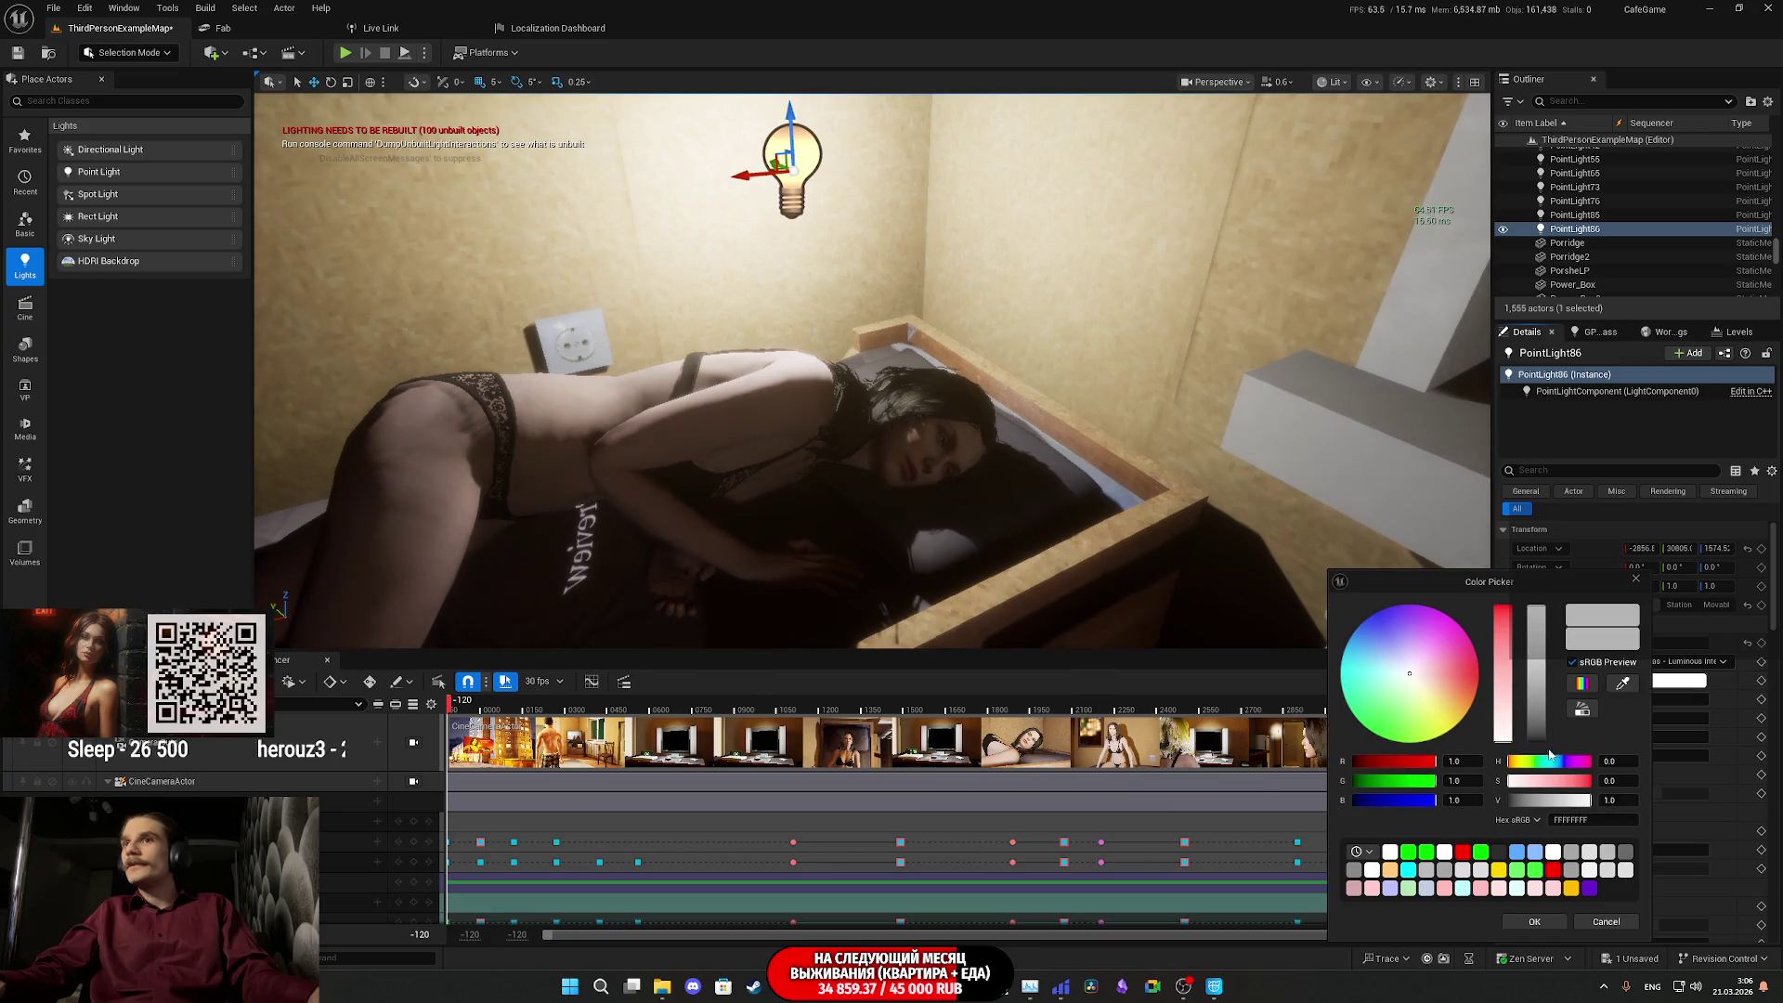
- Set PointLight86's colour to saturation 1 and hue 30 orange, then accept it
{"action": "left_click", "coordinate": [1616, 760]}
{"action": "type", "text": "300"}
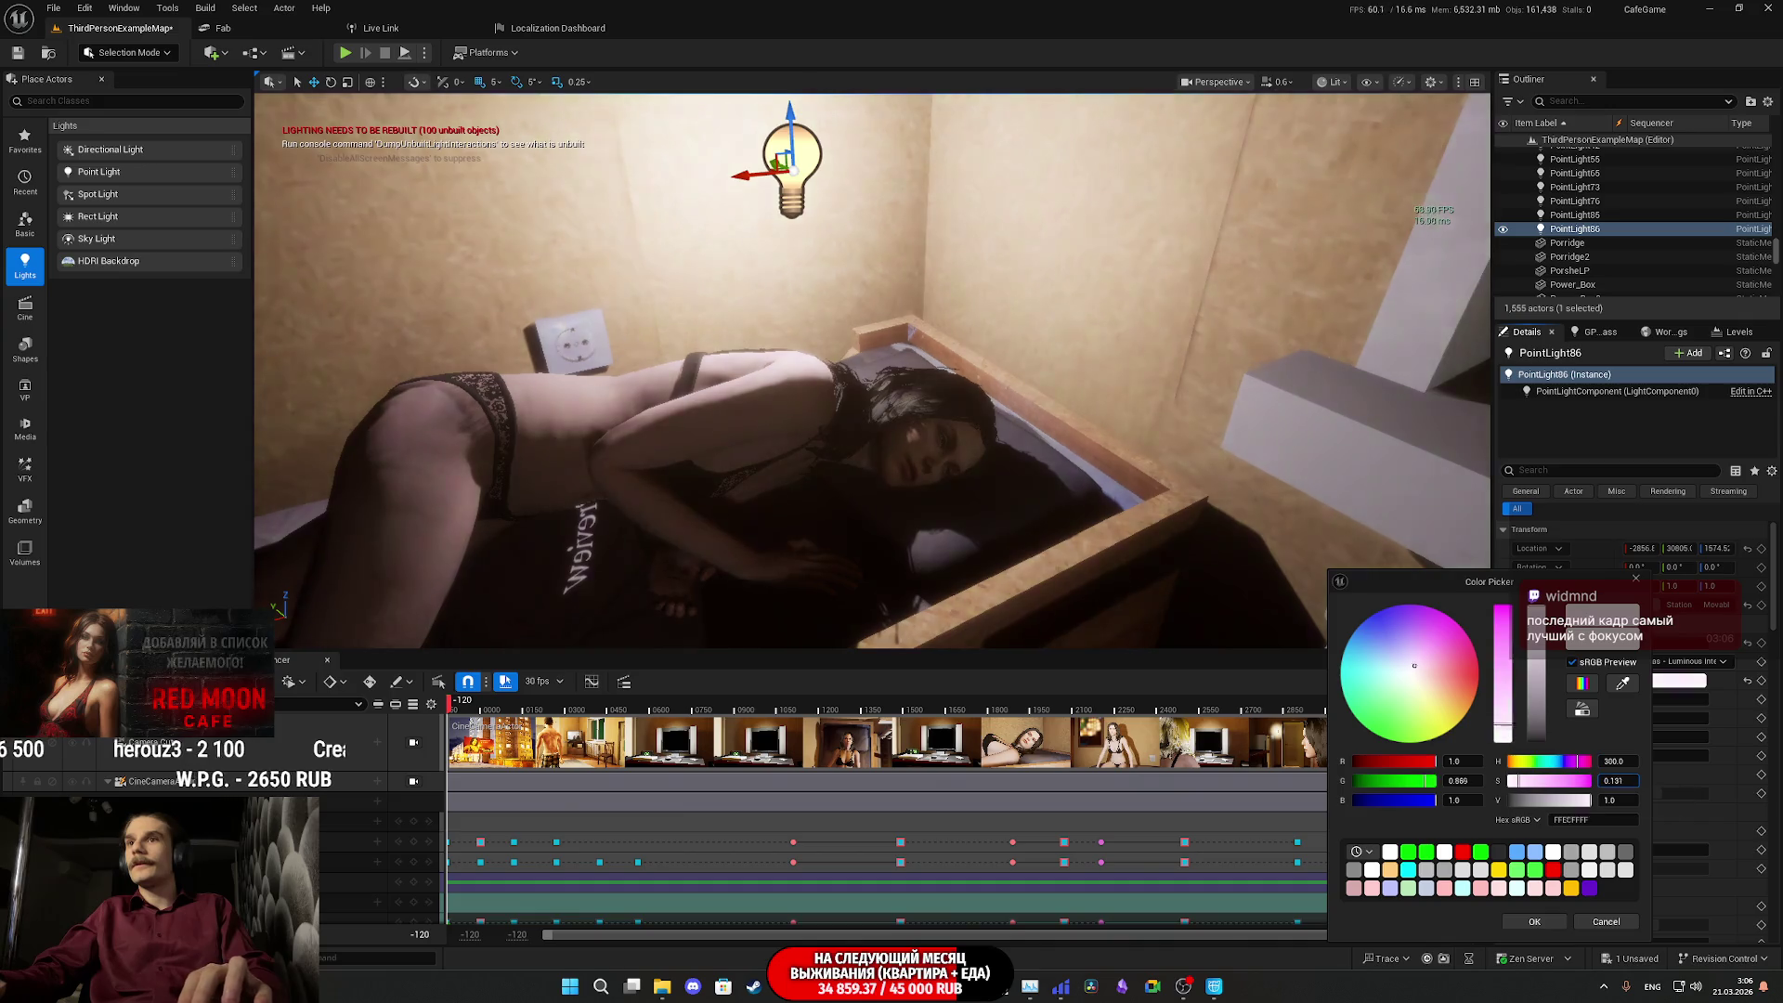
{"action": "left_click_drag", "start_coordinate": [1620, 781], "coordinate": [1663, 782]}
{"action": "left_click", "coordinate": [1621, 761]}
{"action": "type", "text": "30"}
{"action": "key", "text": "Return"}
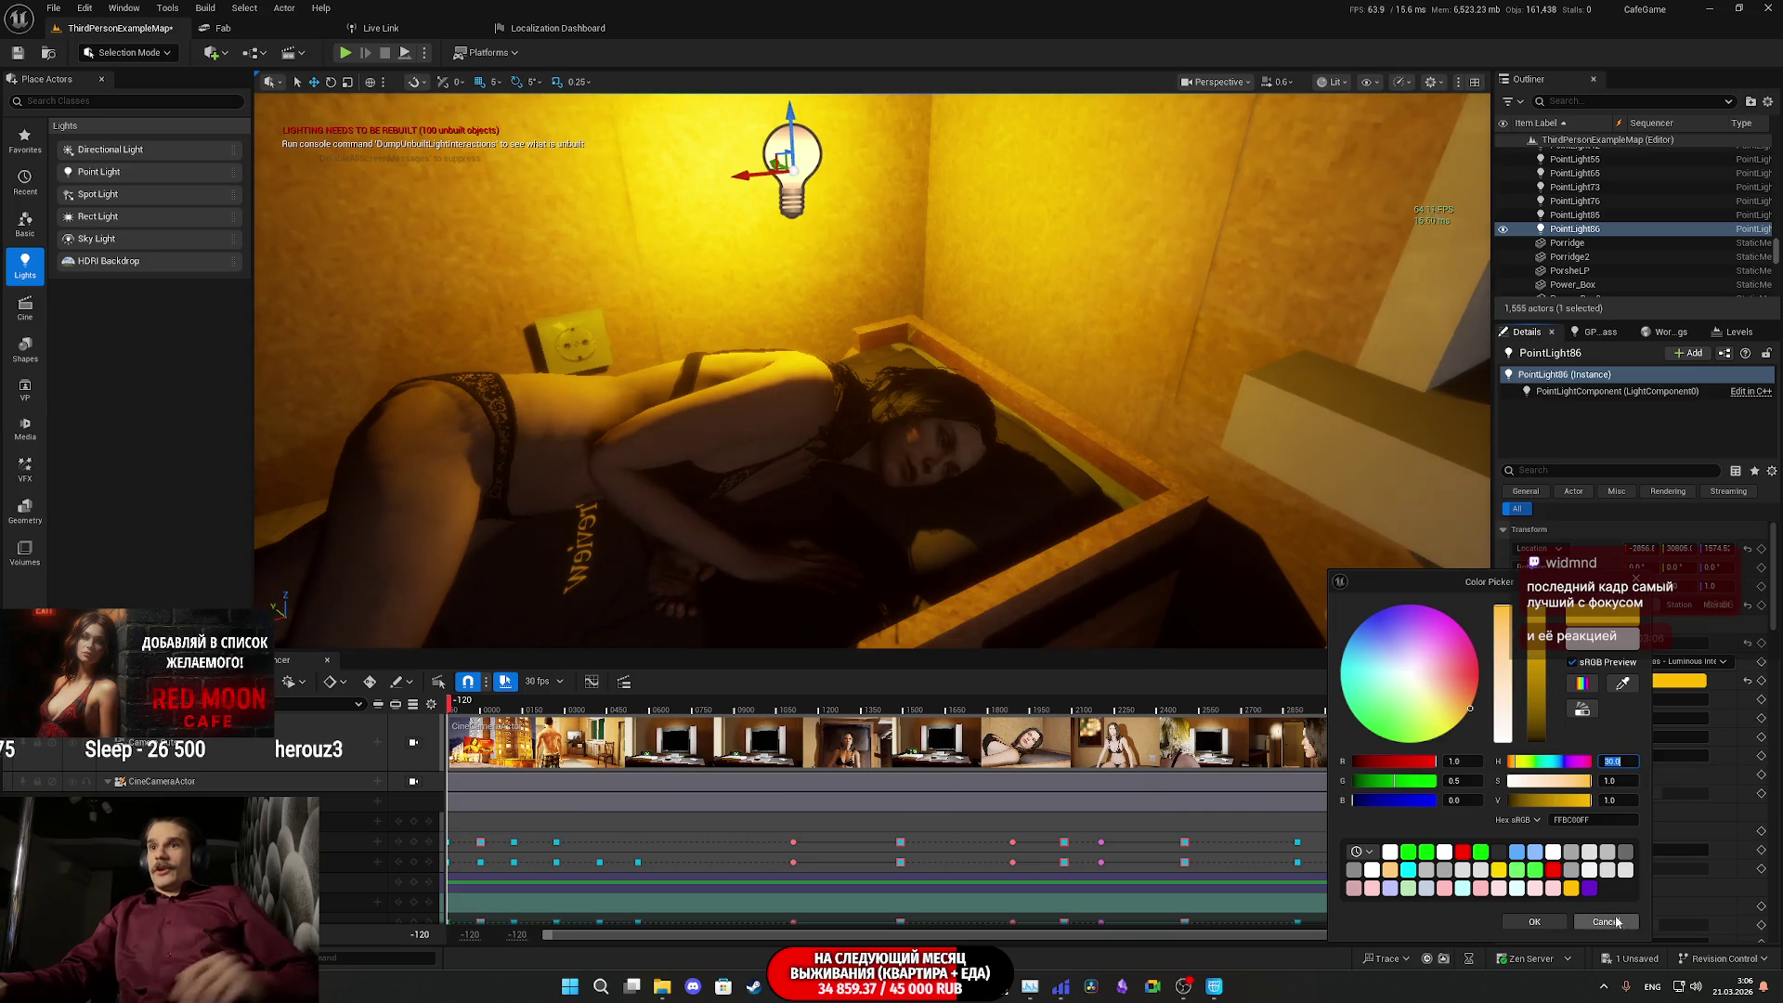
{"action": "left_click", "coordinate": [1546, 923]}
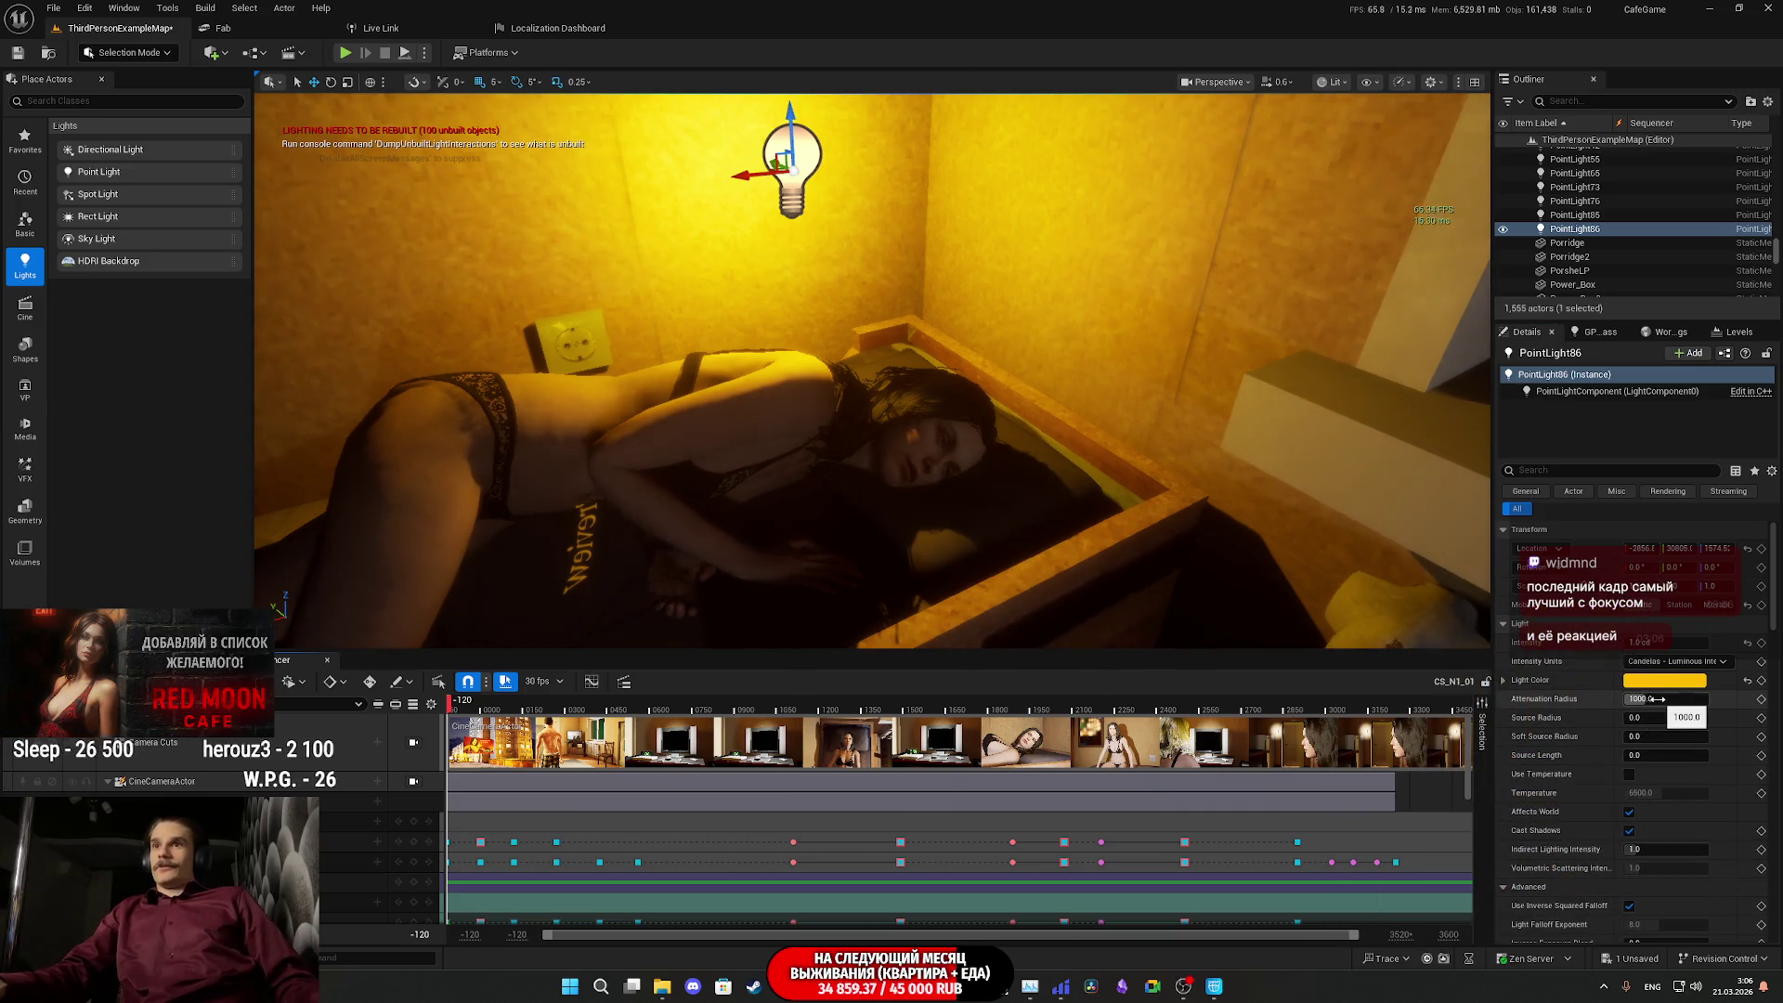
- Reduce PointLight86's attenuation radius to 150
{"action": "mouse_move", "coordinate": [1642, 699]}
{"action": "left_mouse_down"}
{"action": "mouse_move", "coordinate": [1625, 699]}
{"action": "mouse_move", "coordinate": [1649, 692]}
{"action": "left_mouse_up"}
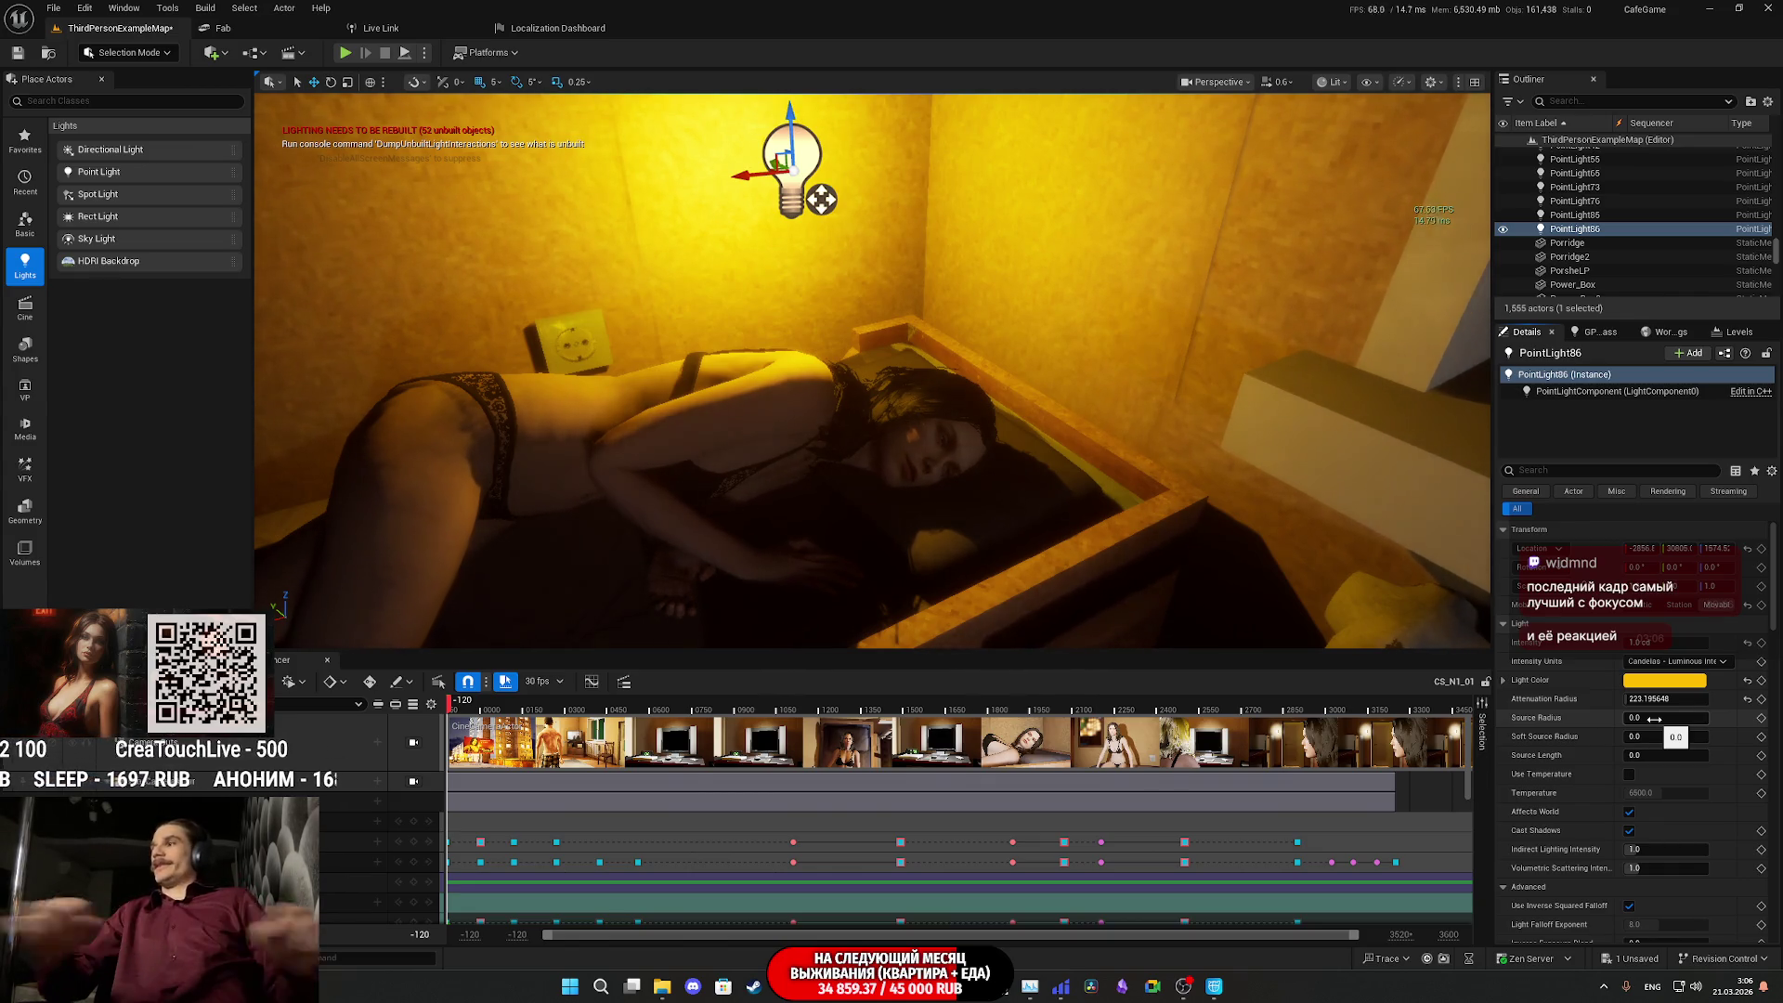
{"action": "left_click", "coordinate": [1669, 700]}
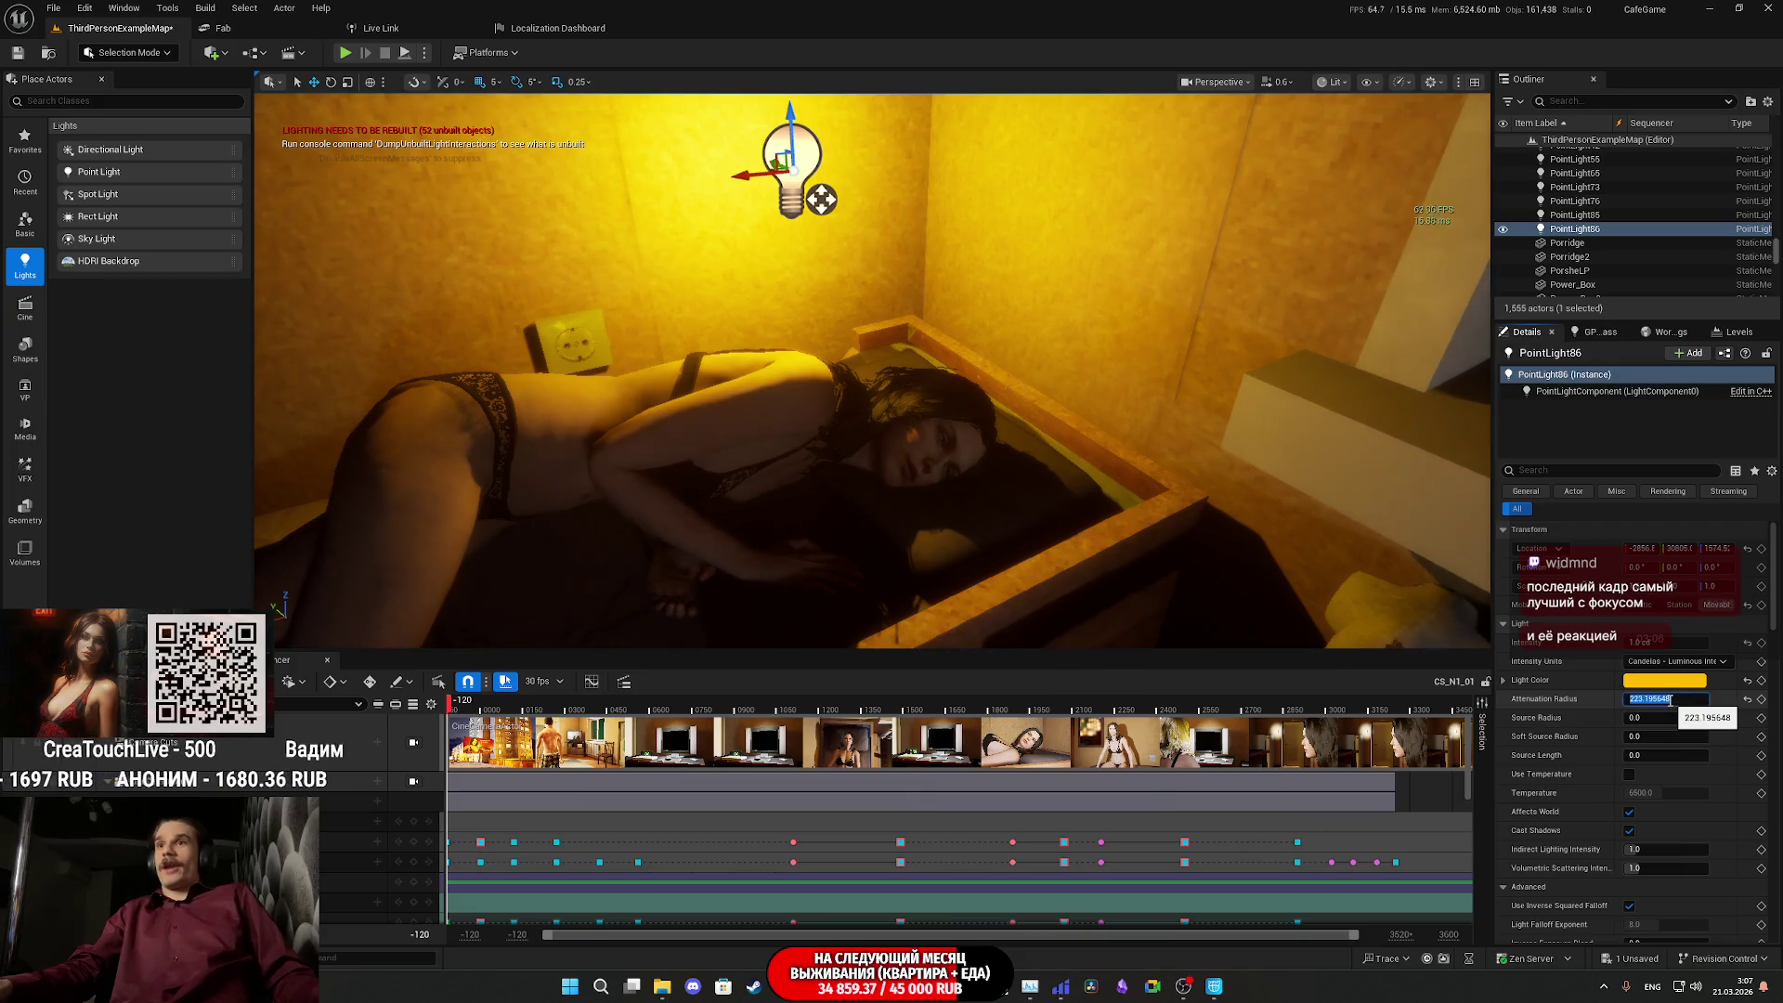
{"action": "type", "text": "50"}
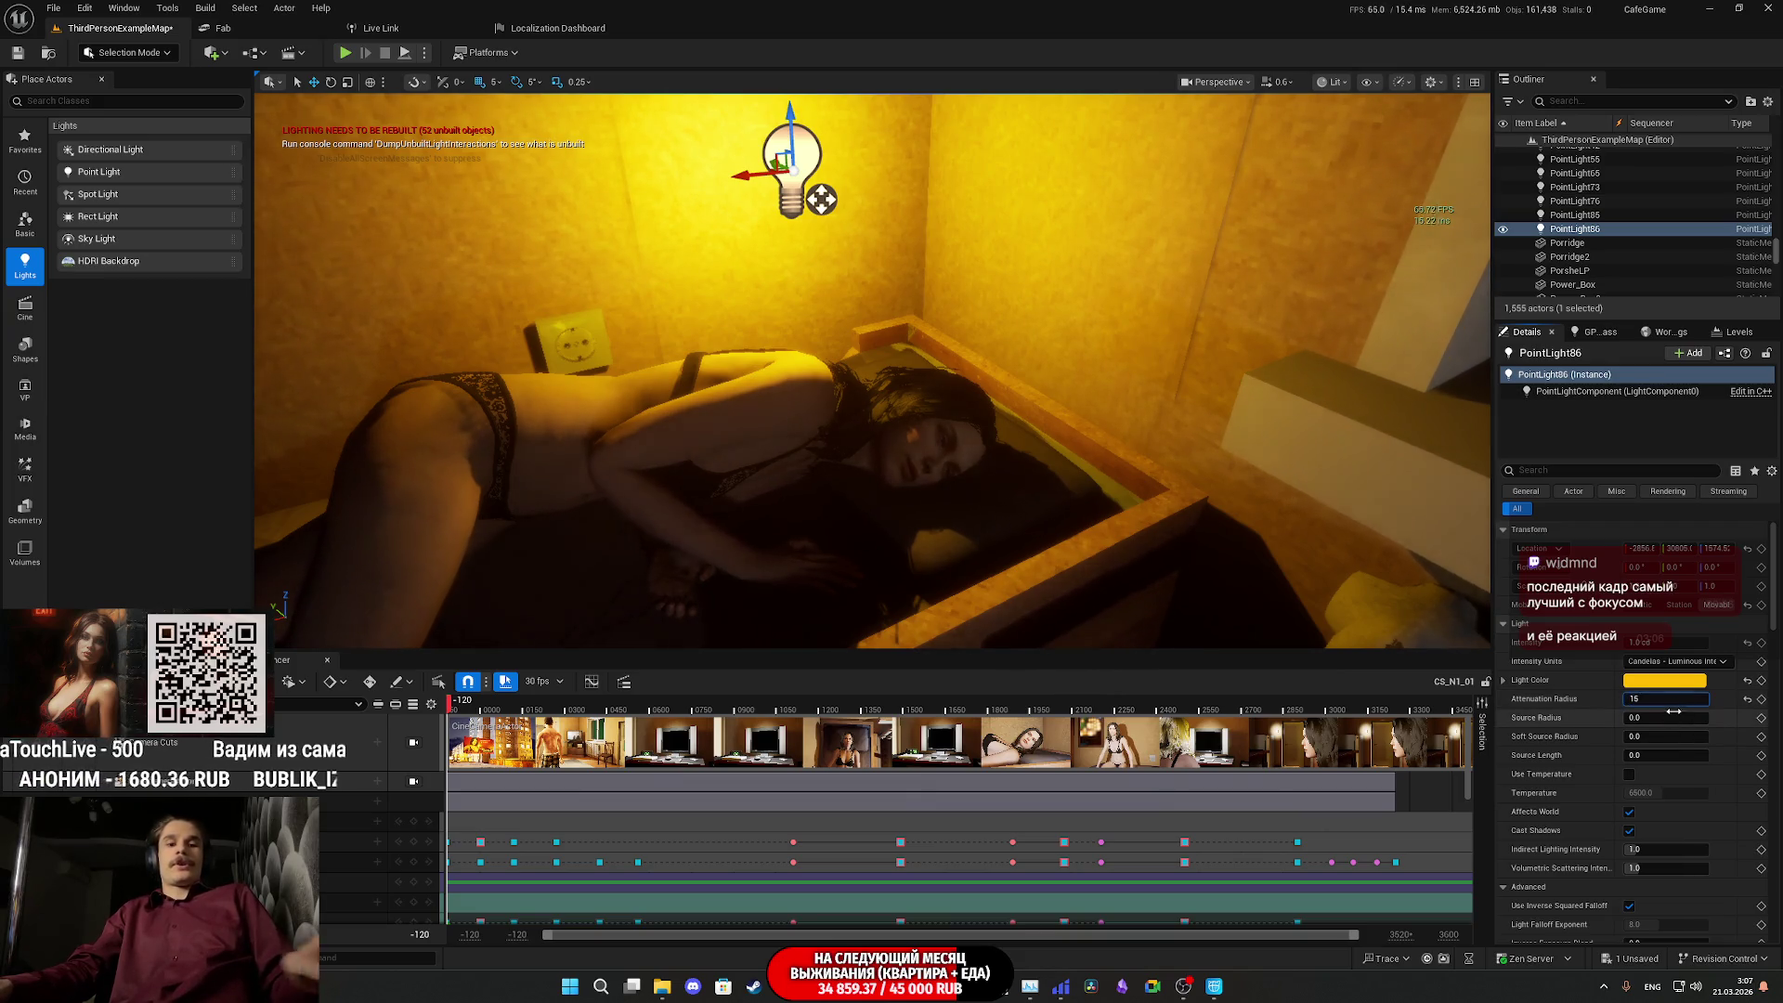
{"action": "key", "text": "Return"}
- Turn off Use Inverse Squared Falloff and view the small glow by the bed
{"action": "left_click_drag", "start_coordinate": [1183, 569], "coordinate": [1077, 637]}
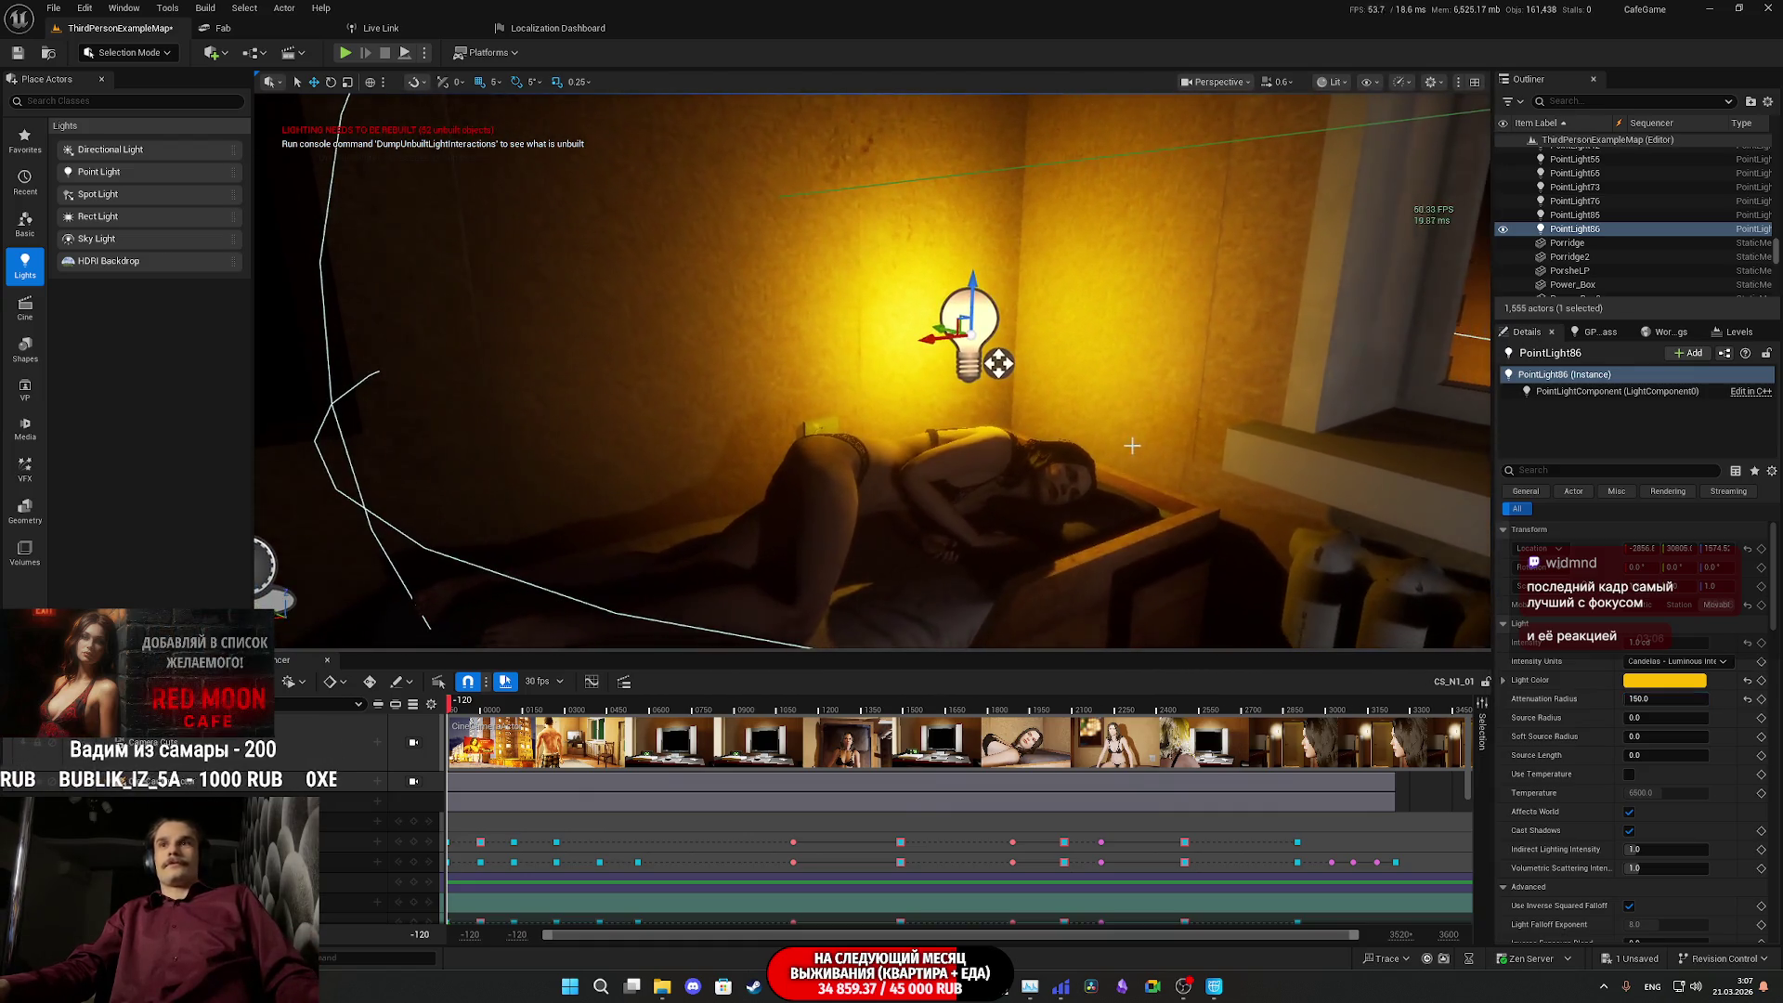
{"action": "scroll", "coordinate": [1594, 785], "scroll_direction": "down", "scroll_amount": 3}
{"action": "scroll", "coordinate": [1600, 776], "scroll_direction": "down", "scroll_amount": 3}
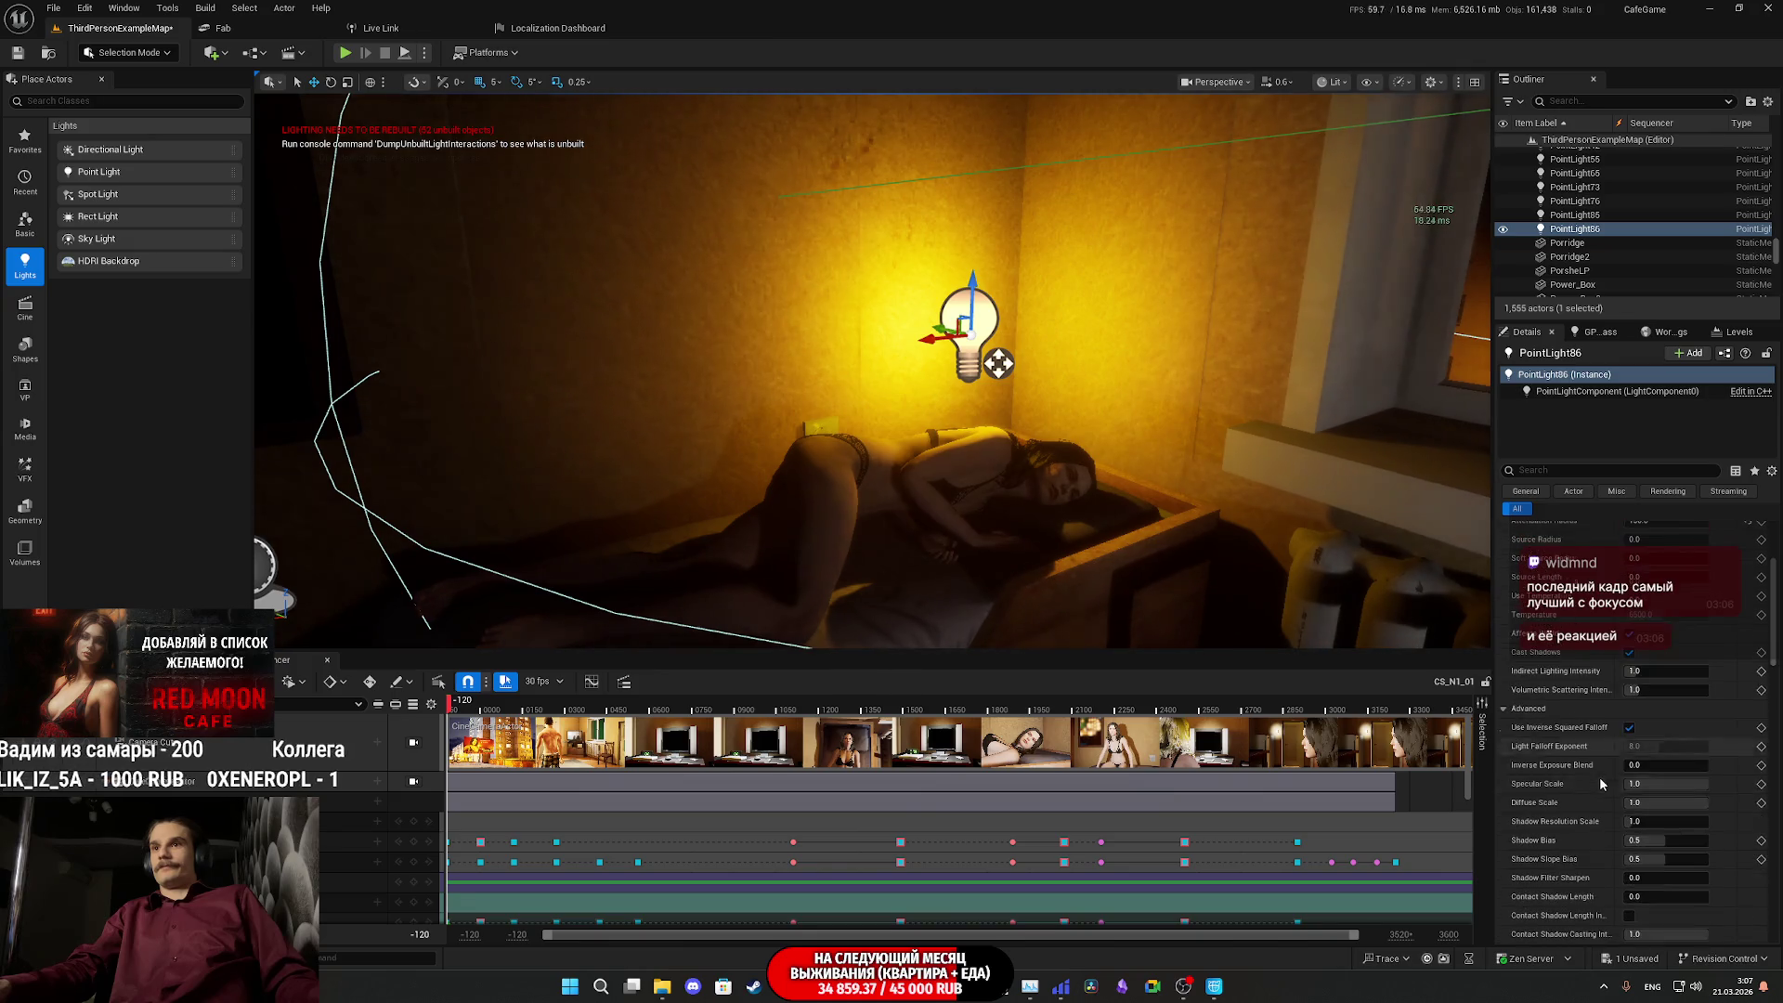
{"action": "left_click", "coordinate": [1629, 661]}
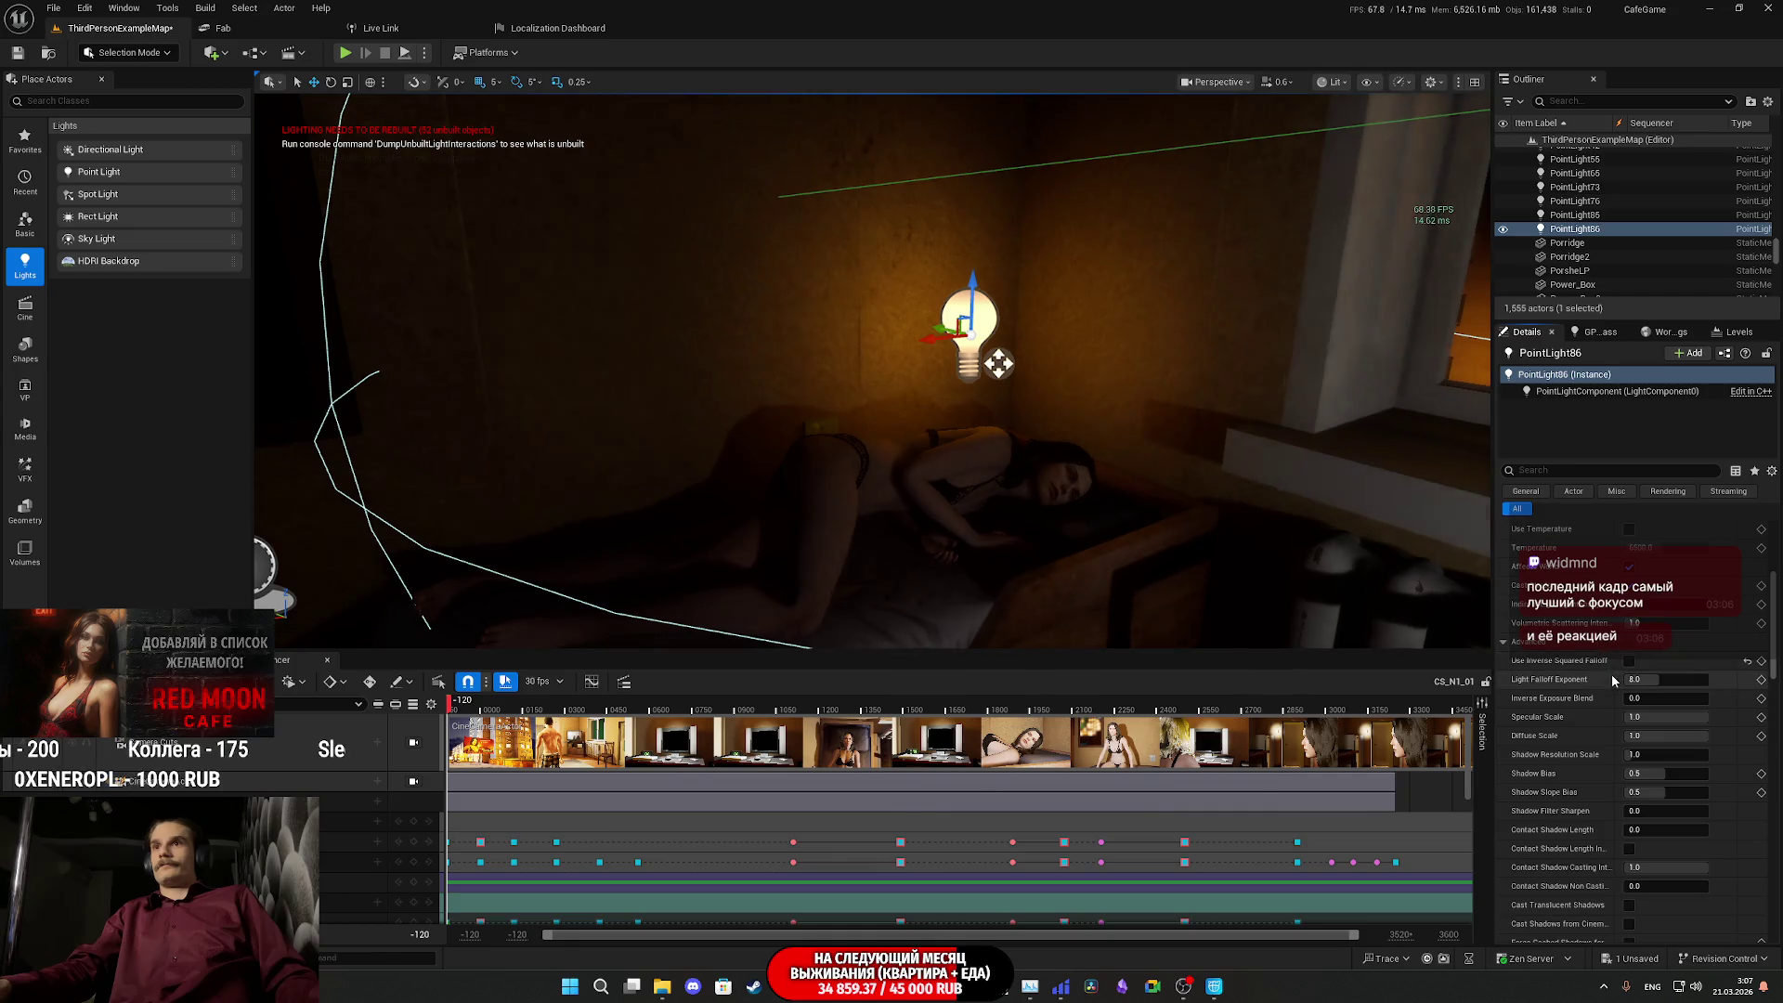
{"action": "left_click_drag", "start_coordinate": [1021, 464], "coordinate": [612, 663]}
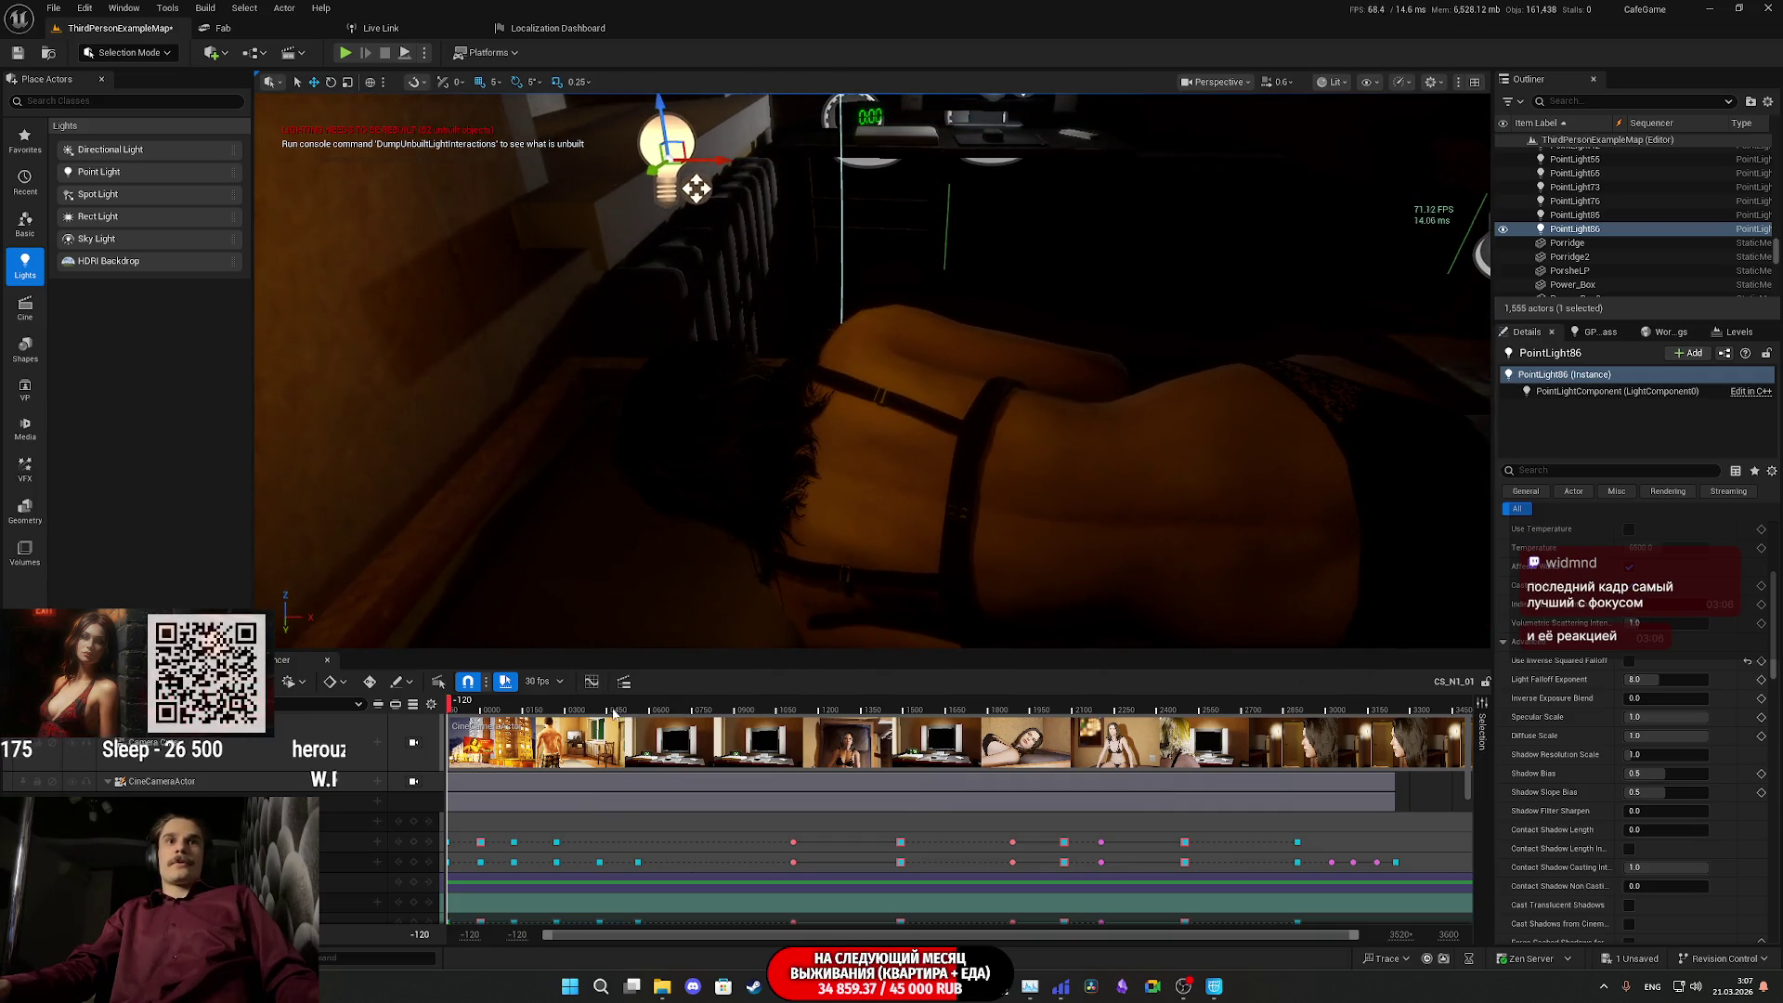
- View the scene through the shot camera and scrub the cutscene to check the shot
{"action": "left_click", "coordinate": [414, 742]}
{"action": "left_click", "coordinate": [559, 708]}
{"action": "mouse_move", "coordinate": [561, 709]}
{"action": "left_mouse_down"}
{"action": "mouse_move", "coordinate": [590, 710]}
{"action": "mouse_move", "coordinate": [548, 719]}
{"action": "mouse_move", "coordinate": [561, 709]}
{"action": "left_mouse_up"}
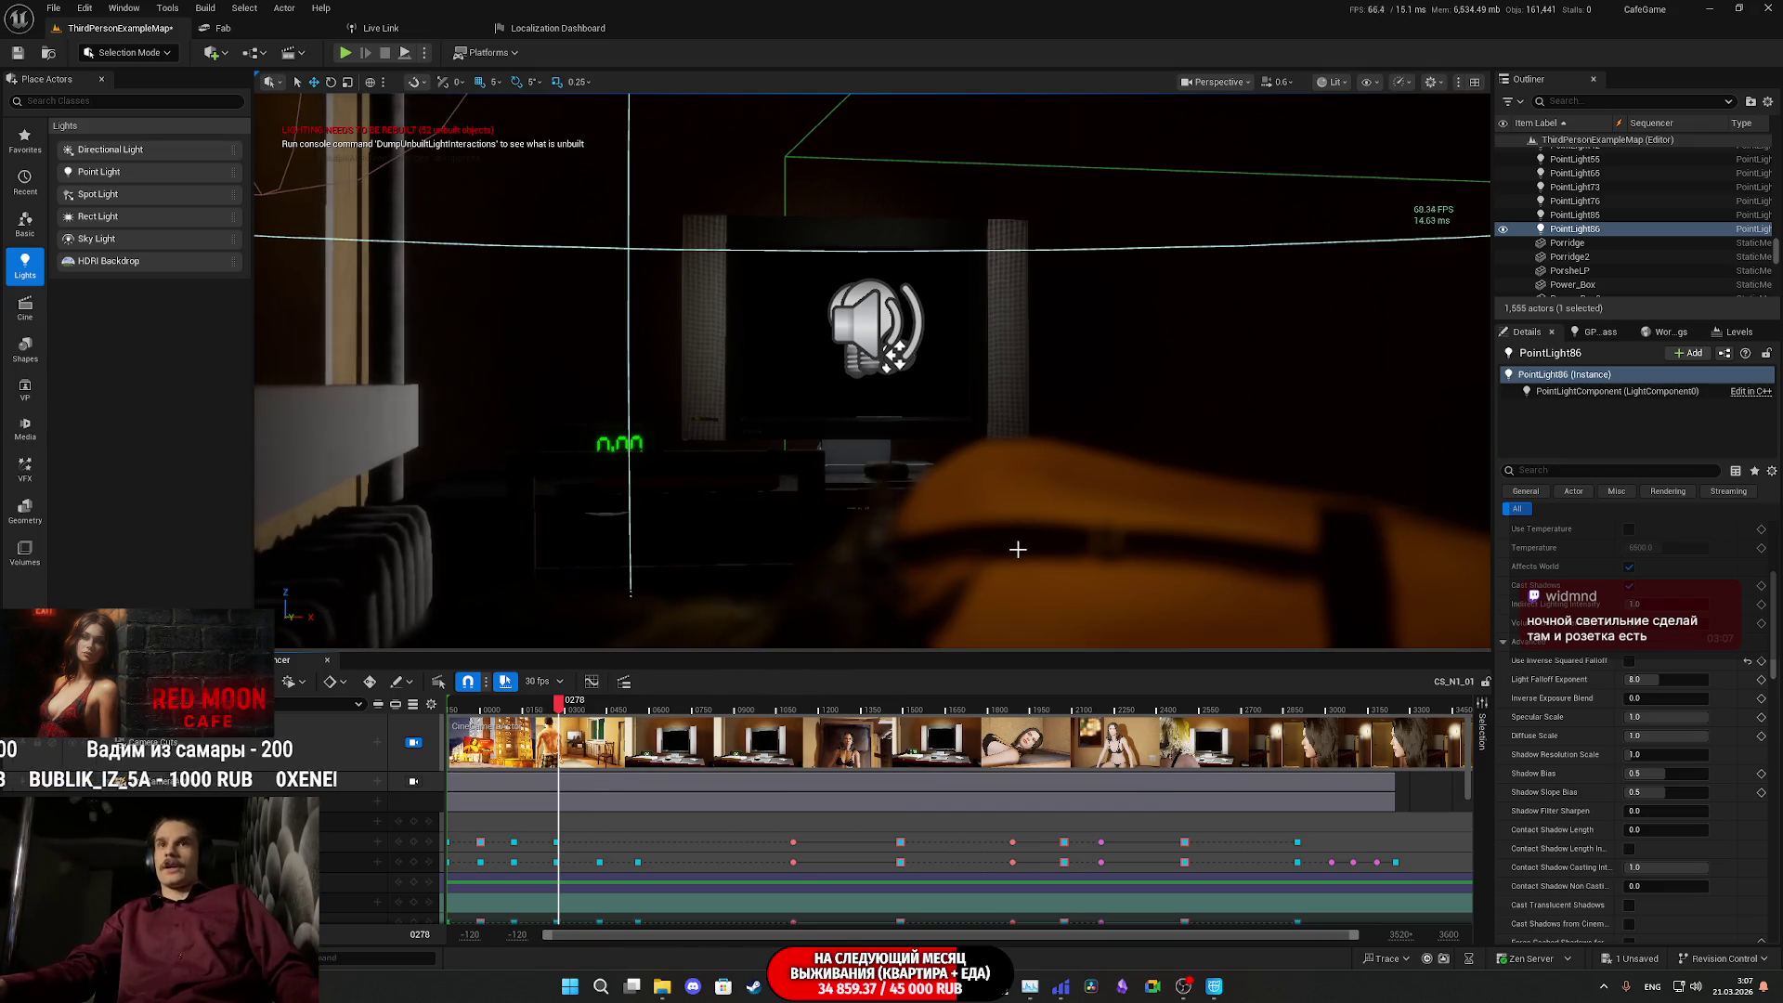
- Lower the point light's intensity to 0, inspect it by the bed, and relock Camera Cuts
{"action": "scroll", "coordinate": [1635, 743], "scroll_direction": "up", "scroll_amount": 5}
{"action": "left_click_drag", "start_coordinate": [1673, 645], "coordinate": [1670, 648]}
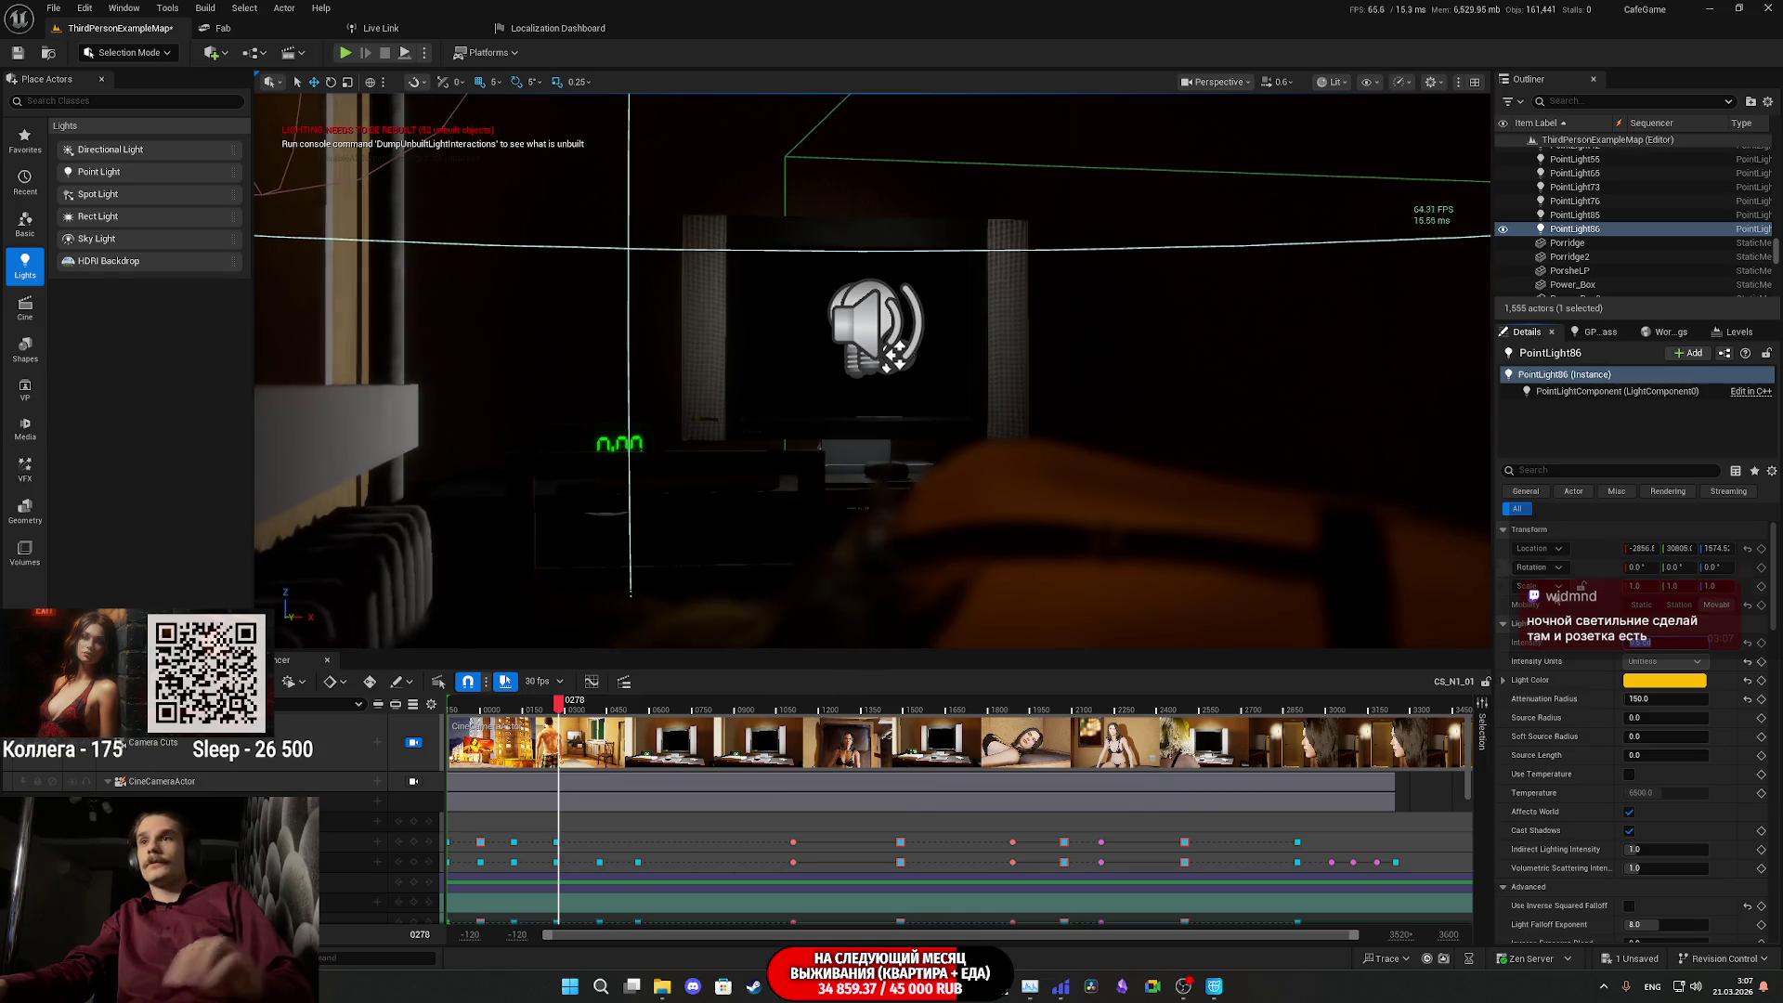
{"action": "left_click_drag", "start_coordinate": [785, 530], "coordinate": [784, 529]}
{"action": "mouse_move", "coordinate": [857, 376]}
{"action": "left_mouse_down"}
{"action": "mouse_move", "coordinate": [792, 426]}
{"action": "mouse_move", "coordinate": [896, 418]}
{"action": "mouse_move", "coordinate": [915, 436]}
{"action": "mouse_move", "coordinate": [808, 438]}
{"action": "mouse_move", "coordinate": [797, 480]}
{"action": "left_mouse_up"}
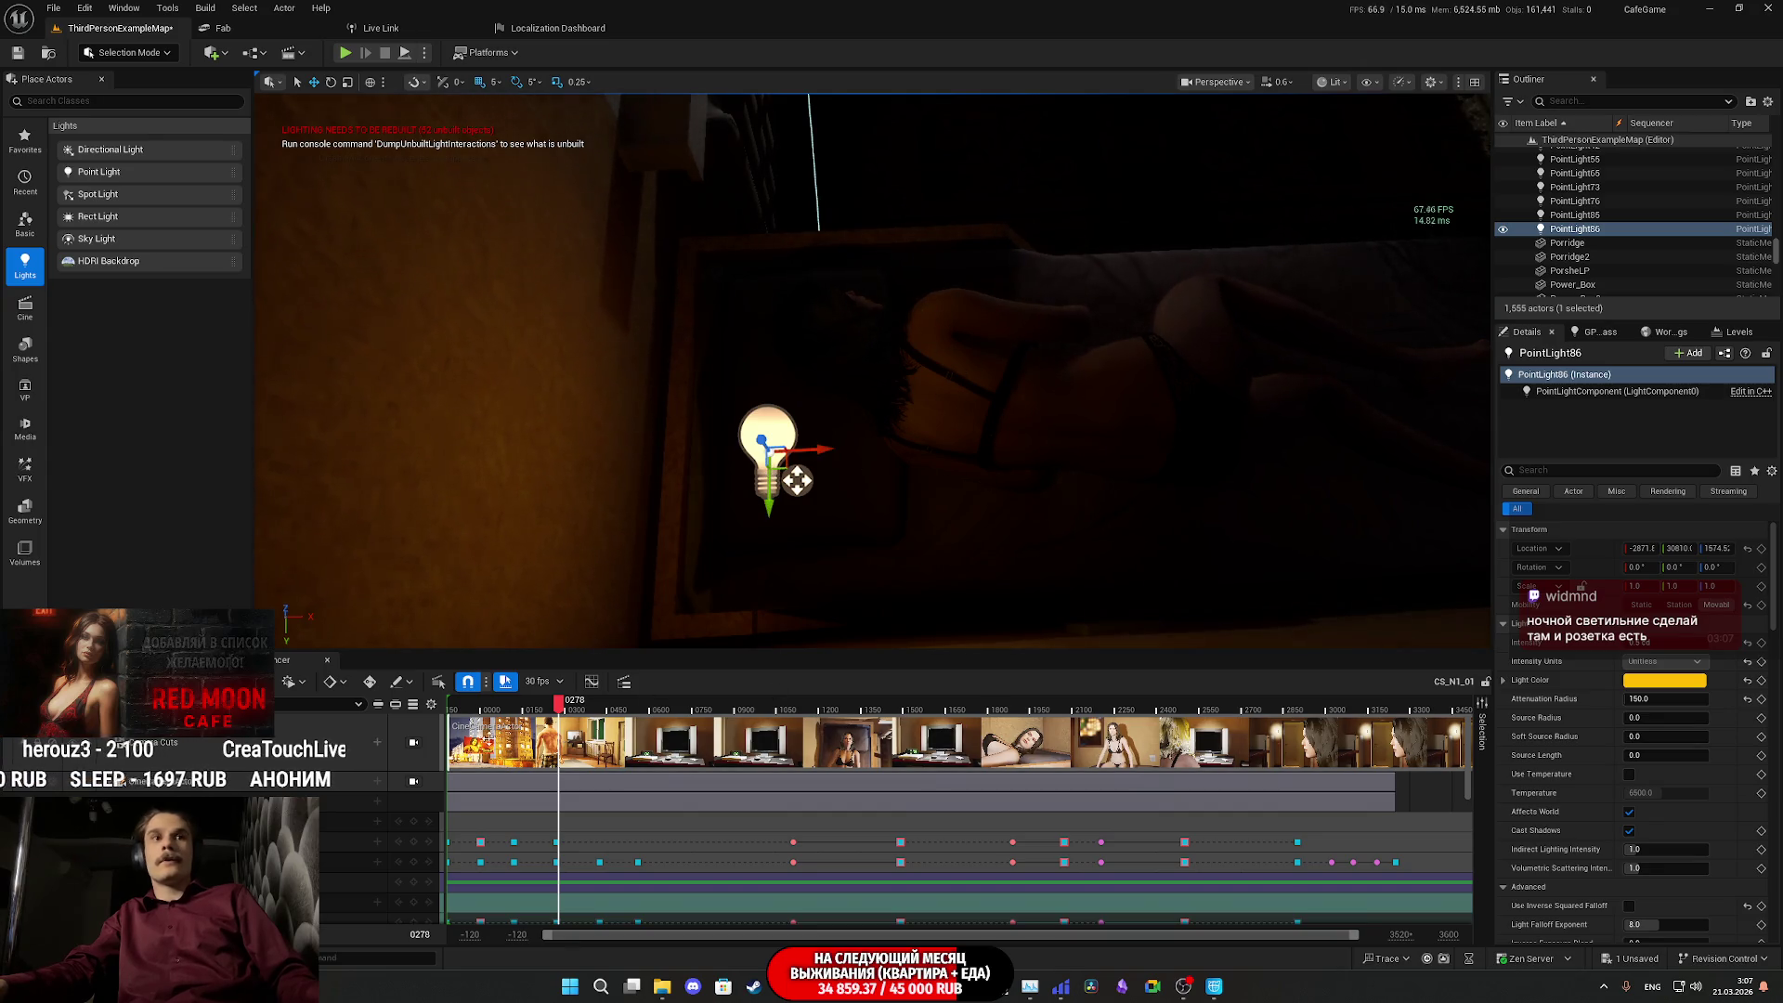
{"action": "left_click", "coordinate": [414, 745]}
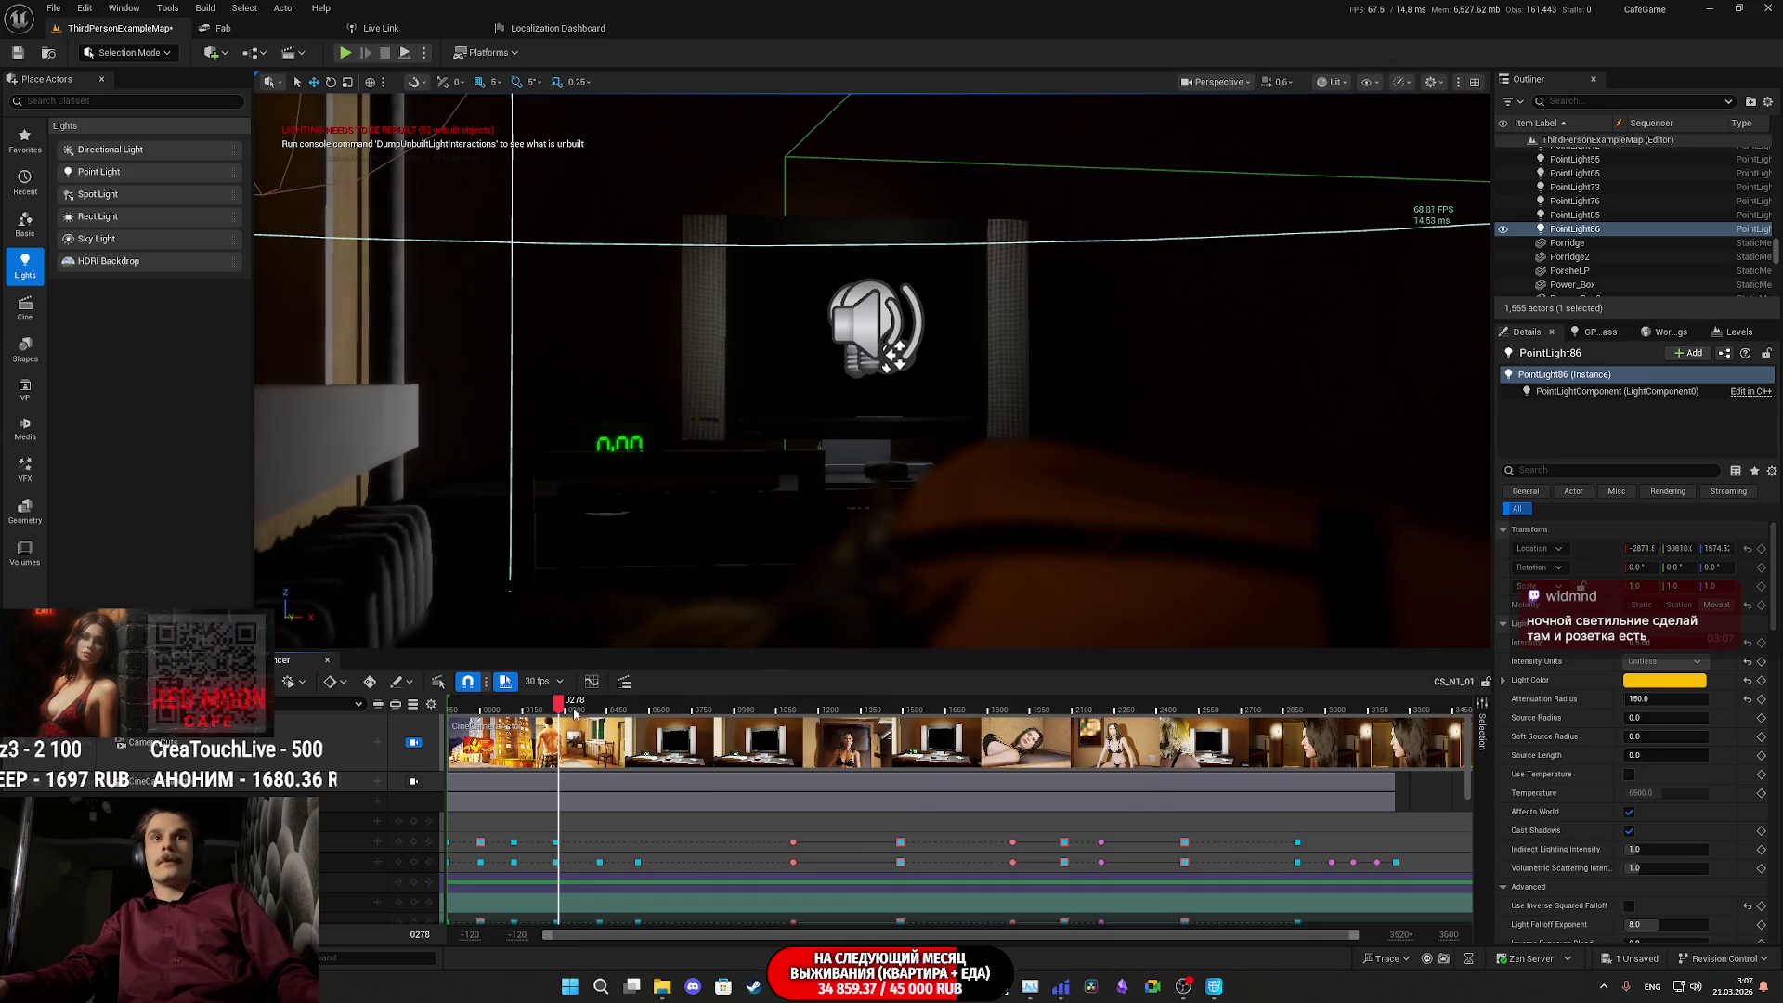